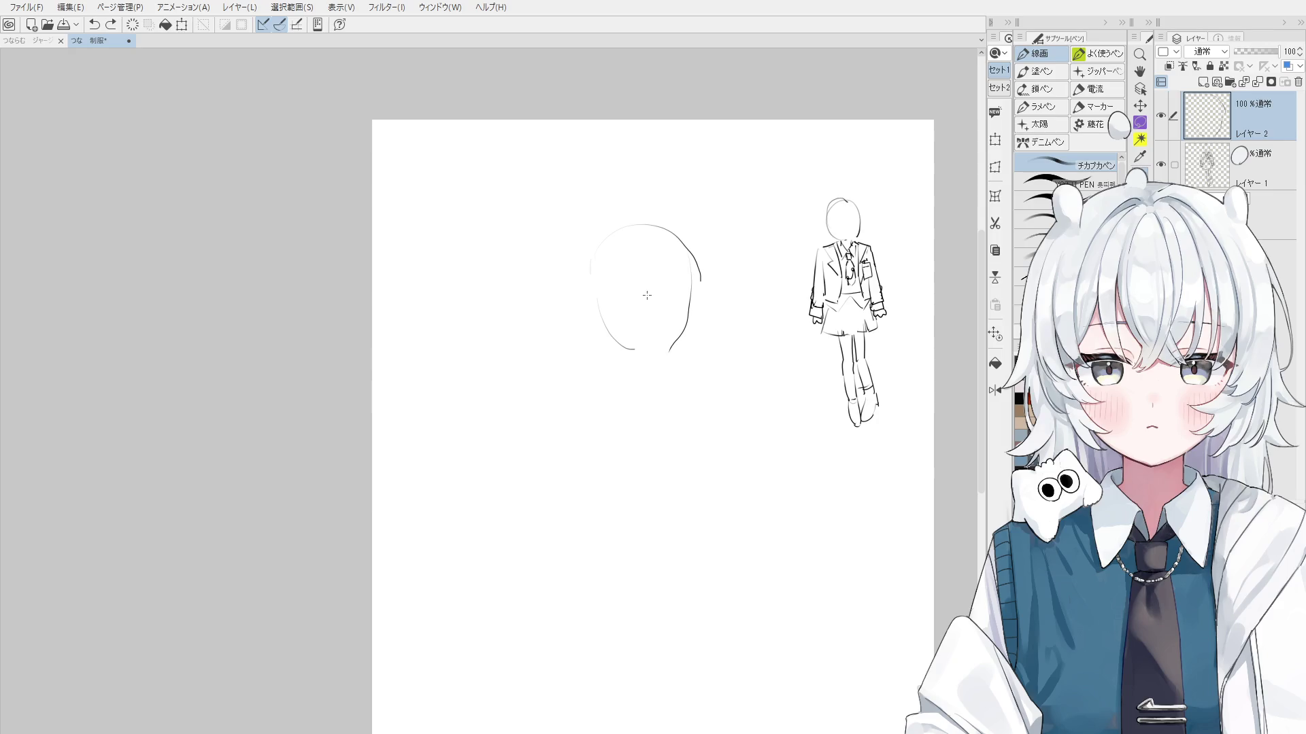
Replace the old centre guideline with a shorter one and sketch vertical bang strands beside it
scroll(640, 271, "up", 1)
mouse_move(646, 219)
left_mouse_down()
mouse_move(646, 302)
mouse_move(648, 291)
left_mouse_up()
key("ctrl+z")
mouse_move(656, 226)
left_mouse_down()
mouse_move(660, 306)
mouse_move(601, 310)
left_mouse_up()
key("ctrl+z")
scroll(610, 305, "down", 1)
key("ctrl+z")
left_click_drag(596, 255, 601, 306)
left_click_drag(595, 245, 589, 303)
Try diagonal and longer curved hair strands across the right side of the bangs
key("ctrl+z")
mouse_move(670, 249)
left_mouse_down()
mouse_move(688, 299)
mouse_move(681, 279)
mouse_move(672, 334)
left_mouse_up()
key("ctrl+z")
left_click_drag(683, 272, 675, 333)
key("ctrl+z")
scroll(651, 369, "up", 1)
key("ctrl+z")
Sketch a chin curve and small ears on the right and left sides of the face
left_click_drag(596, 363, 657, 369)
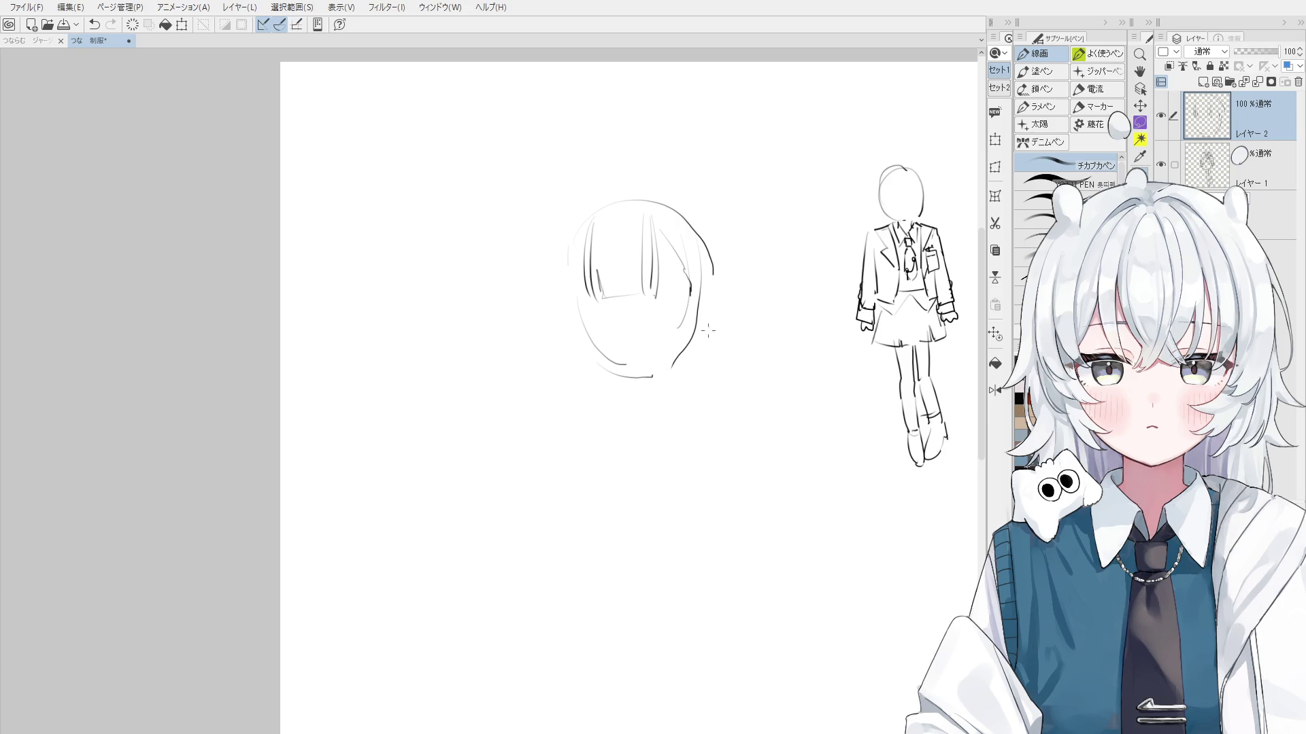
key("ctrl+z")
left_click_drag(708, 298, 694, 340)
mouse_move(568, 308)
left_mouse_down()
mouse_move(637, 373)
mouse_move(661, 370)
left_mouse_up()
key("ctrl+z")
Add a short stroke near the chin and work the left cheek line down to the jaw
key("space")
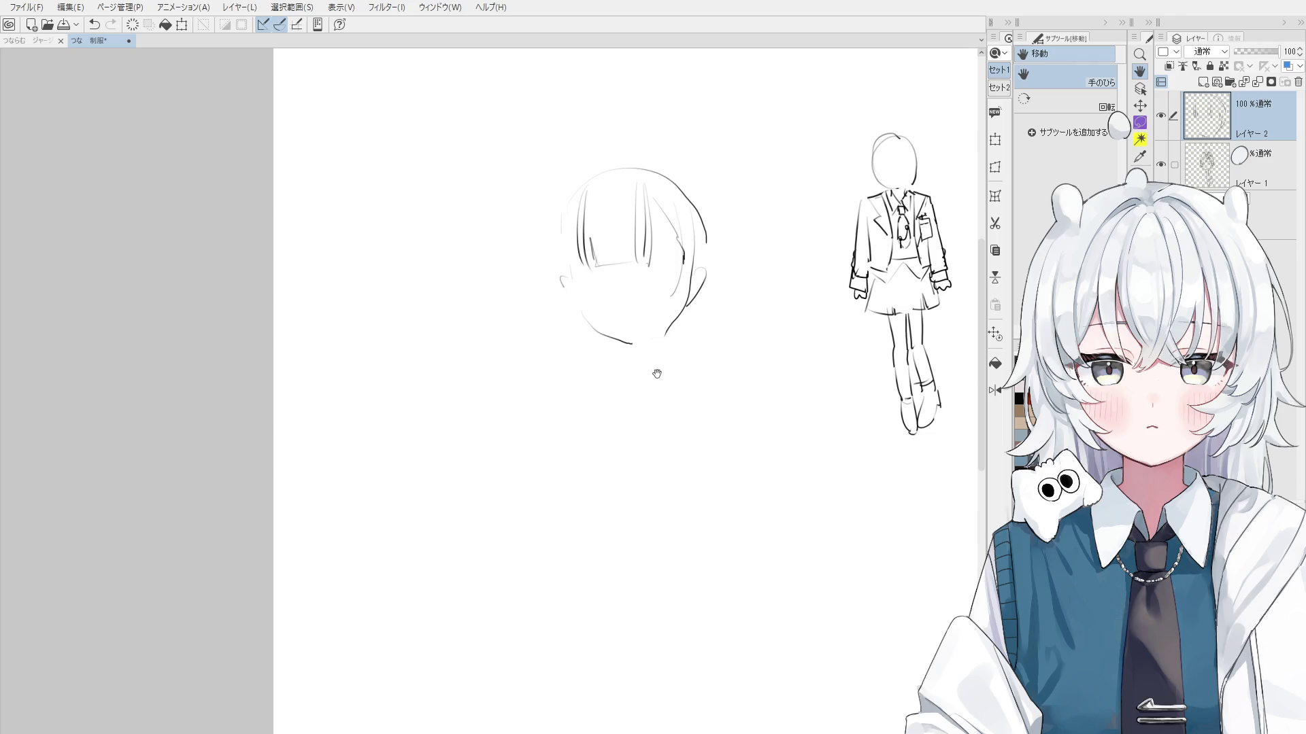
scroll(658, 373, "up", 2)
key("e")
key("p")
scroll(663, 325, "up", 2)
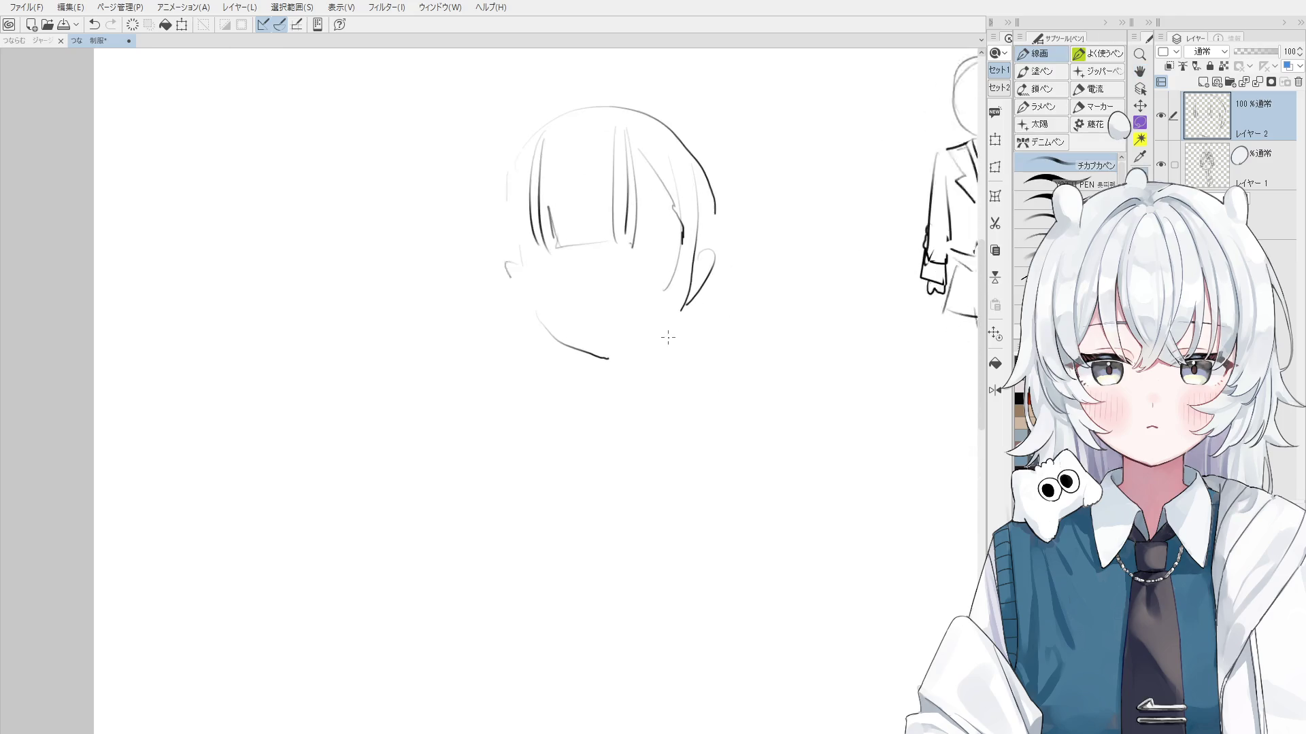
scroll(670, 325, "down", 1)
left_click_drag(663, 337, 616, 365)
scroll(629, 355, "down", 1)
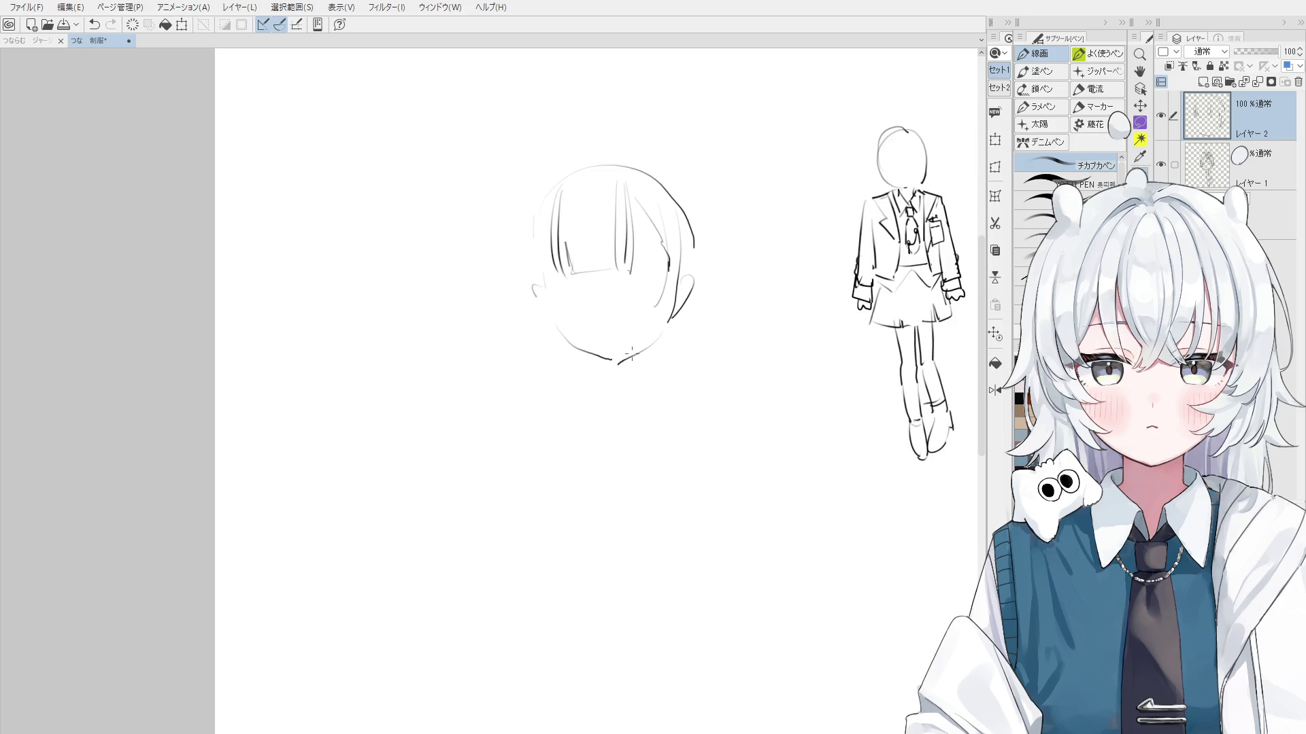
left_click_drag(533, 297, 558, 334)
key("ctrl+z")
key("ctrl+z")
key("ctrl+z")
left_click_drag(537, 285, 557, 332)
Draw the left side curve of the head and an arc along its top-left edge
key("ctrl+z")
scroll(544, 255, "up", 1)
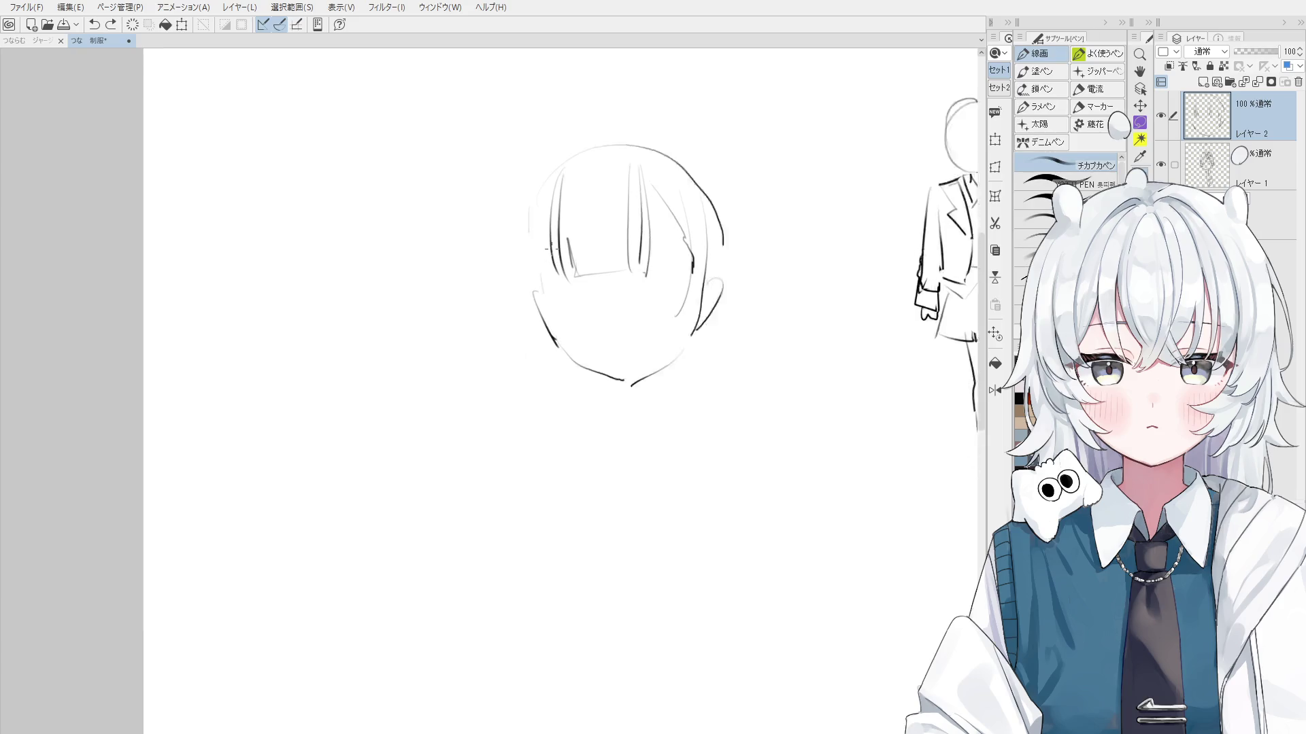
left_click_drag(549, 267, 541, 300)
key("ctrl+z")
left_click_drag(535, 187, 521, 294)
key("ctrl+z")
left_click_drag(546, 177, 527, 280)
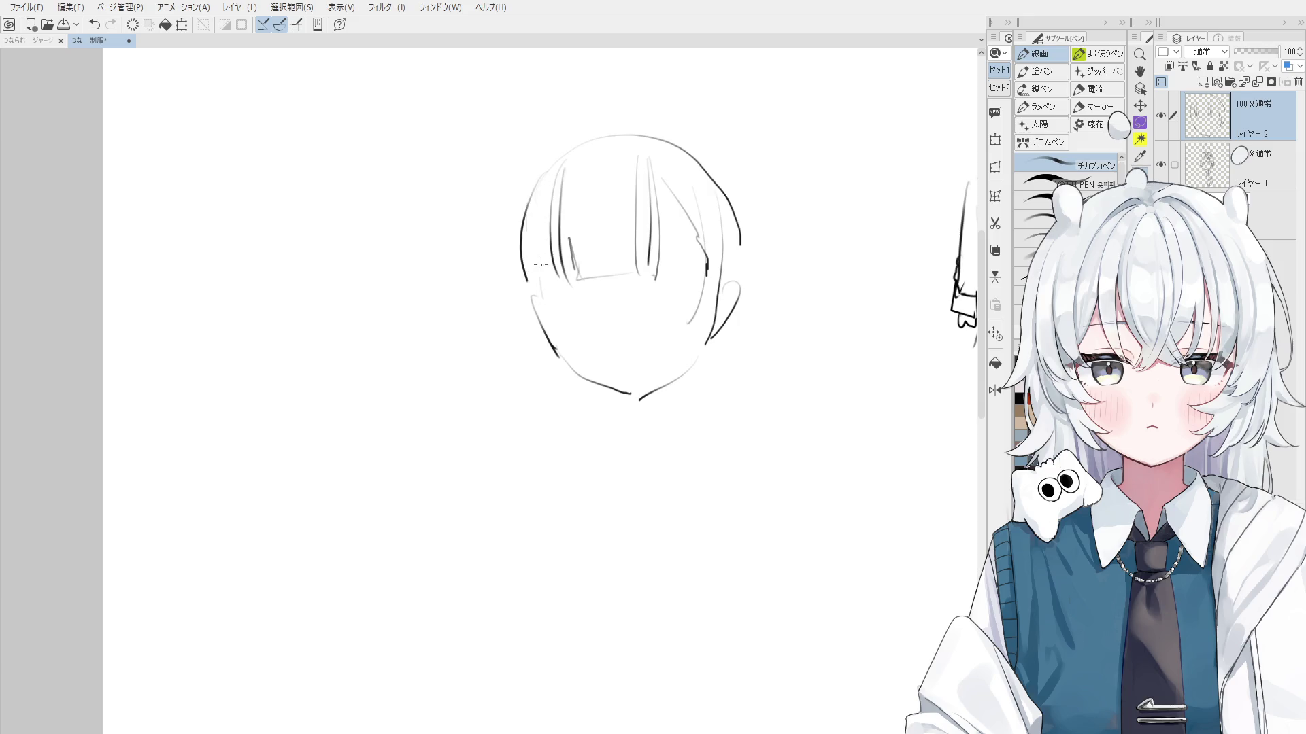
key("ctrl+z")
left_click_drag(539, 214, 553, 298)
Erase the old inner hair strokes and redraw a curved vertical bang strand
key("ctrl+z")
left_click_drag(542, 213, 534, 292)
mouse_move(523, 187)
left_mouse_down()
mouse_move(614, 117)
mouse_move(725, 147)
mouse_move(699, 180)
mouse_move(564, 180)
left_mouse_up()
key("e")
key("p")
key("e")
left_click_drag(656, 167, 647, 218)
key("p")
left_click_drag(653, 156, 674, 288)
key("ctrl+z")
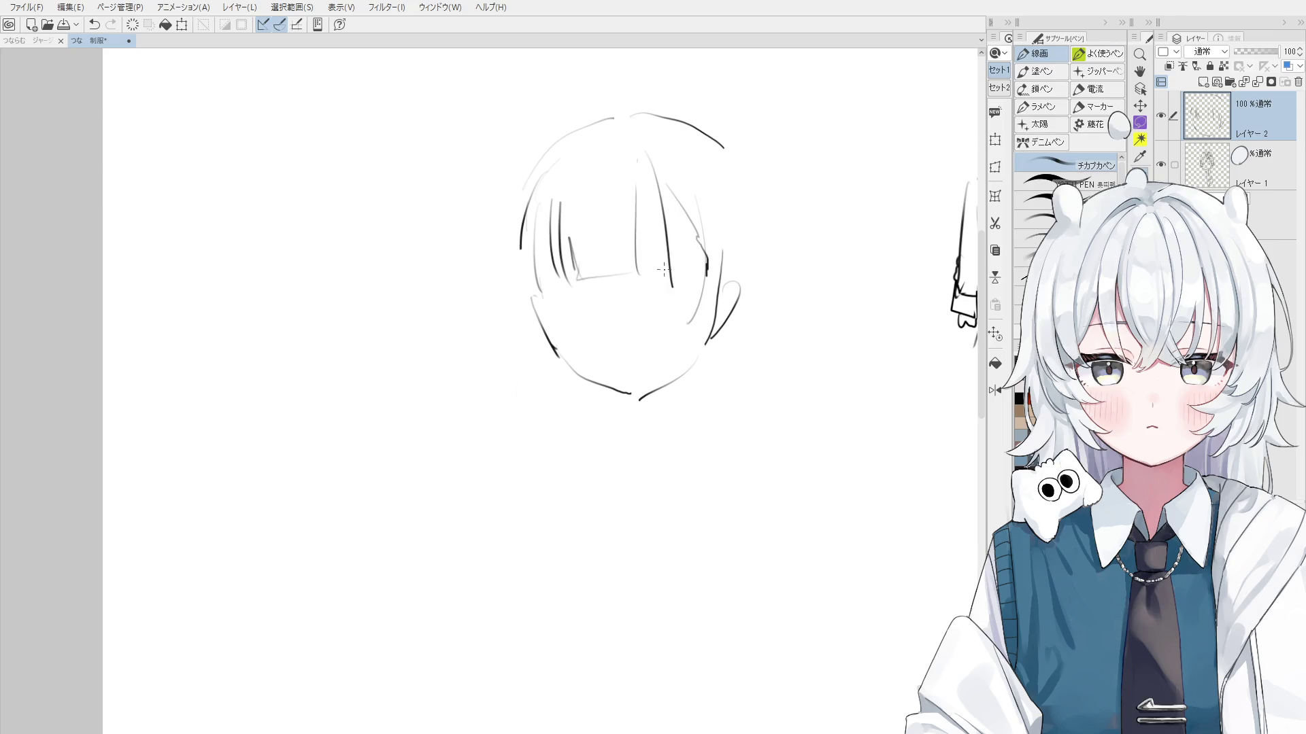
Erase the leftover vertical bang line and clean up the hairline strokes
key("ctrl+z")
left_click_drag(637, 151, 663, 279)
key("e")
mouse_move(636, 194)
left_mouse_down()
mouse_move(632, 266)
mouse_move(657, 295)
mouse_move(658, 272)
mouse_move(607, 279)
mouse_move(648, 280)
left_mouse_up()
key("p")
key("ctrl+z")
key("e")
key("p")
key("ctrl+z")
Erase some inner hair strokes and draw two vertical hair strands inside the face
scroll(663, 294, "up", 1)
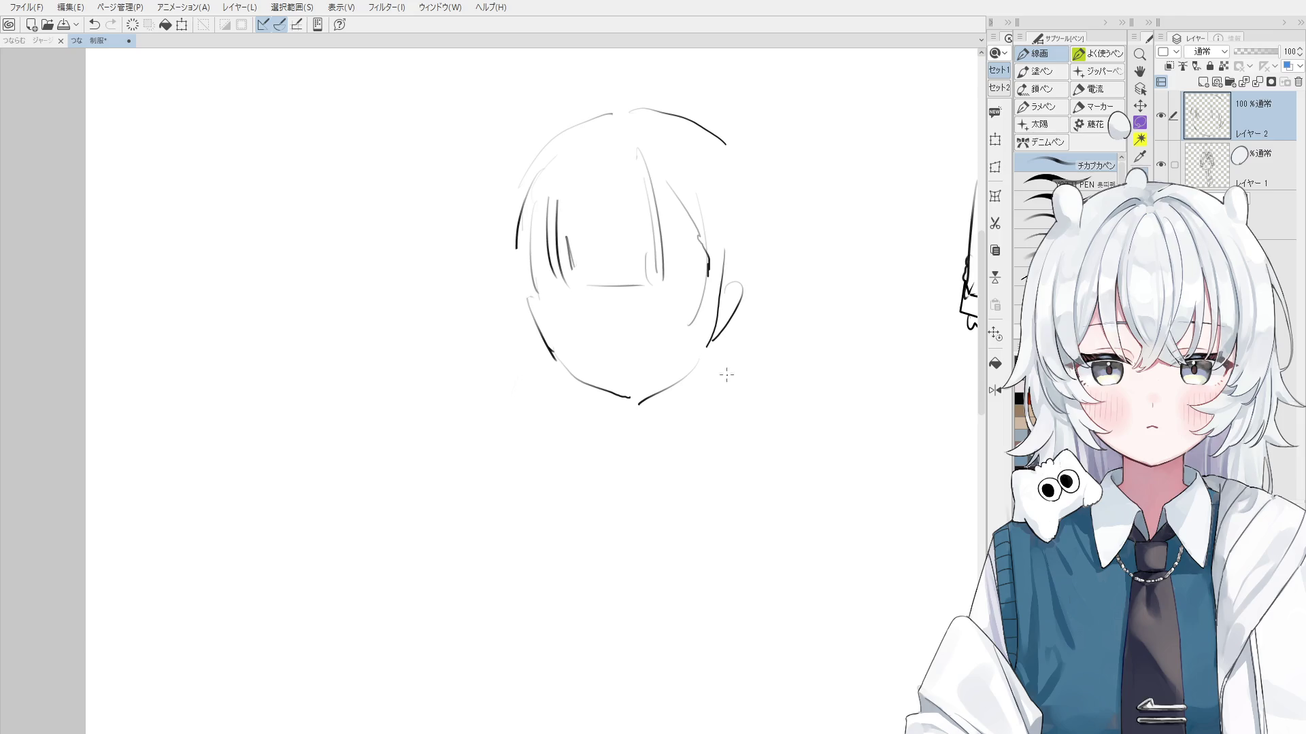
key("e")
mouse_move(608, 299)
left_mouse_down()
mouse_move(578, 339)
mouse_move(539, 315)
left_mouse_up()
key("p")
mouse_move(572, 214)
left_mouse_down()
mouse_move(582, 334)
mouse_move(593, 325)
left_mouse_up()
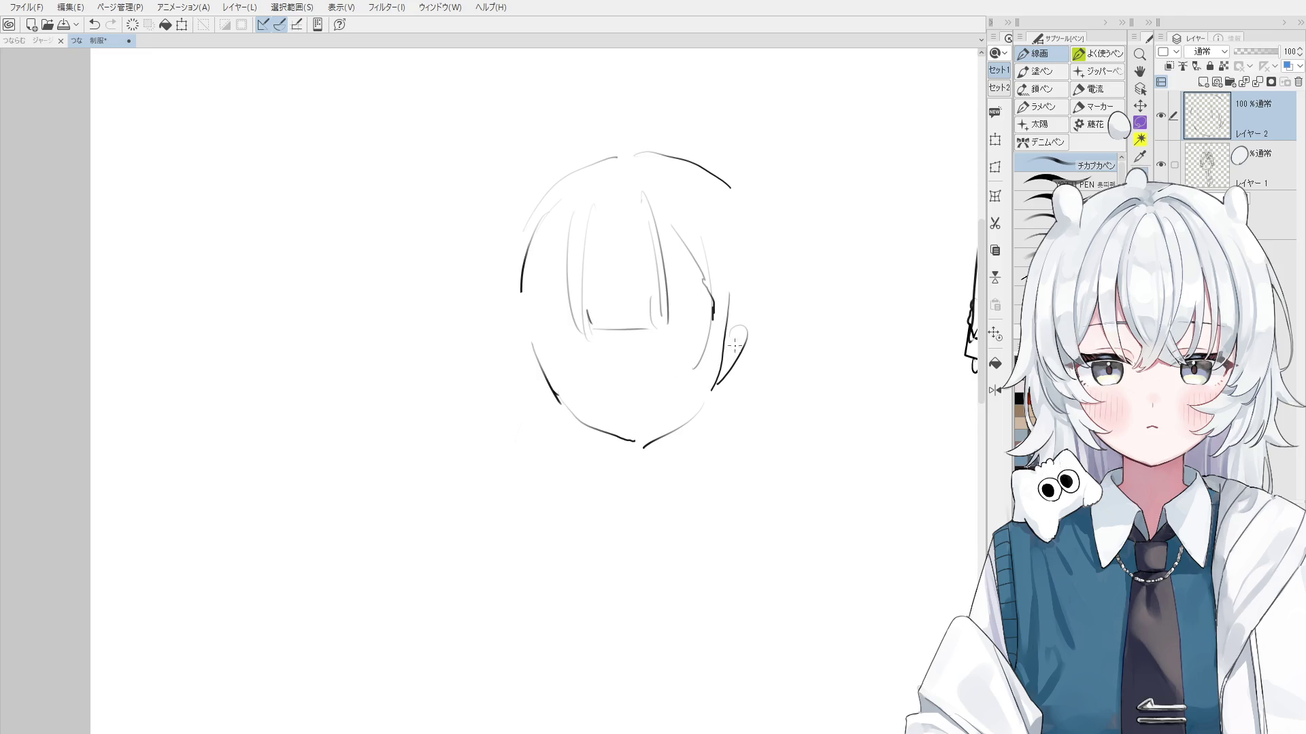
Draw a dark curved hair line on the right and darken the lower-left jaw line
left_click_drag(710, 184, 765, 284)
left_click_drag(551, 323, 564, 404)
key("ctrl+z")
key("ctrl+z")
left_click_drag(550, 361, 566, 408)
Sketch and rework short neck lines below the chin
scroll(566, 408, "down", 1)
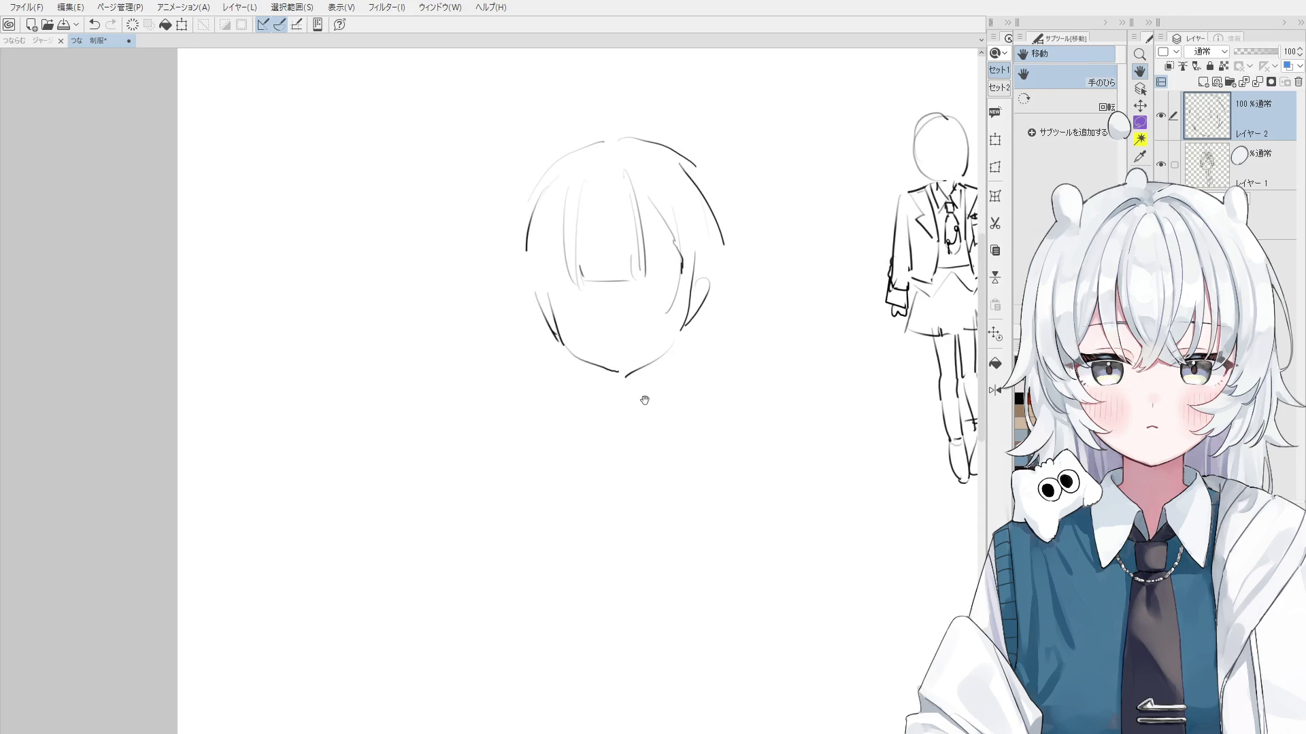
mouse_move(650, 365)
left_mouse_down()
mouse_move(646, 402)
mouse_move(662, 394)
mouse_move(610, 391)
mouse_move(661, 405)
mouse_move(608, 369)
left_mouse_up()
key("ctrl+z")
key("e")
key("p")
key("ctrl+z")
key("e")
mouse_move(658, 368)
left_mouse_down()
mouse_move(661, 396)
mouse_move(600, 381)
mouse_move(618, 390)
left_mouse_up()
key("p")
key("ctrl+z")
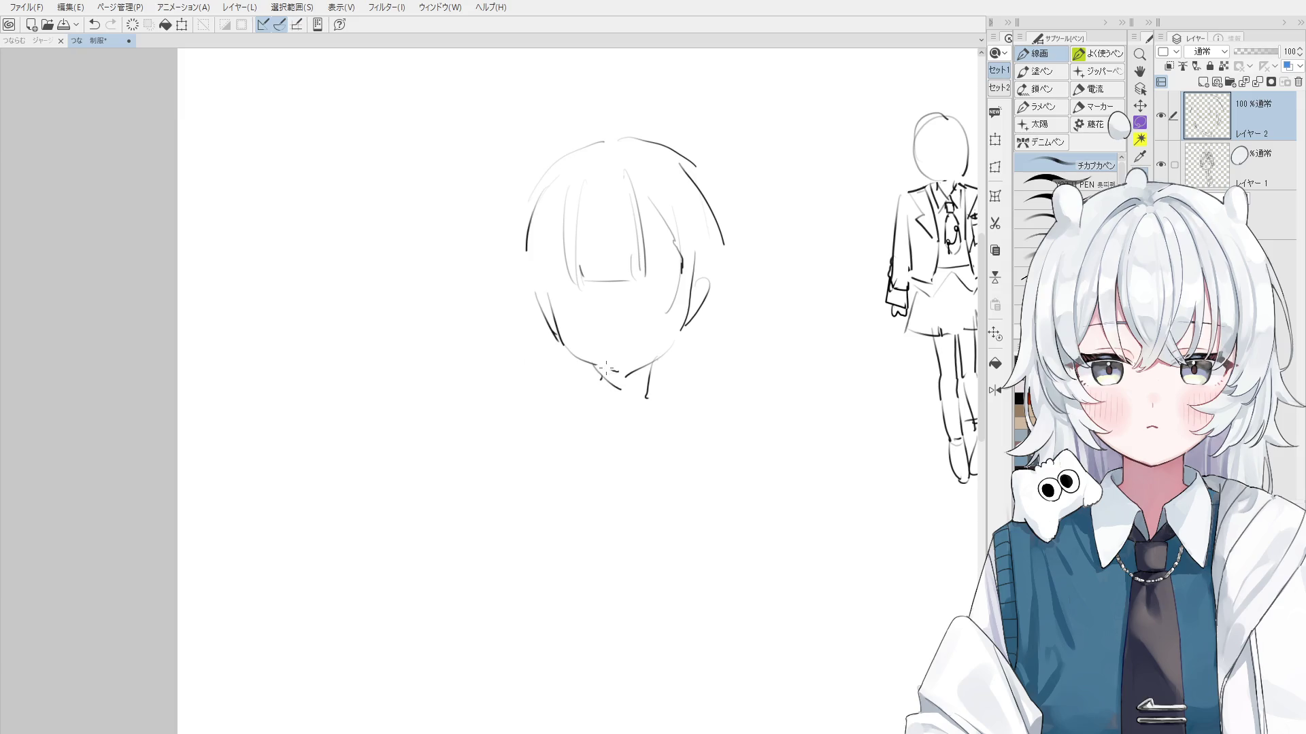
Try neck strokes under the chin and a left shoulder line
left_click_drag(608, 399, 623, 403)
key("ctrl+z")
key("ctrl+z")
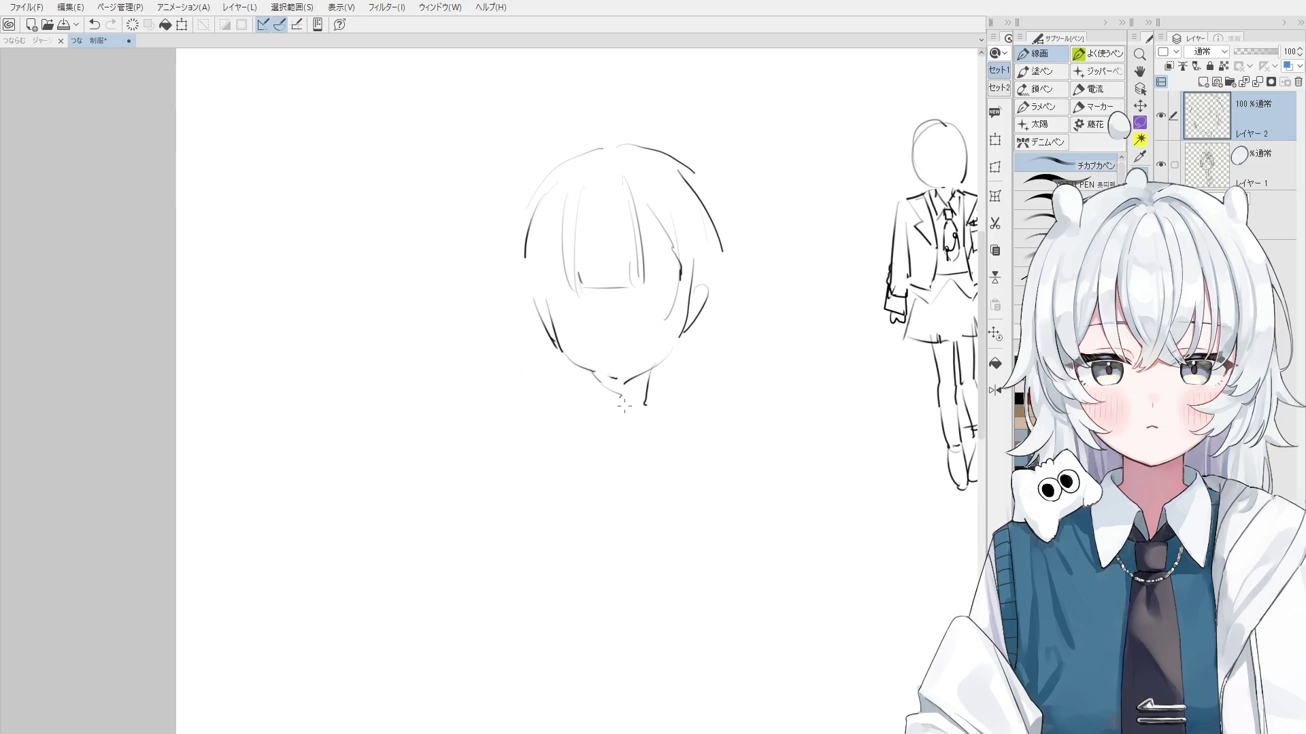
left_click_drag(615, 414, 591, 438)
key("ctrl+z")
left_click_drag(586, 373, 565, 416)
key("ctrl+z")
key("ctrl+z")
mouse_move(583, 370)
left_mouse_down()
mouse_move(565, 380)
mouse_move(567, 445)
left_mouse_up()
Draw the left and right collar lines forming a V below the neck
key("ctrl+z")
left_click_drag(566, 381, 591, 453)
key("e")
key("p")
mouse_move(626, 411)
left_mouse_down()
mouse_move(597, 453)
mouse_move(643, 406)
mouse_move(618, 408)
mouse_move(626, 417)
mouse_move(589, 461)
left_mouse_up()
key("ctrl+z")
key("e")
key("p")
key("ctrl+z")
key("ctrl+z")
key("ctrl+z")
Test a short stroke near the chin and remove the extra collar strokes
key("ctrl+z")
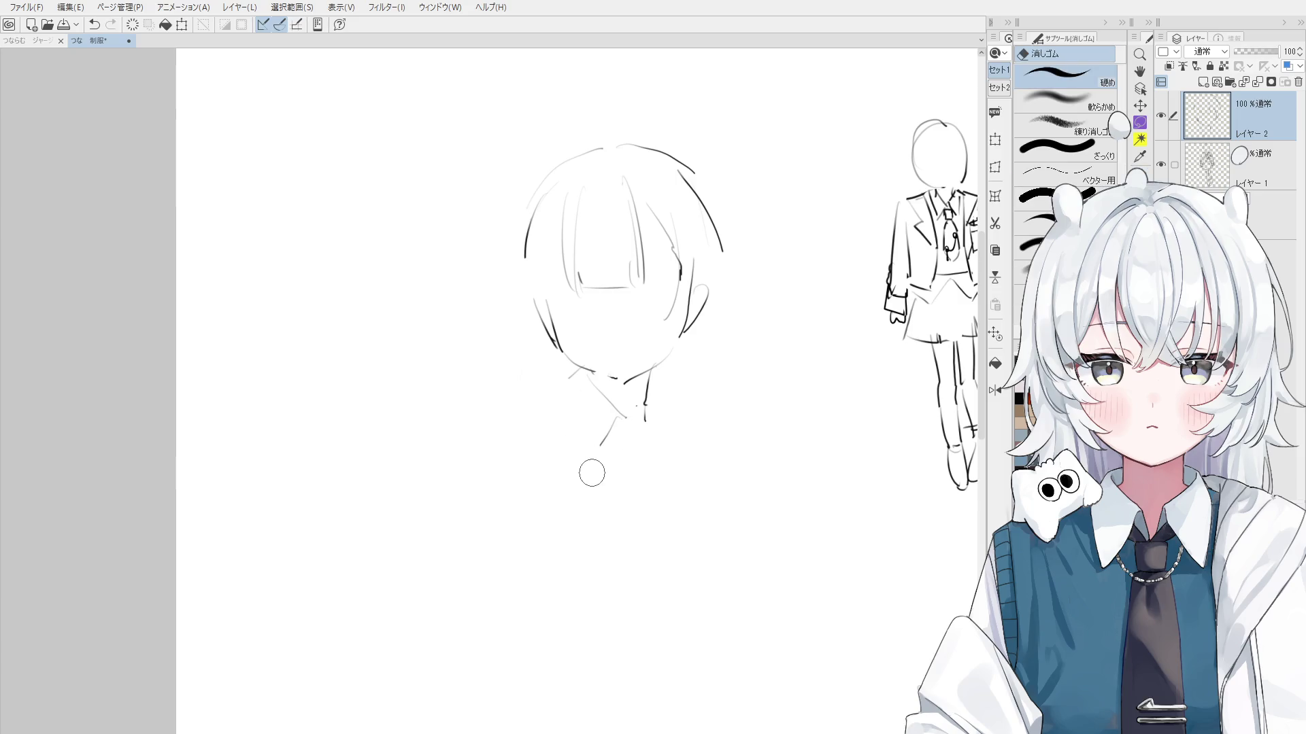
mouse_move(581, 370)
left_mouse_down()
mouse_move(480, 417)
mouse_move(503, 373)
mouse_move(556, 381)
left_mouse_up()
key("ctrl+z")
key("ctrl+z")
scroll(480, 417, "down", 1)
key("ctrl+z")
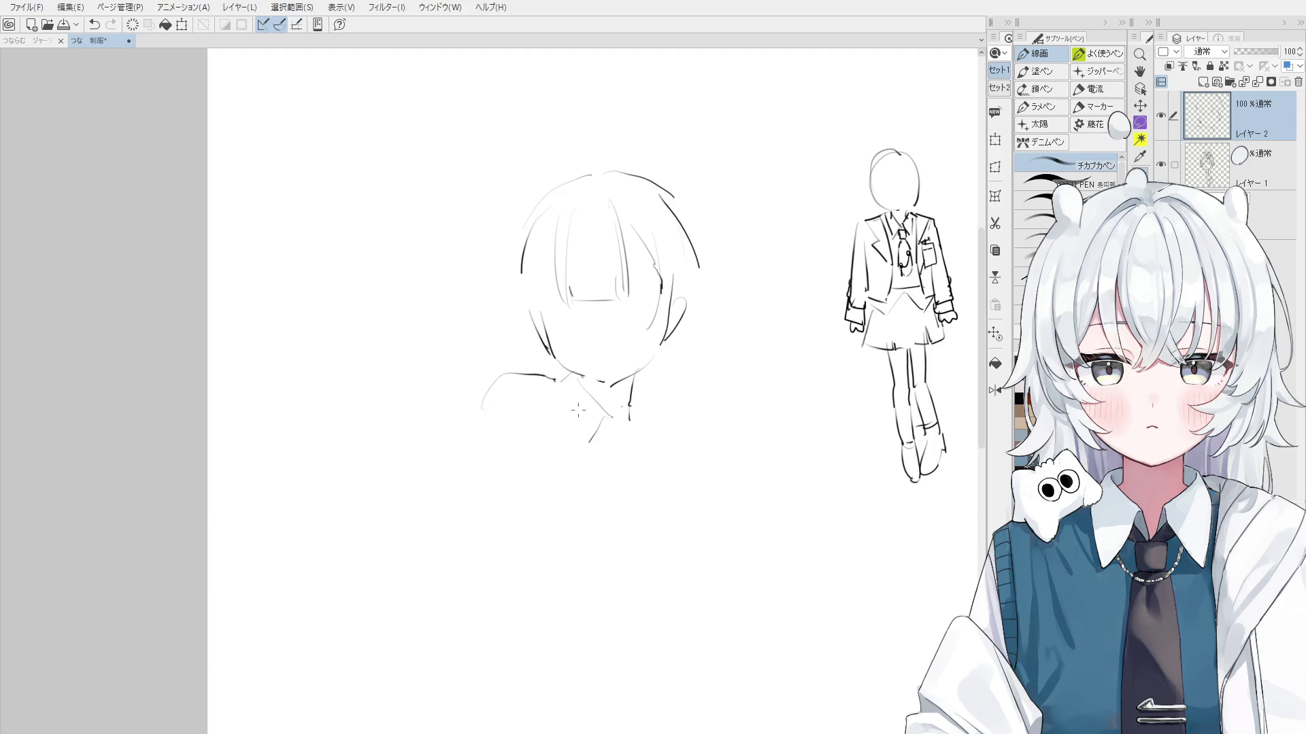
Tilt the canvas counterclockwise and redraw the shoulder line and diagonal collar line
key("minus")
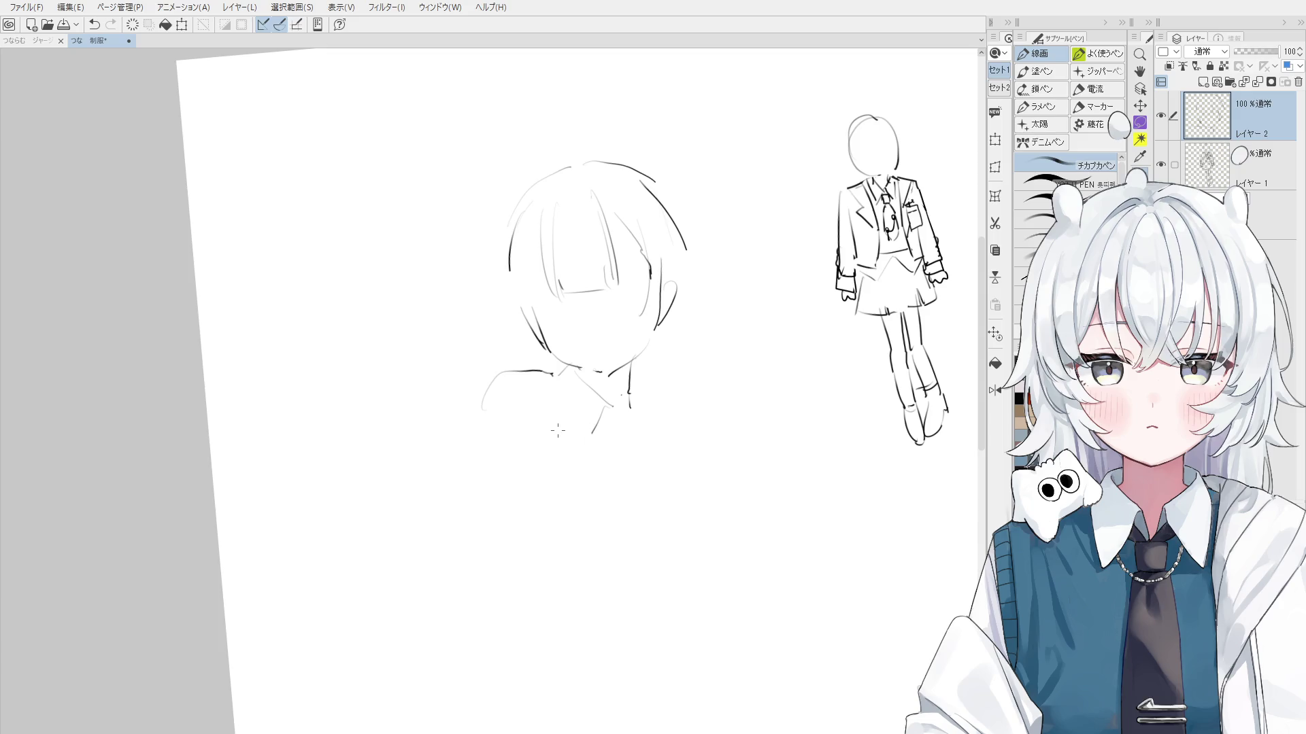
scroll(560, 383, "up", 1)
key("ctrl+z")
mouse_move(521, 374)
left_mouse_down()
mouse_move(551, 379)
mouse_move(596, 439)
left_mouse_up()
key("ctrl+z")
left_click_drag(566, 395, 597, 441)
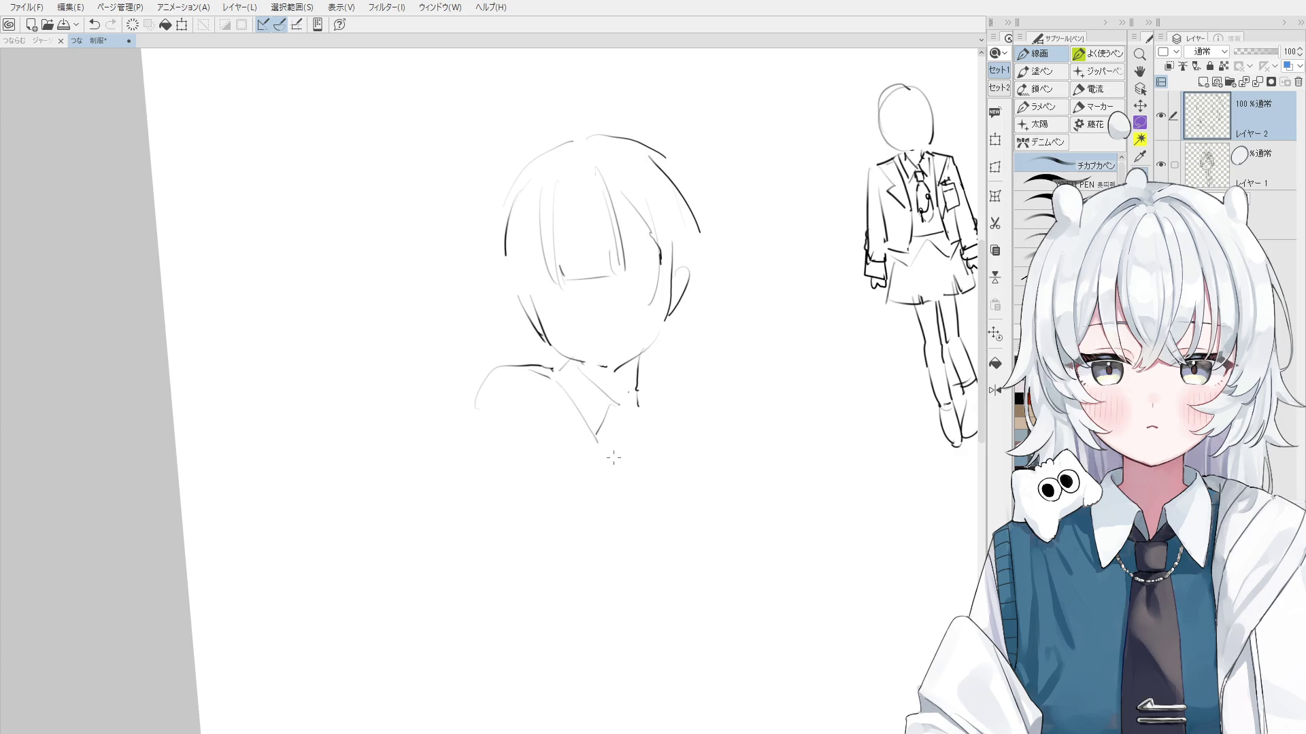
Trim the collar line's lower end and erase the diagonal from chin to collar
key("ctrl+z")
mouse_move(560, 378)
left_mouse_down()
mouse_move(599, 442)
mouse_move(611, 439)
left_mouse_up()
key("e")
key("p")
key("ctrl+z")
key("e")
mouse_move(577, 371)
left_mouse_down()
mouse_move(621, 403)
mouse_move(590, 451)
left_mouse_up()
key("p")
key("ctrl+z")
Erase the line beside the right collar and redraw the collar lines
key("e")
mouse_move(637, 371)
left_mouse_down()
mouse_move(640, 408)
mouse_move(627, 412)
left_mouse_up()
key("p")
key("e")
key("p")
mouse_move(640, 364)
left_mouse_down()
mouse_move(622, 420)
mouse_move(626, 410)
mouse_move(651, 429)
left_mouse_up()
Add a short stroke across the neck under the chin
key("h")
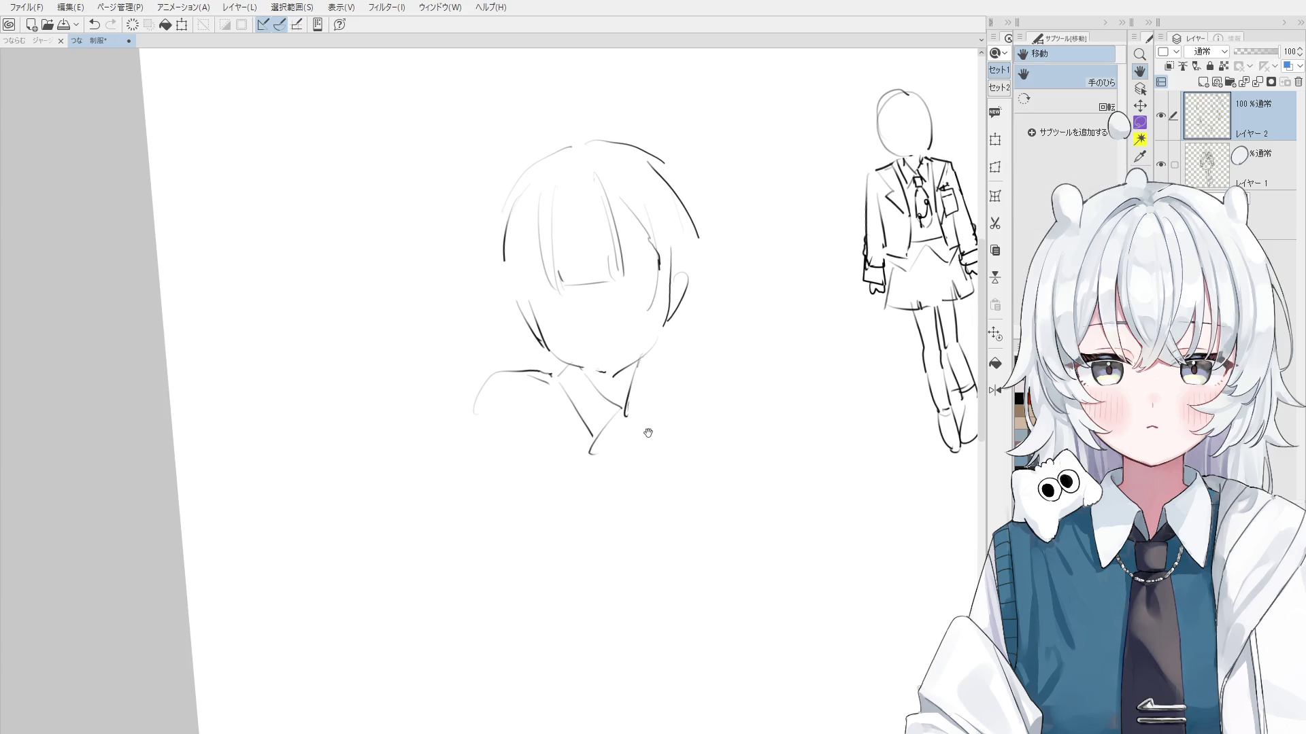
key("e")
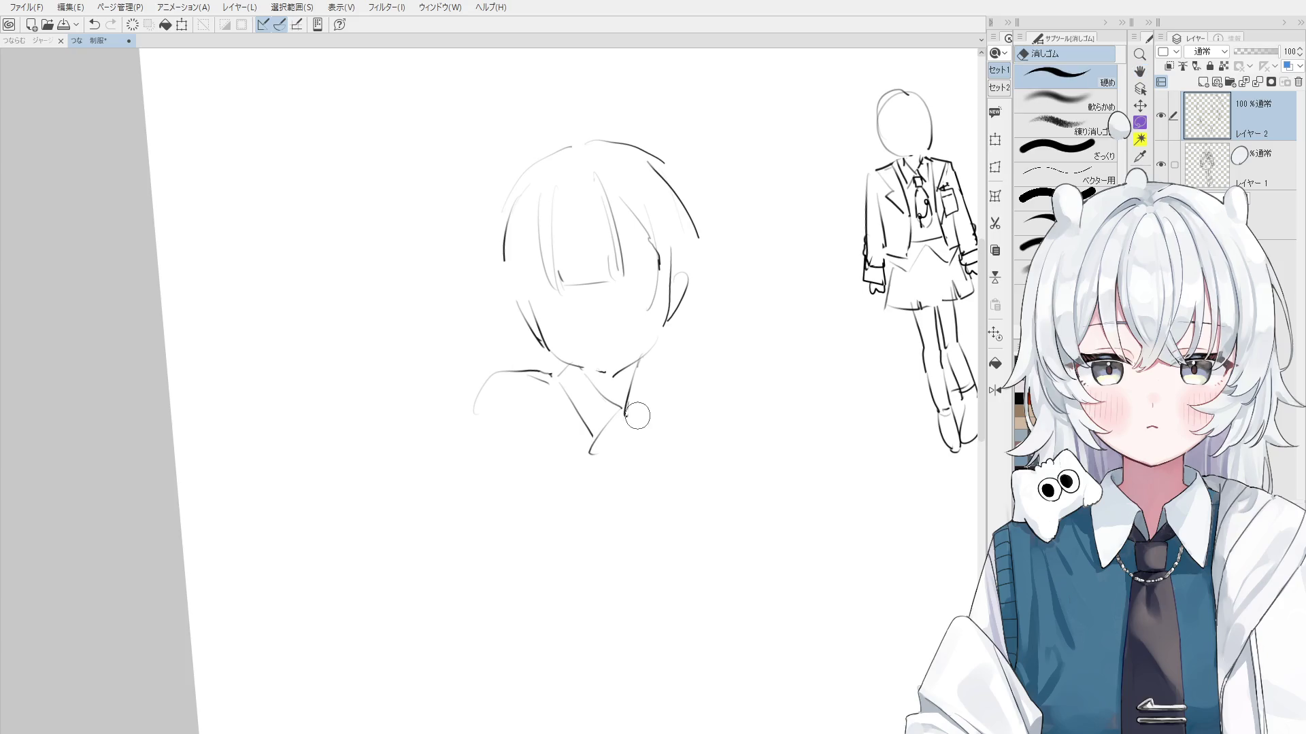
scroll(651, 374, "up", 1)
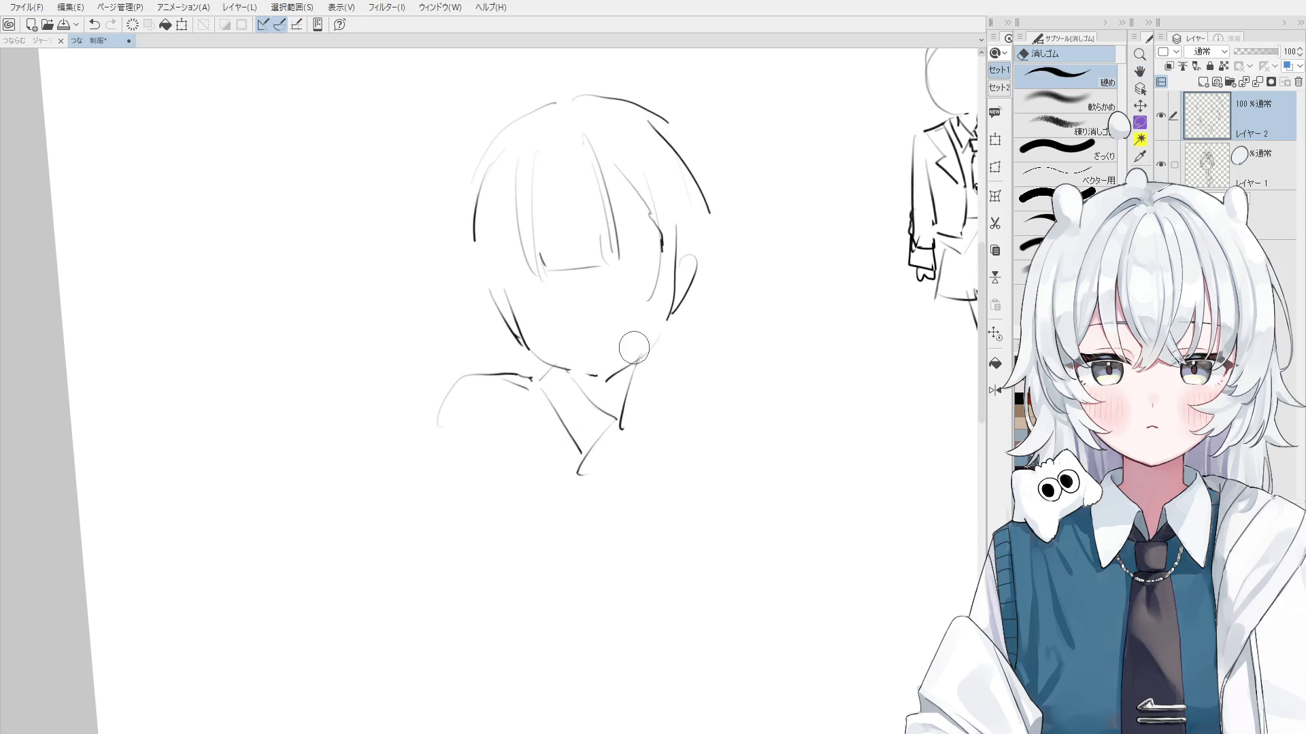
key("p")
mouse_move(558, 368)
left_mouse_down()
mouse_move(597, 379)
mouse_move(636, 363)
left_mouse_up()
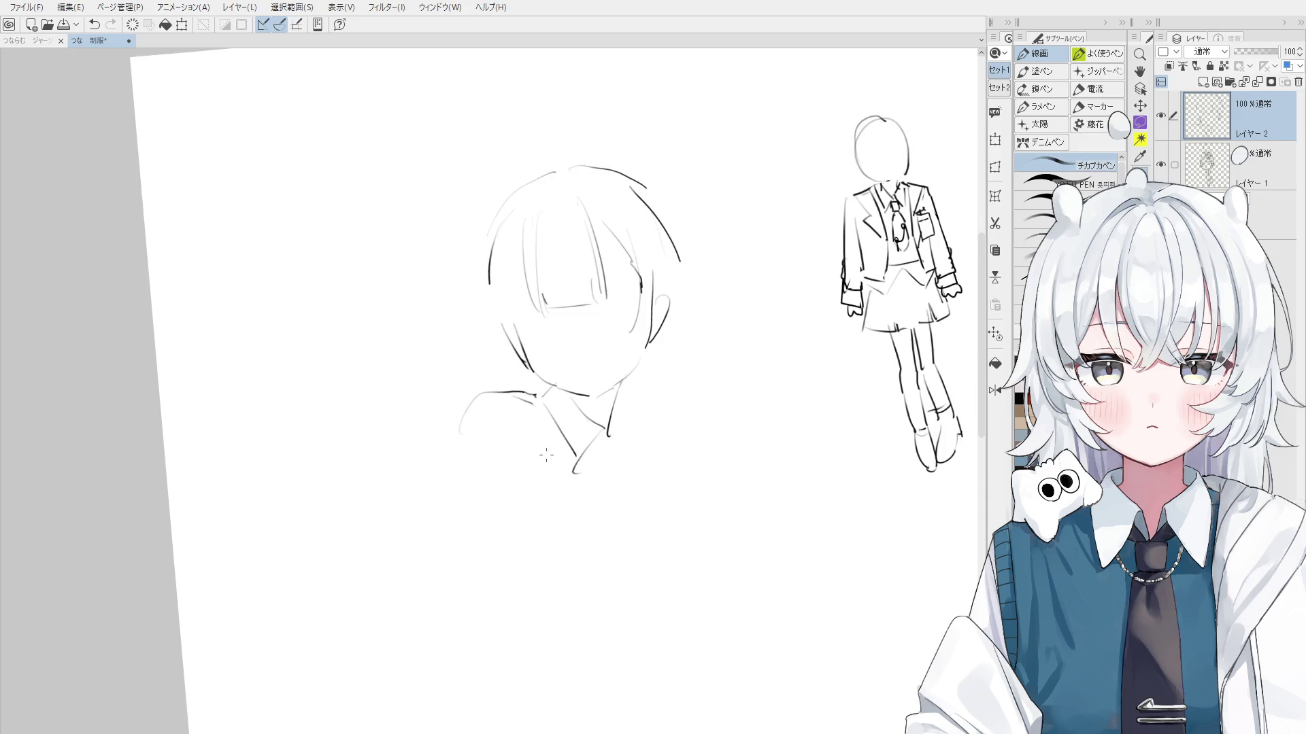
Erase the old right jaw and ear, then redraw them with a short cheek stroke
key("e")
left_click_drag(675, 276, 670, 370)
left_click_drag(690, 309, 676, 364)
key("p")
mouse_move(680, 319)
left_mouse_down()
mouse_move(673, 368)
mouse_move(696, 320)
mouse_move(671, 372)
mouse_move(697, 334)
left_mouse_up()
key("ctrl+z")
left_click_drag(666, 289, 677, 310)
Try several right-side hair strokes, ending with a strand drawn lower on the right
key("e")
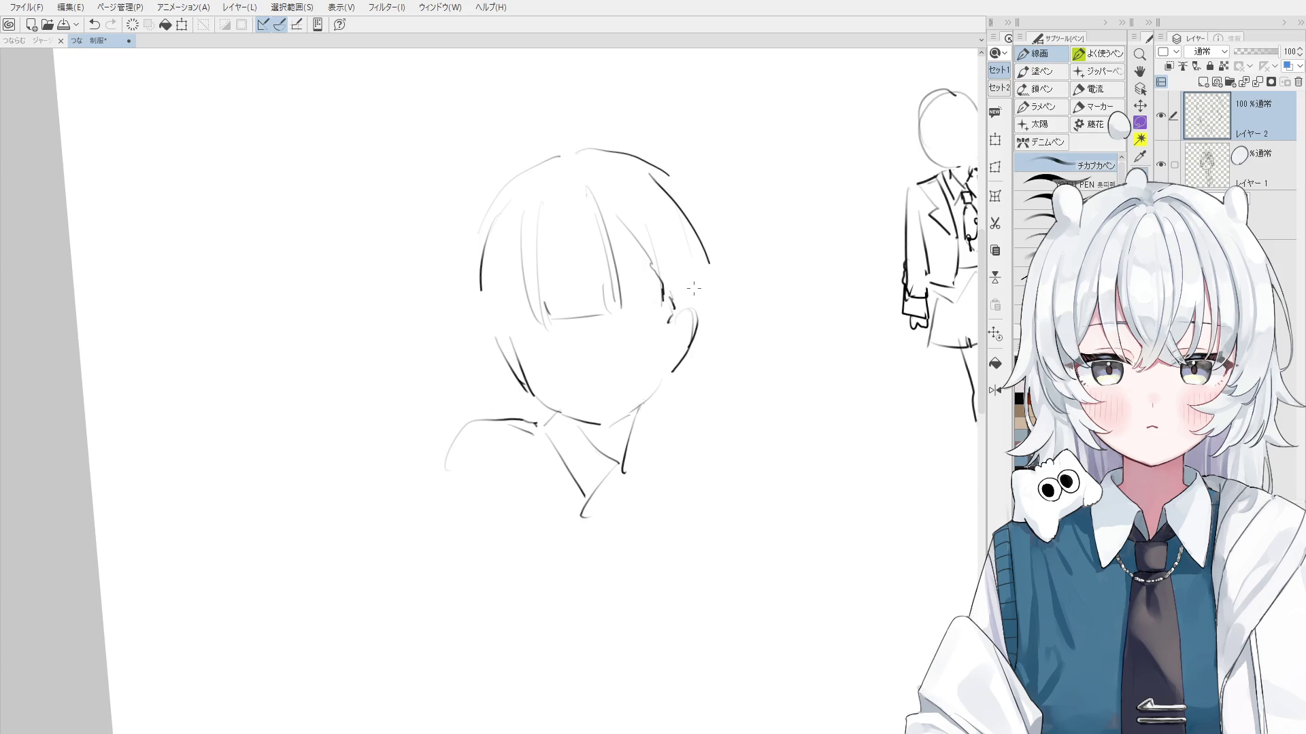
key("e")
mouse_move(709, 262)
left_mouse_down()
mouse_move(653, 170)
mouse_move(708, 293)
left_mouse_up()
key("p")
key("ctrl+z")
mouse_move(670, 179)
left_mouse_down()
mouse_move(707, 327)
mouse_move(707, 453)
left_mouse_up()
key("ctrl+z")
scroll(702, 219, "down", 2)
mouse_move(712, 320)
left_mouse_down()
mouse_move(691, 446)
mouse_move(663, 362)
left_mouse_up()
Test short neck strokes beside the chin and undo each one
key("space")
key("ctrl+z")
mouse_move(627, 293)
left_mouse_down()
mouse_move(625, 343)
mouse_move(646, 347)
left_mouse_up()
key("ctrl+z")
key("ctrl+z")
left_click_drag(624, 304, 650, 329)
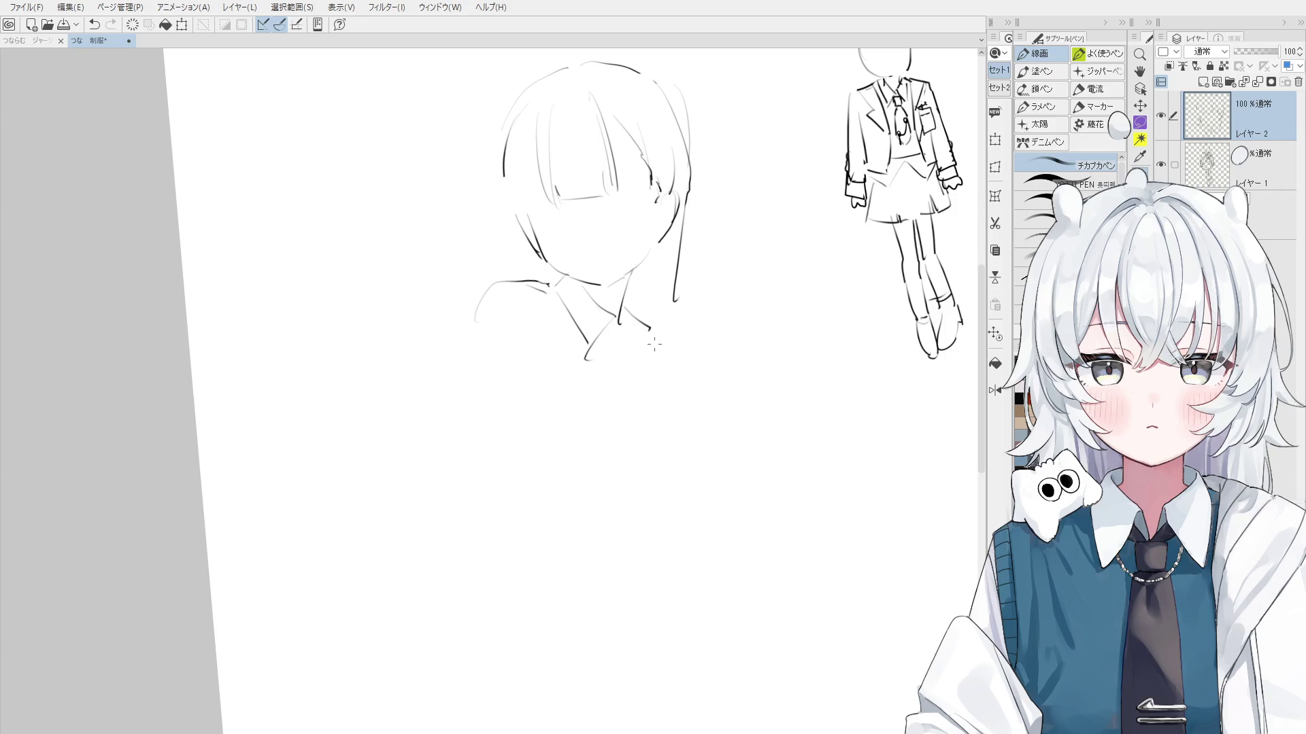
key("ctrl+z")
mouse_move(624, 303)
left_mouse_down()
mouse_move(619, 323)
mouse_move(636, 312)
left_mouse_up()
key("ctrl+z")
key("ctrl+z")
Trim the collar and left shoulder lines with the eraser
key("e")
mouse_move(586, 352)
left_mouse_down()
mouse_move(544, 289)
mouse_move(586, 333)
left_mouse_up()
key("p")
scroll(554, 353, "down", 1)
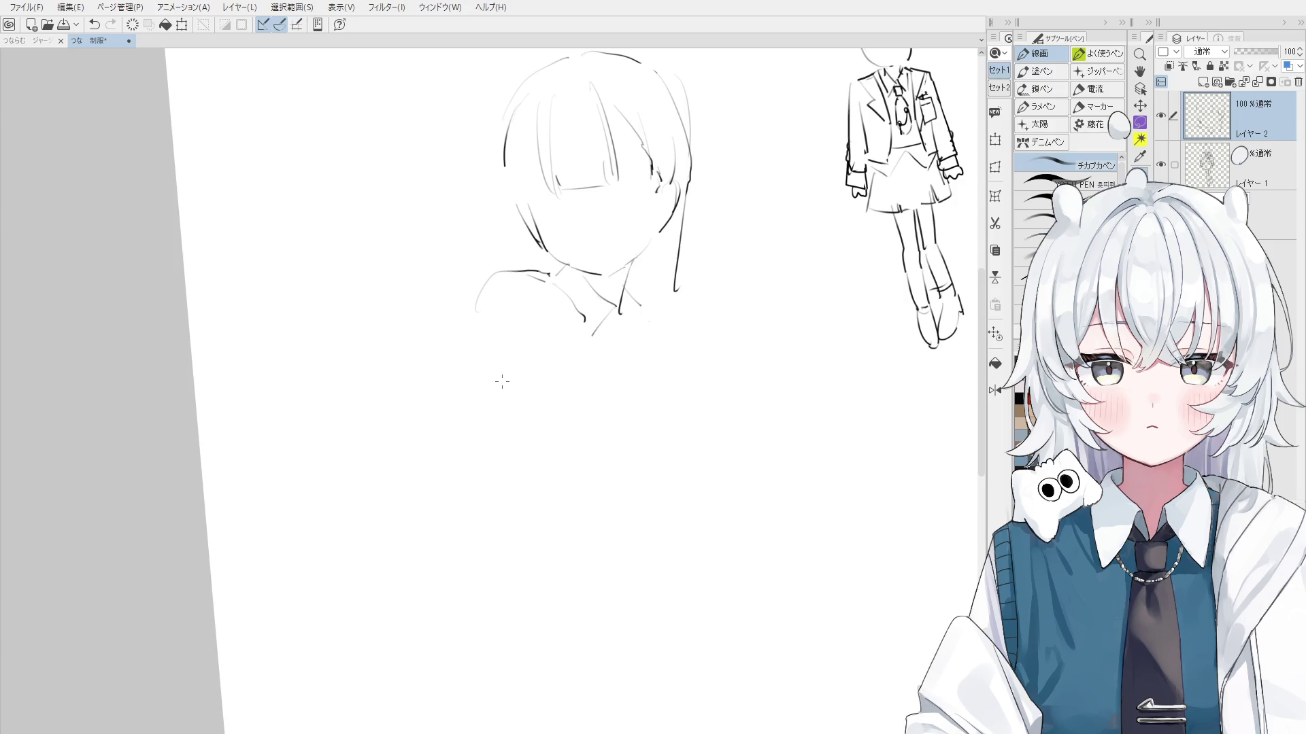
scroll(546, 342, "up", 1)
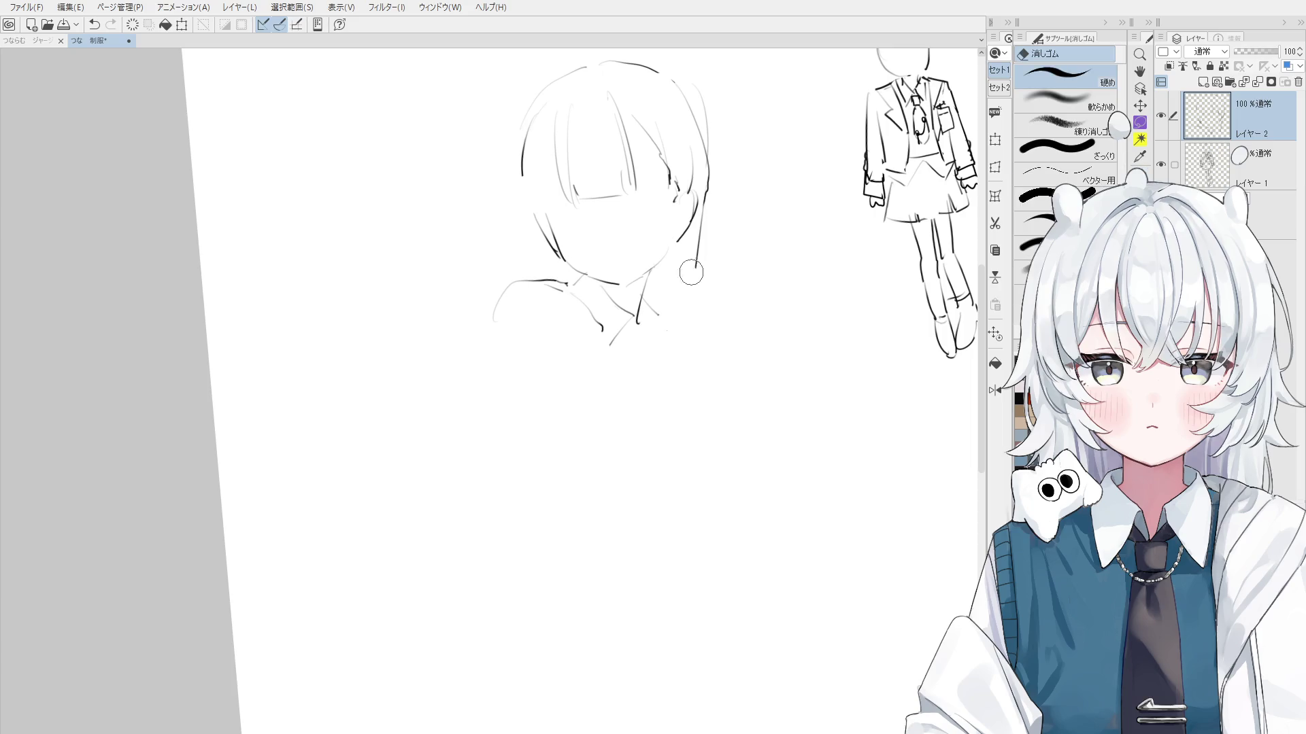
scroll(704, 224, "down", 2)
Draw a long hair strand down the right side with extra thin lines along it
key("ctrl+z")
left_click_drag(709, 239, 716, 357)
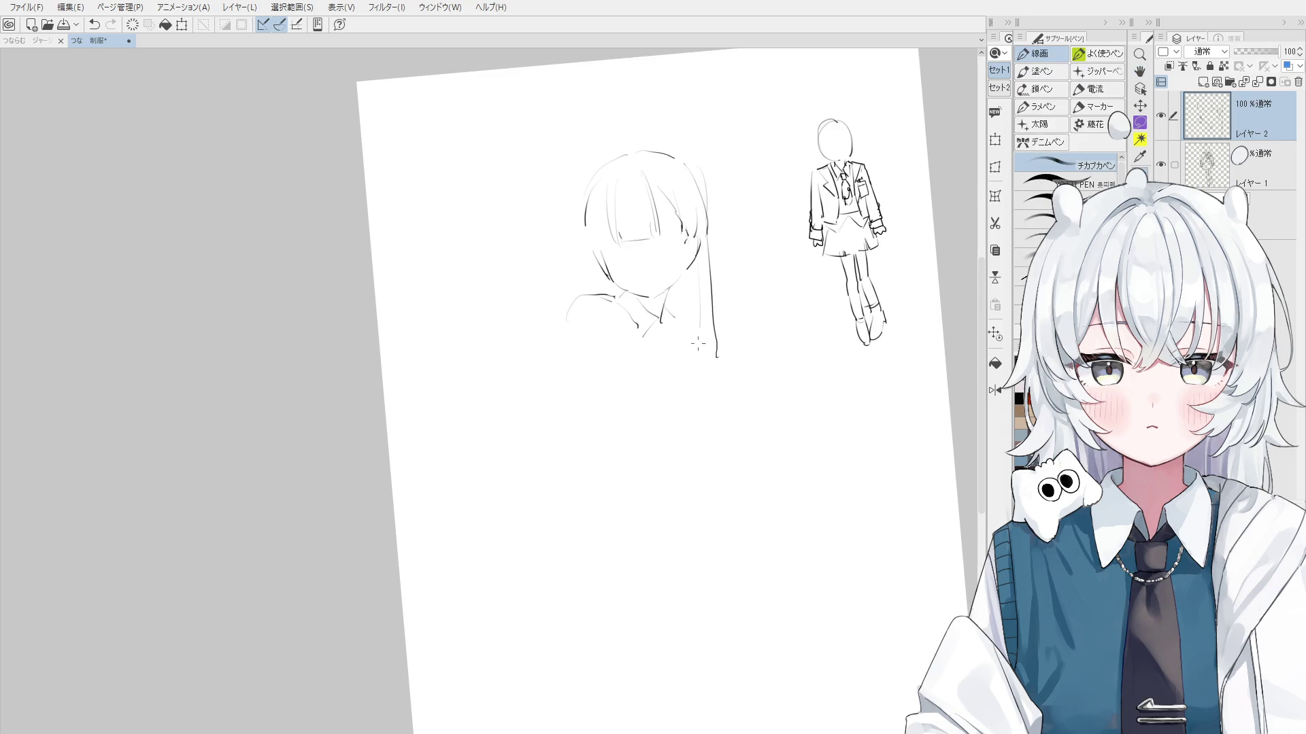
mouse_move(705, 325)
left_mouse_down()
mouse_move(707, 343)
mouse_move(703, 314)
left_mouse_up()
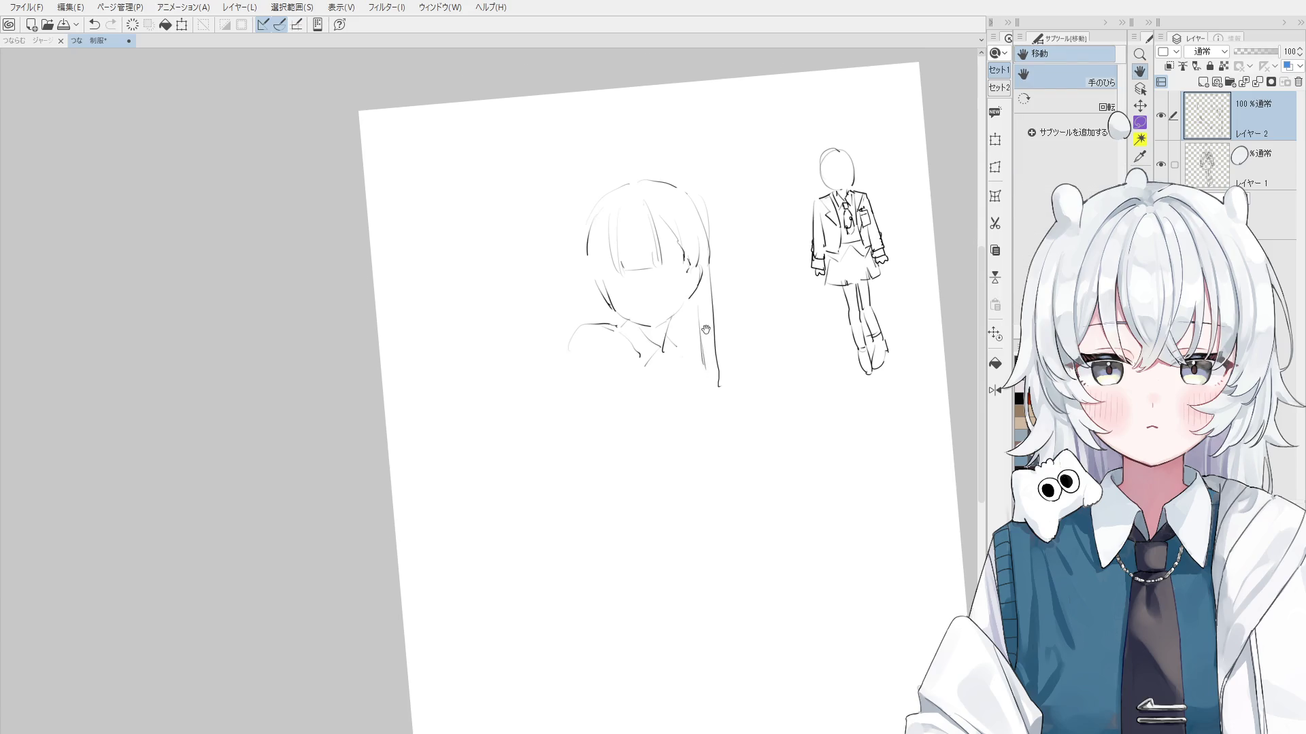
key("e")
scroll(703, 315, "up", 3)
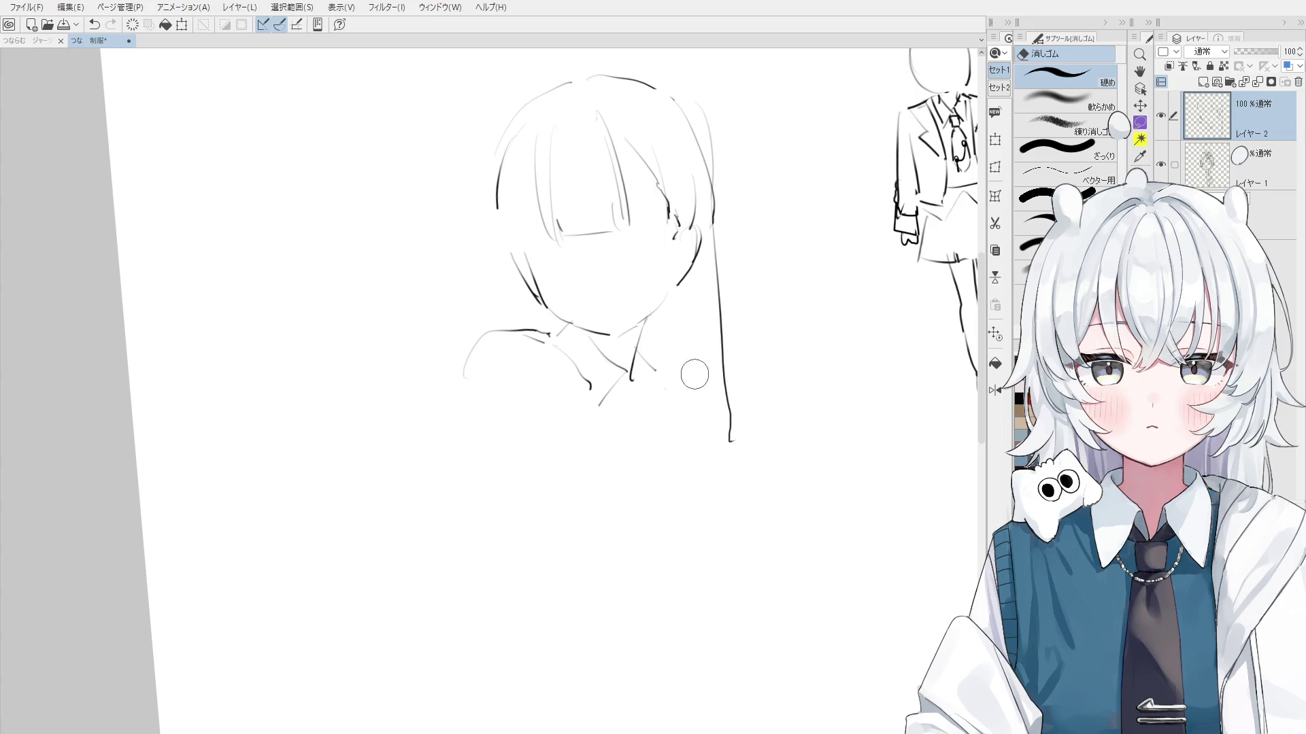
key("p")
left_click_drag(701, 338, 697, 423)
key("ctrl+z")
mouse_move(694, 295)
left_mouse_down()
mouse_move(694, 415)
mouse_move(728, 428)
left_mouse_up()
Draw a wavy line at the right ear
key("e")
left_click_drag(718, 374, 714, 412)
key("p")
scroll(676, 276, "up", 1)
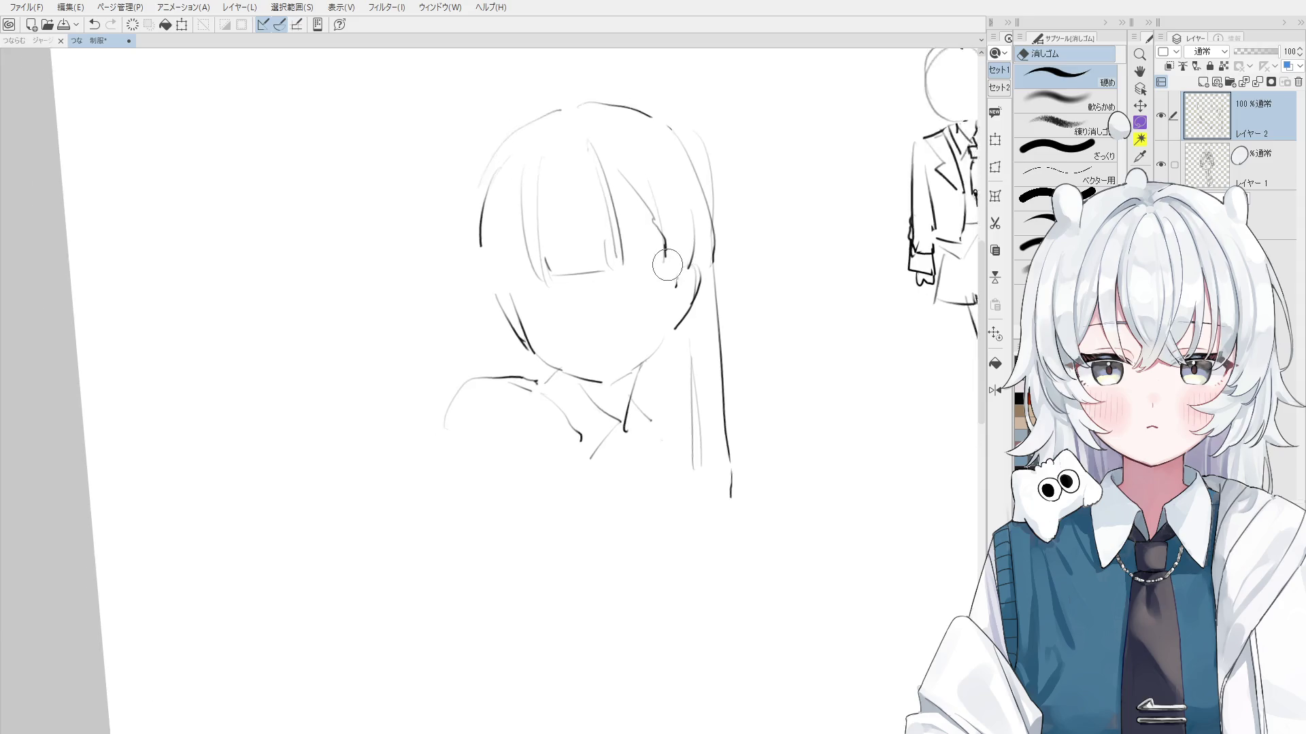
scroll(675, 275, "up", 1)
left_click_drag(670, 264, 676, 287)
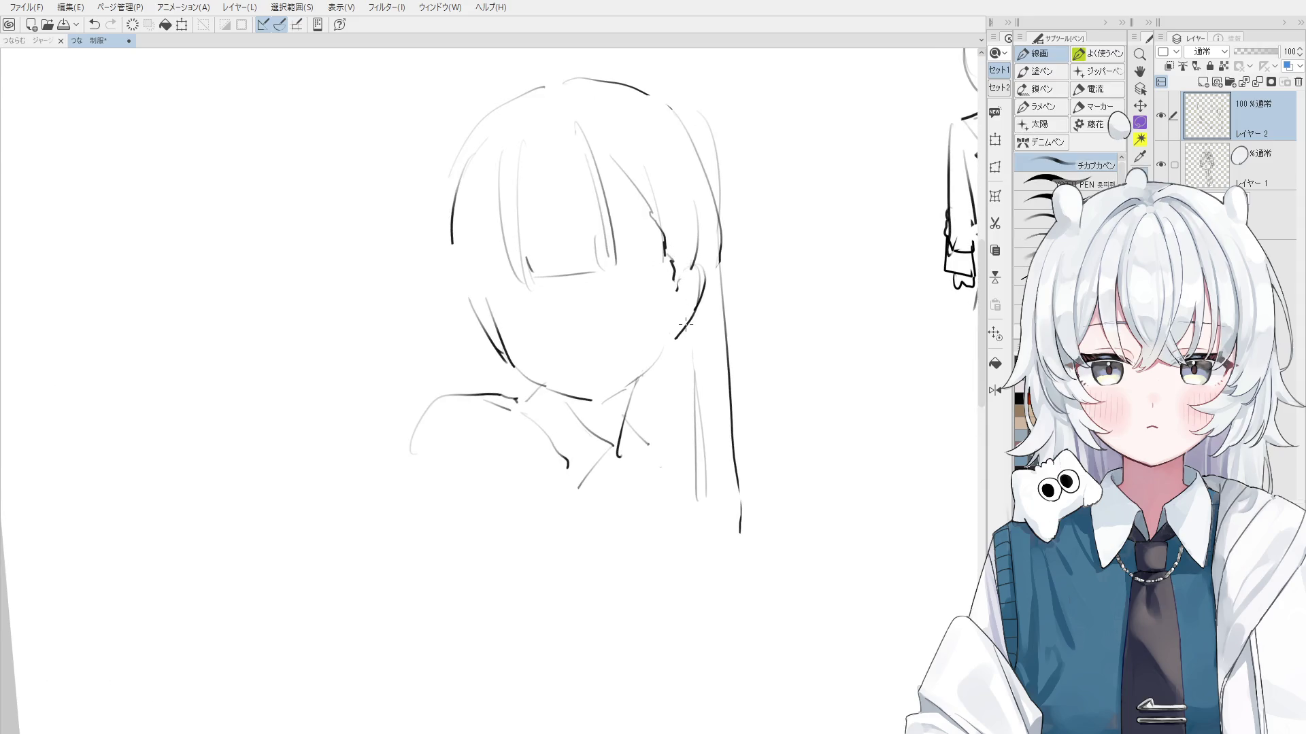
Erase the hair strands beside the ear and redraw one strand down past it
key("e")
left_click_drag(670, 245, 623, 157)
key("p")
key("ctrl+z")
mouse_move(653, 225)
left_mouse_down()
mouse_move(630, 202)
mouse_move(663, 233)
left_mouse_up()
key("ctrl+z")
left_click_drag(598, 169, 663, 242)
Erase the old bangs strands and try a new bangs strand, then undo it
key("e")
left_click_drag(527, 272, 496, 181)
key("p")
mouse_move(515, 122)
left_mouse_down()
mouse_move(507, 286)
mouse_move(517, 273)
left_mouse_up()
key("ctrl+z")
key("e")
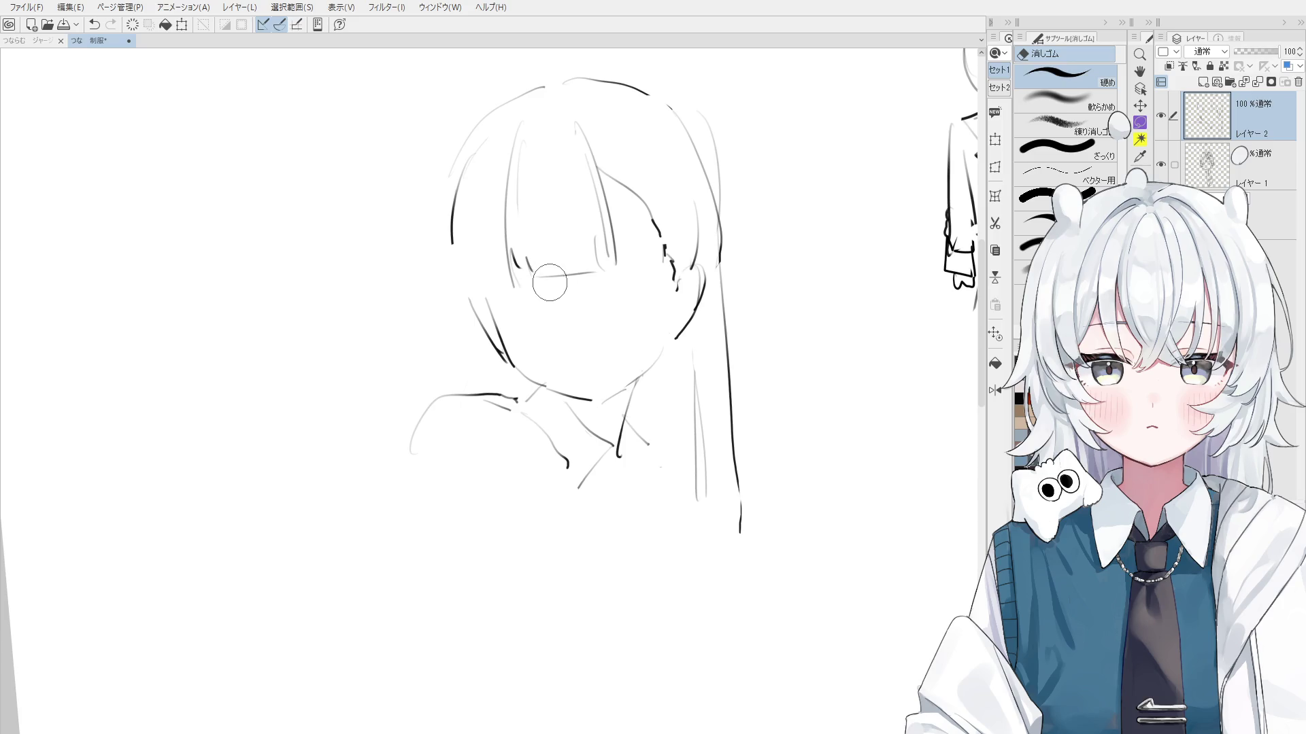
Erase the bangs' flat bottom line and draw separate new bangs strands
mouse_move(557, 289)
left_mouse_down()
mouse_move(539, 247)
mouse_move(525, 257)
mouse_move(548, 283)
mouse_move(591, 242)
left_mouse_up()
scroll(534, 279, "up", 2)
scroll(530, 299, "up", 1)
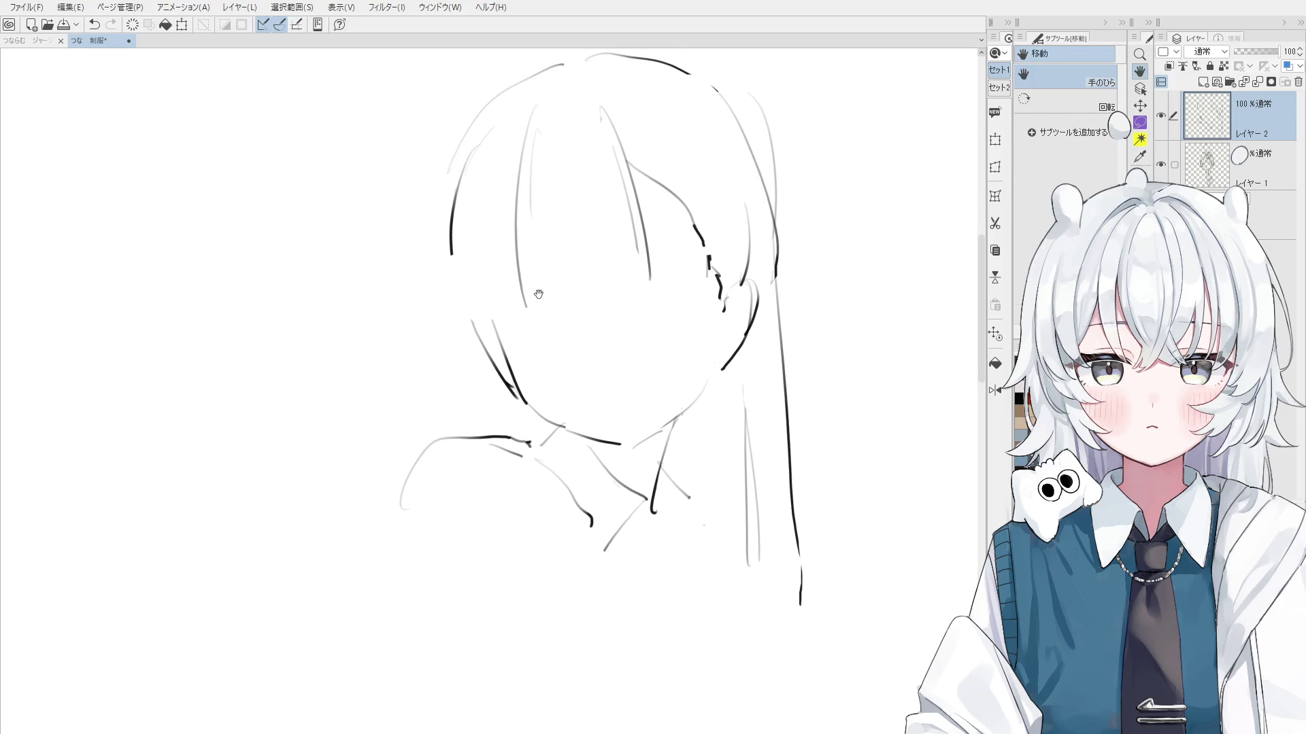
key("p")
mouse_move(517, 258)
left_mouse_down()
mouse_move(531, 295)
mouse_move(616, 291)
left_mouse_up()
scroll(612, 265, "down", 1)
key("ctrl+z")
left_click_drag(615, 231, 629, 285)
scroll(618, 222, "down", 2)
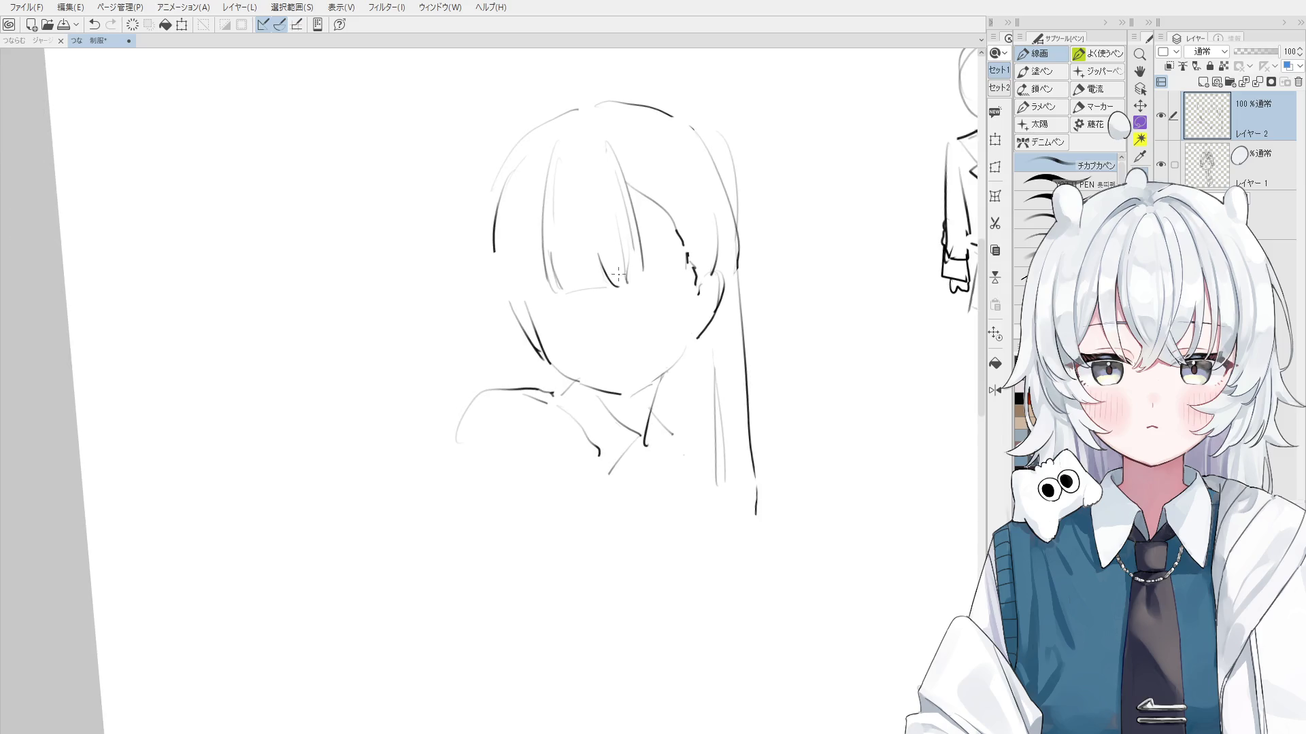
Erase and redraw the long hair line on the right side
key("e")
left_click_drag(706, 278, 711, 379)
key("p")
left_click_drag(704, 241, 707, 373)
key("ctrl+z")
Try hair edge strokes beside the face, undoing each attempt
left_click_drag(657, 197, 672, 248)
key("ctrl+z")
mouse_move(645, 190)
left_mouse_down()
mouse_move(674, 250)
mouse_move(662, 214)
left_mouse_up()
key("ctrl+z")
key("ctrl+z")
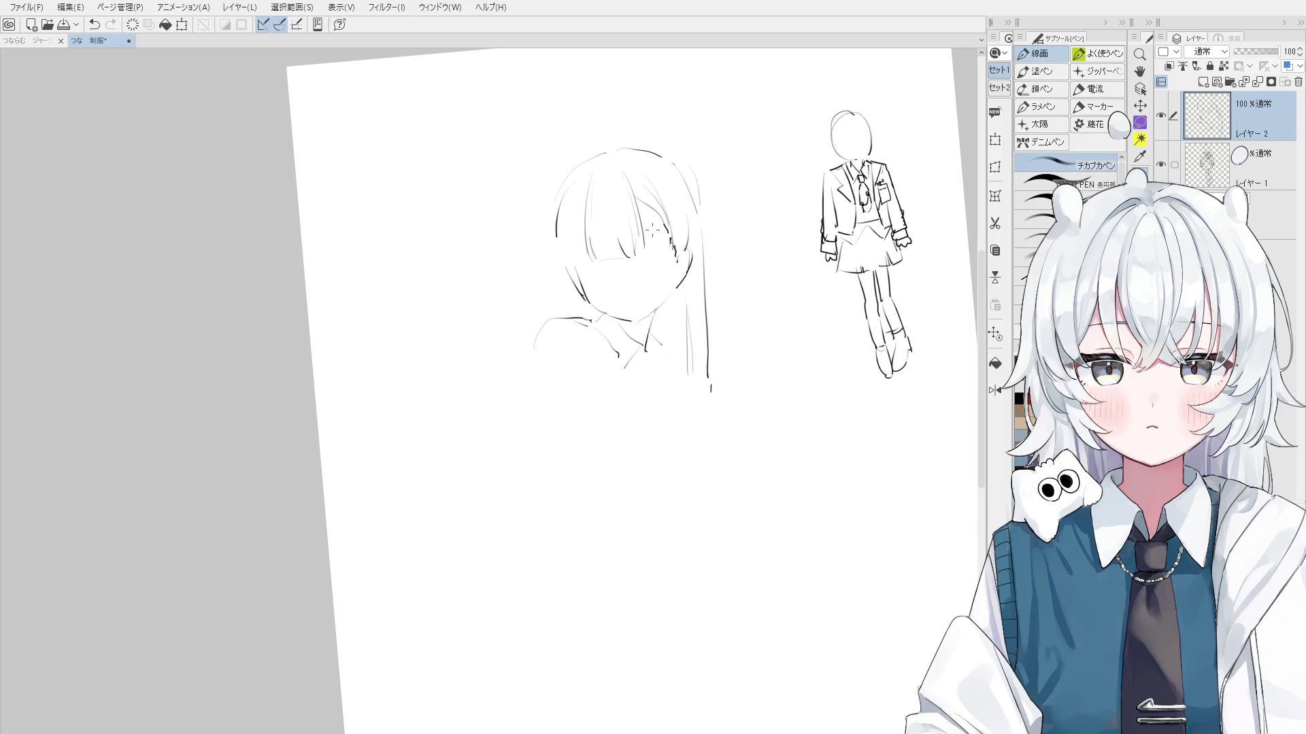
Redraw the right side of the face contour
scroll(646, 248, "up", 2)
scroll(646, 248, "up", 2)
key("e")
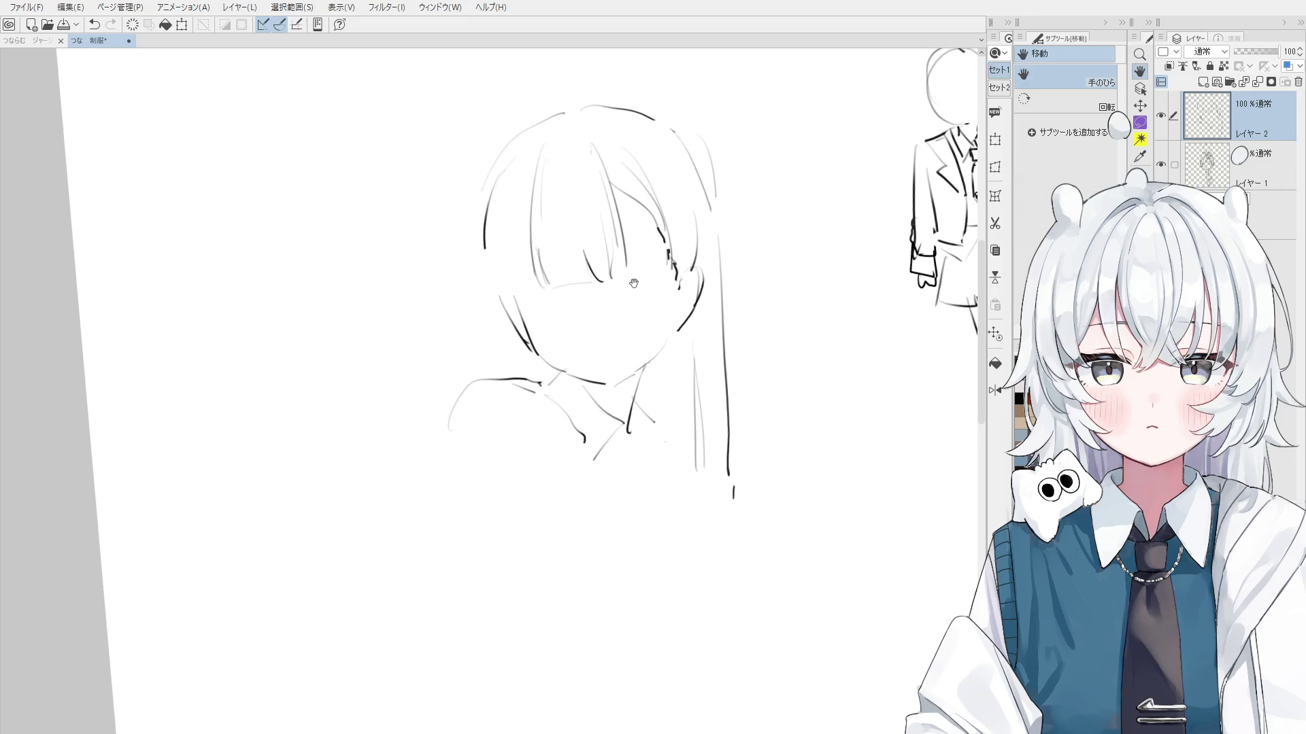
key("p")
left_click_drag(670, 258, 653, 315)
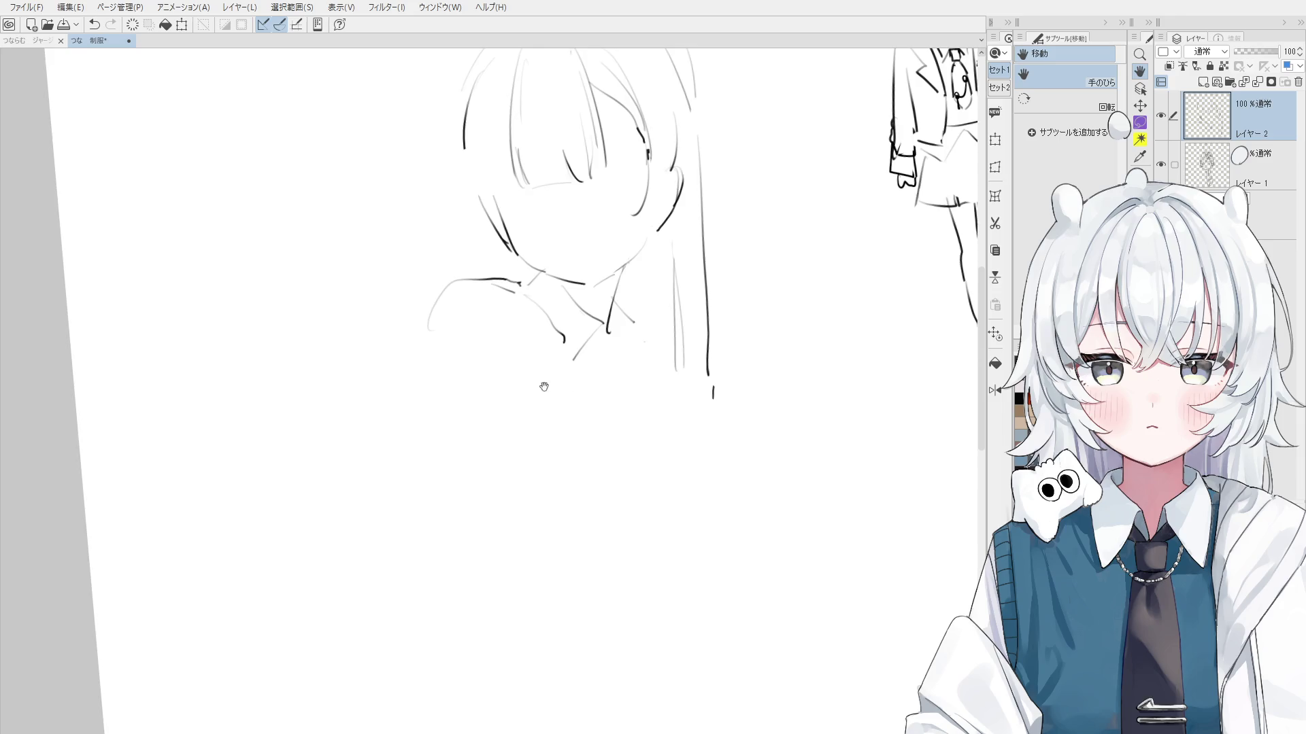
Sketch the arm's outer line below the collar with a darker line beside it
scroll(540, 371, "down", 2)
key("ctrl+z")
left_click_drag(523, 362, 558, 412)
left_click_drag(536, 358, 581, 417)
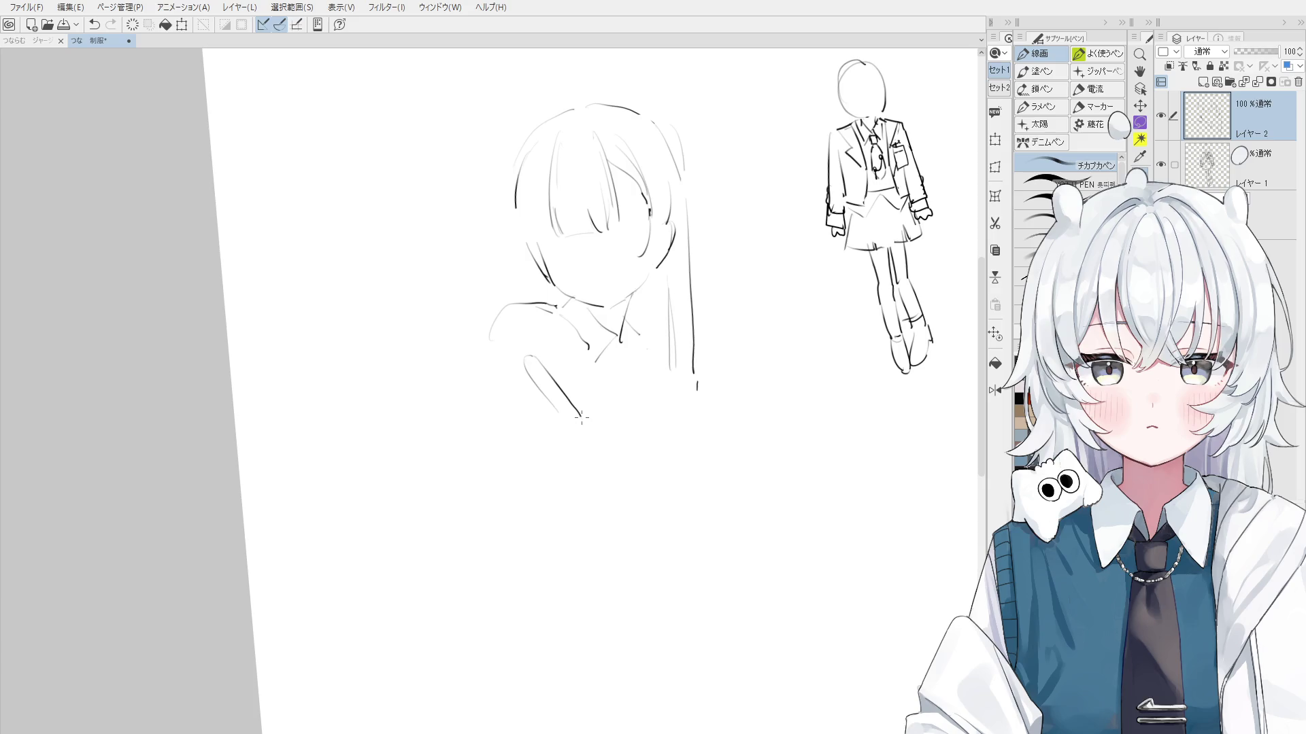
key("e")
key("p")
left_click_drag(545, 372, 595, 424)
key("ctrl+z")
Retry the arm stroke and a leftward forearm line from the elbow with a hooked end
key("e")
key("p")
mouse_move(529, 362)
left_mouse_down()
mouse_move(568, 421)
mouse_move(483, 431)
left_mouse_up()
key("ctrl+z")
key("e")
key("p")
key("ctrl+z")
mouse_move(561, 427)
left_mouse_down()
mouse_move(476, 445)
mouse_move(504, 454)
left_mouse_up()
key("ctrl+z")
mouse_move(503, 454)
left_mouse_down()
mouse_move(552, 442)
mouse_move(563, 380)
left_mouse_up()
key("ctrl+z")
key("ctrl+z")
Extend the lower arm line up to the elbow corner
key("e")
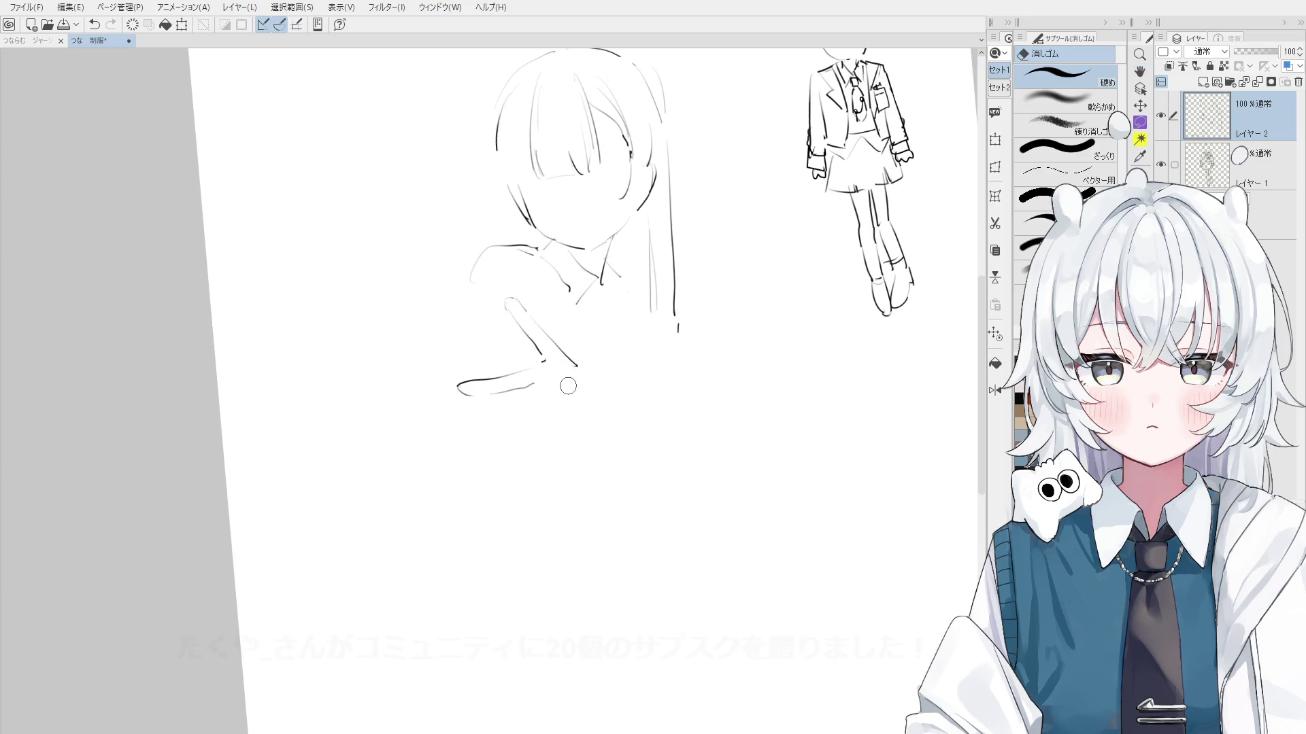
scroll(568, 386, "up", 1)
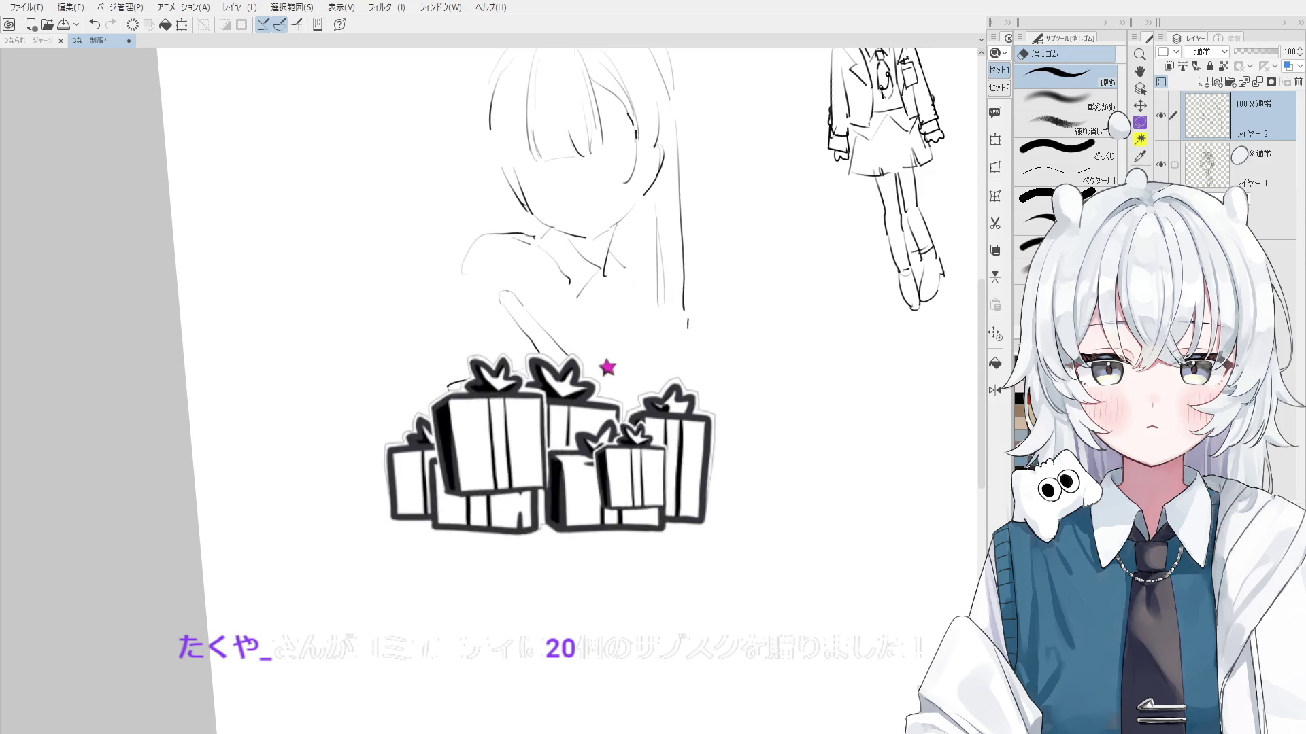
scroll(578, 394, "up", 1)
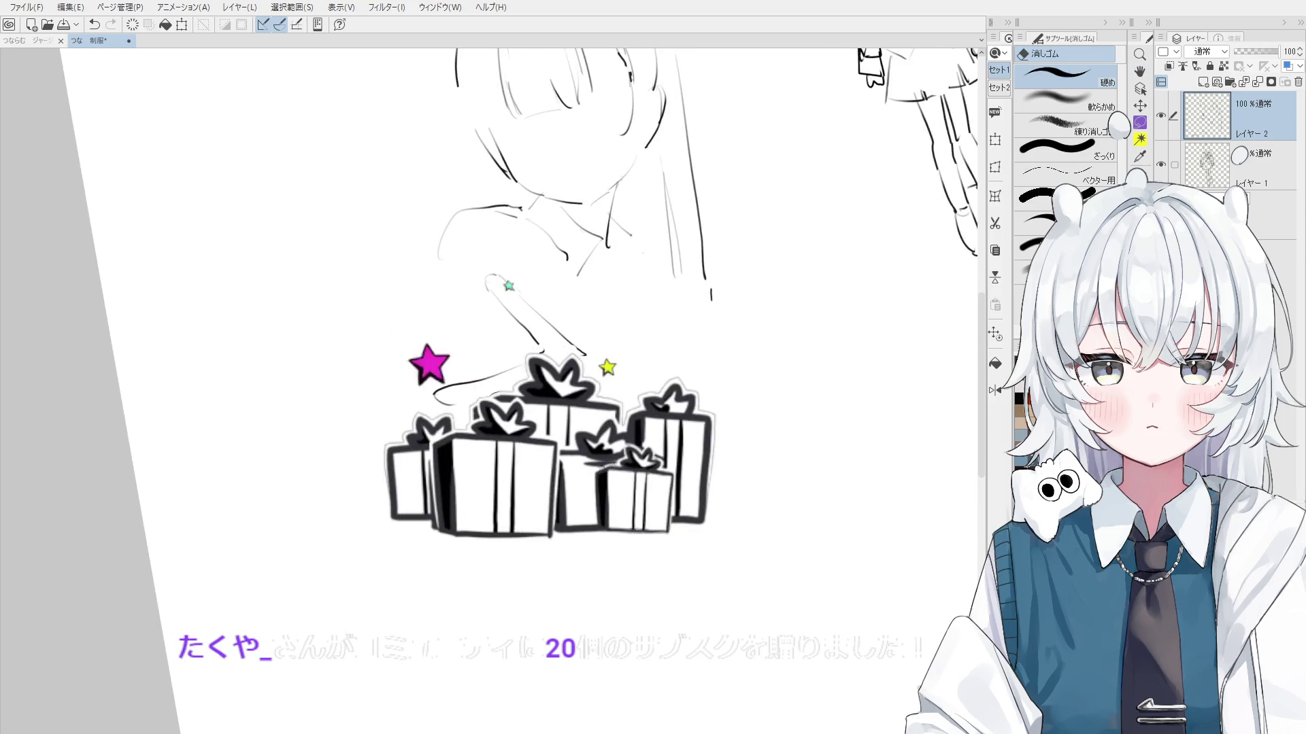
key("p")
scroll(578, 394, "up", 1)
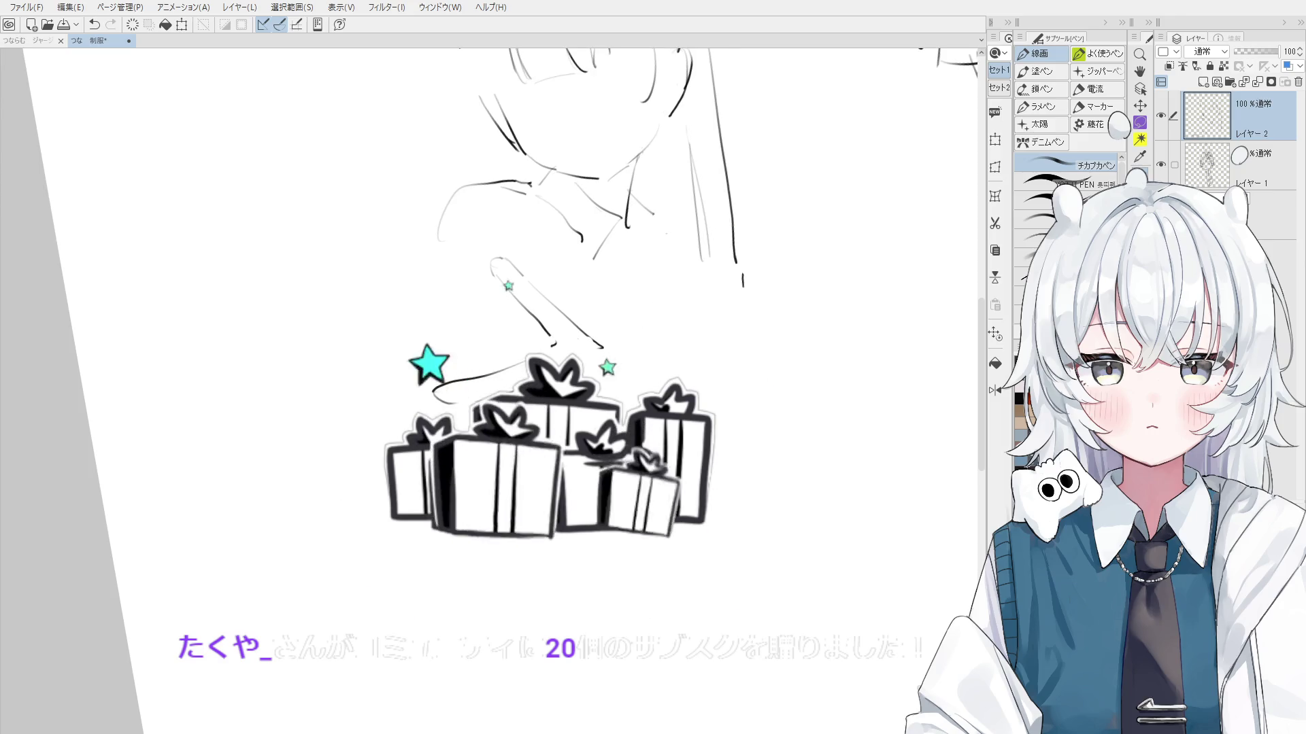
key("e")
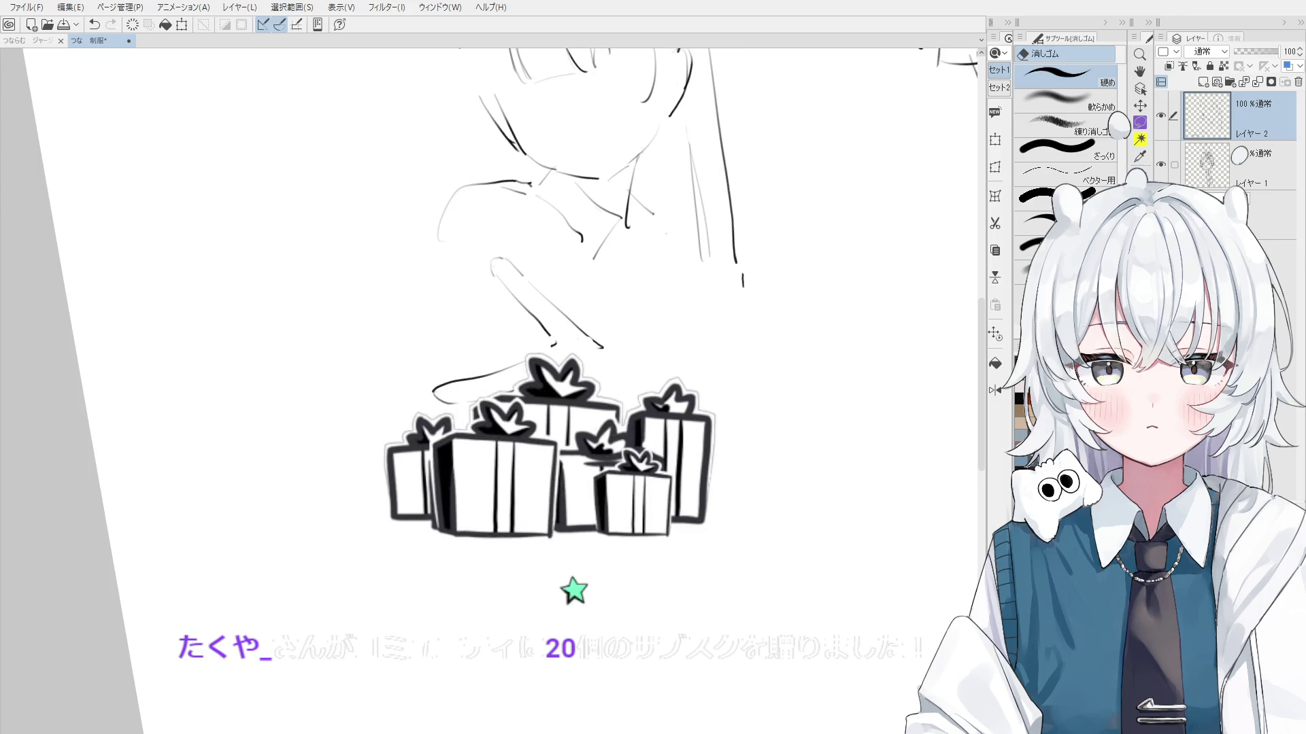
scroll(565, 353, "up", 1)
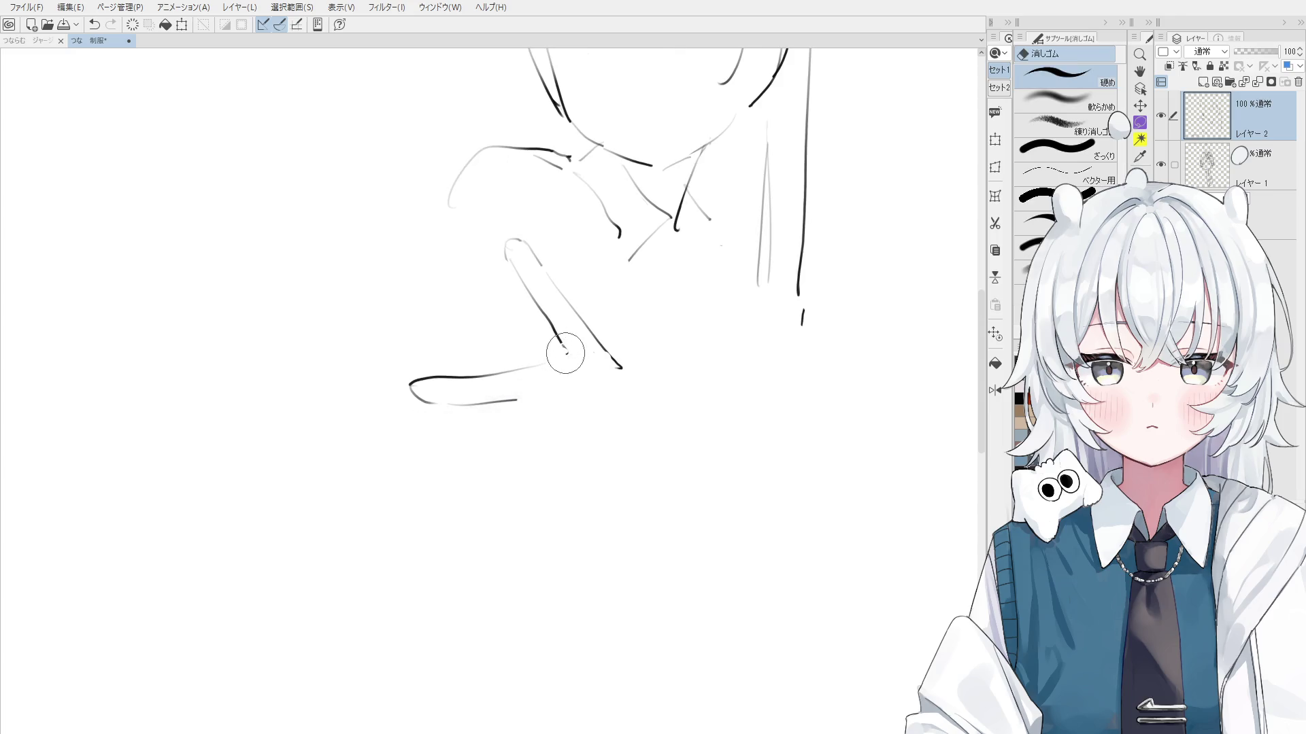
key("p")
scroll(561, 367, "up", 1)
key("ctrl+z")
left_click_drag(542, 369, 563, 354)
Erase the grey lower arm stroke and redraw a darker short arm stroke in its place
scroll(573, 365, "down", 1)
scroll(577, 358, "up", 1)
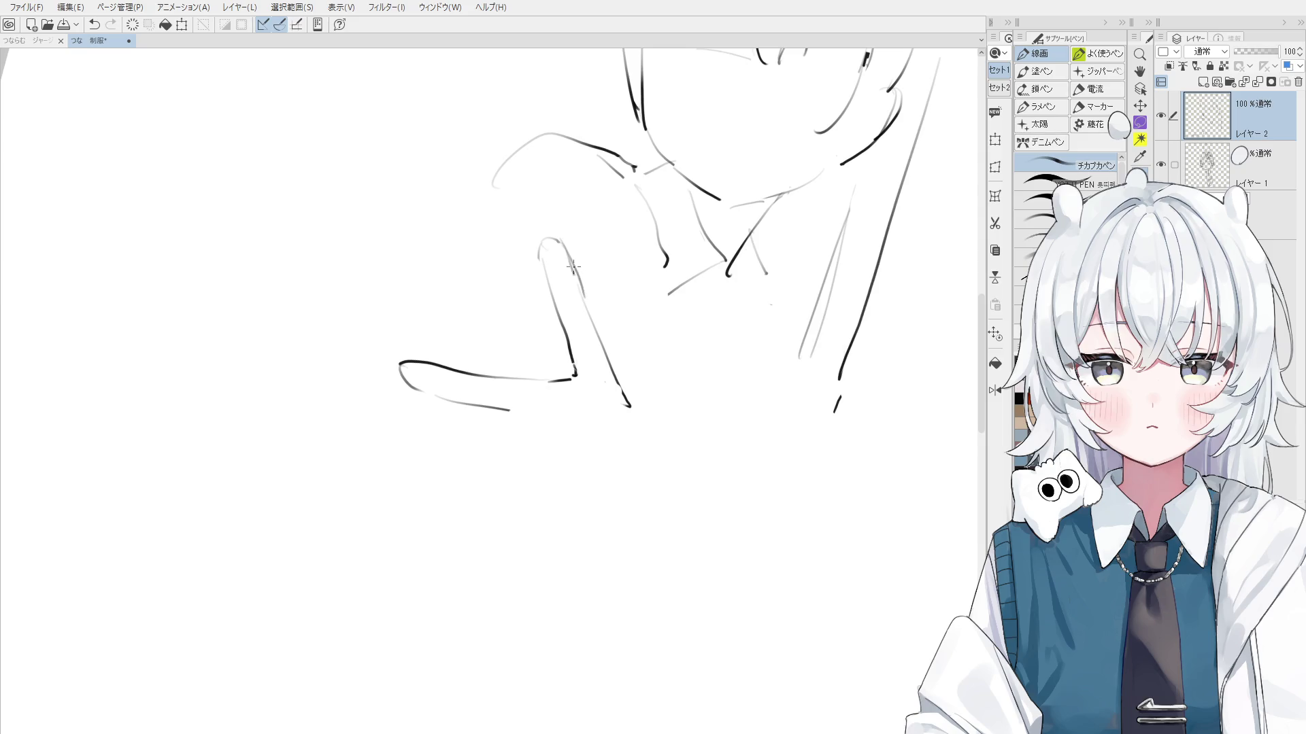
scroll(586, 368, "down", 1)
key("h")
left_click_drag(621, 379, 616, 370)
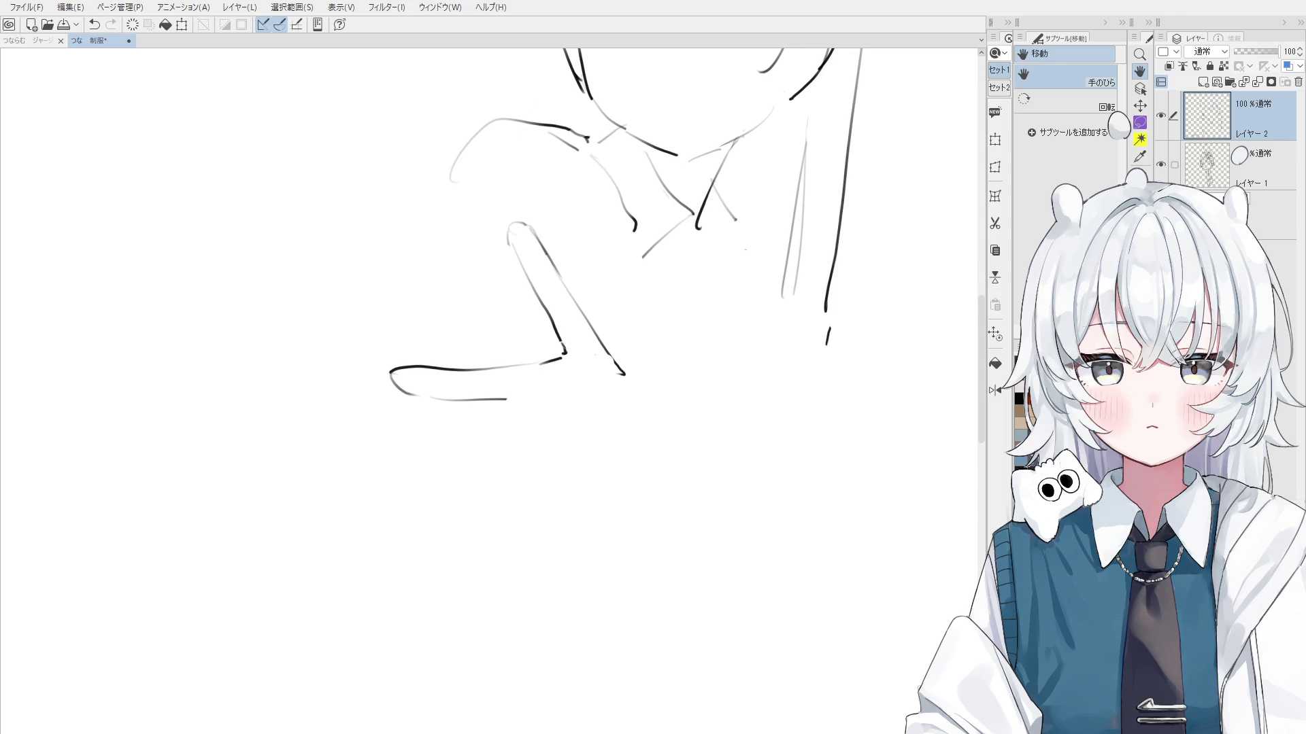
left_click_drag(555, 403, 534, 408)
key("e")
left_click_drag(438, 429, 547, 374)
key("p")
key("ctrl+z")
key("ctrl+z")
mouse_move(425, 421)
left_mouse_down()
mouse_move(562, 380)
mouse_move(559, 366)
left_mouse_up()
key("ctrl+z")
left_click_drag(542, 323, 558, 366)
Replace the old upper diagonal with a dark diagonal arm line hooked at the top
key("e")
left_click_drag(493, 244, 521, 293)
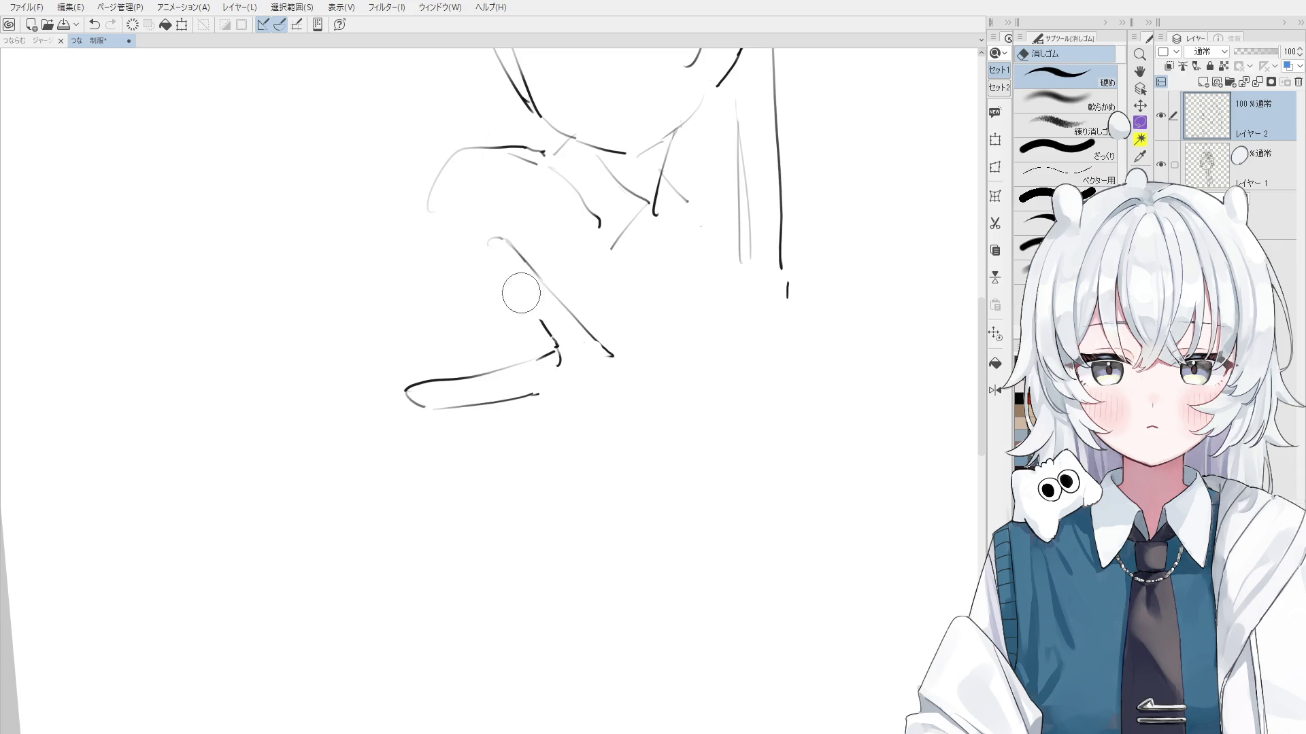
key("p")
left_click_drag(487, 253, 558, 346)
key("e")
mouse_move(537, 289)
left_mouse_down()
mouse_move(510, 248)
mouse_move(598, 342)
left_mouse_up()
key("p")
left_click_drag(487, 250, 500, 233)
left_click_drag(500, 231, 558, 298)
key("ctrl+z")
Continue the diagonal arm line and extend the lower sleeve line
key("ctrl+z")
mouse_move(502, 234)
left_mouse_down()
mouse_move(614, 355)
mouse_move(649, 371)
left_mouse_up()
key("e")
key("p")
key("ctrl+z")
key("ctrl+z")
left_click_drag(606, 337, 644, 351)
key("e")
key("-")
key("p")
key("ctrl+z")
mouse_move(469, 408)
left_mouse_down()
mouse_move(562, 376)
mouse_move(556, 500)
left_mouse_up()
Draw two vertical strokes below the forearm, ending in a curved bottom
key("ctrl+z")
key("asciicircum")
key("ctrl+z")
mouse_move(552, 435)
left_mouse_down()
mouse_move(544, 495)
mouse_move(573, 511)
left_mouse_up()
key("ctrl+z")
key("ctrl+z")
mouse_move(577, 442)
left_mouse_down()
mouse_move(573, 511)
mouse_move(586, 517)
left_mouse_up()
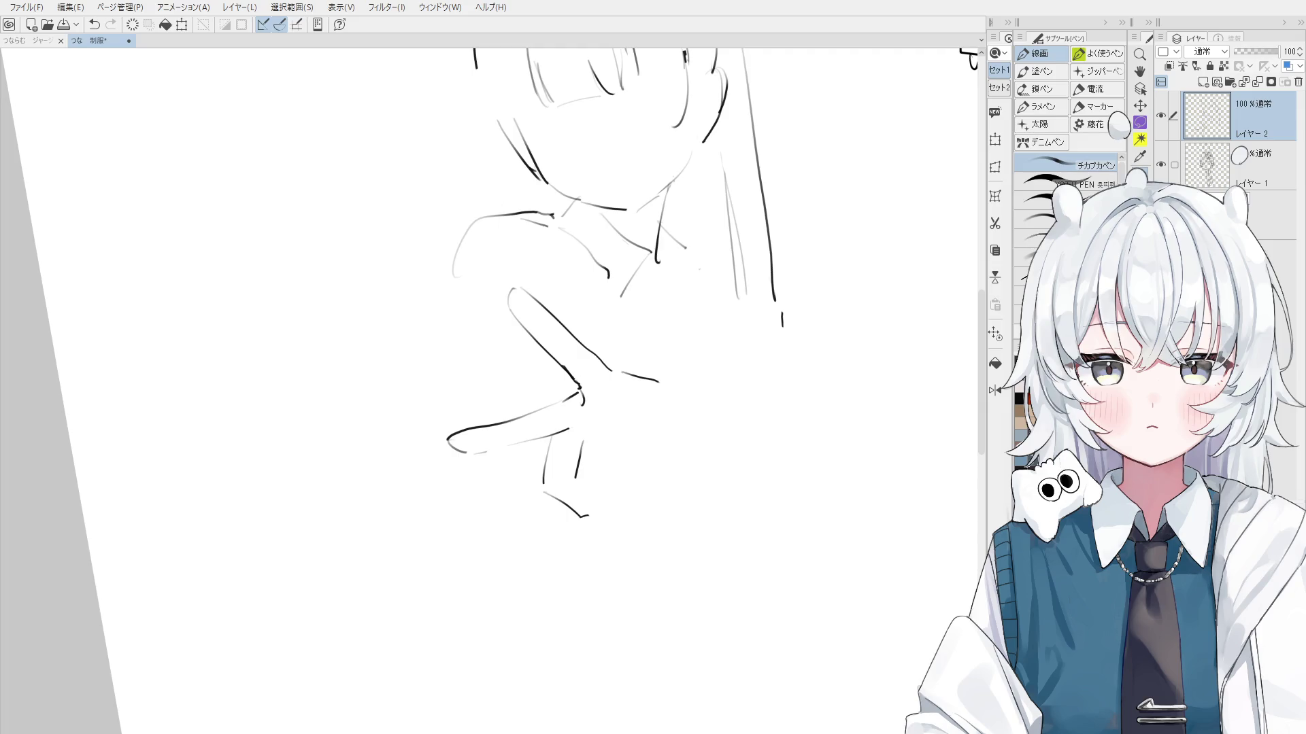
Redraw the long hair line right of the head down past the shoulder
key("space")
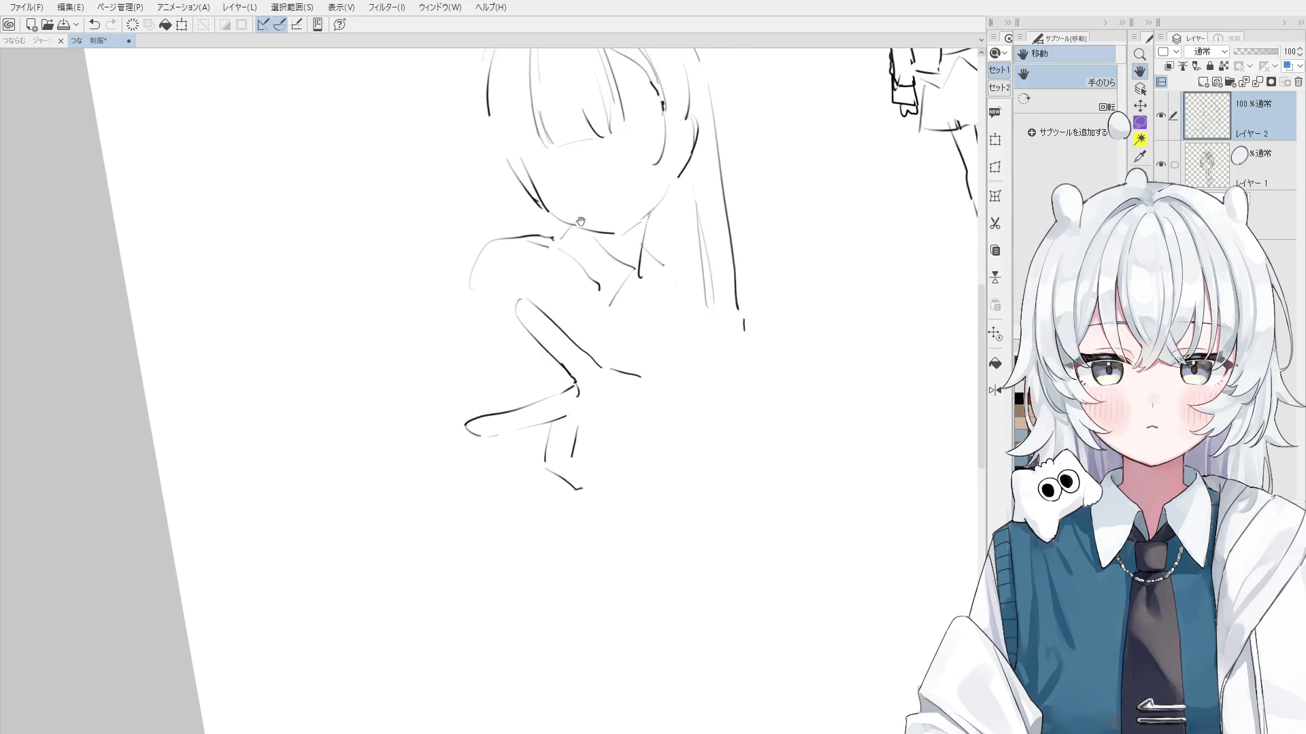
left_click_drag(374, 66, 364, 103)
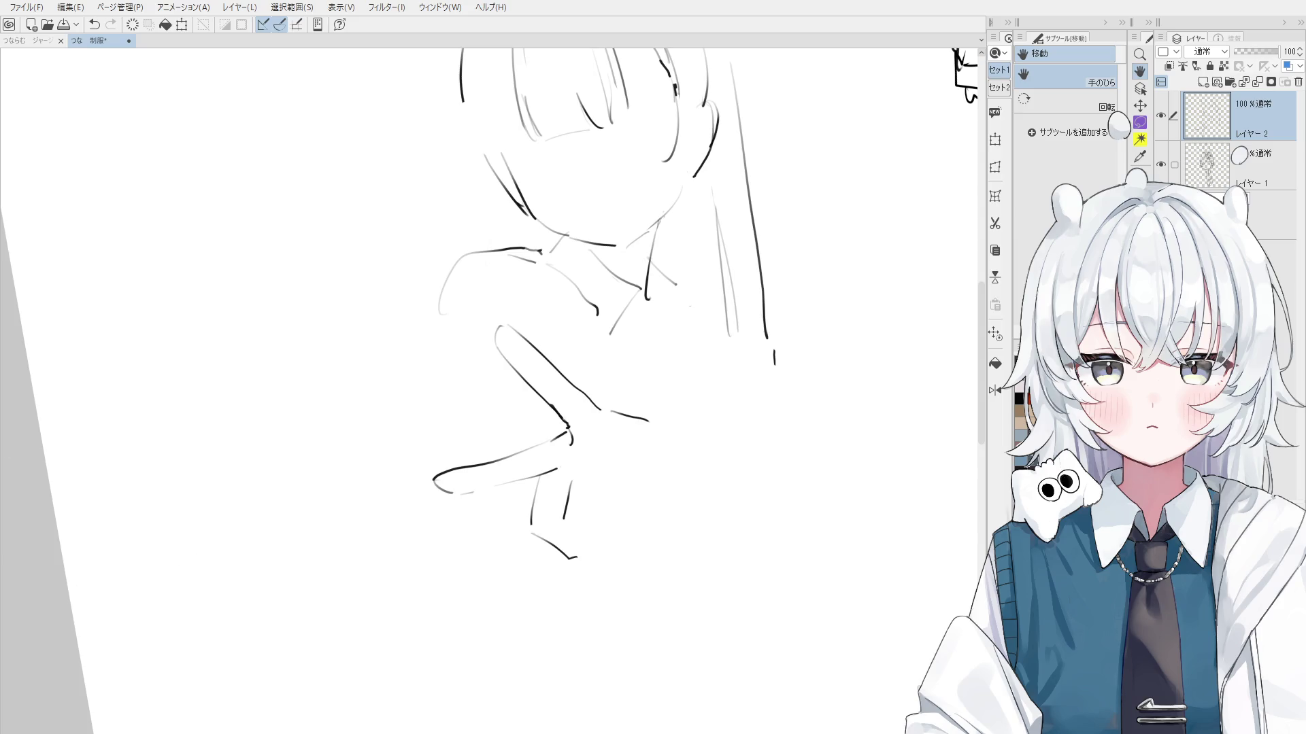
mouse_move(598, 200)
left_mouse_down()
mouse_move(707, 266)
mouse_move(717, 312)
left_mouse_up()
scroll(711, 353, "down", 1)
scroll(755, 401, "down", 1)
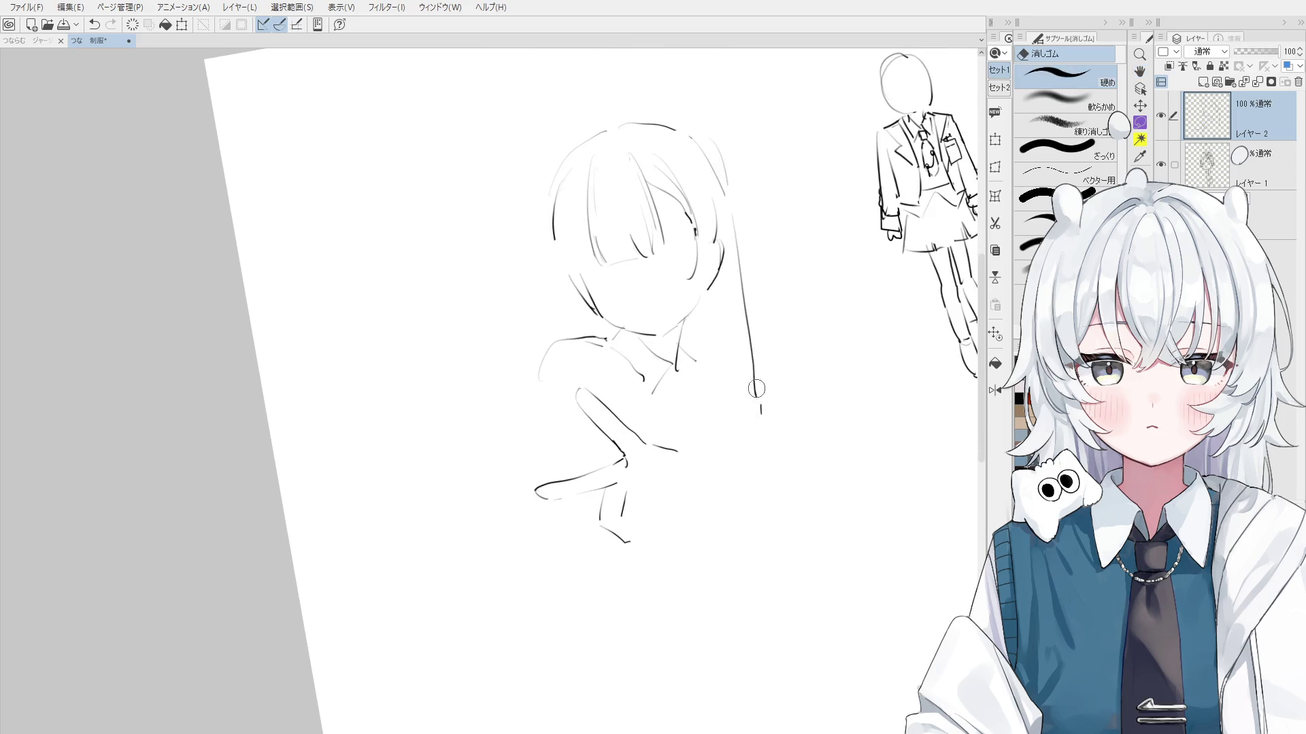
key("p")
left_click_drag(727, 210, 742, 359)
key("ctrl+z")
left_click_drag(697, 133, 732, 204)
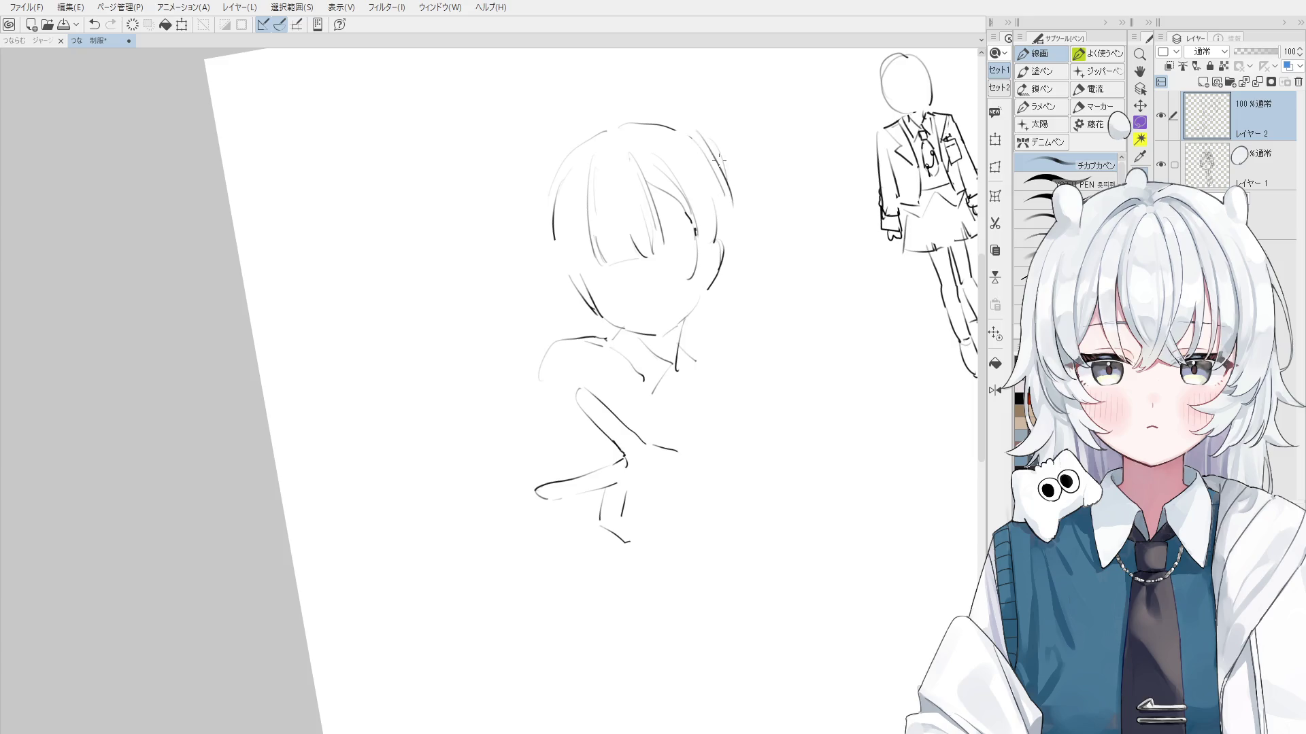
key("ctrl+z")
key("ctrl+z")
mouse_move(697, 136)
left_mouse_down()
mouse_move(733, 204)
mouse_move(743, 307)
left_mouse_up()
scroll(739, 228, "down", 1)
key("ctrl+z")
key("ctrl+z")
left_click_drag(729, 200, 738, 323)
key("ctrl+z")
left_click_drag(730, 206, 746, 370)
key("ctrl+z")
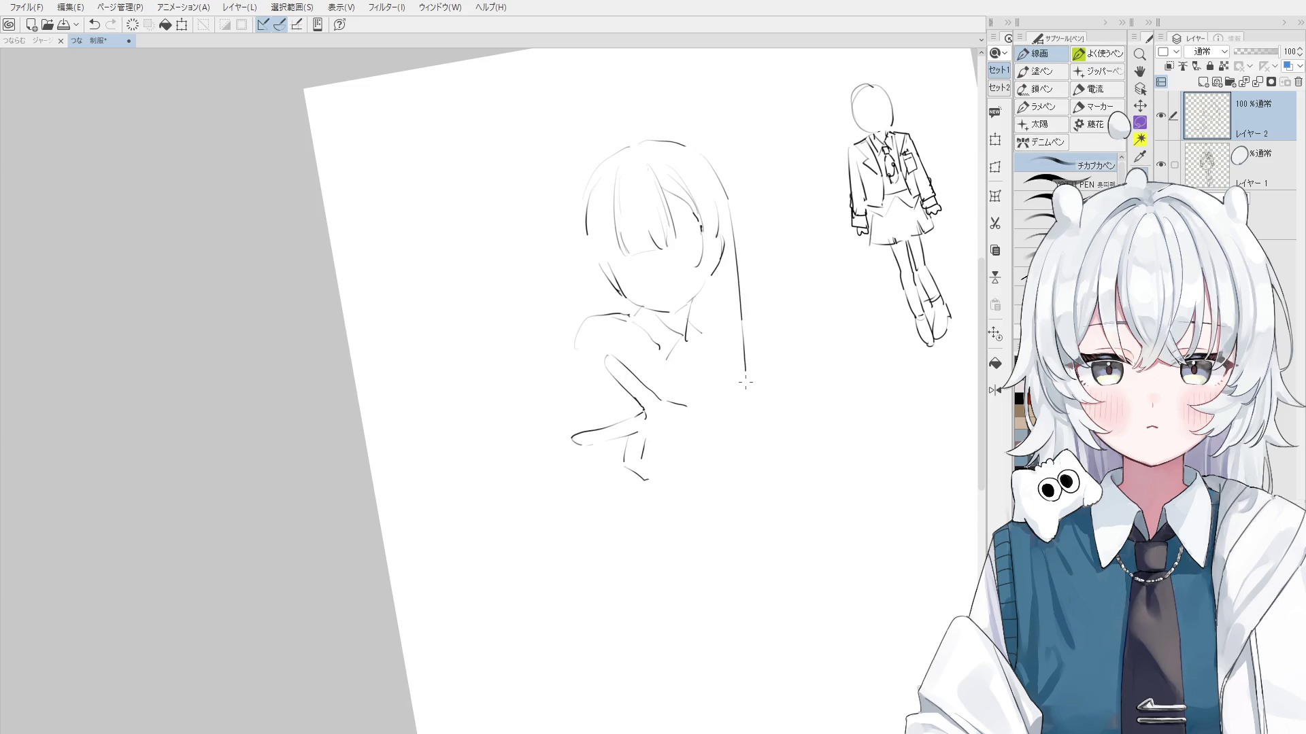
Erase the dark left hair stroke and draw a long, light left hair outline
key("e")
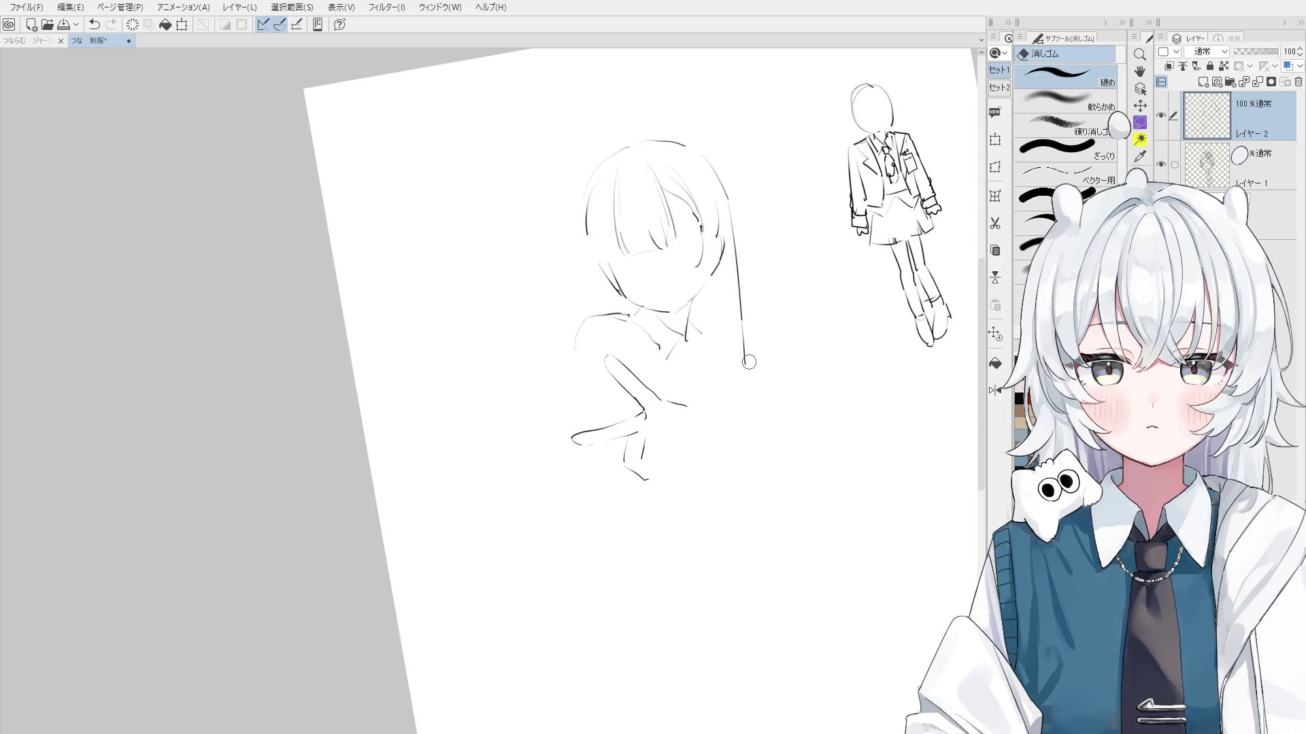
scroll(622, 242, "up", 3)
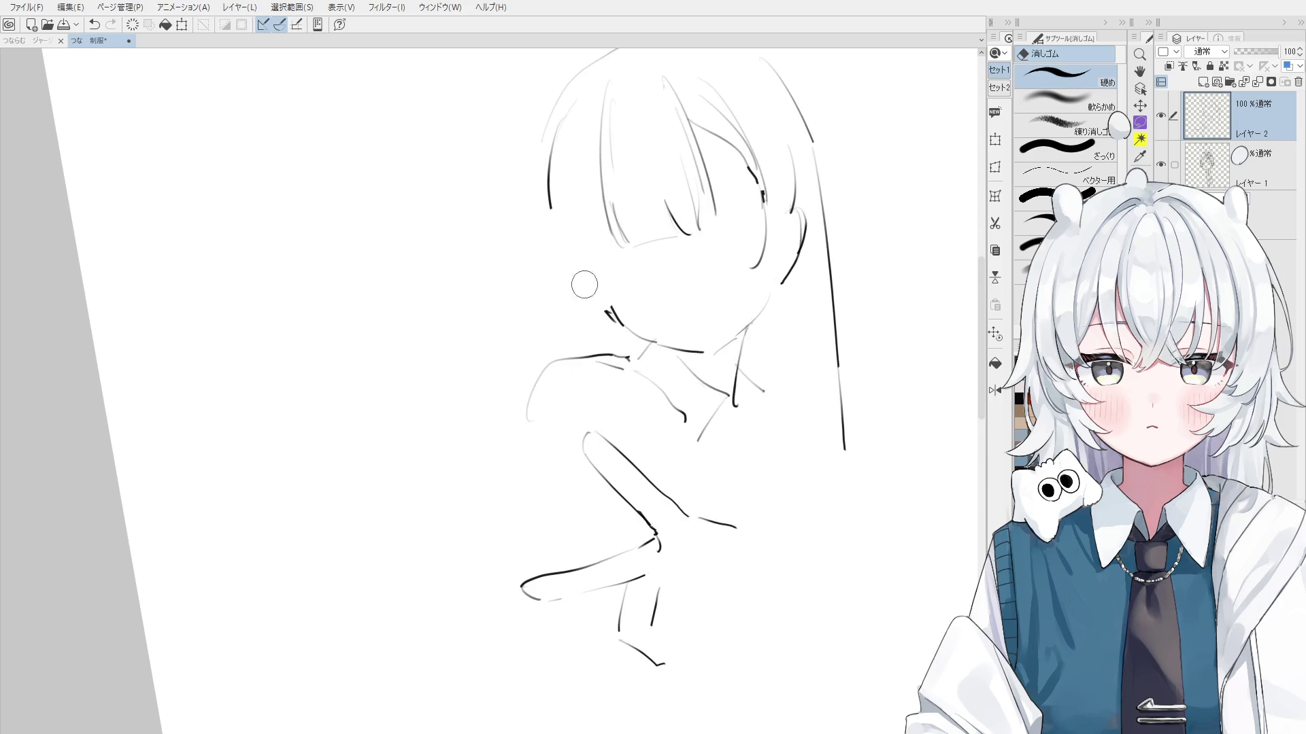
key("p")
key("e")
left_click_drag(565, 126, 572, 204)
key("p")
key("ctrl+z")
left_click_drag(544, 147, 560, 270)
scroll(560, 270, "down", 1)
left_click_drag(586, 146, 590, 266)
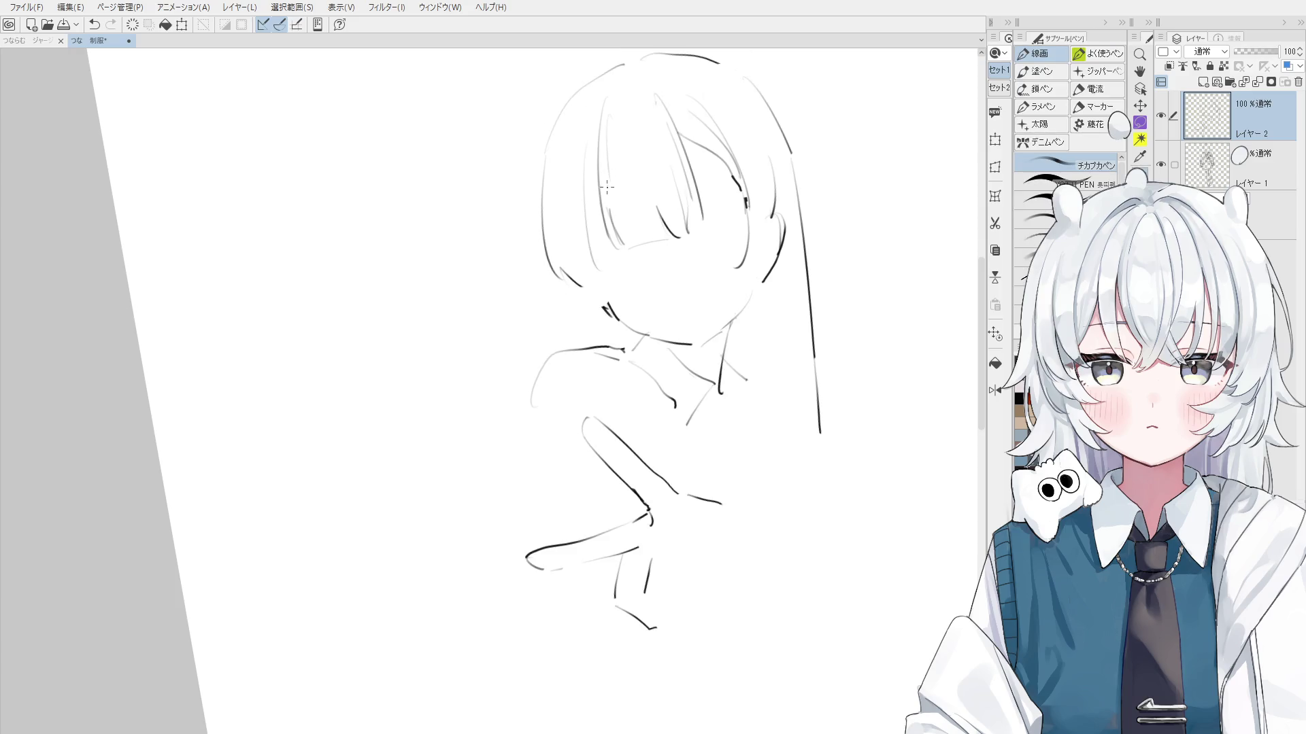
key("ctrl+z")
left_click_drag(599, 157, 592, 217)
key("ctrl+z")
left_click_drag(591, 156, 577, 208)
key("ctrl+z")
Redraw the top-left curve of the head as a new arc
left_click_drag(578, 90, 544, 156)
mouse_move(568, 96)
left_mouse_down()
mouse_move(553, 127)
mouse_move(608, 77)
mouse_move(551, 145)
left_mouse_up()
key("ctrl+z")
key("ctrl+z")
key("e")
key("p")
key("ctrl+z")
mouse_move(604, 72)
left_mouse_down()
mouse_move(551, 143)
mouse_move(624, 61)
left_mouse_up()
Extend the left hair outline downward and replace the inner left hair strands
left_click_drag(861, 357, 843, 426)
key("p")
left_click_drag(580, 222, 571, 272)
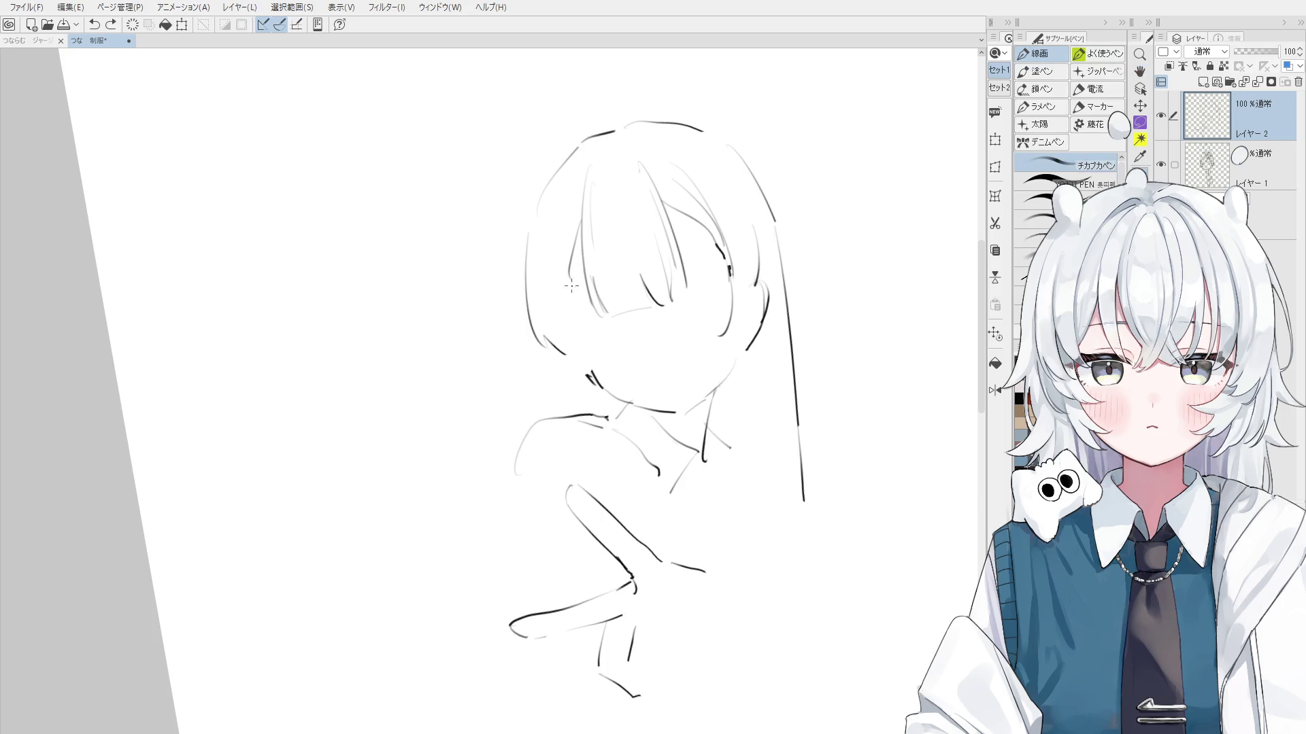
scroll(574, 299, "down", 1)
left_click_drag(572, 230, 558, 299)
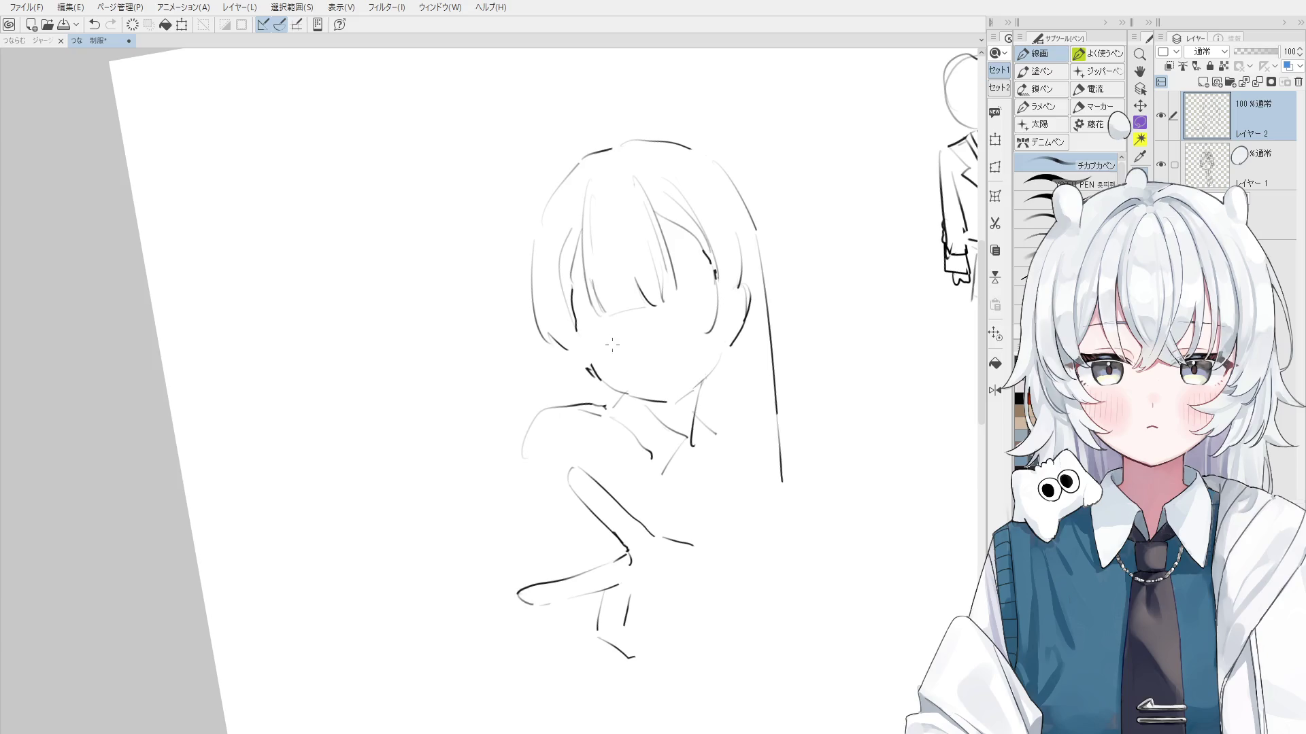
key("e")
key("ctrl+z")
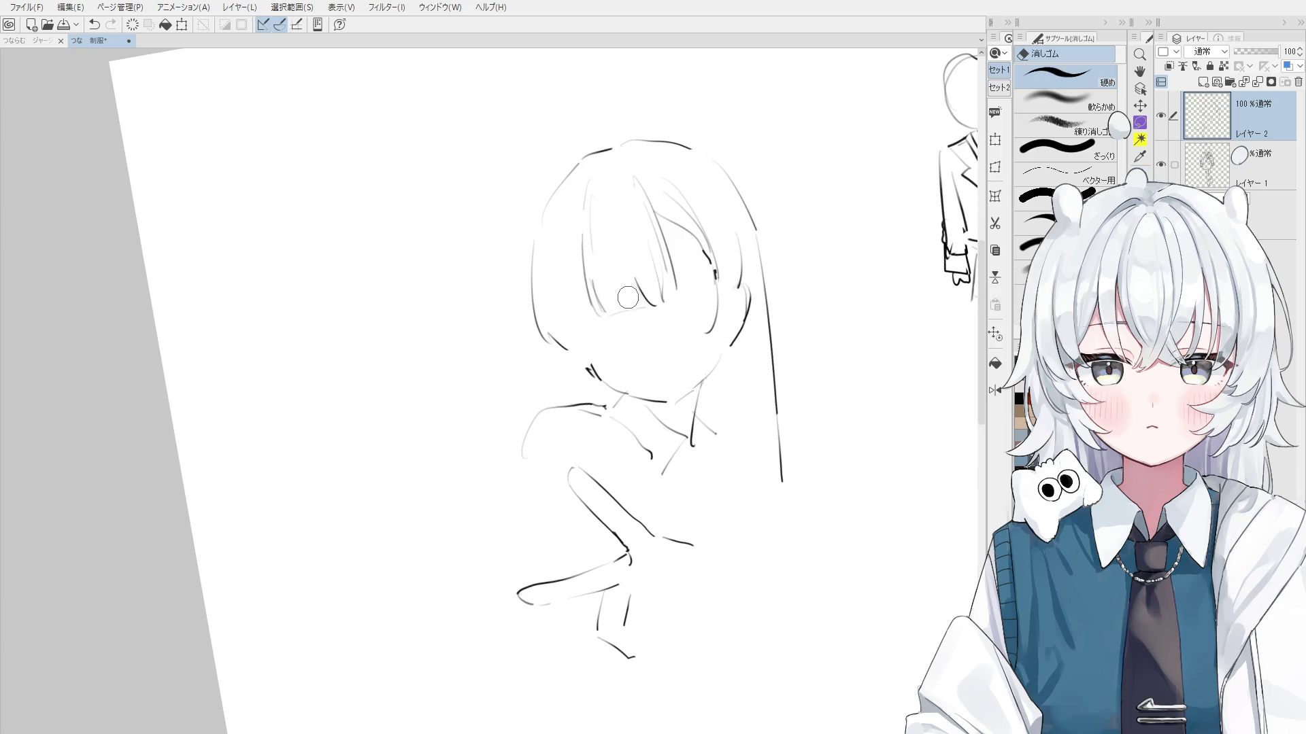
left_click_drag(599, 177, 600, 313)
key("p")
left_click_drag(573, 197, 583, 307)
left_click_drag(578, 262, 596, 313)
key("ctrl+z")
left_click_drag(579, 267, 598, 315)
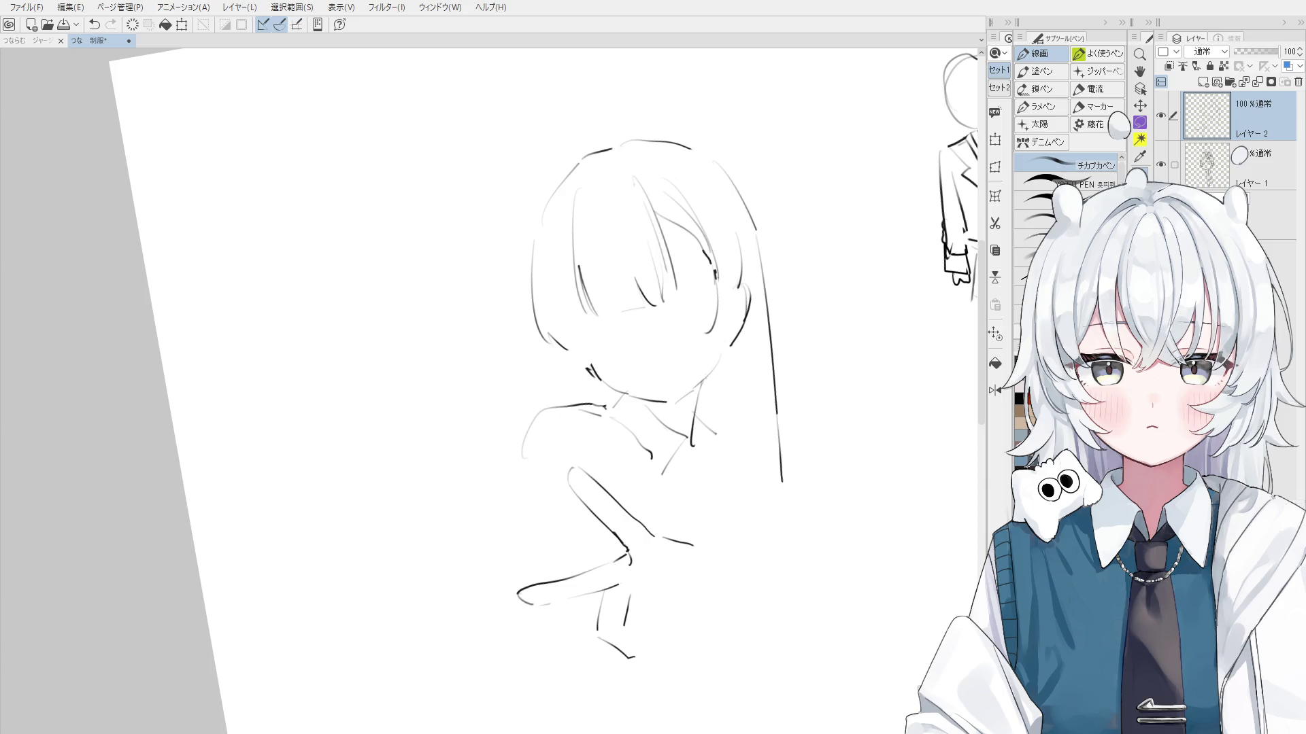
Erase the stray hair strokes beside the right side of the face
key("e")
scroll(714, 258, "up", 2)
left_click_drag(718, 265, 700, 301)
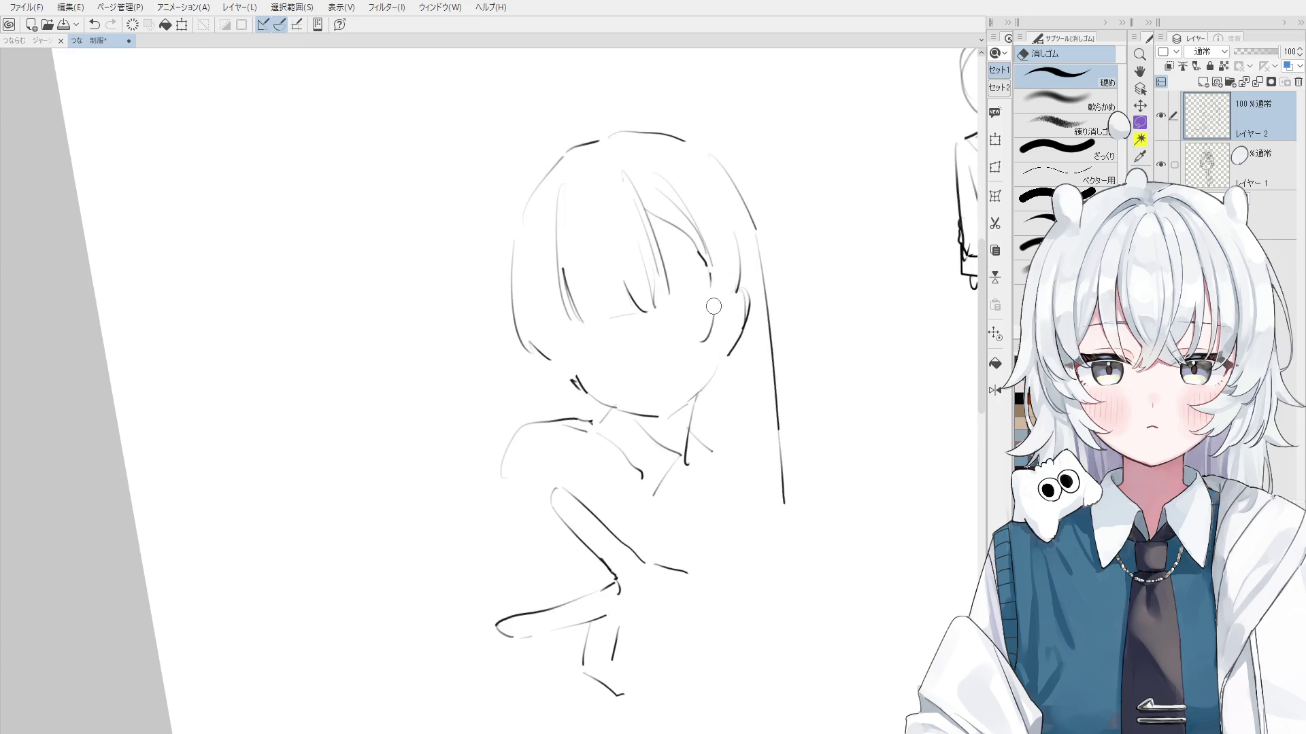
key("p")
left_click_drag(710, 253, 700, 324)
key("ctrl+z")
scroll(736, 347, "down", 1)
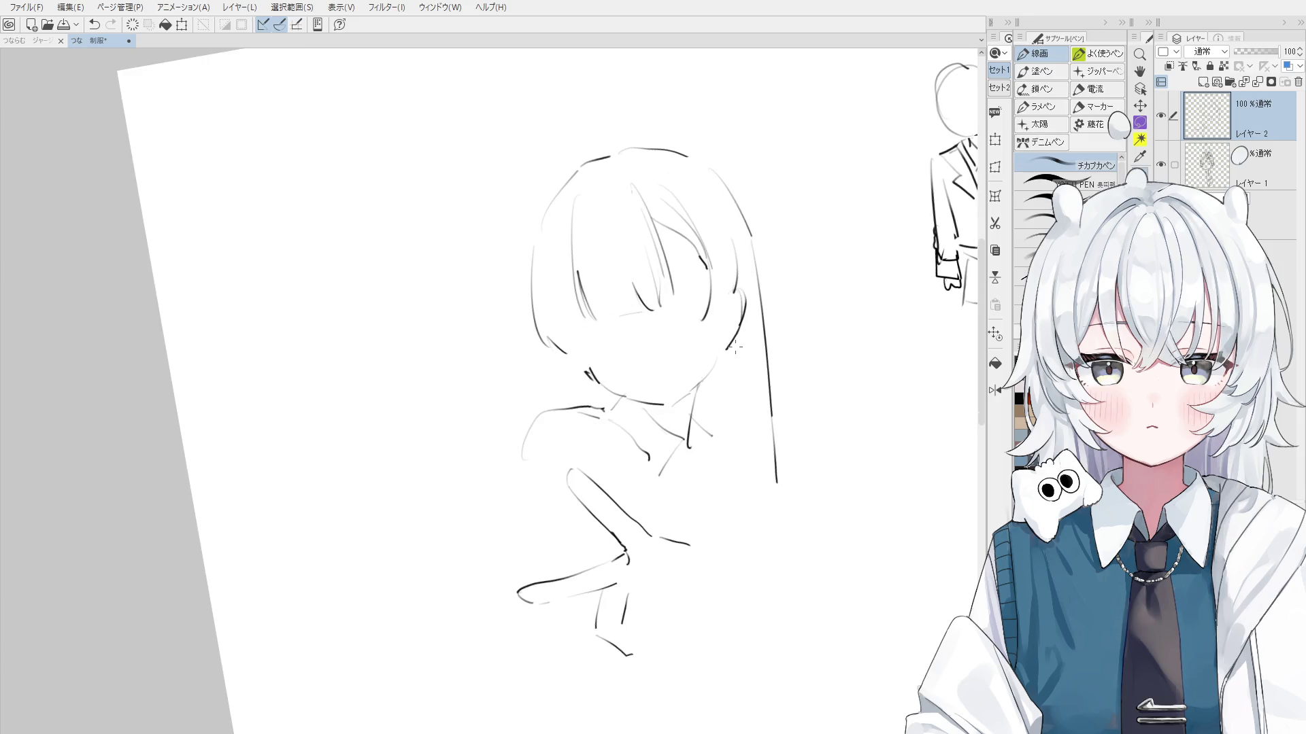
key("e")
mouse_move(699, 231)
left_mouse_down()
mouse_move(711, 326)
mouse_move(687, 210)
mouse_move(704, 279)
left_mouse_up()
key("p")
key("ctrl+z")
scroll(721, 315, "down", 1)
Erase the old right hair line and redraw it as a cleaner curve
left_click_drag(704, 332, 727, 349)
key("ctrl+z")
key("e")
key("p")
left_click_drag(740, 298, 716, 359)
key("ctrl+z")
key("ctrl+z")
left_click_drag(740, 300, 714, 357)
key("ctrl+z")
mouse_move(741, 299)
left_mouse_down()
mouse_move(717, 352)
mouse_move(697, 319)
left_mouse_up()
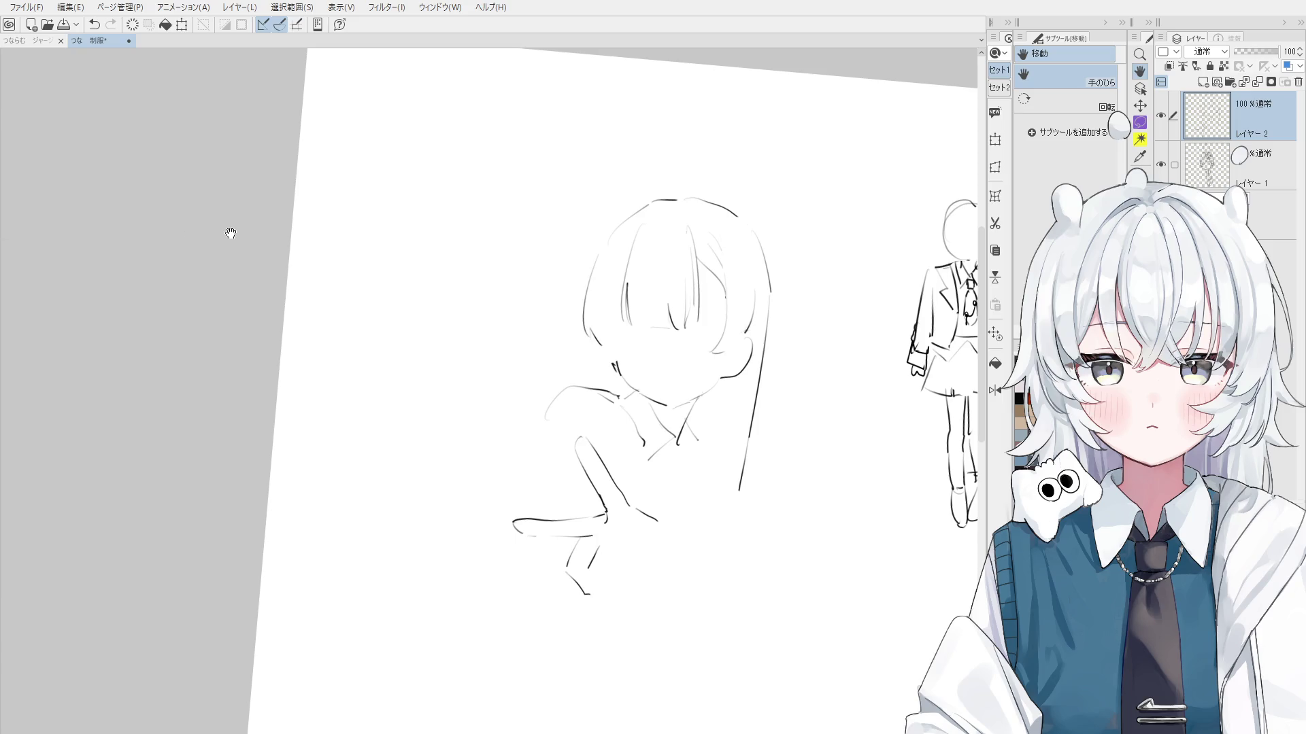
Rotate the view back and redraw the lower finger stroke beneath the V-sign hand
left_click_drag(228, 233, 622, 495)
scroll(622, 495, "up", 3)
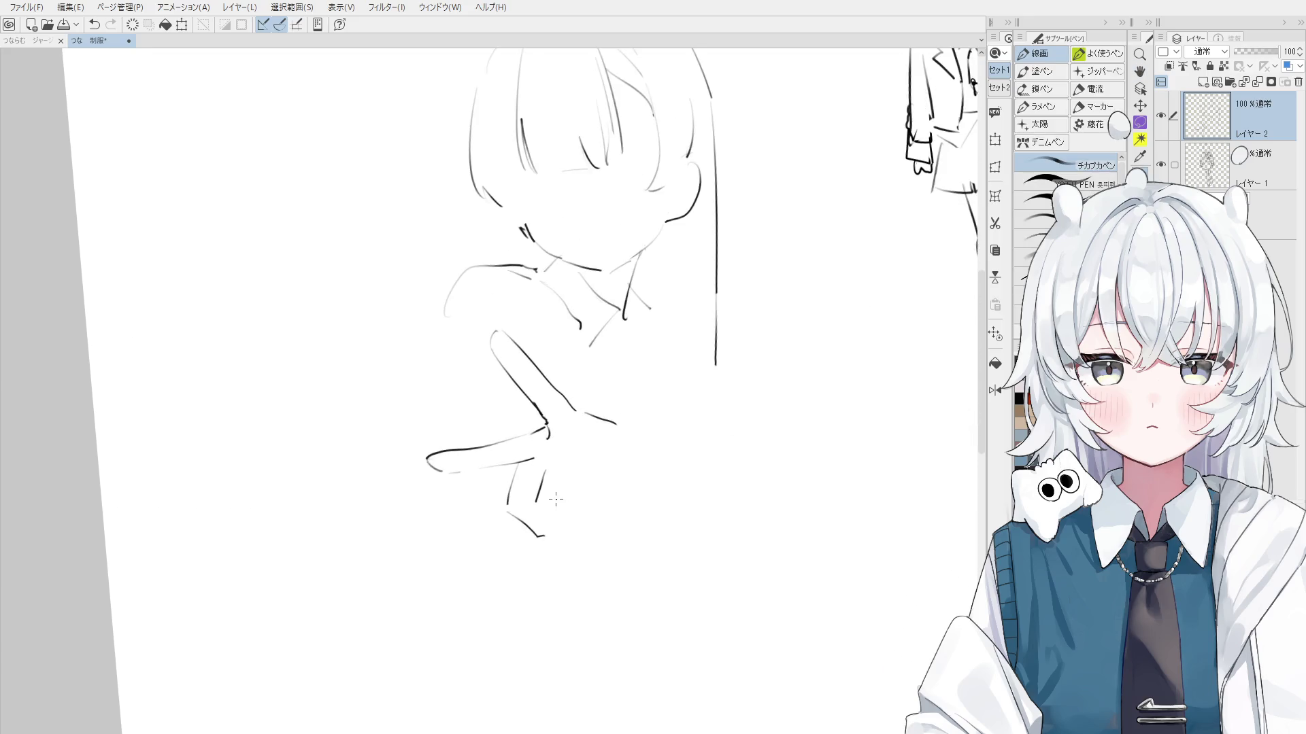
key("ctrl+z")
key("ctrl+y")
key("ctrl+z")
left_click_drag(542, 469, 533, 503)
mouse_move(533, 502)
left_mouse_down()
mouse_move(560, 526)
mouse_move(603, 499)
mouse_move(585, 466)
mouse_move(598, 474)
mouse_move(560, 526)
left_mouse_up()
key("ctrl+z")
key("ctrl+z")
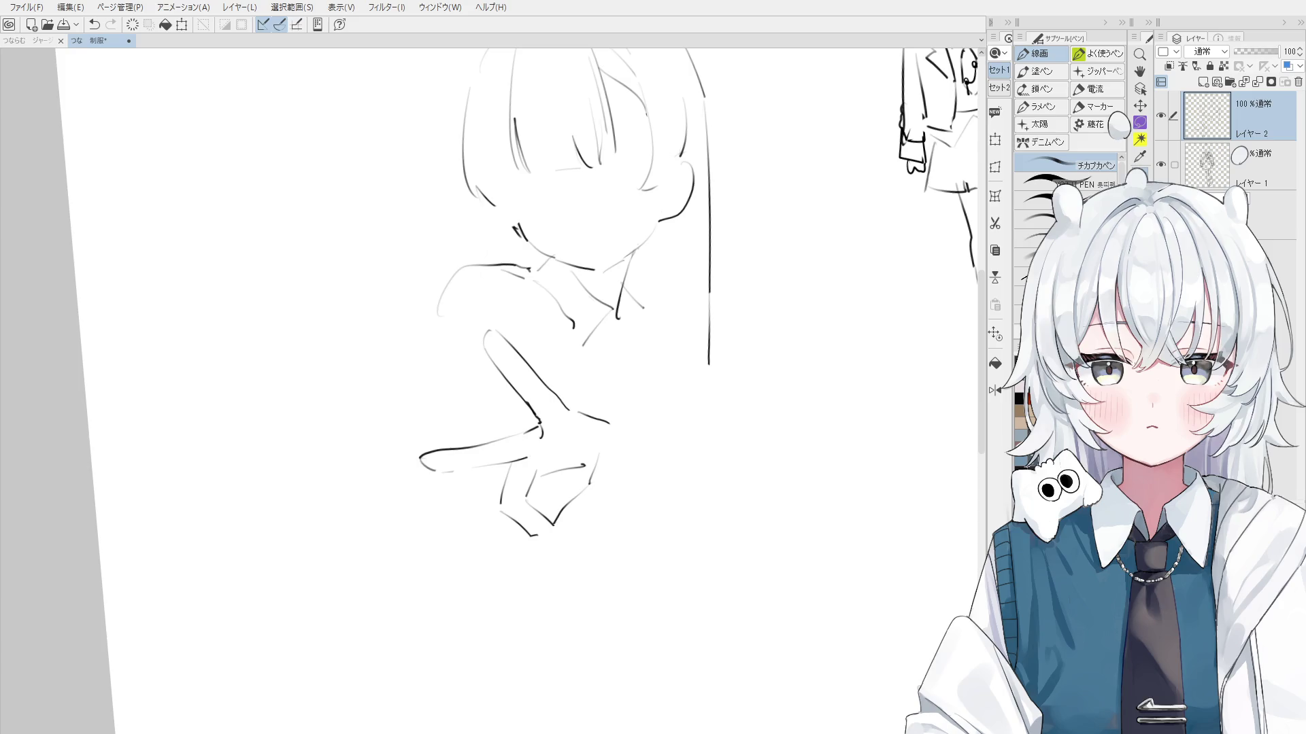
Close the V-shaped loop with a short line at the bottom of the hand
scroll(530, 574, "down", 1)
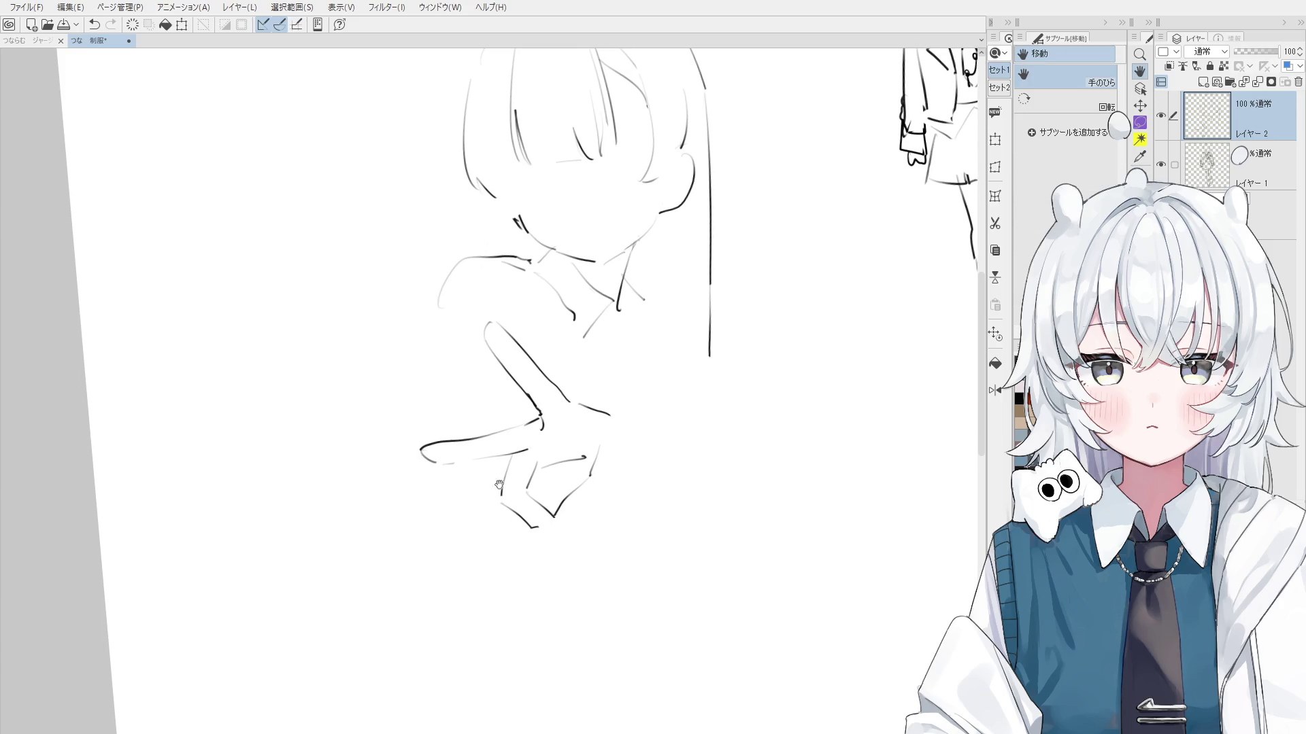
scroll(593, 471, "down", 2)
key("ctrl+z")
mouse_move(558, 502)
left_mouse_down()
mouse_move(593, 513)
mouse_move(553, 497)
left_mouse_up()
key("ctrl+z")
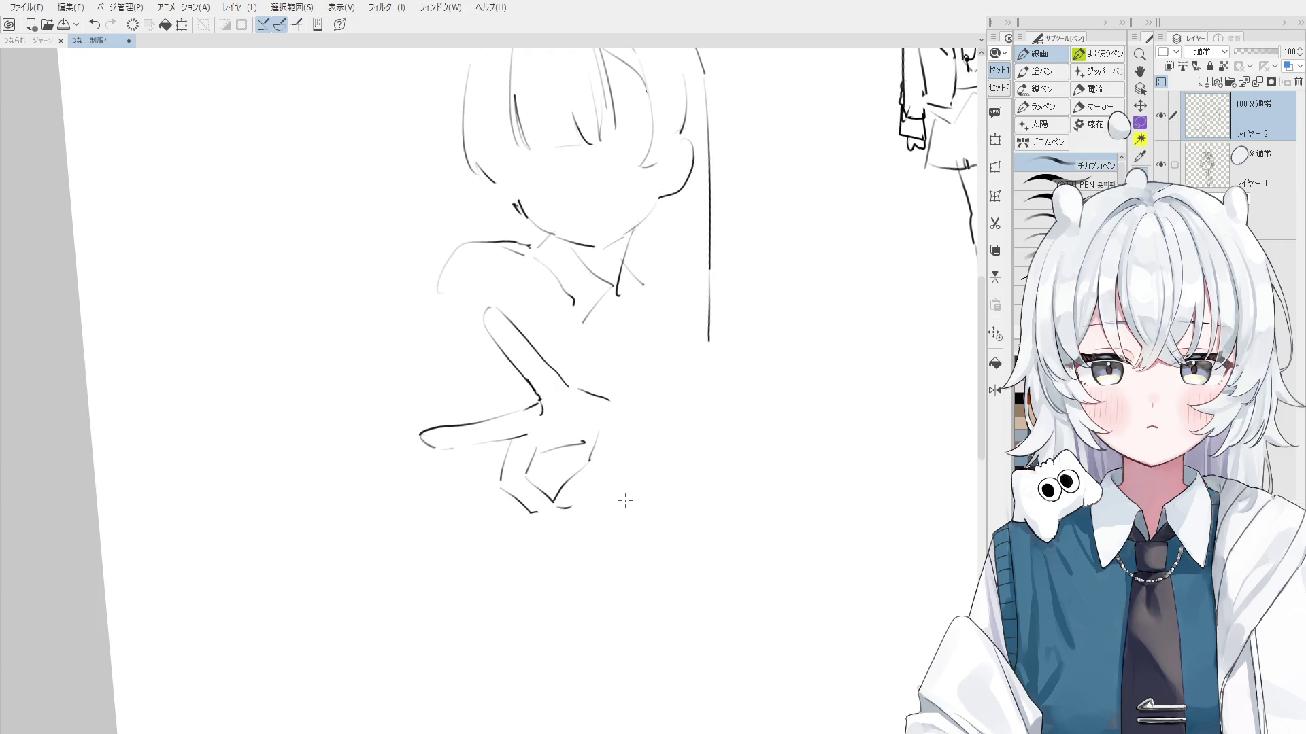
Reset the canvas rotation and retry the short diagonal line from the hand's V-point
key("at")
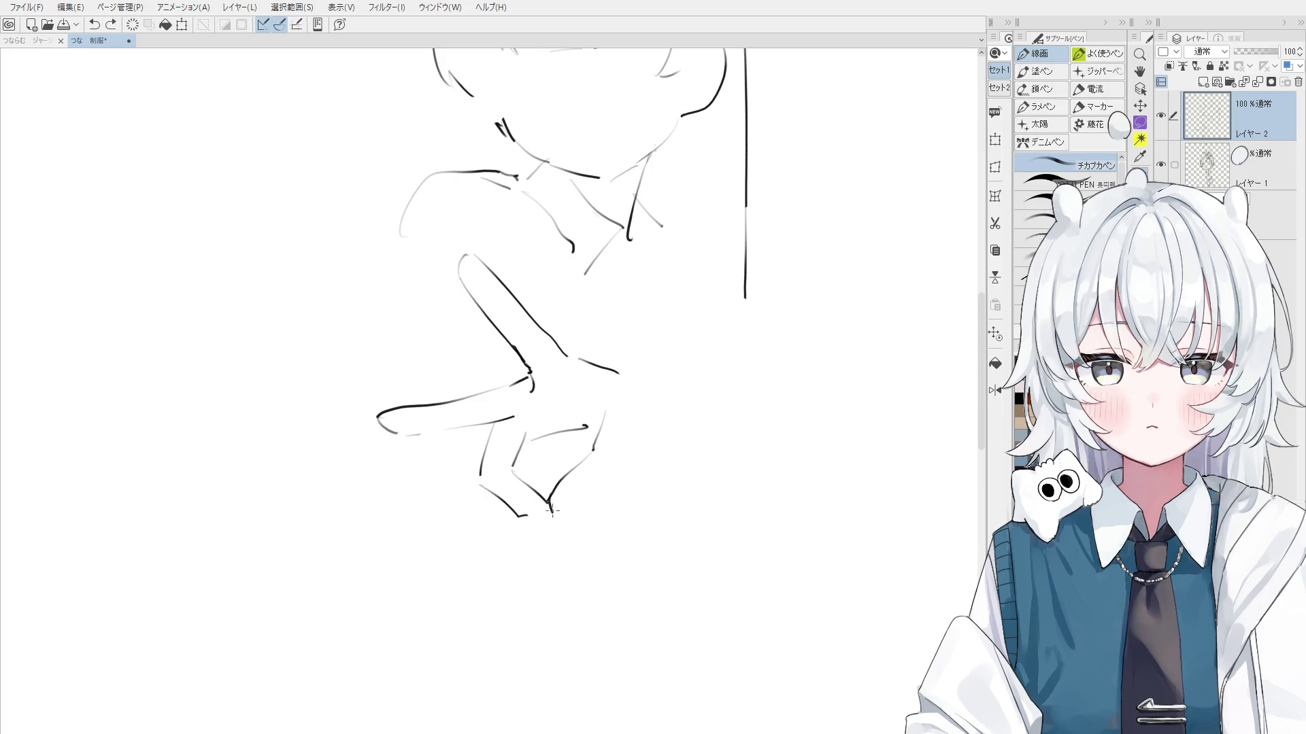
key("ctrl+z")
mouse_move(555, 512)
left_mouse_down()
mouse_move(601, 488)
mouse_move(633, 441)
mouse_move(594, 449)
mouse_move(619, 473)
mouse_move(643, 377)
mouse_move(575, 364)
mouse_move(612, 385)
mouse_move(597, 368)
left_mouse_up()
key("ctrl+z")
key("ctrl+z")
key("e")
key("p")
Erase and redraw the lower hand stroke
key("ctrl+z")
key("ctrl+z")
key("e")
key("p")
key("ctrl+z")
key("e")
key("p")
mouse_move(584, 457)
left_mouse_down()
mouse_move(550, 496)
mouse_move(589, 465)
mouse_move(591, 427)
mouse_move(601, 452)
left_mouse_up()
key("ctrl+z")
key("ctrl+z")
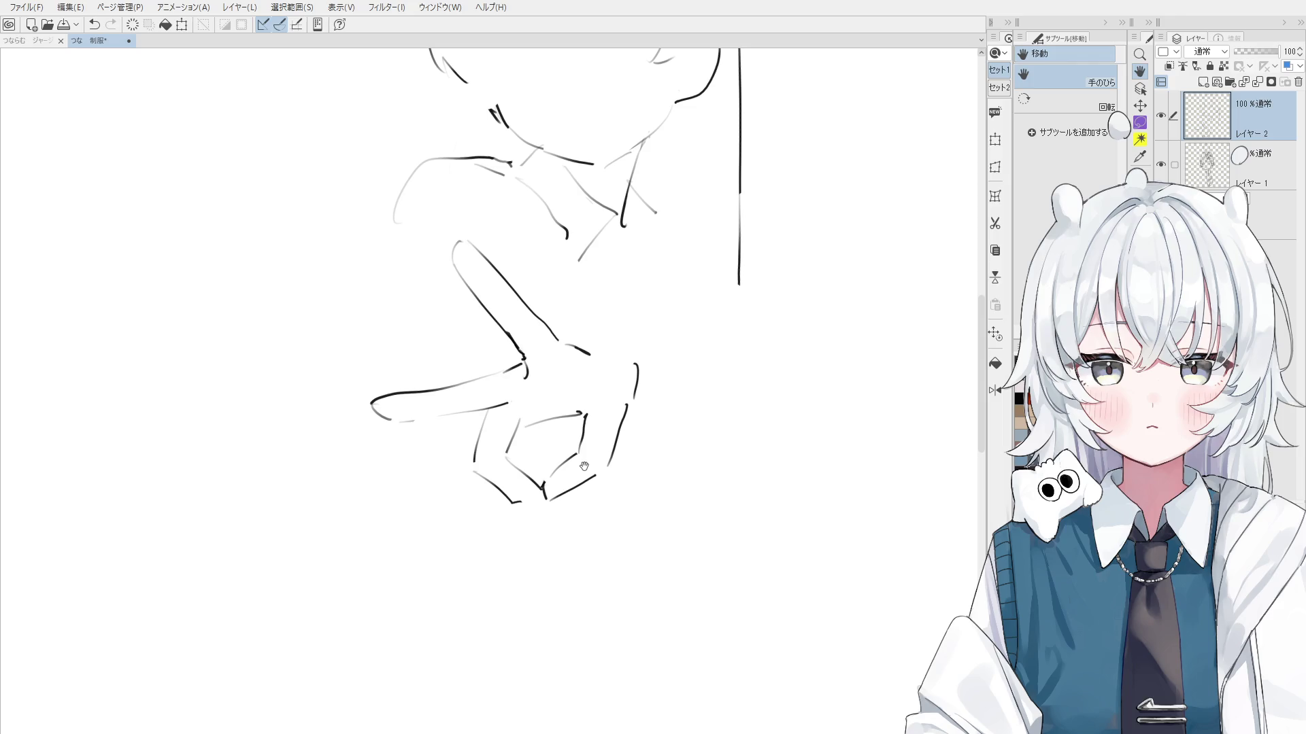
Zoom in on the hand and redraw the raised finger's outline over several attempts
left_click_drag(499, 479, 507, 502)
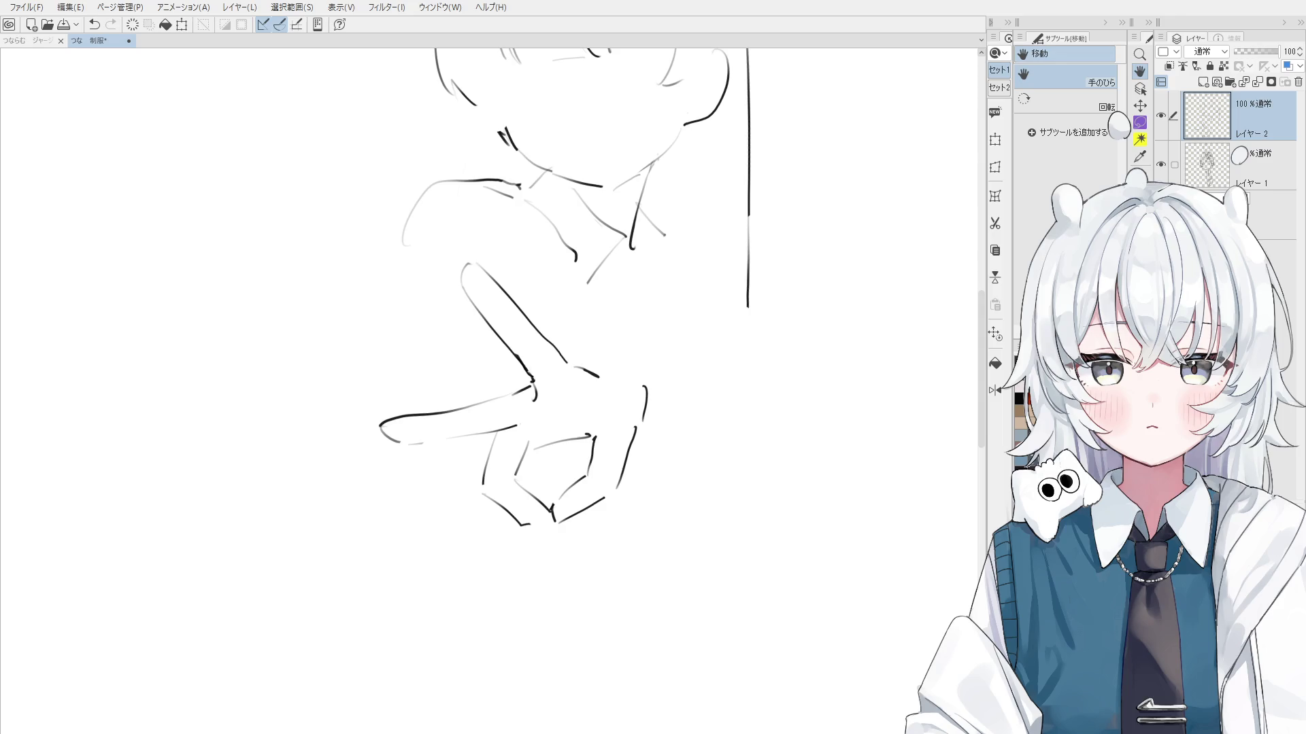
left_click_drag(514, 346, 531, 361)
key("p")
key("ctrl+z")
left_click_drag(508, 290, 532, 361)
key("ctrl+z")
left_click_drag(508, 299, 549, 408)
key("ctrl+z")
key("ctrl+z")
left_click_drag(521, 347, 551, 414)
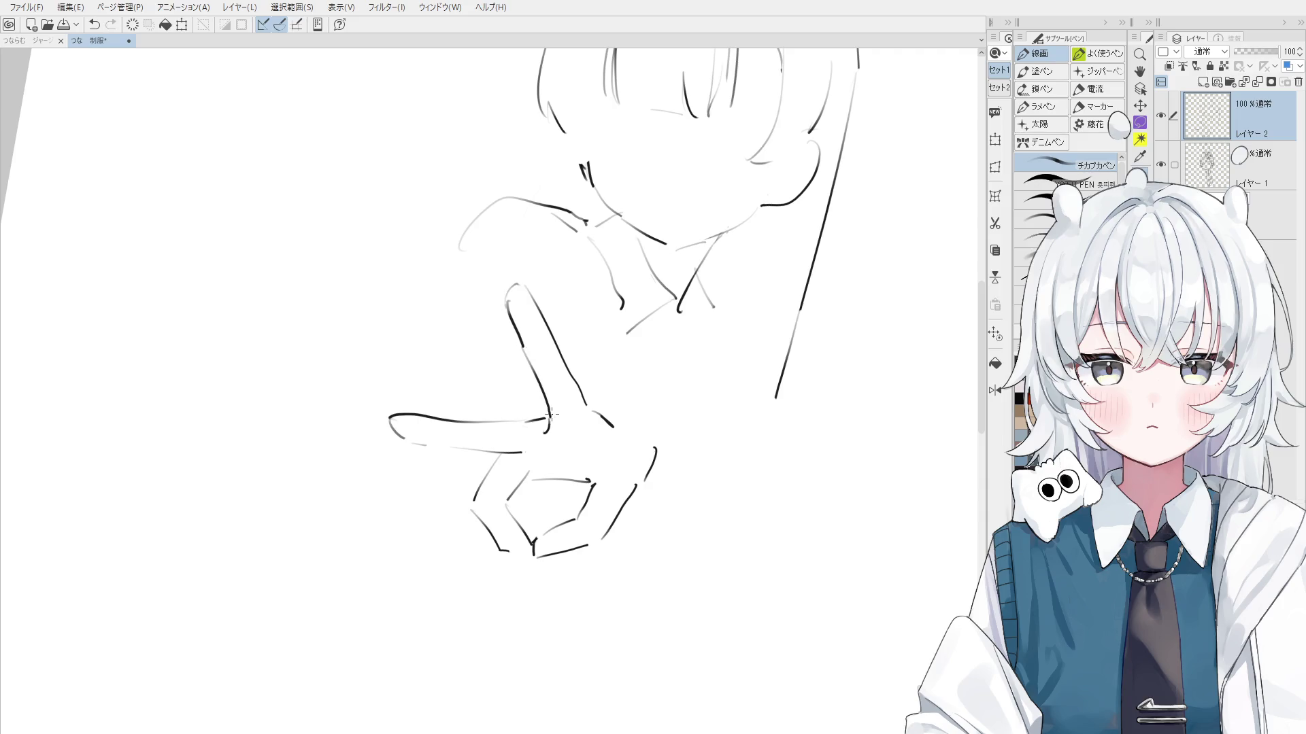
Erase stray strokes around the raised finger and part of the line below it
key("ctrl+z")
mouse_move(525, 353)
left_mouse_down()
mouse_move(547, 426)
mouse_move(534, 408)
mouse_move(547, 387)
left_mouse_up()
scroll(551, 414, "up", 2)
key("e")
key("p")
key("e")
key("p")
key("ctrl+z")
key("e")
left_click_drag(520, 446, 544, 444)
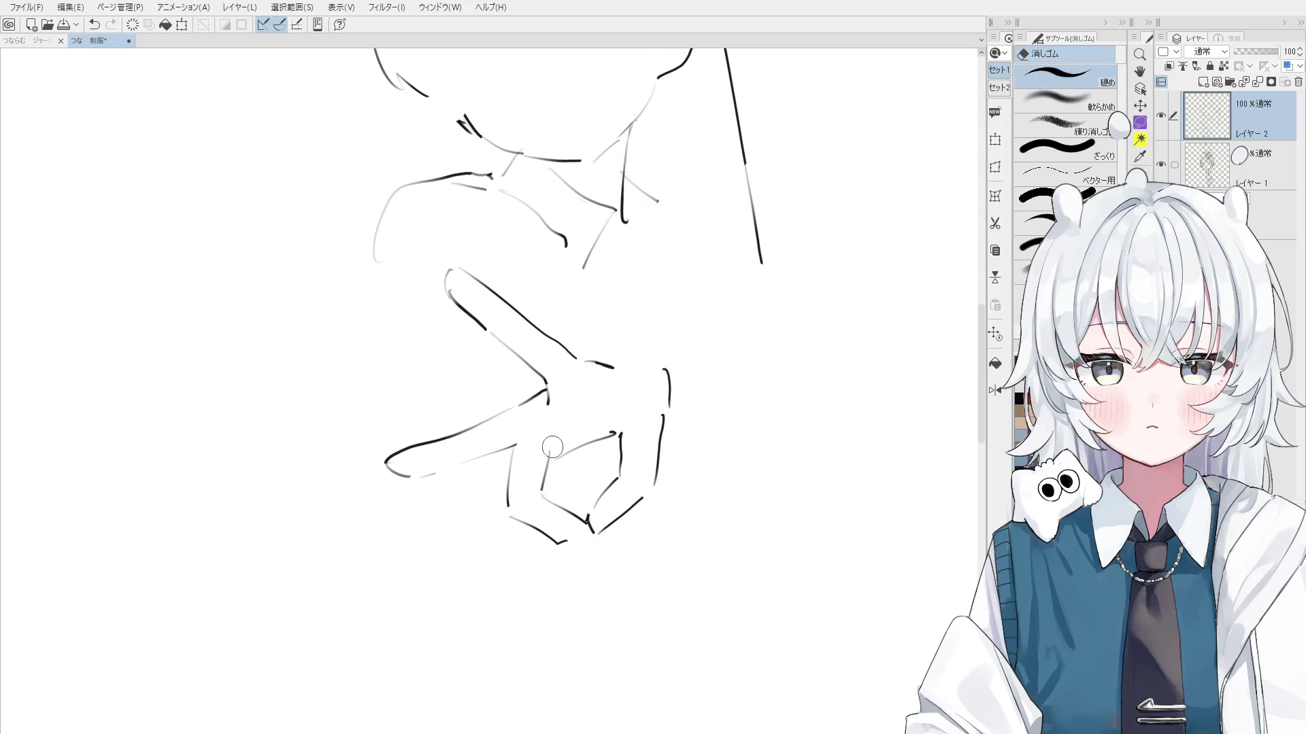
With the view tilted, redraw the fingertip stroke and the short stroke beside the finger
key("-")
key("-")
key("-")
key("asciicircum")
key("p")
left_click_drag(408, 465, 445, 433)
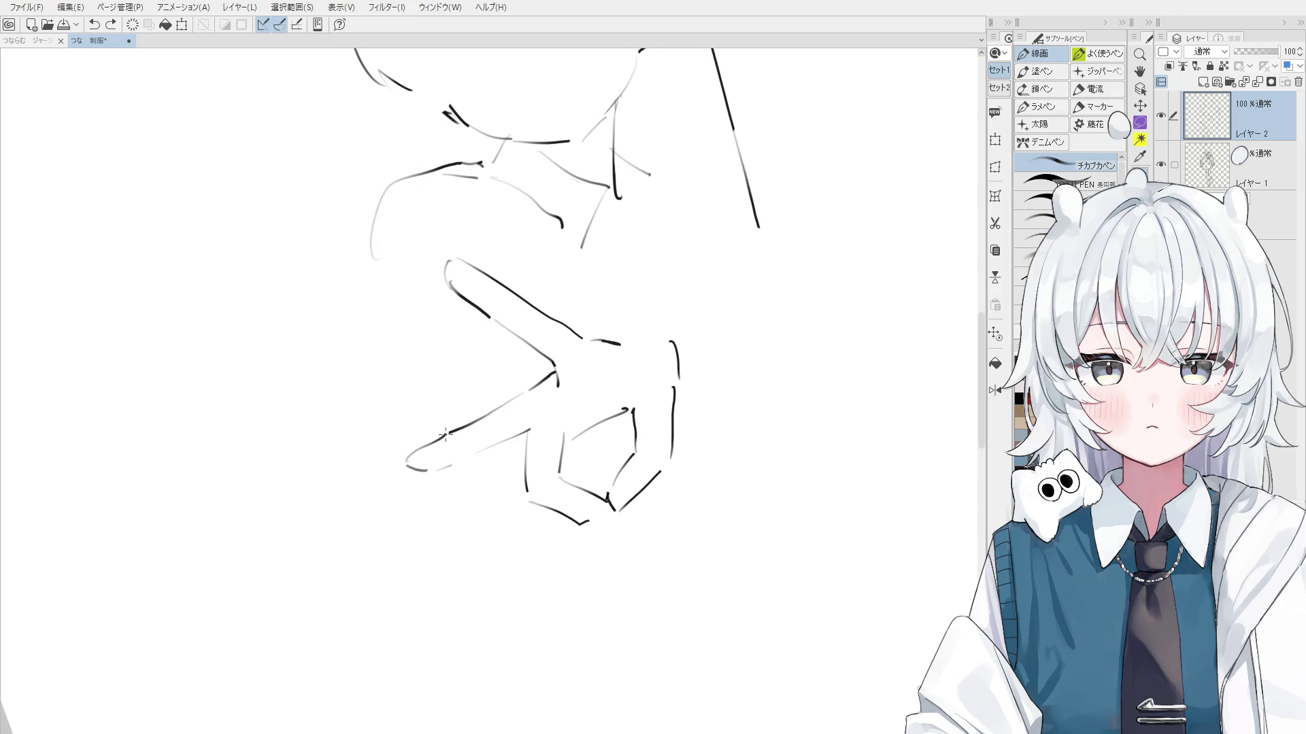
key("-")
key("e")
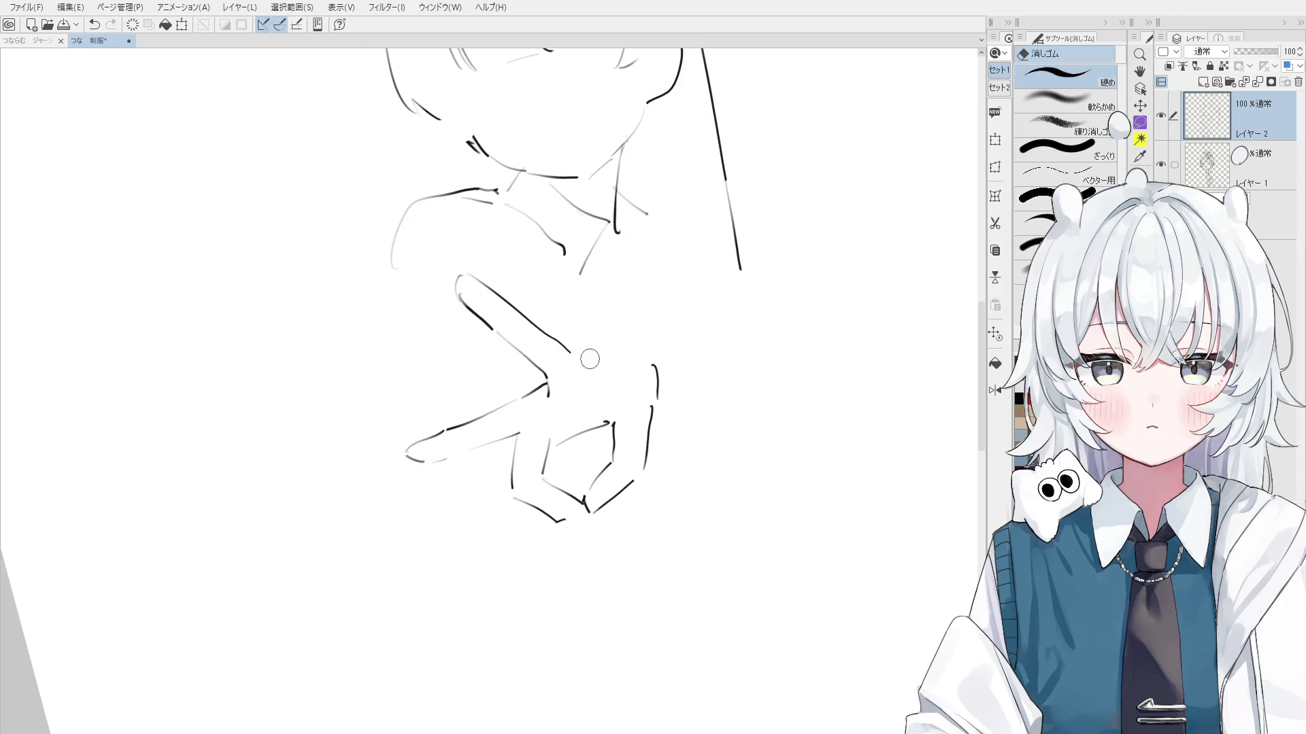
key("p")
key("ctrl+z")
left_click_drag(576, 352, 621, 367)
key("asciicircum")
Pan closer to the hand and try a short stroke near the fingers
key("e")
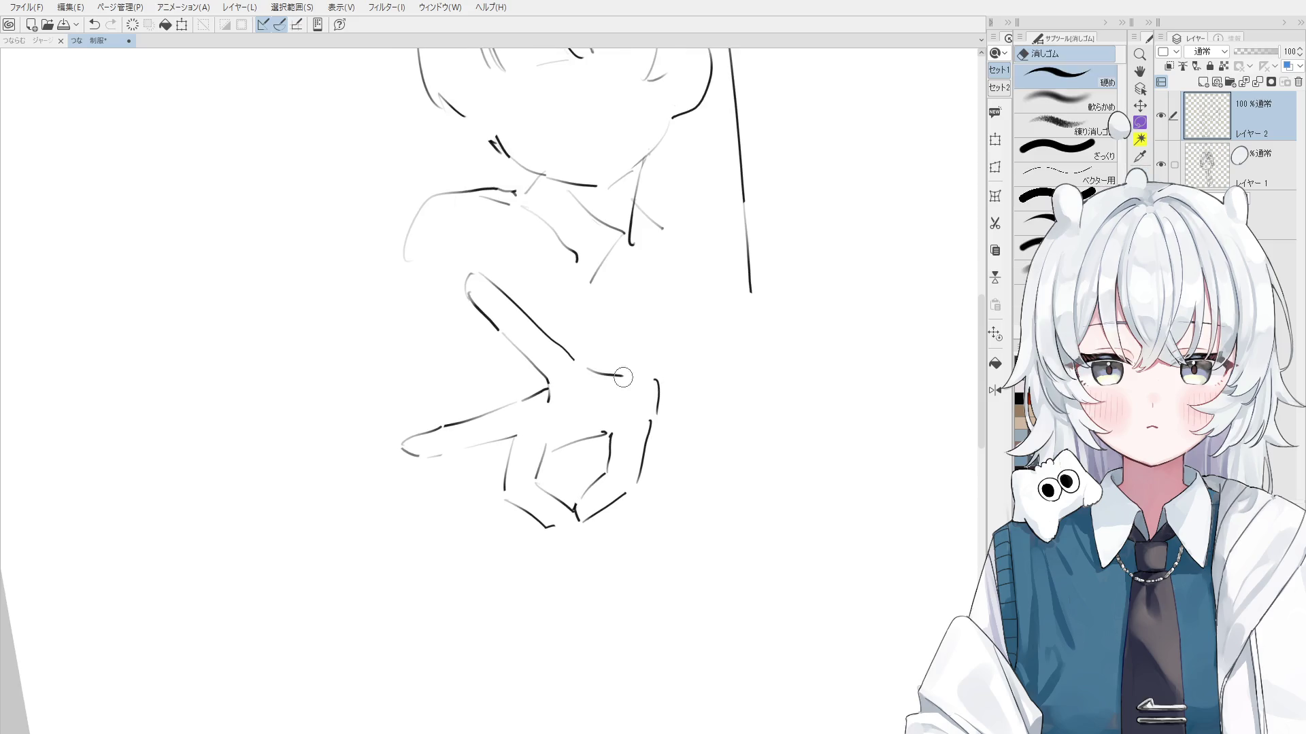
key("h")
key("asciicircum")
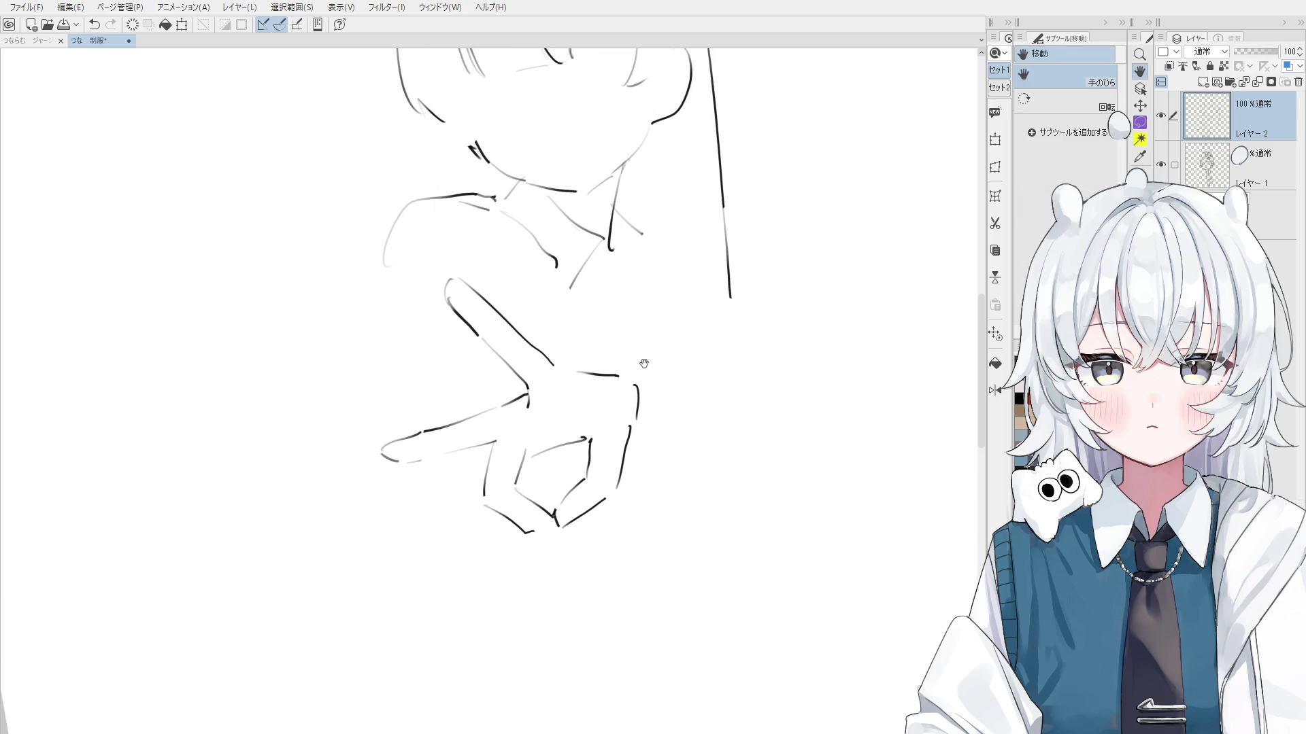
left_click_drag(644, 363, 636, 358)
key("p")
scroll(517, 503, "up", 2)
mouse_move(492, 480)
left_mouse_down()
mouse_move(522, 524)
mouse_move(527, 567)
mouse_move(523, 535)
mouse_move(491, 538)
mouse_move(500, 547)
left_mouse_up()
key("ctrl+z")
key("asciicircum")
key("ctrl+z")
Erase the small hook below the fingertip and redo the lower finger line darker
key("e")
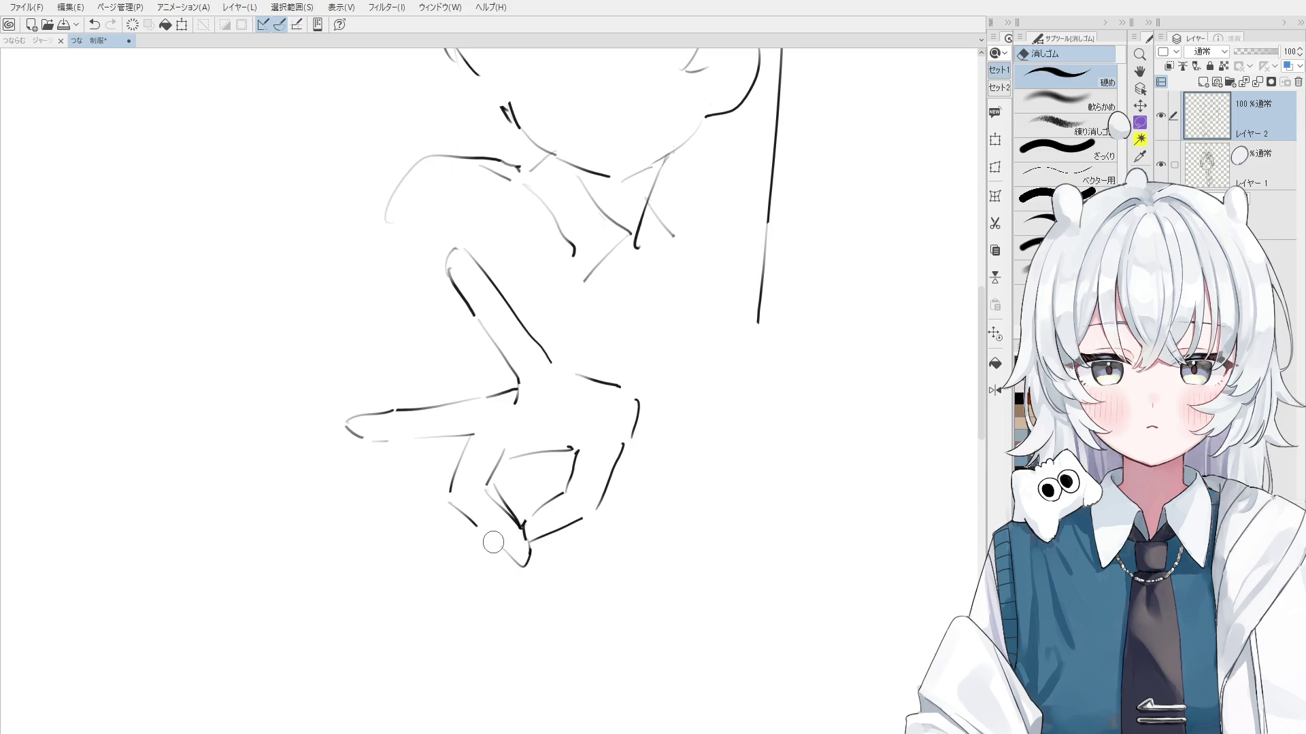
mouse_move(452, 504)
left_mouse_down()
mouse_move(510, 554)
mouse_move(476, 480)
mouse_move(525, 529)
mouse_move(490, 477)
mouse_move(522, 525)
mouse_move(484, 540)
mouse_move(515, 556)
mouse_move(525, 529)
left_mouse_up()
key("p")
key("ctrl+z")
key("e")
scroll(514, 529, "up", 1)
key("p")
key("e")
key("p")
key("ctrl+z")
key("e")
key("p")
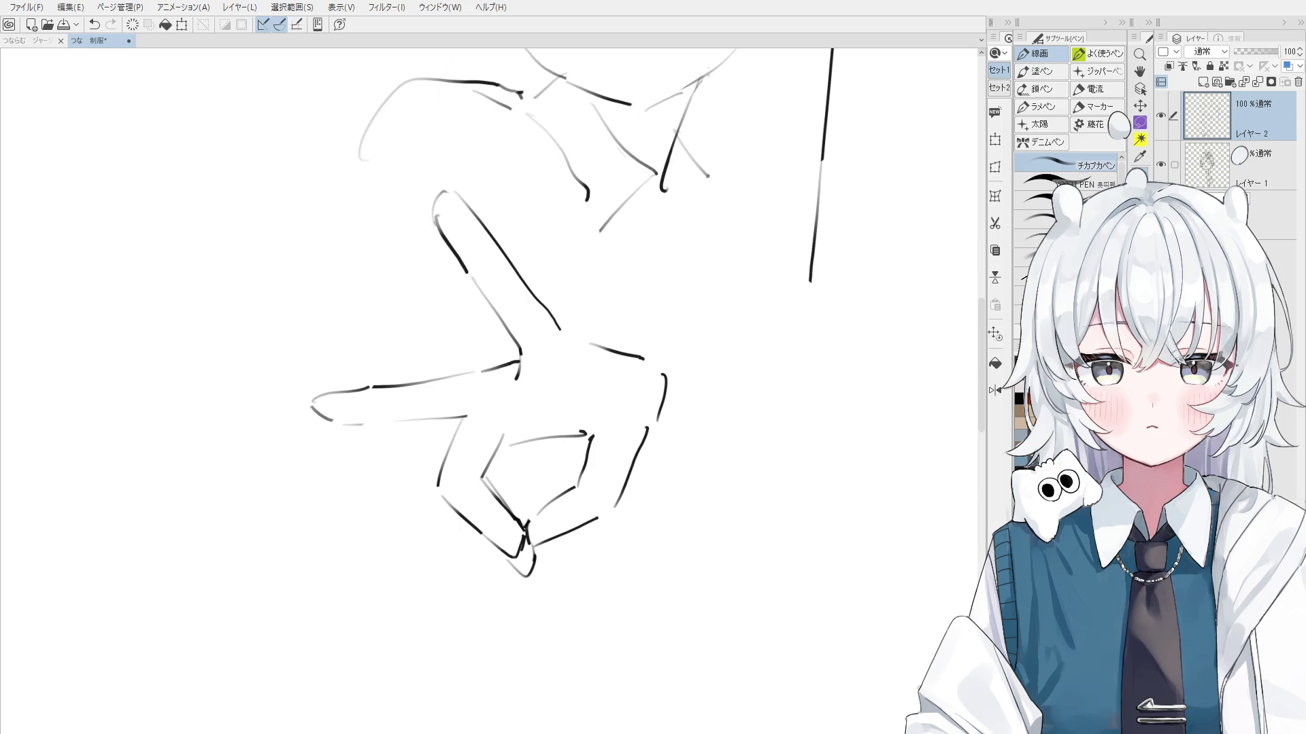
Erase the faint stroke across the hand and draw a knuckle line inside the curled fingers
key("e")
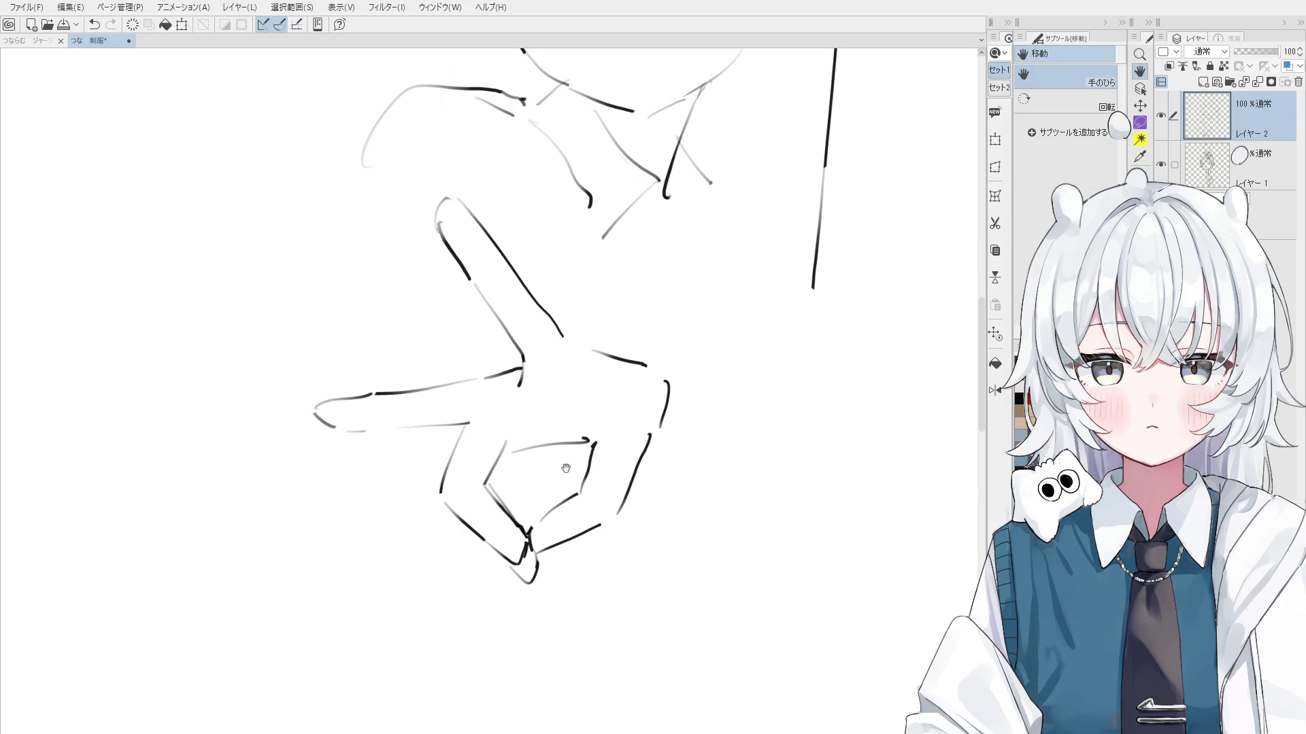
mouse_move(567, 442)
left_mouse_down()
mouse_move(523, 449)
mouse_move(591, 428)
left_mouse_up()
key("p")
left_click_drag(517, 449, 592, 427)
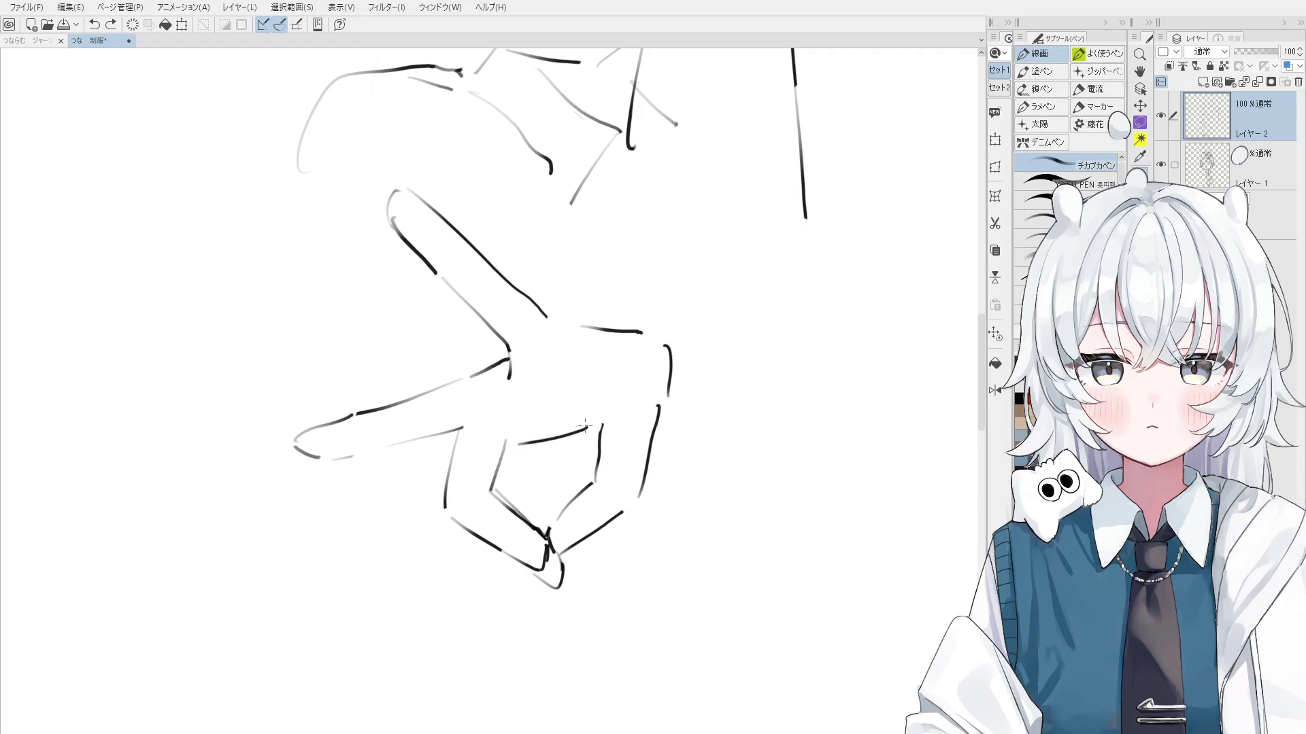
key("ctrl+z")
key("e")
key("p")
mouse_move(510, 466)
left_mouse_down()
mouse_move(502, 479)
mouse_move(510, 429)
left_mouse_up()
key("ctrl+z")
key("ctrl+z")
mouse_move(499, 481)
left_mouse_down()
mouse_move(514, 410)
mouse_move(599, 422)
left_mouse_up()
key("ctrl+z")
key("ctrl+z")
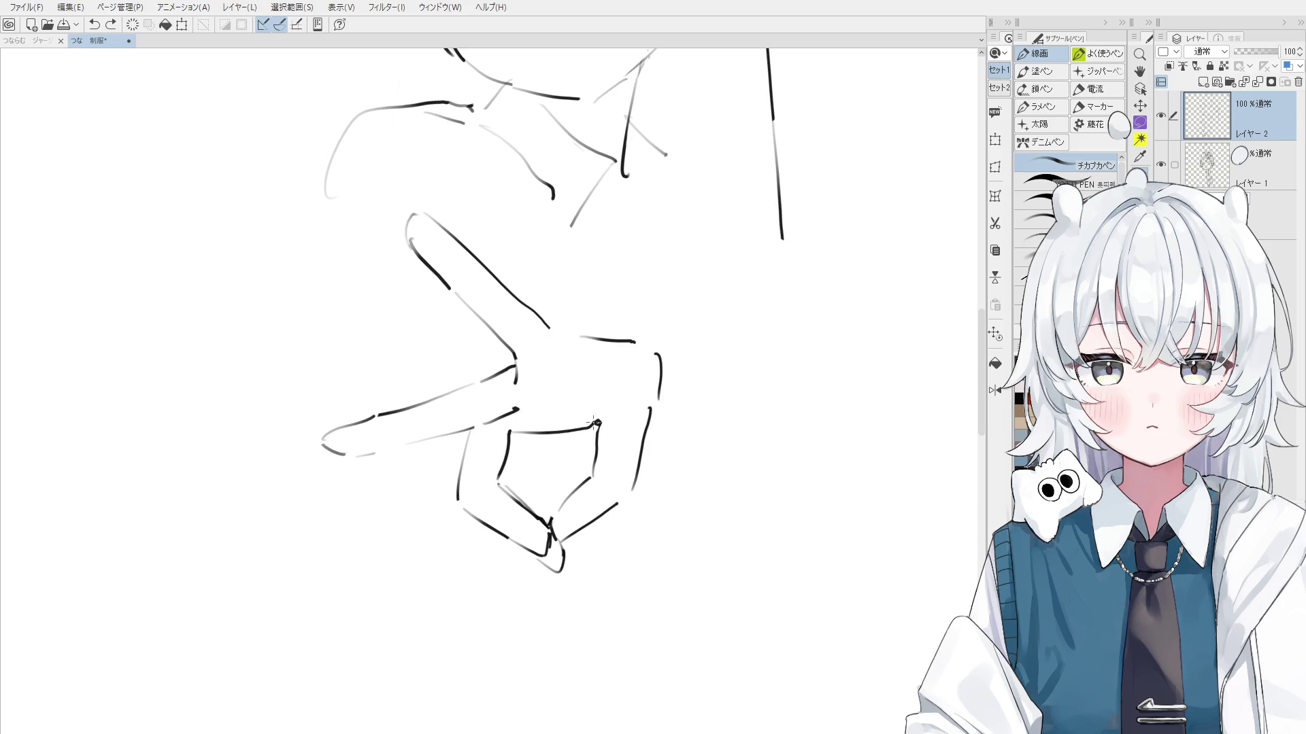
Shorten the raised finger's upper edge, joining a short segment to its outline
scroll(605, 437, "down", 1)
left_click_drag(544, 379, 555, 410)
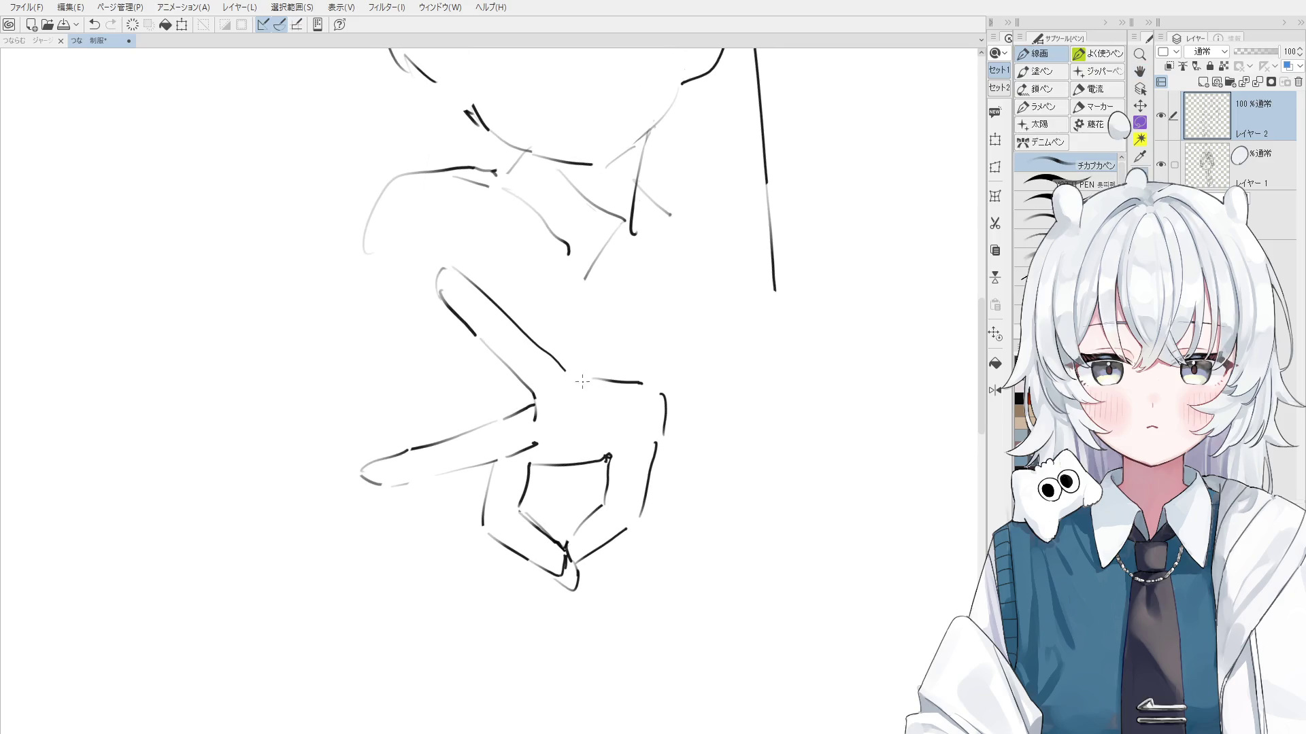
scroll(550, 355, "up", 1)
mouse_move(476, 272)
left_mouse_down()
mouse_move(498, 343)
mouse_move(546, 386)
left_mouse_up()
key("ctrl+z")
key("-")
key("ctrl+z")
left_click_drag(572, 377, 609, 385)
key("e")
key("p")
key("ctrl+z")
Undo the last stroke and zoom out to see the whole figure
scroll(663, 404, "down", 1)
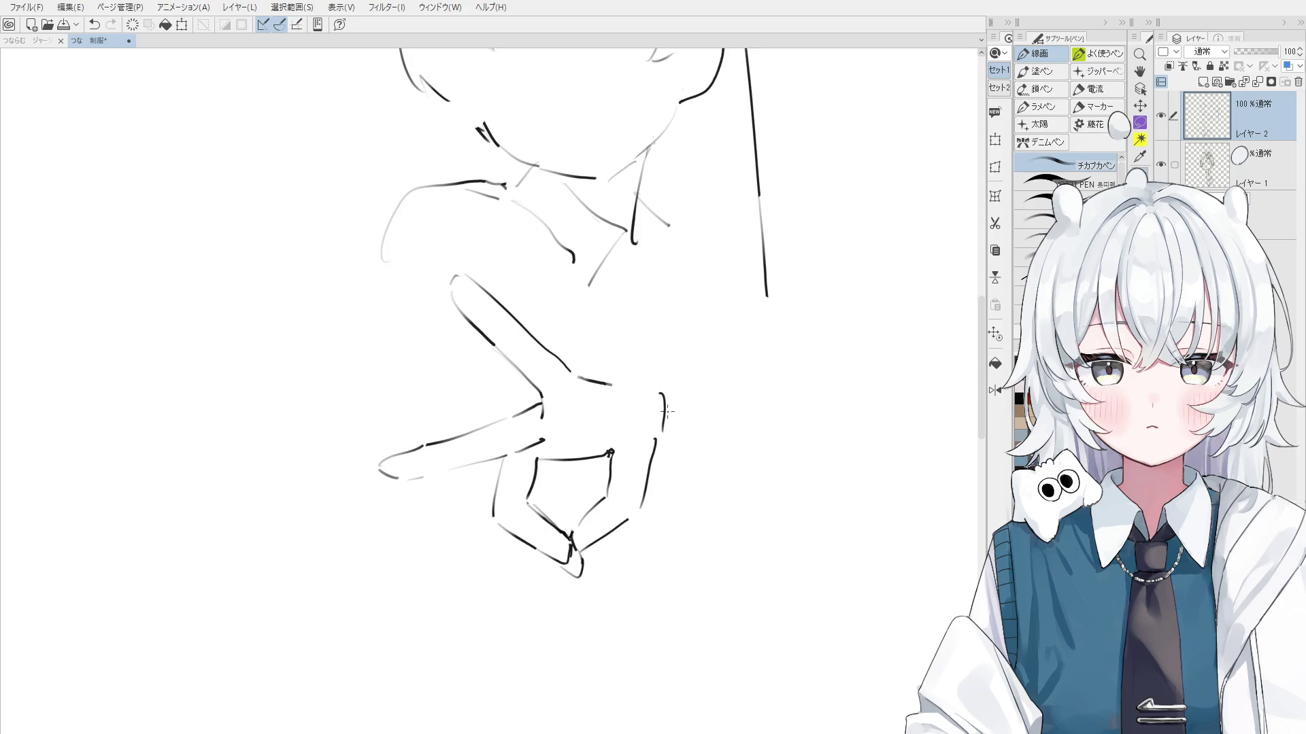
key("e")
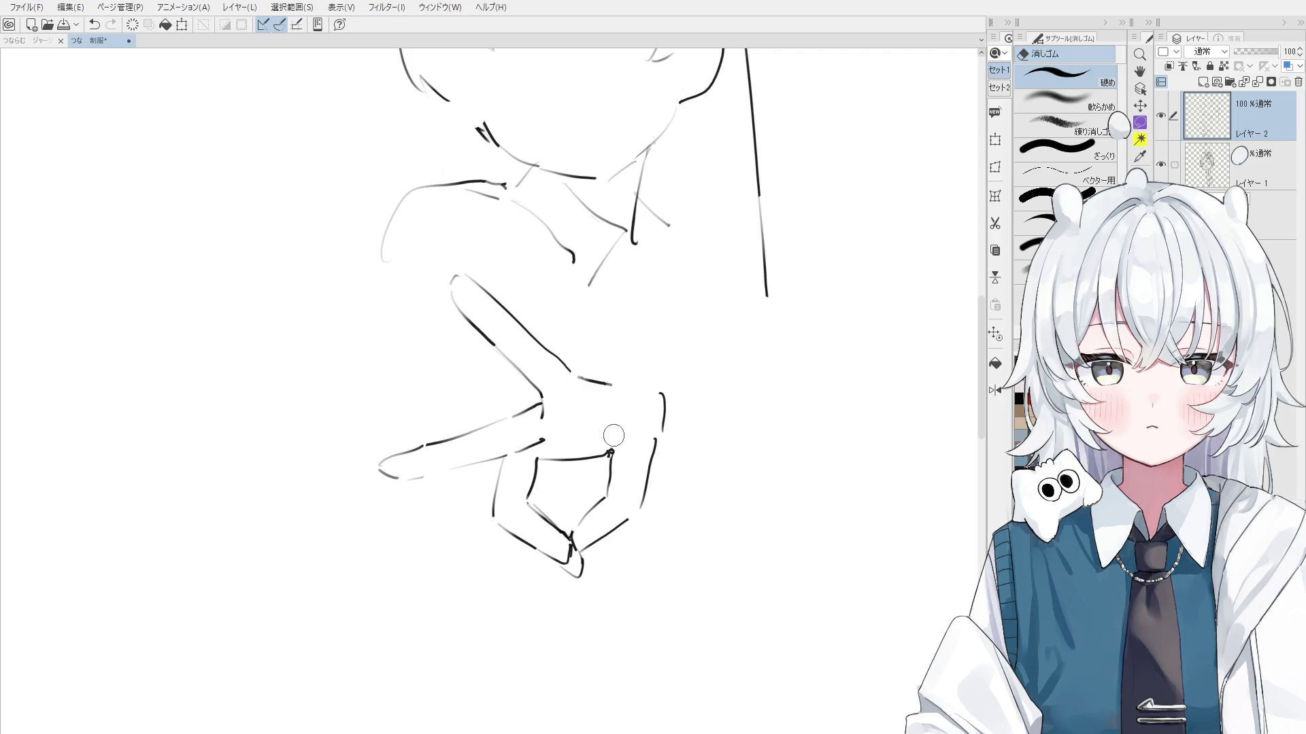
key("p")
key("ctrl+z")
scroll(623, 428, "down", 3)
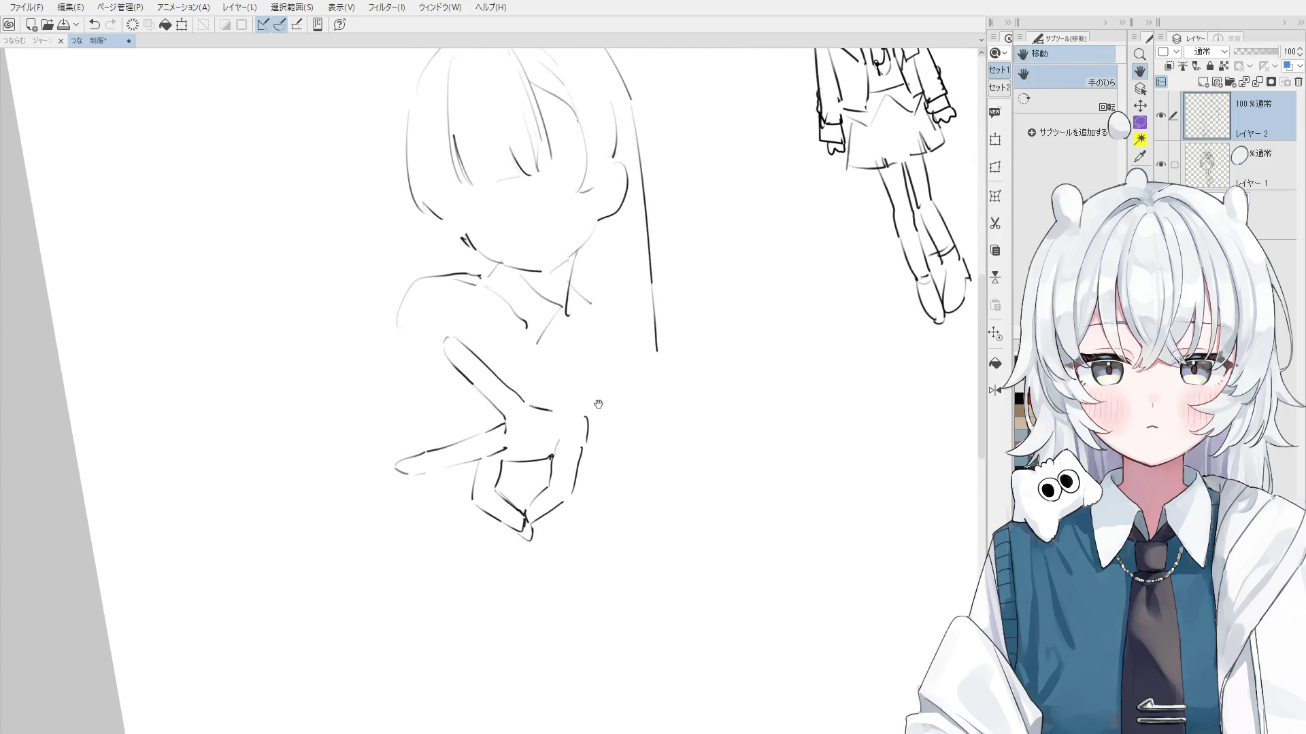
Try knuckle, hand and left-arm strokes, undoing each attempt
mouse_move(529, 402)
left_mouse_down()
mouse_move(580, 416)
mouse_move(577, 438)
mouse_move(584, 429)
left_mouse_up()
key("ctrl+z")
mouse_move(476, 320)
left_mouse_down()
mouse_move(568, 398)
mouse_move(574, 354)
left_mouse_up()
scroll(560, 385, "down", 2)
key("ctrl+z")
mouse_move(413, 331)
left_mouse_down()
mouse_move(438, 420)
mouse_move(421, 423)
left_mouse_up()
key("ctrl+z")
mouse_move(415, 374)
left_mouse_down()
mouse_move(422, 419)
mouse_move(465, 409)
left_mouse_up()
key("ctrl+z")
scroll(476, 318, "down", 1)
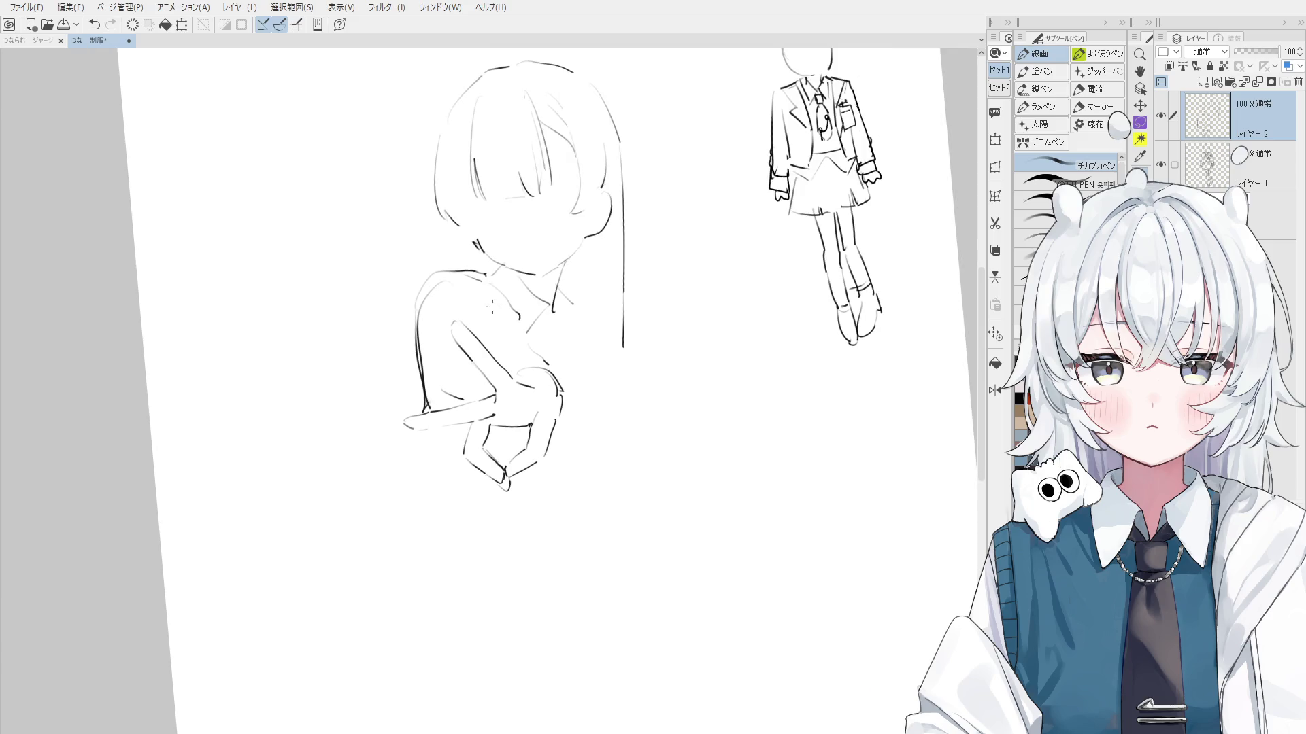
Draw the right-side hair line extending down past the shoulder
mouse_move(461, 269)
left_mouse_down()
mouse_move(416, 291)
mouse_move(484, 271)
left_mouse_up()
key("ctrl+z")
key("ctrl+z")
scroll(485, 271, "down", 3)
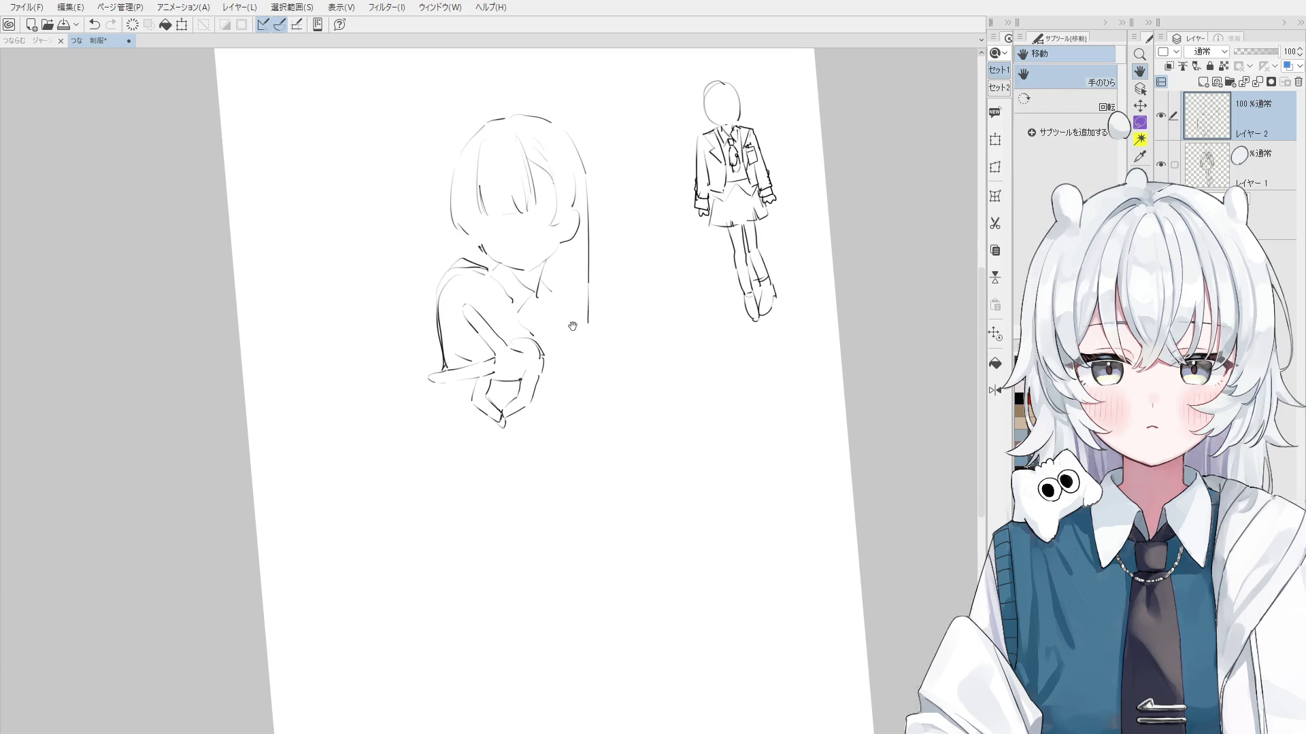
left_click_drag(582, 316, 585, 393)
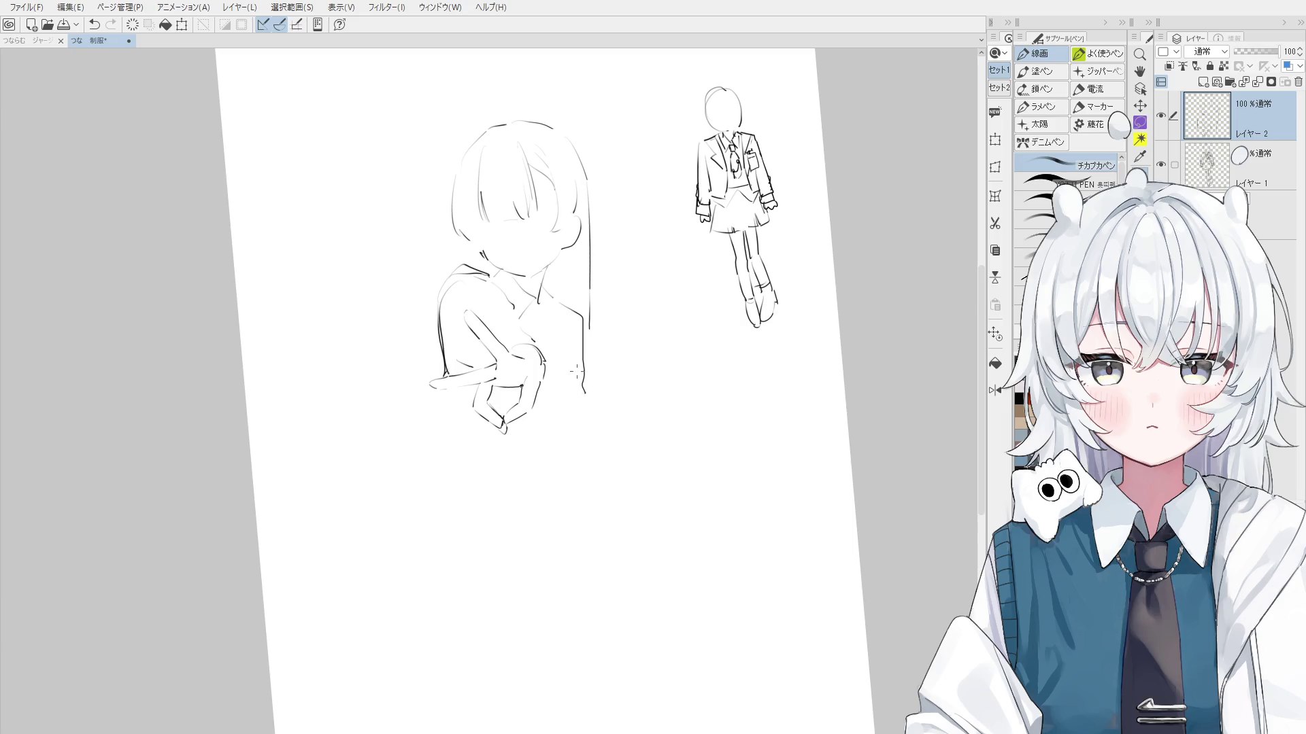
scroll(584, 335, "up", 3)
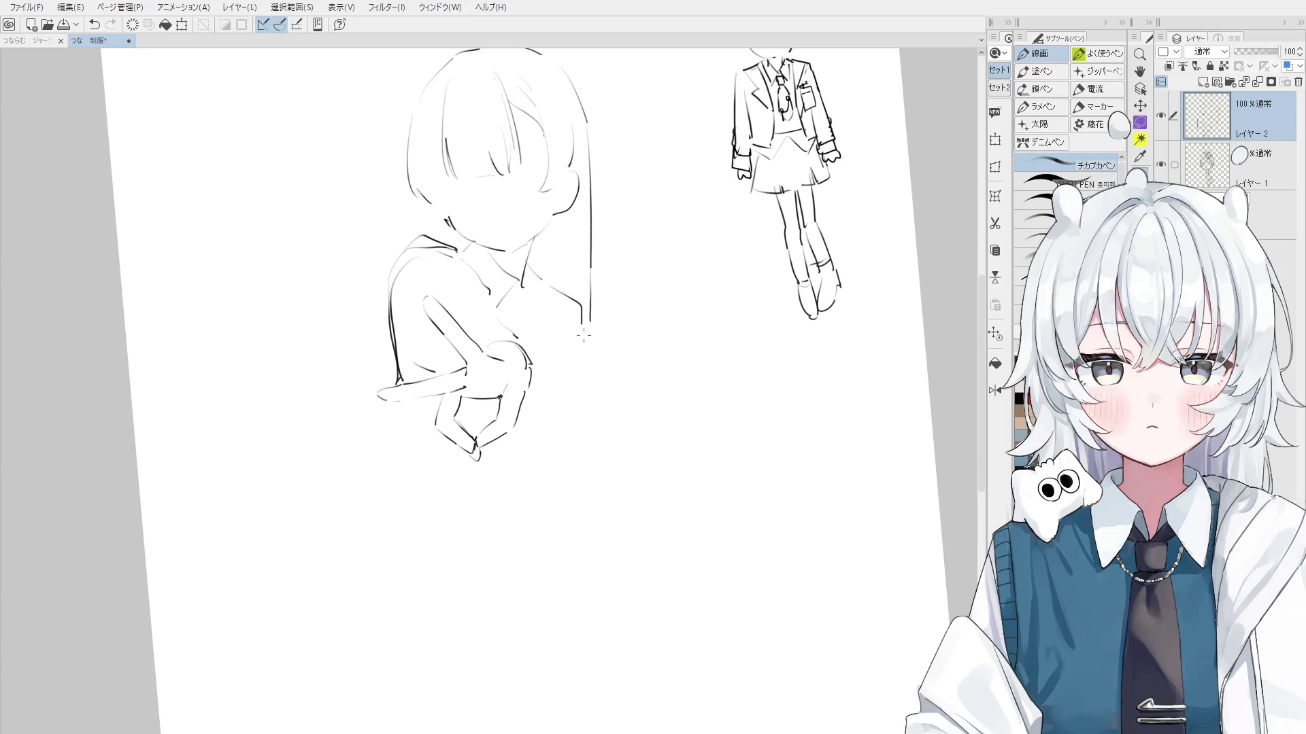
left_click_drag(580, 299, 591, 391)
key("ctrl+z")
left_click_drag(581, 307, 584, 423)
scroll(577, 293, "down", 1)
scroll(581, 294, "up", 2)
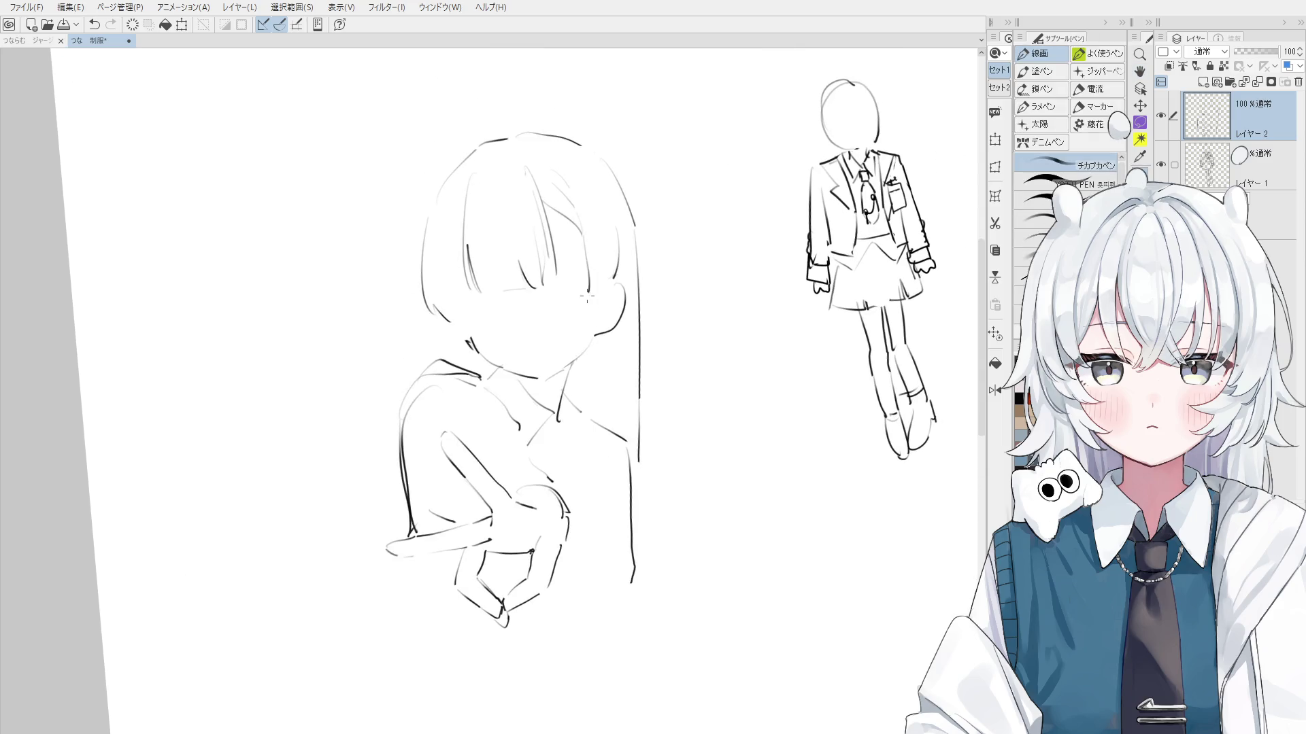
scroll(586, 298, "down", 1)
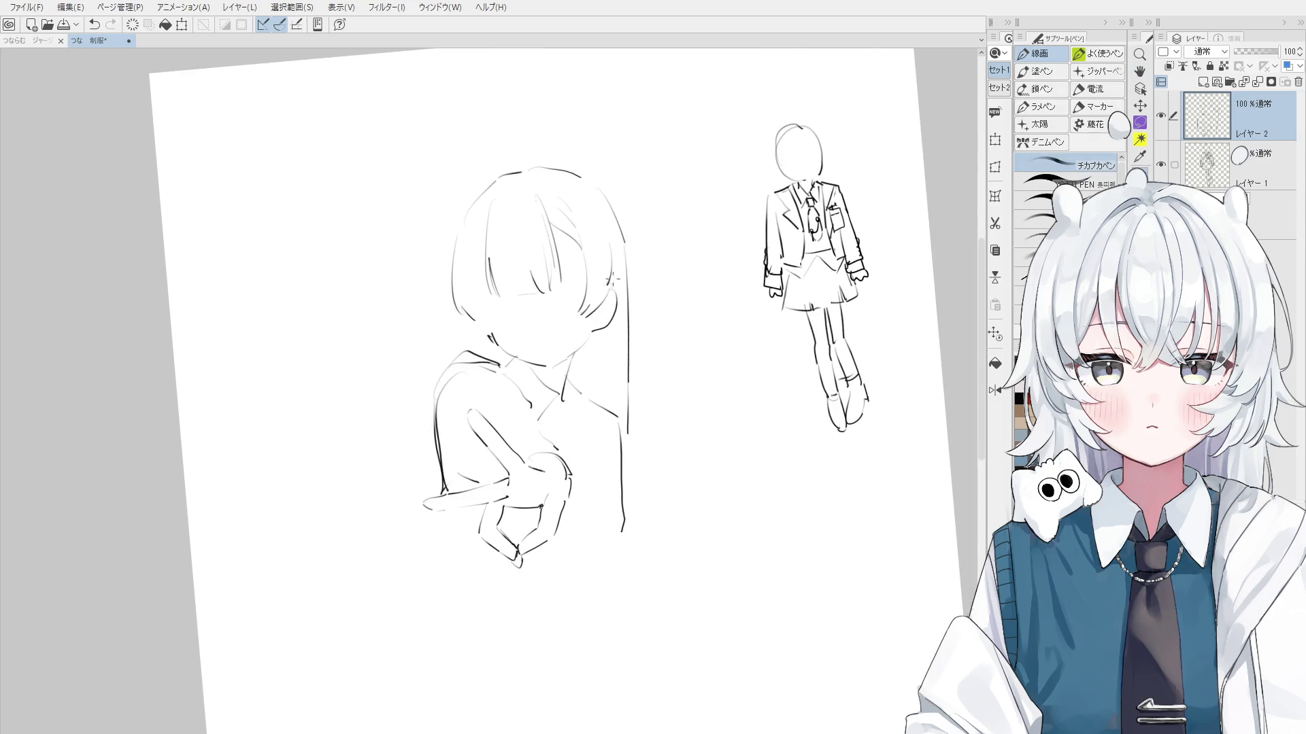
Redraw the ear outline beside the head, retrying the strokes
left_click_drag(604, 288, 590, 314)
key("ctrl+z")
key("e")
key("p")
scroll(582, 312, "up", 2)
key("ctrl+z")
mouse_move(596, 271)
left_mouse_down()
mouse_move(578, 317)
mouse_move(589, 321)
mouse_move(595, 305)
mouse_move(569, 320)
left_mouse_up()
key("ctrl+z")
key("ctrl+z")
key("ctrl+z")
key("ctrl+z")
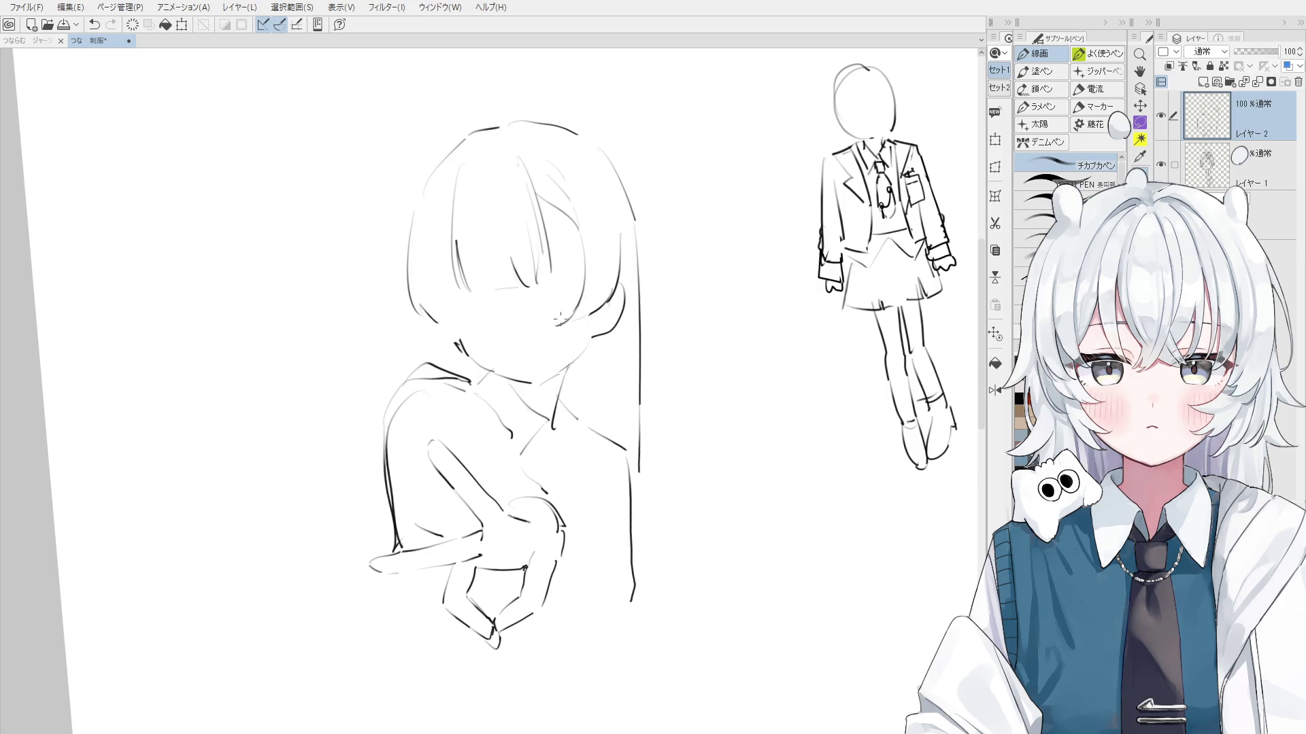
Add short hair strokes by the face and extend the long side strand past the collar
key("ctrl+z")
mouse_move(421, 326)
left_mouse_down()
mouse_move(439, 359)
mouse_move(469, 333)
left_mouse_up()
key("ctrl+z")
scroll(609, 330, "down", 1)
left_click_drag(591, 348, 585, 421)
key("ctrl+z")
key("ctrl+z")
mouse_move(605, 340)
left_mouse_down()
mouse_move(590, 430)
mouse_move(570, 452)
left_mouse_up()
left_click_drag(590, 385, 581, 469)
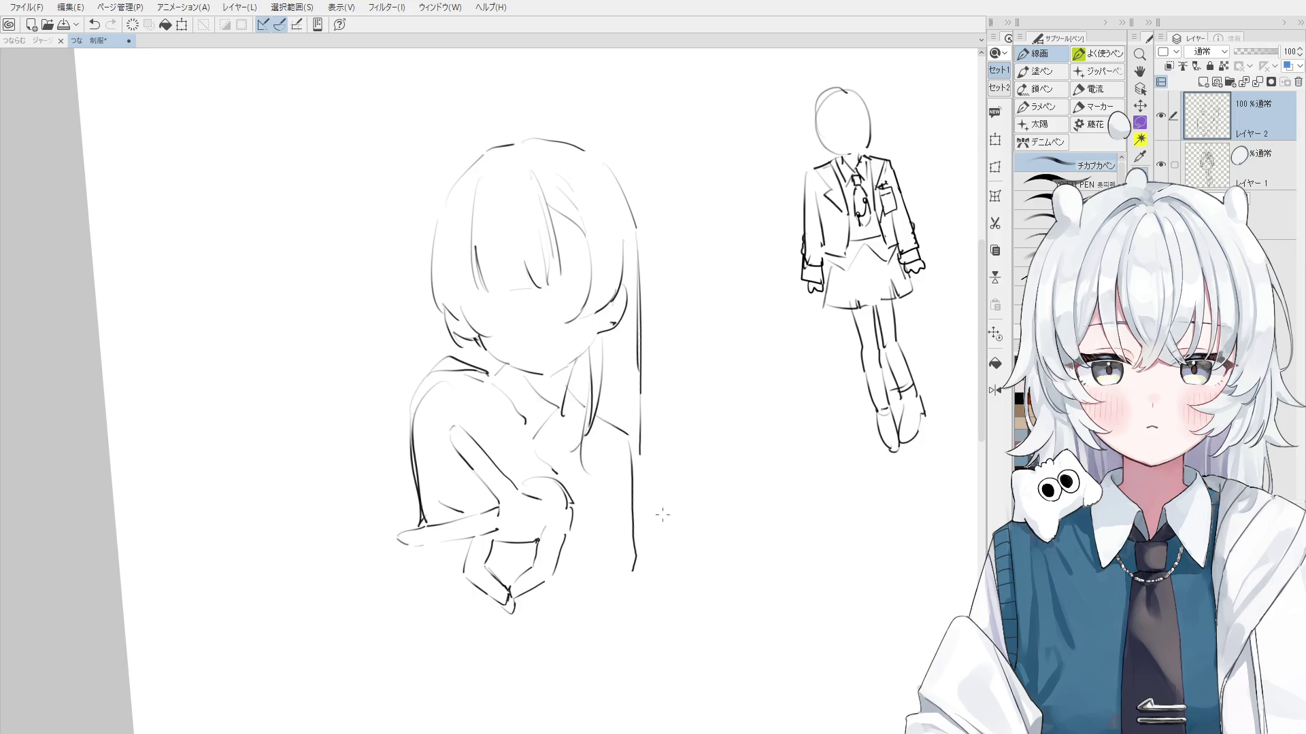
scroll(648, 443, "down", 2)
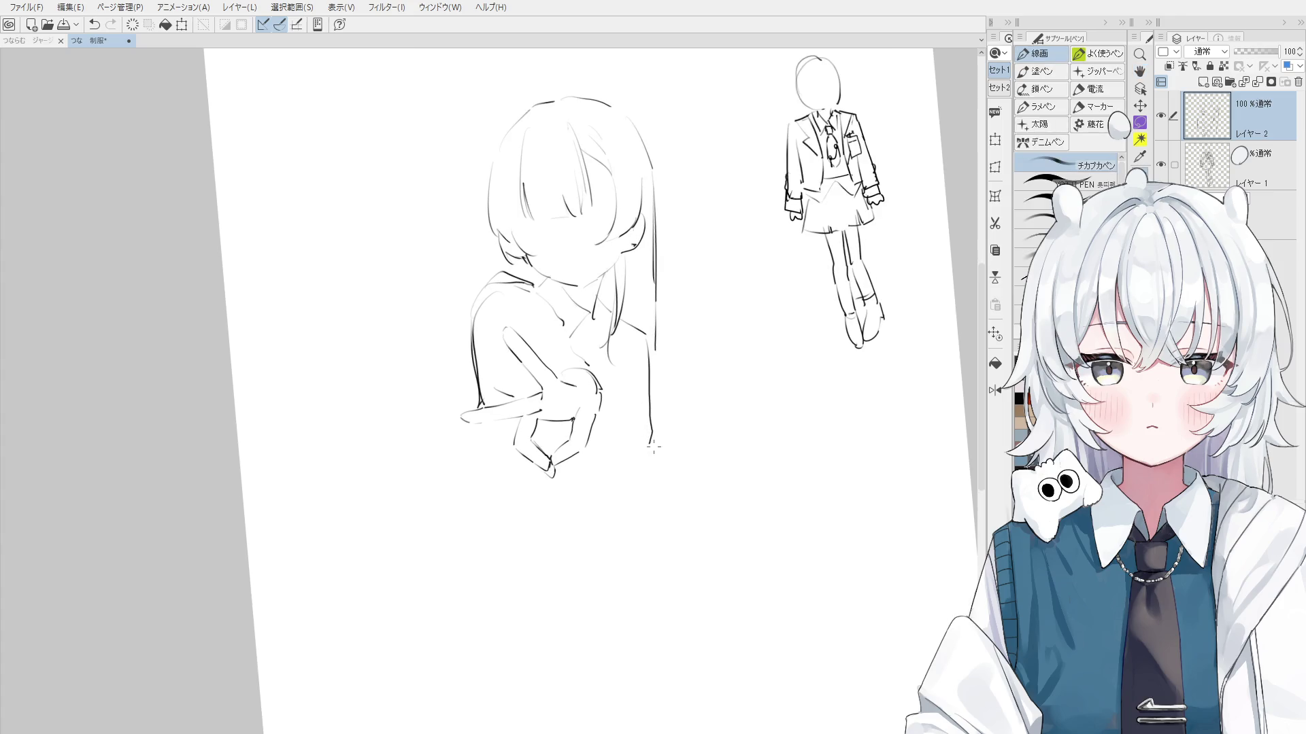
Draw the right body edge and left torso outline curving down below the hand, redoing failed strokes
key("ctrl+z")
key("ctrl+z")
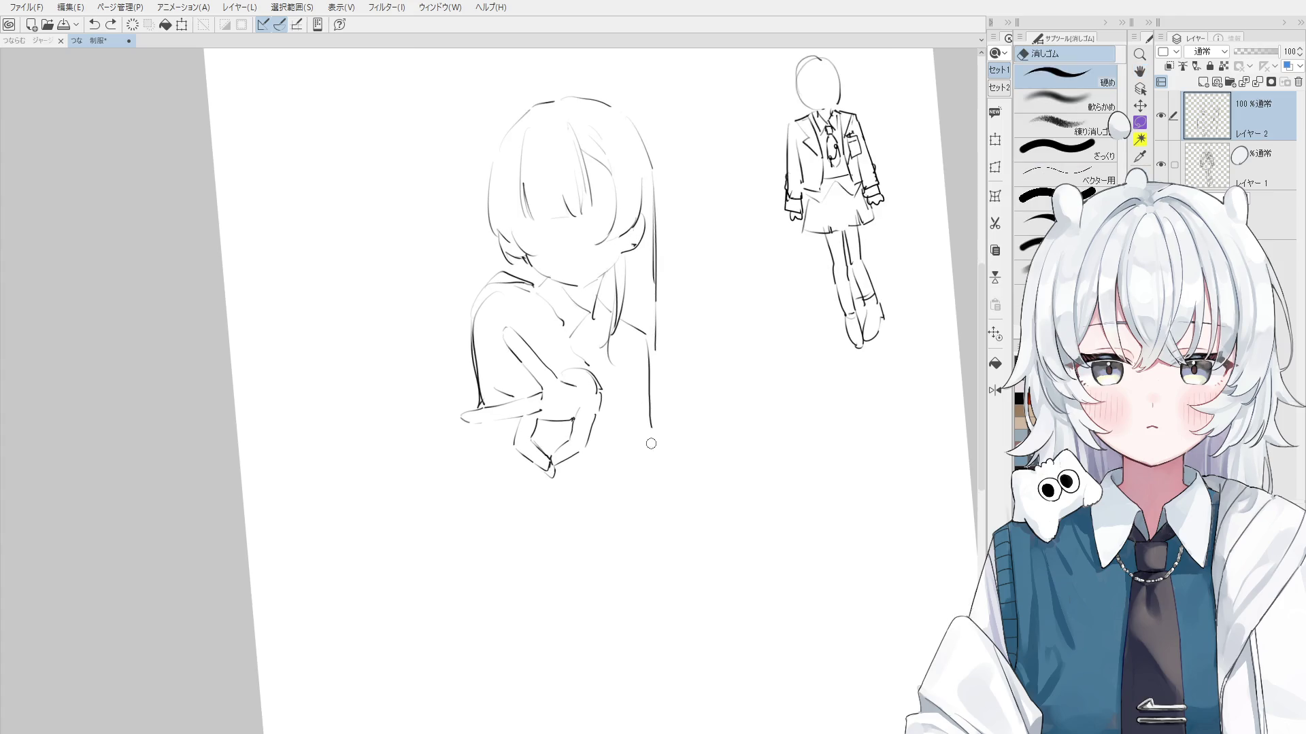
left_click_drag(649, 401, 625, 506)
key("ctrl+z")
left_click_drag(643, 392, 634, 451)
mouse_move(639, 346)
left_mouse_down()
mouse_move(645, 408)
mouse_move(597, 517)
left_mouse_up()
key("ctrl+z")
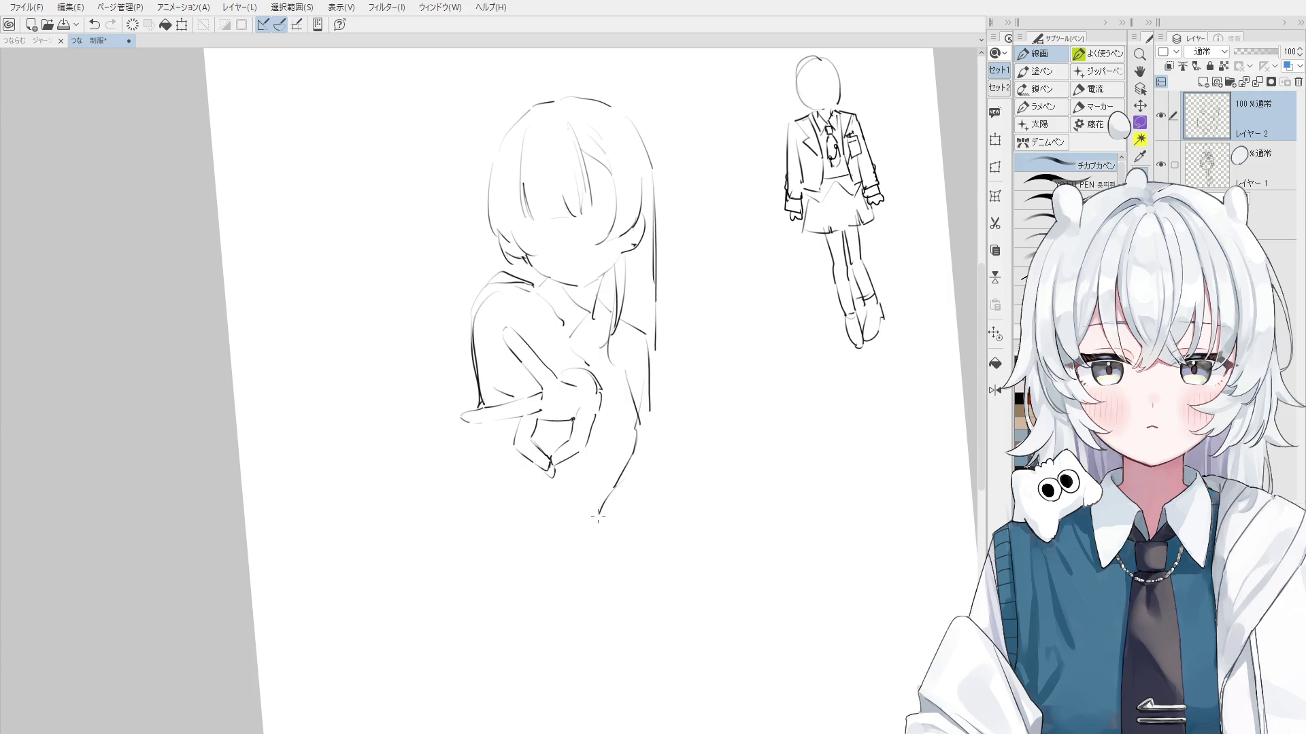
left_click_drag(506, 461, 474, 570)
key("ctrl+z")
mouse_move(486, 435)
left_mouse_down()
mouse_move(450, 579)
mouse_move(469, 575)
left_mouse_up()
key("ctrl+z")
Erase the old left arm line and redraw the short line beside the arm
key("e")
left_click_drag(472, 307, 477, 400)
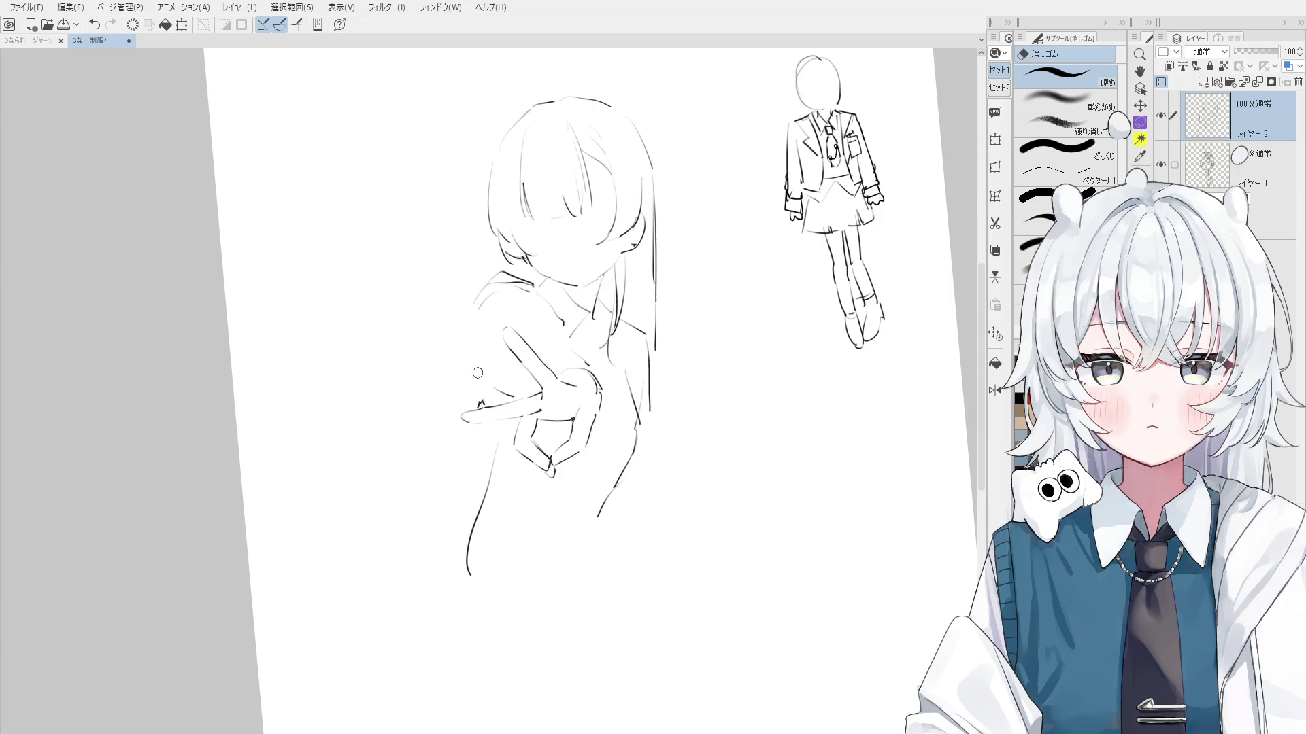
key("p")
key("ctrl+z")
left_click_drag(480, 312, 484, 370)
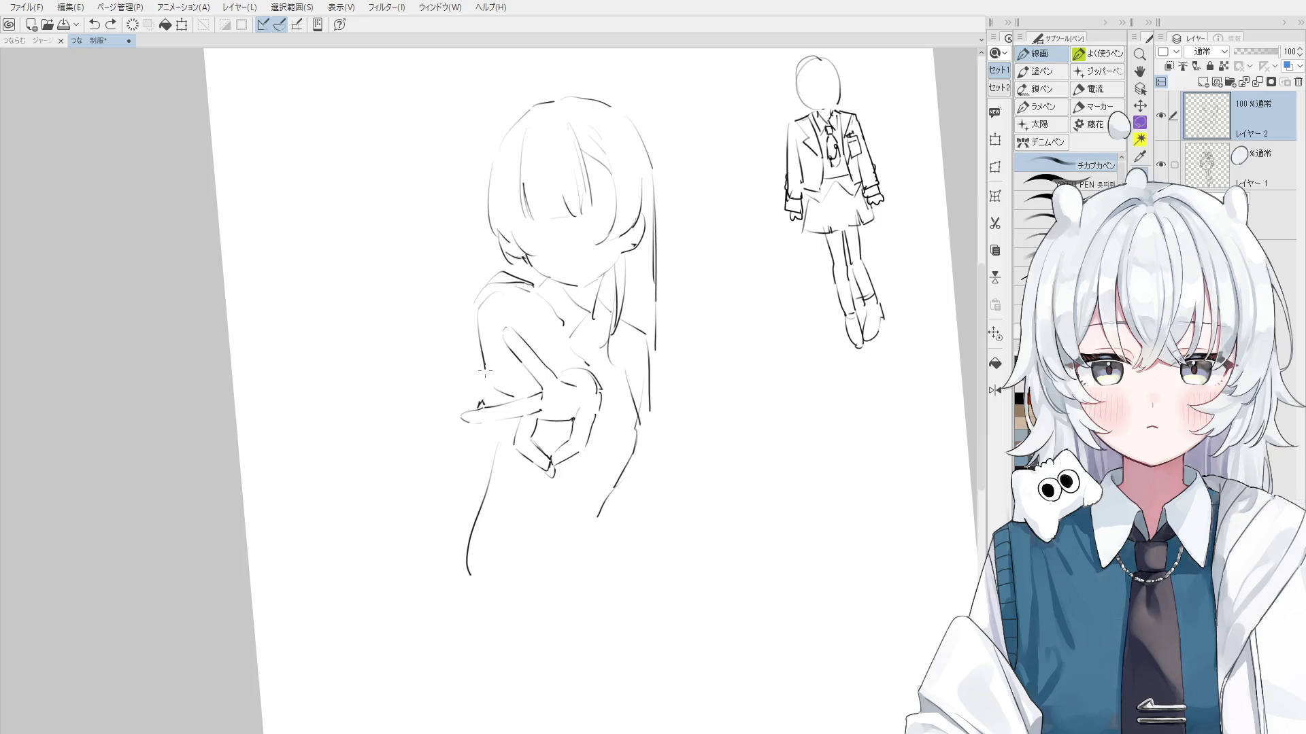
key("e")
mouse_move(496, 446)
left_mouse_down()
mouse_move(468, 554)
mouse_move(453, 543)
left_mouse_up()
key("p")
key("minus")
Erase the lower-left torso stroke and adjust the page rotation to a gentler tilt
key("e")
left_click_drag(491, 446, 491, 531)
scroll(493, 461, "up", 3)
key("p")
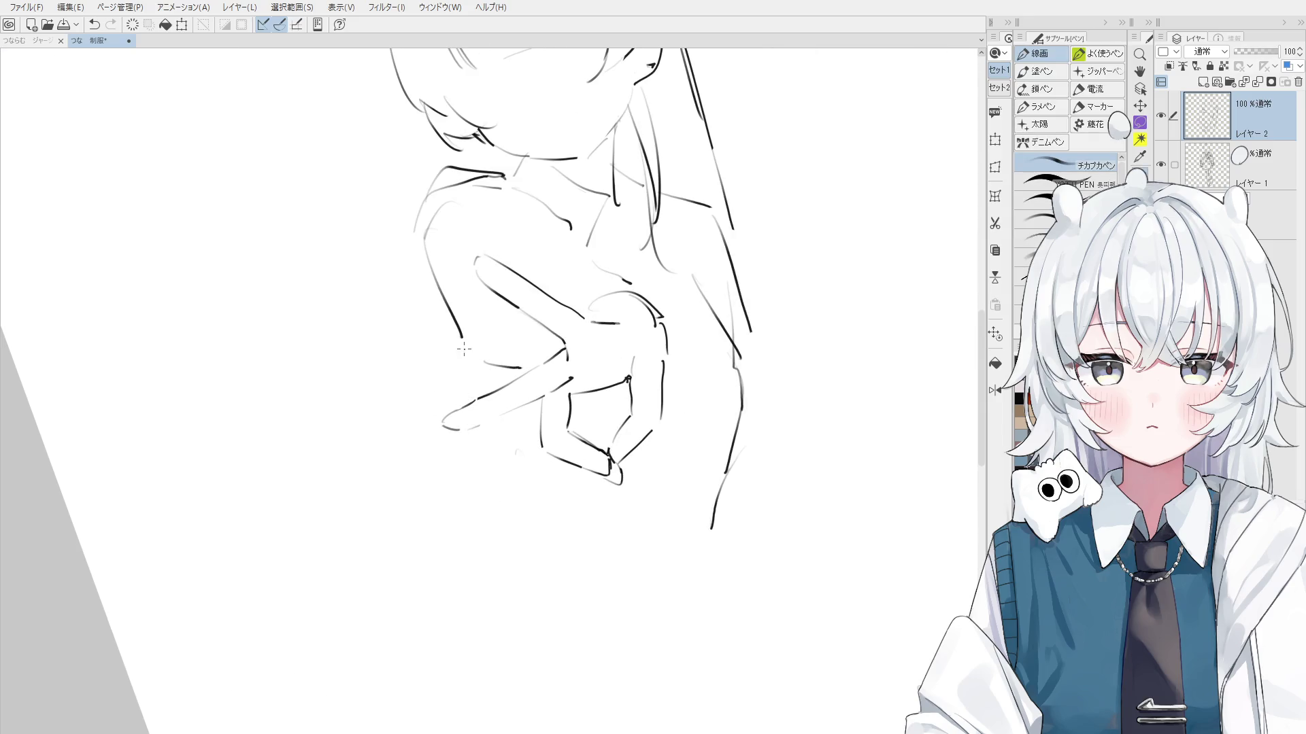
scroll(489, 408, "down", 2)
key("asciicircum")
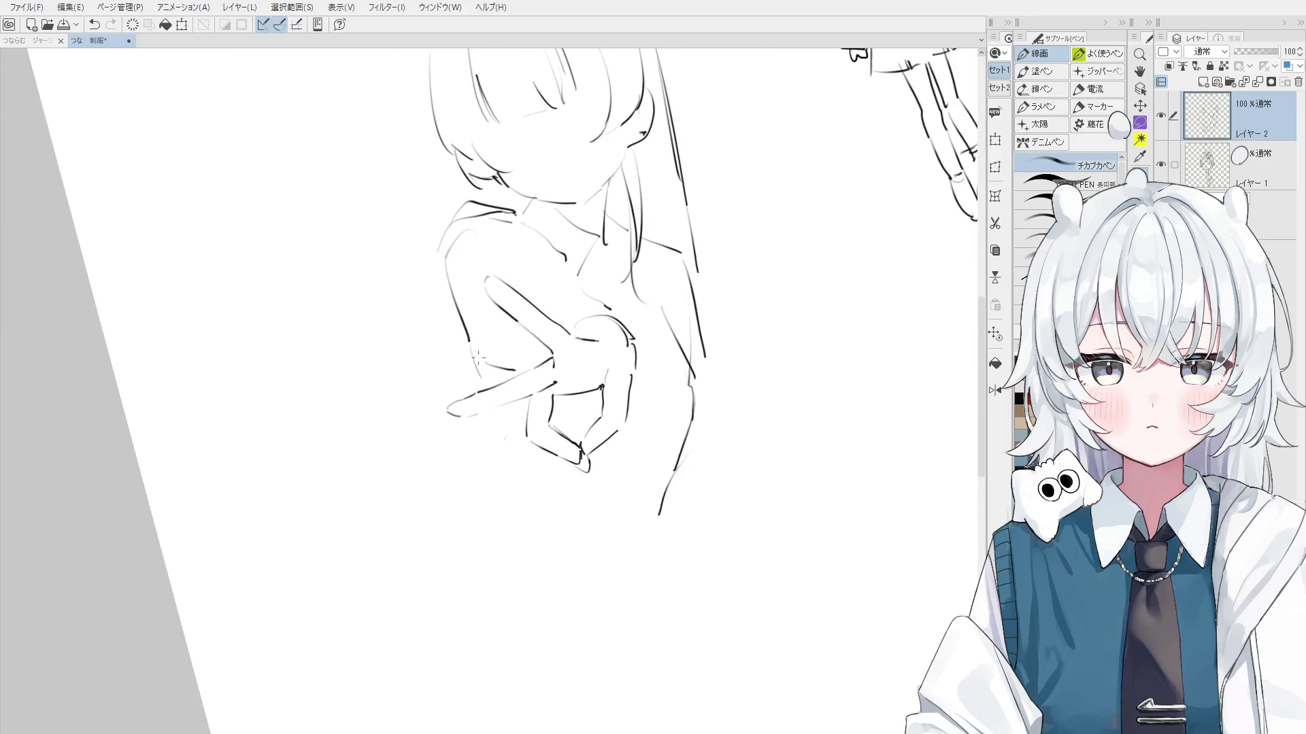
key("e")
scroll(508, 382, "down", 1)
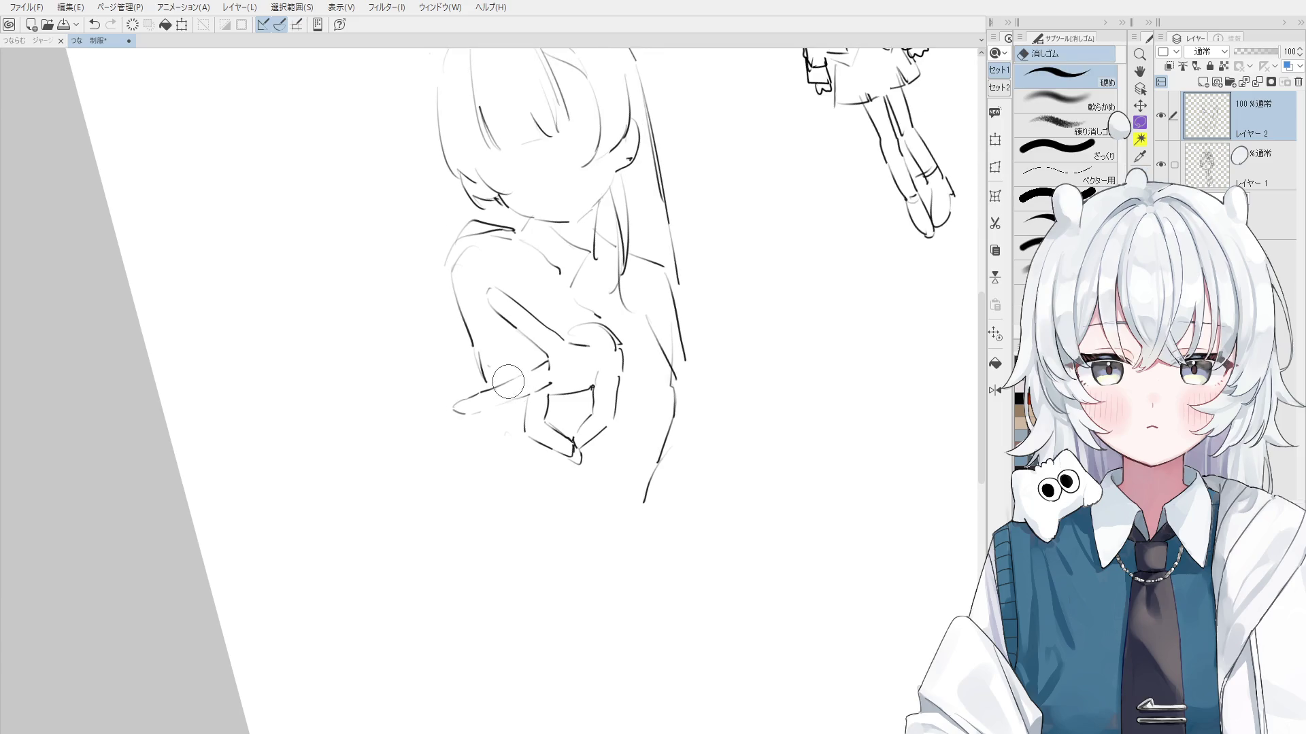
key("p")
scroll(489, 246, "down", 2)
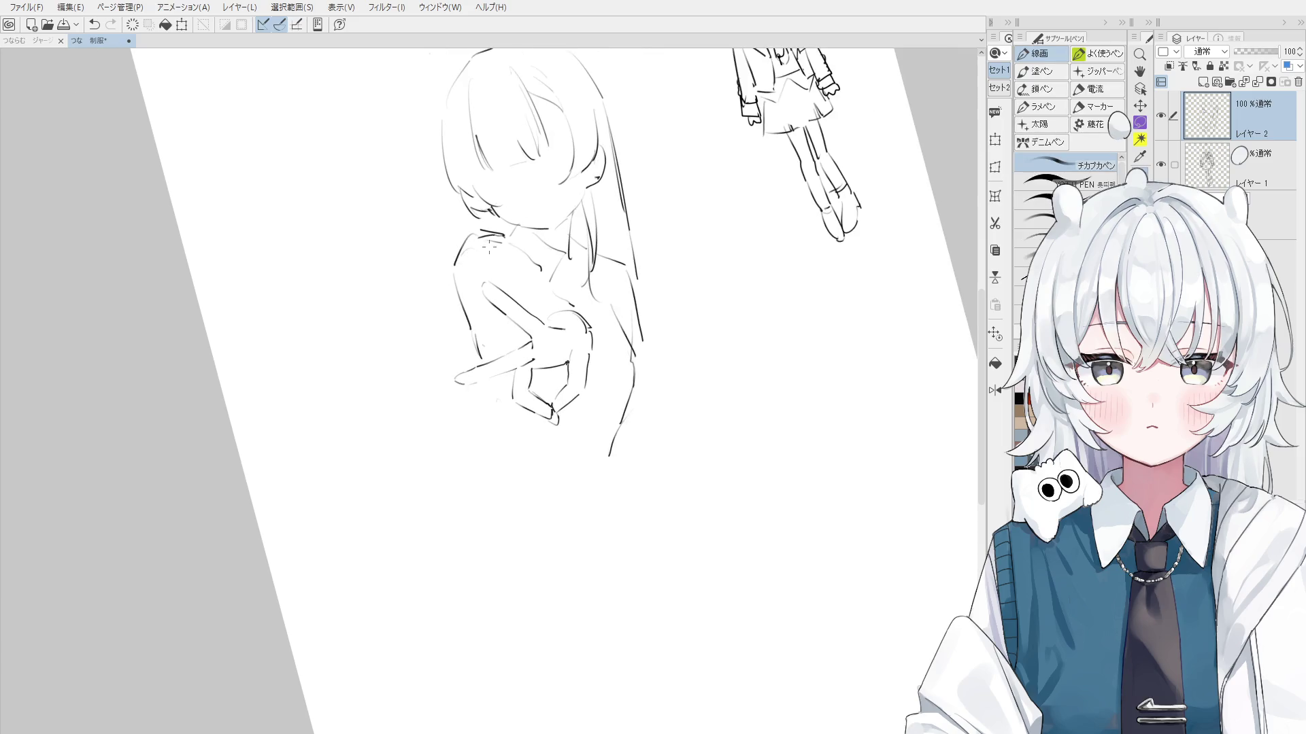
key("minus")
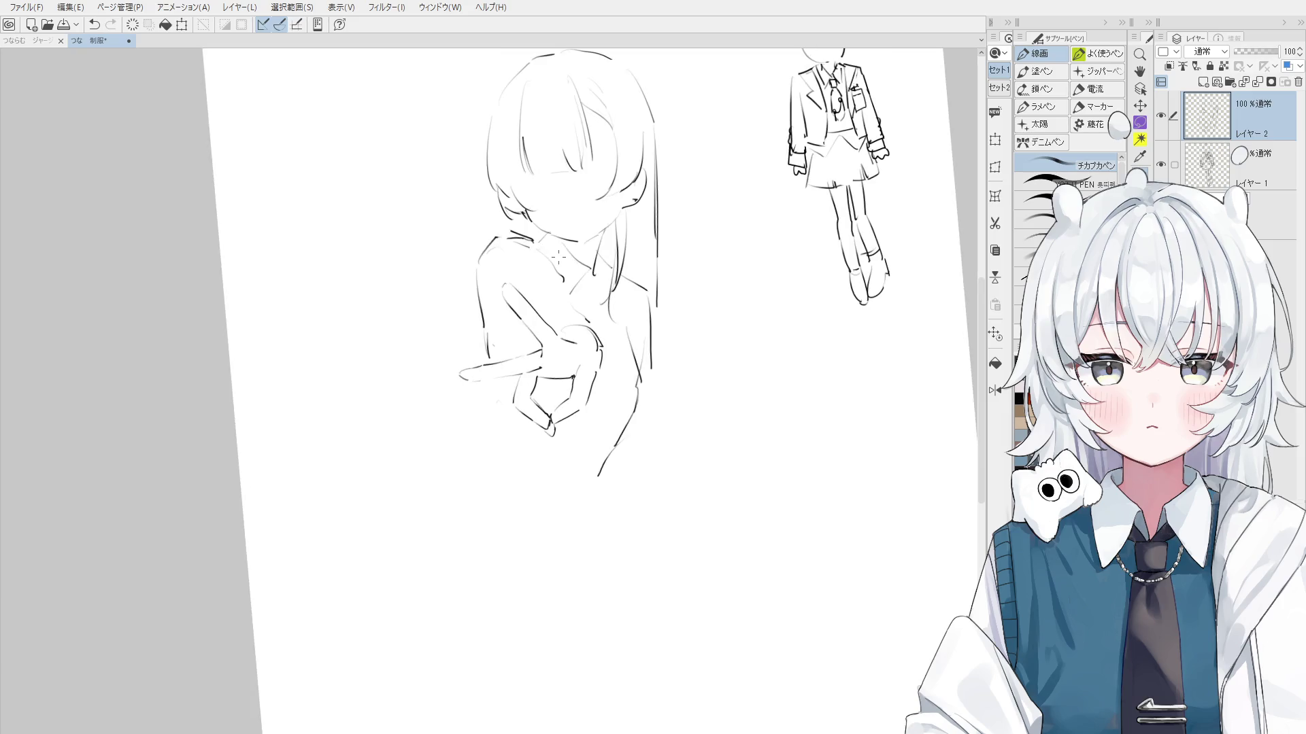
Erase the old lower body line and redraw the right body outline down to the waist
key("e")
mouse_move(606, 460)
left_mouse_down()
mouse_move(621, 411)
mouse_move(643, 432)
left_mouse_up()
key("p")
key("ctrl+z")
left_click_drag(636, 328, 612, 497)
key("ctrl+z")
left_click_drag(648, 417, 601, 523)
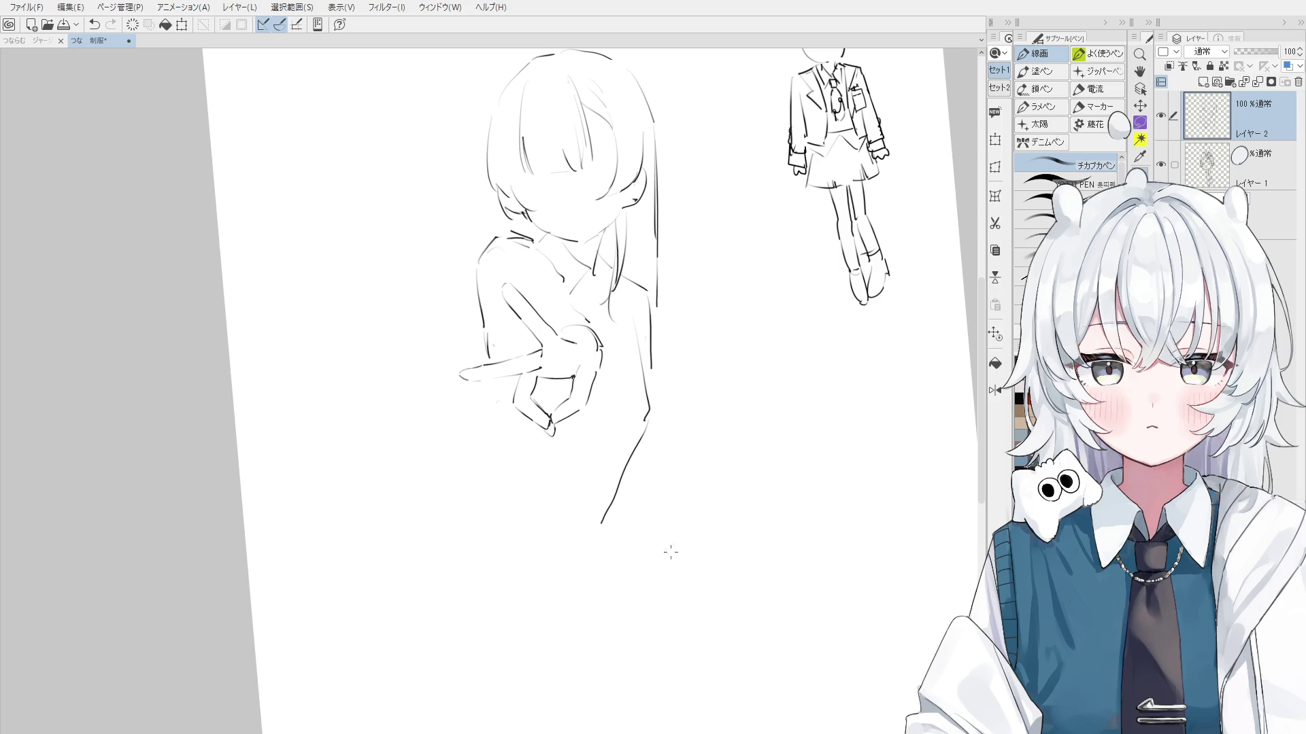
key("e")
mouse_move(615, 528)
left_mouse_down()
mouse_move(621, 446)
mouse_move(646, 418)
mouse_move(622, 496)
left_mouse_up()
key("p")
key("ctrl+z")
left_click_drag(648, 416, 604, 517)
Draw the left body line down the side and try redrawing the upper right edge
left_click_drag(492, 400, 485, 453)
key("ctrl+z")
mouse_move(499, 394)
left_mouse_down()
mouse_move(468, 510)
mouse_move(544, 533)
left_mouse_up()
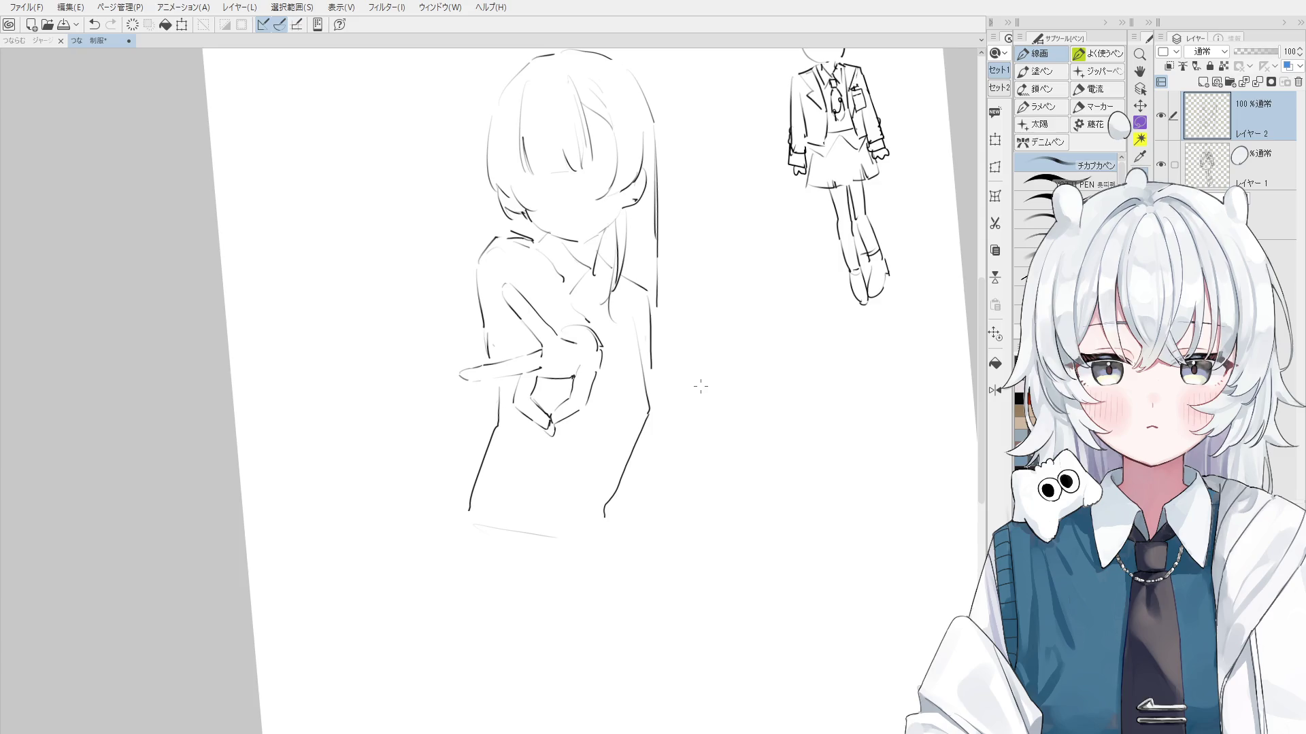
key("ctrl+z")
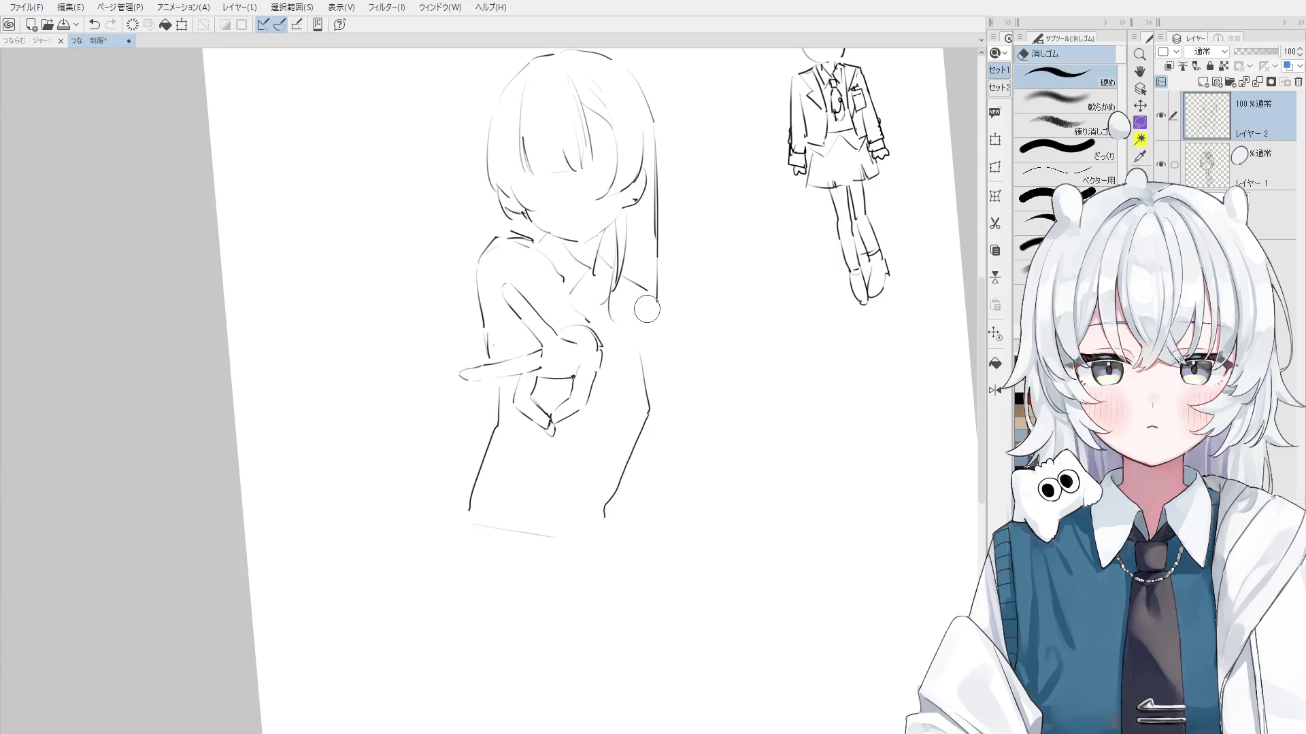
left_click_drag(654, 293, 658, 348)
key("ctrl+z")
Retry the right body edge, then straighten the page and zoom in on the figure
left_click_drag(640, 289, 644, 370)
key("ctrl+z")
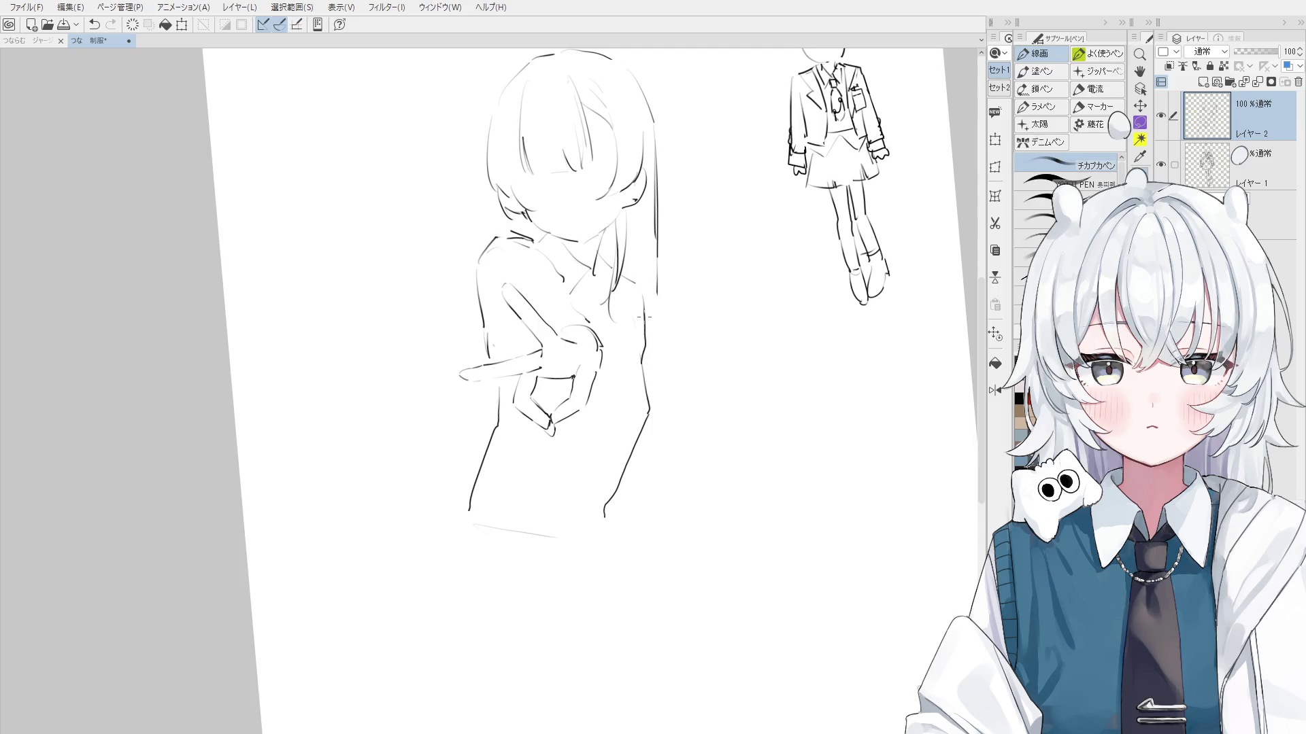
key("e")
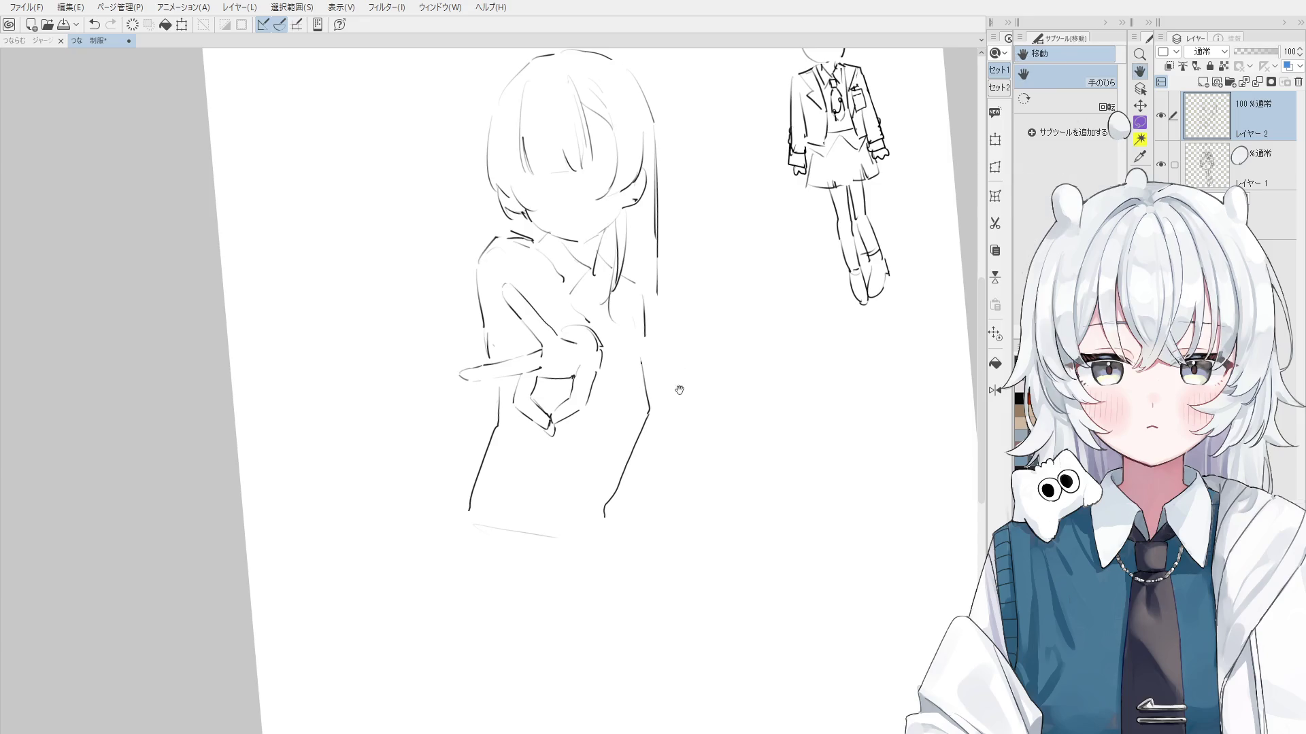
key("minus")
key("p")
key("asciicircum")
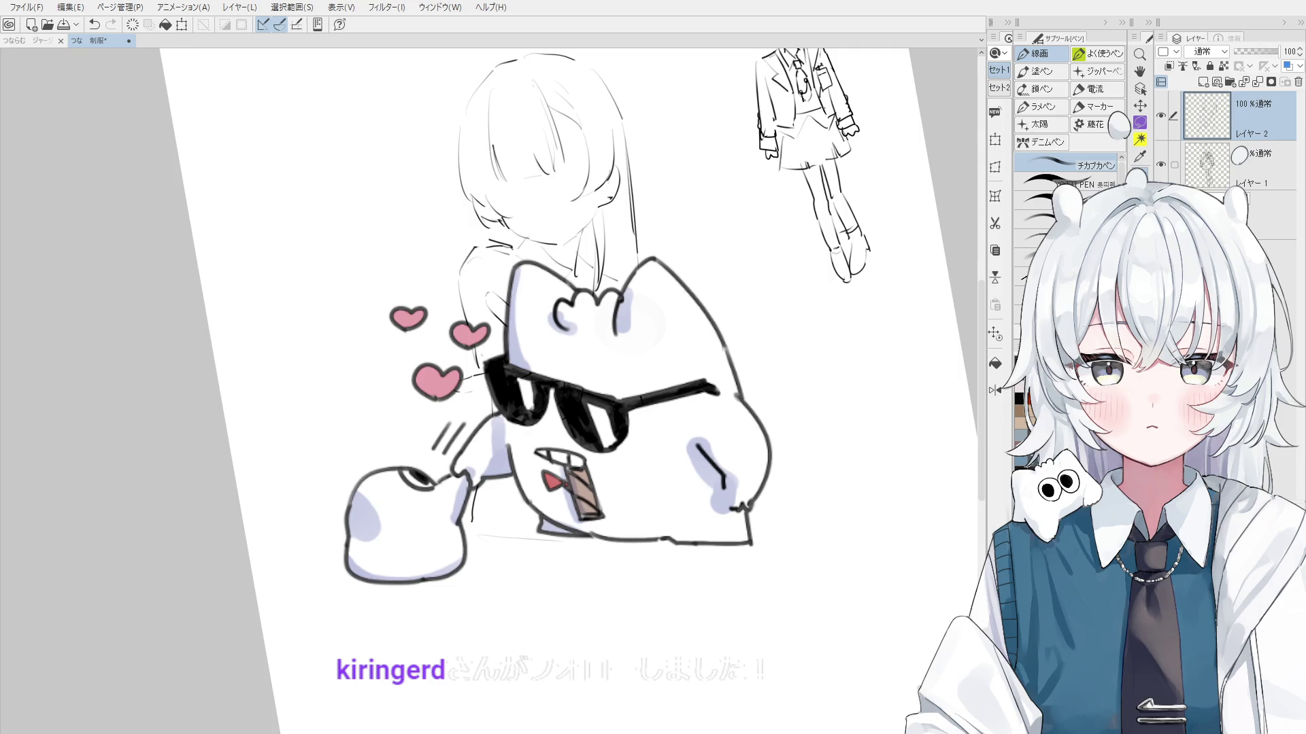
mouse_move(516, 285)
left_mouse_down()
mouse_move(566, 318)
mouse_move(557, 340)
left_mouse_up()
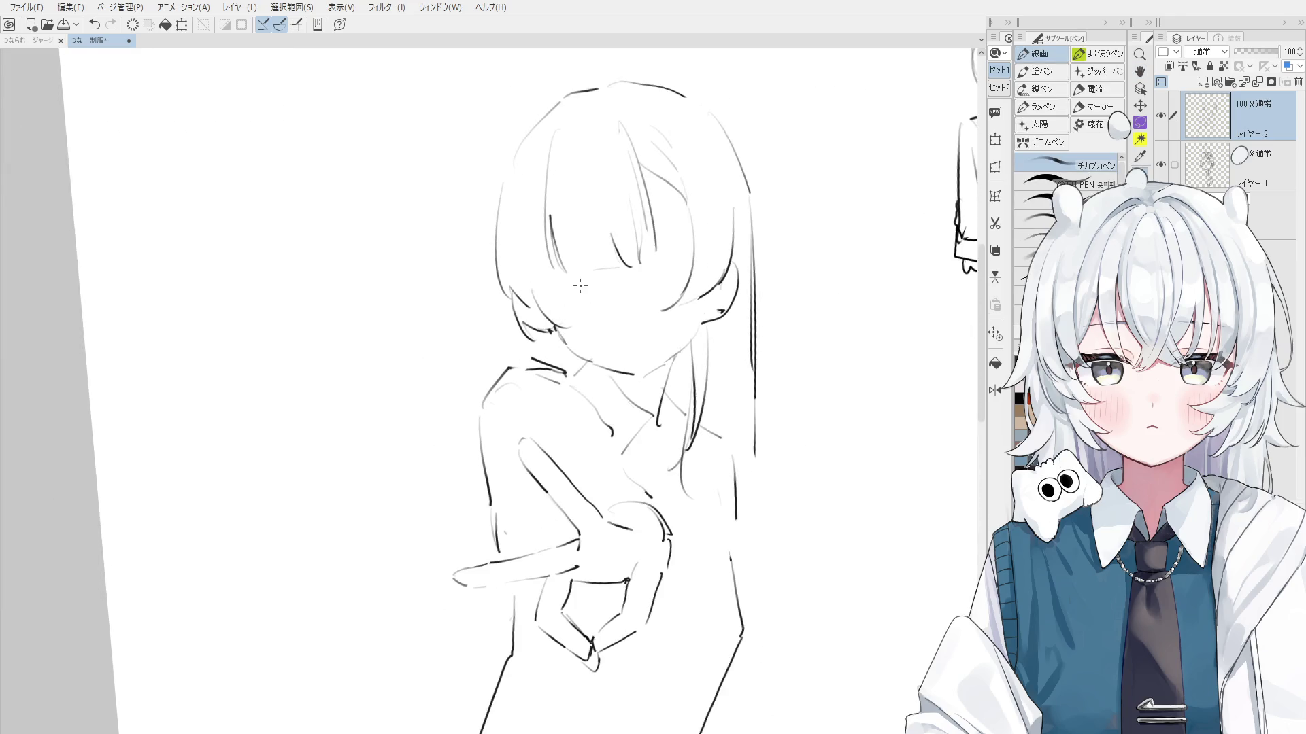
key("ctrl+0")
Test short strokes near the eye, undo them, and bring the shoulders and hand into view
left_click_drag(671, 208, 589, 225)
key("ctrl+z")
scroll(612, 360, "up", 2)
left_click_drag(594, 367, 650, 343)
key("ctrl+z")
left_click_drag(653, 417, 610, 235)
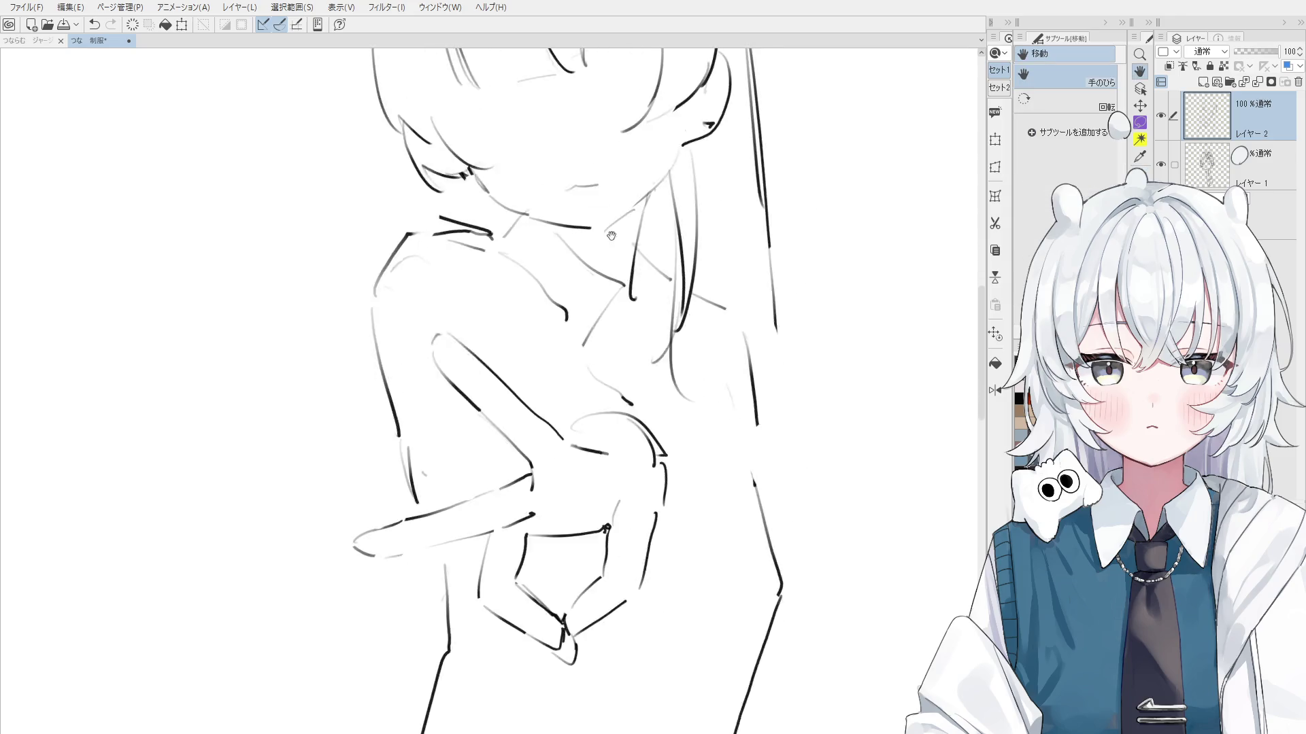
scroll(611, 235, "down", 3)
Sketch the coffee cup's top and side beside the gesturing hand
key("e")
key("h")
scroll(656, 478, "down", 2)
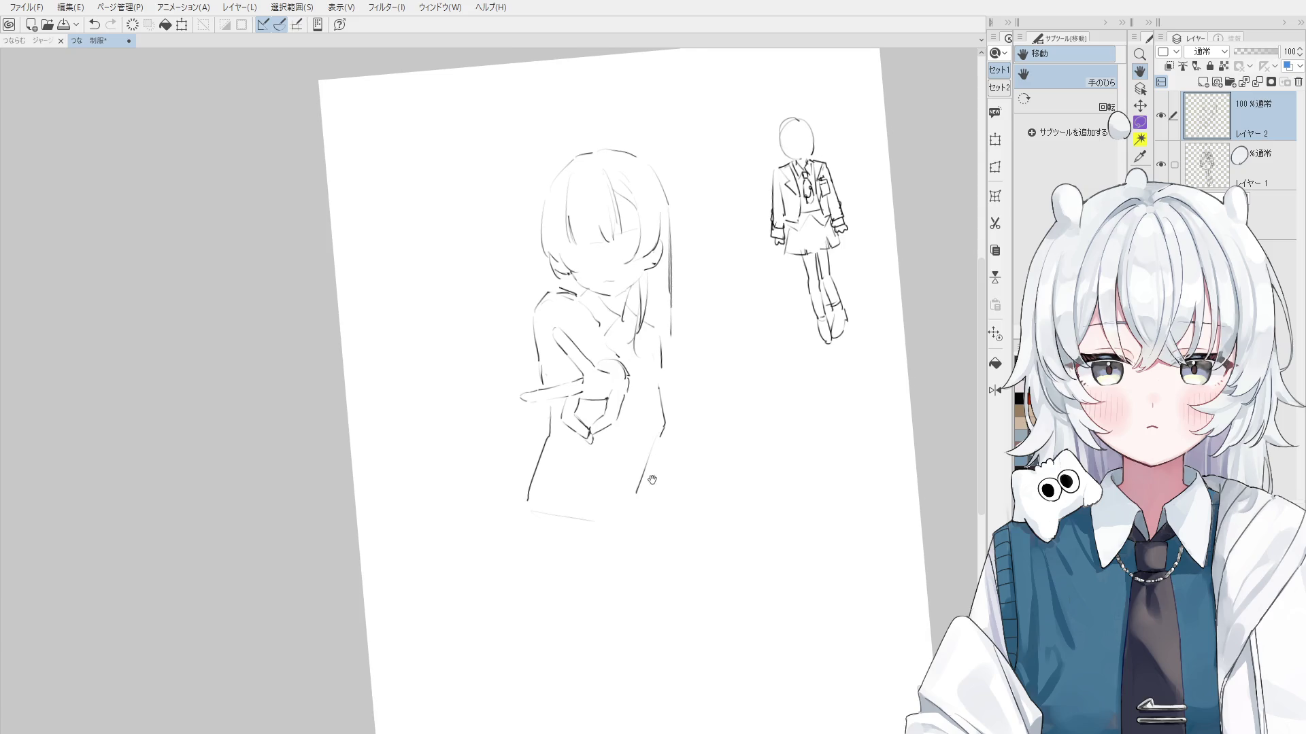
key("p")
scroll(671, 379, "up", 1)
scroll(675, 408, "up", 1)
mouse_move(661, 372)
left_mouse_down()
mouse_move(687, 368)
mouse_move(688, 430)
mouse_move(684, 367)
mouse_move(684, 423)
mouse_move(651, 439)
mouse_move(683, 440)
left_mouse_up()
key("ctrl+z")
key("ctrl+z")
key("ctrl+z")
key("ctrl+z")
key("ctrl+z")
Draw the cup's rim, erase stray strokes inside the cup, and redraw the top stroke
mouse_move(632, 364)
left_mouse_down()
mouse_move(686, 358)
mouse_move(638, 378)
left_mouse_up()
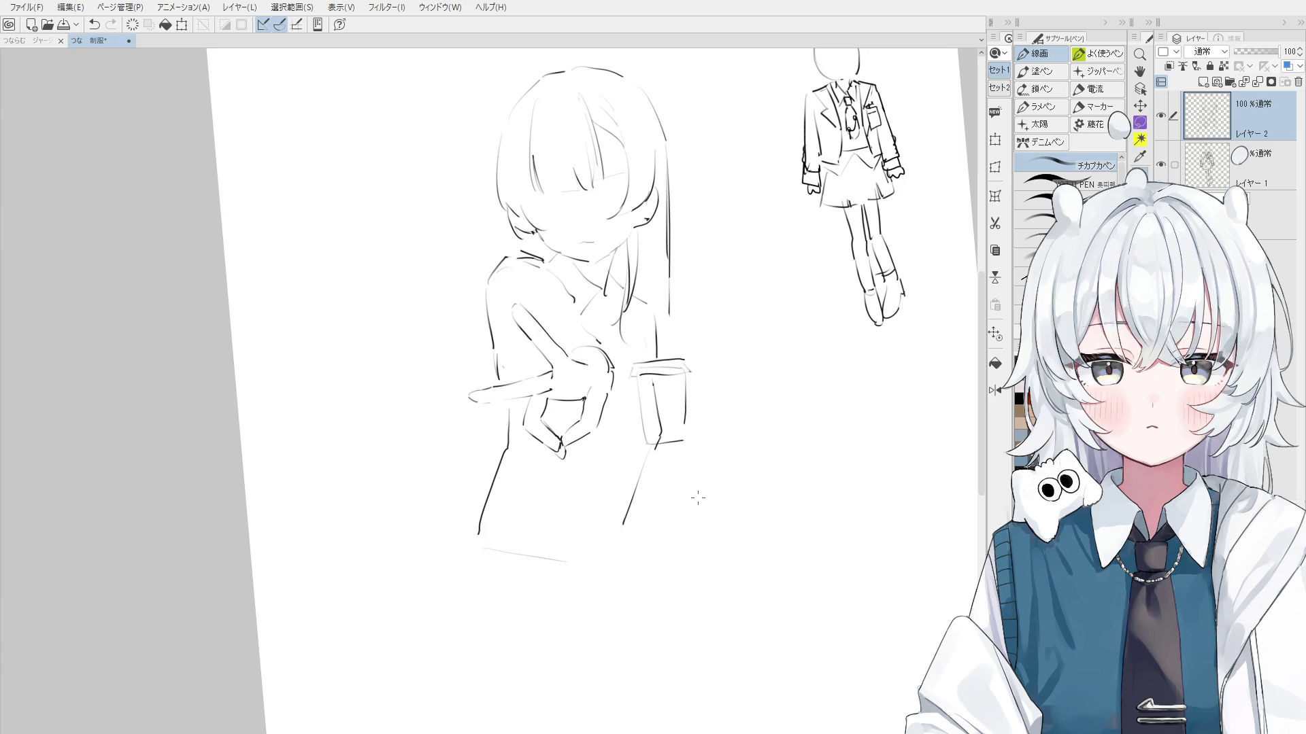
key("e")
scroll(676, 458, "up", 2)
mouse_move(647, 327)
left_mouse_down()
mouse_move(644, 358)
mouse_move(651, 336)
left_mouse_up()
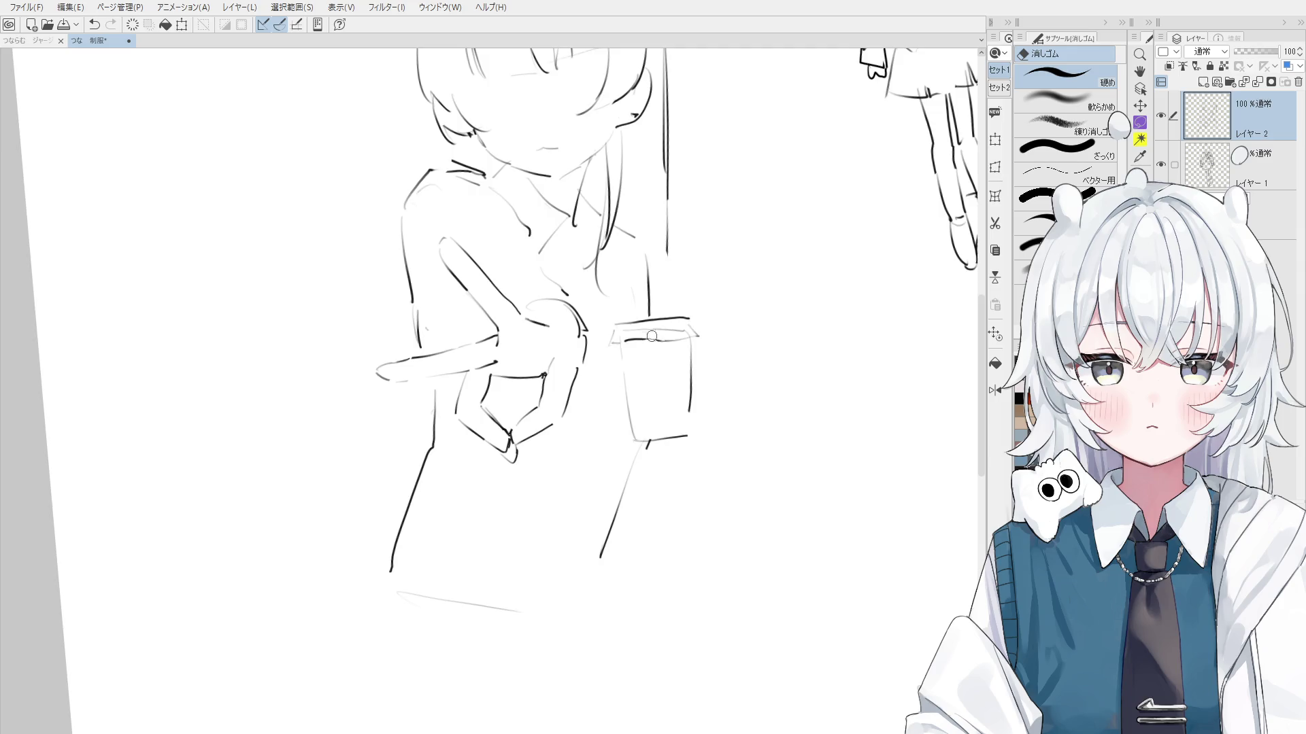
key("p")
key("ctrl+z")
mouse_move(619, 278)
left_mouse_down()
mouse_move(665, 264)
mouse_move(692, 300)
left_mouse_up()
Erase the strokes across the cup top and rotate the page about 10° clockwise
key("e")
key("p")
key("ctrl+z")
key("e")
key("p")
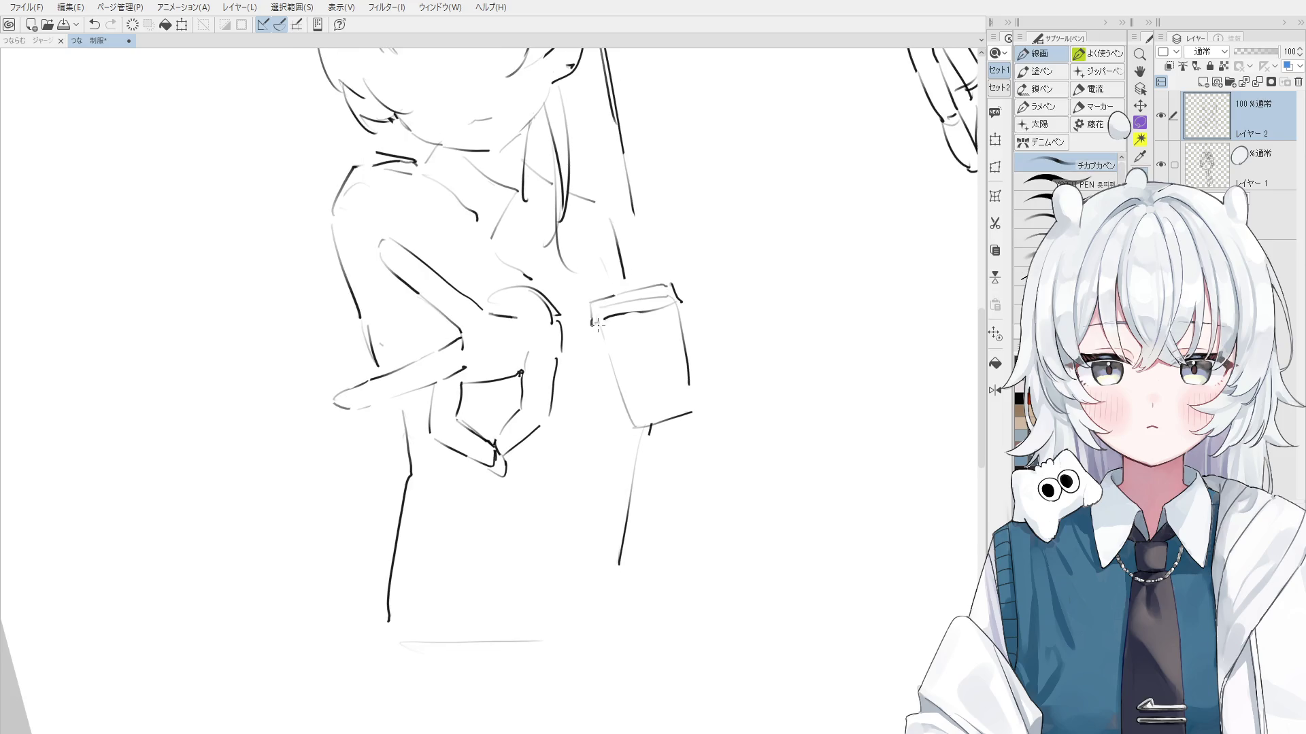
key("e")
left_click_drag(606, 318, 654, 309)
key("p")
key("ctrl+z")
key("e")
key("p")
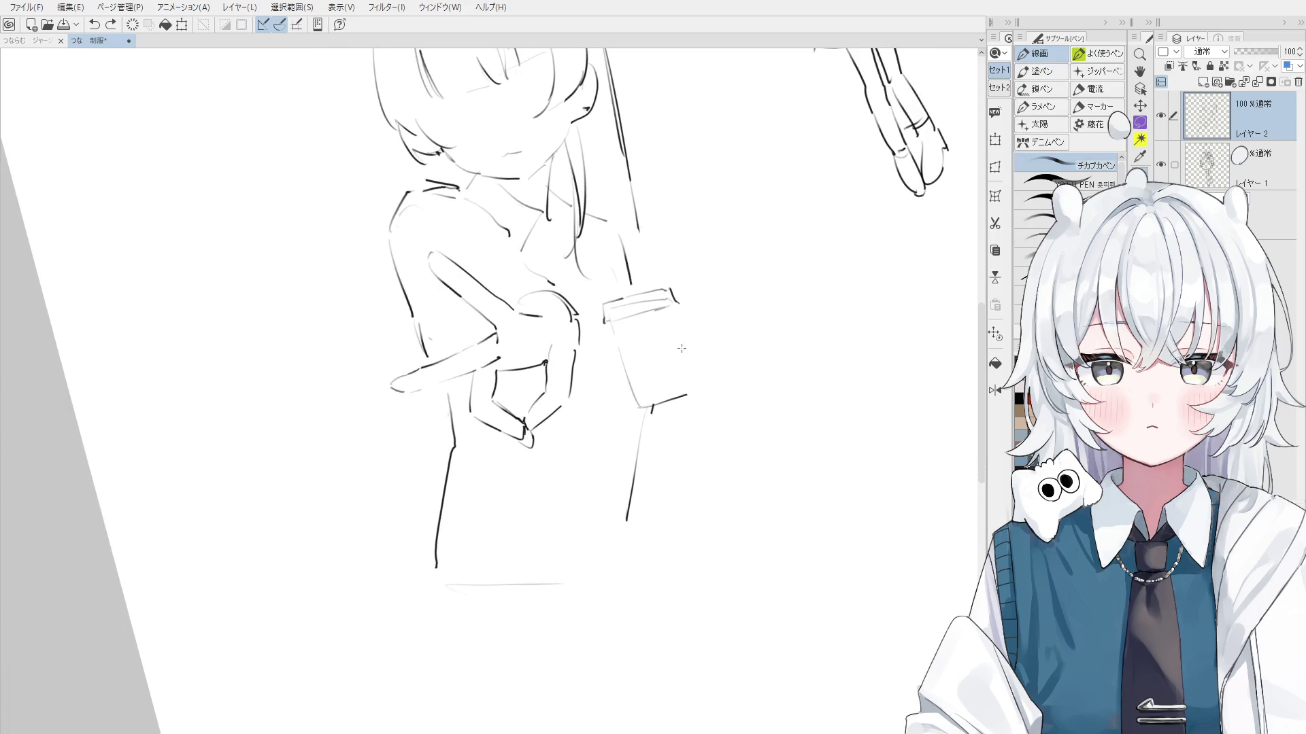
key("asciicircum")
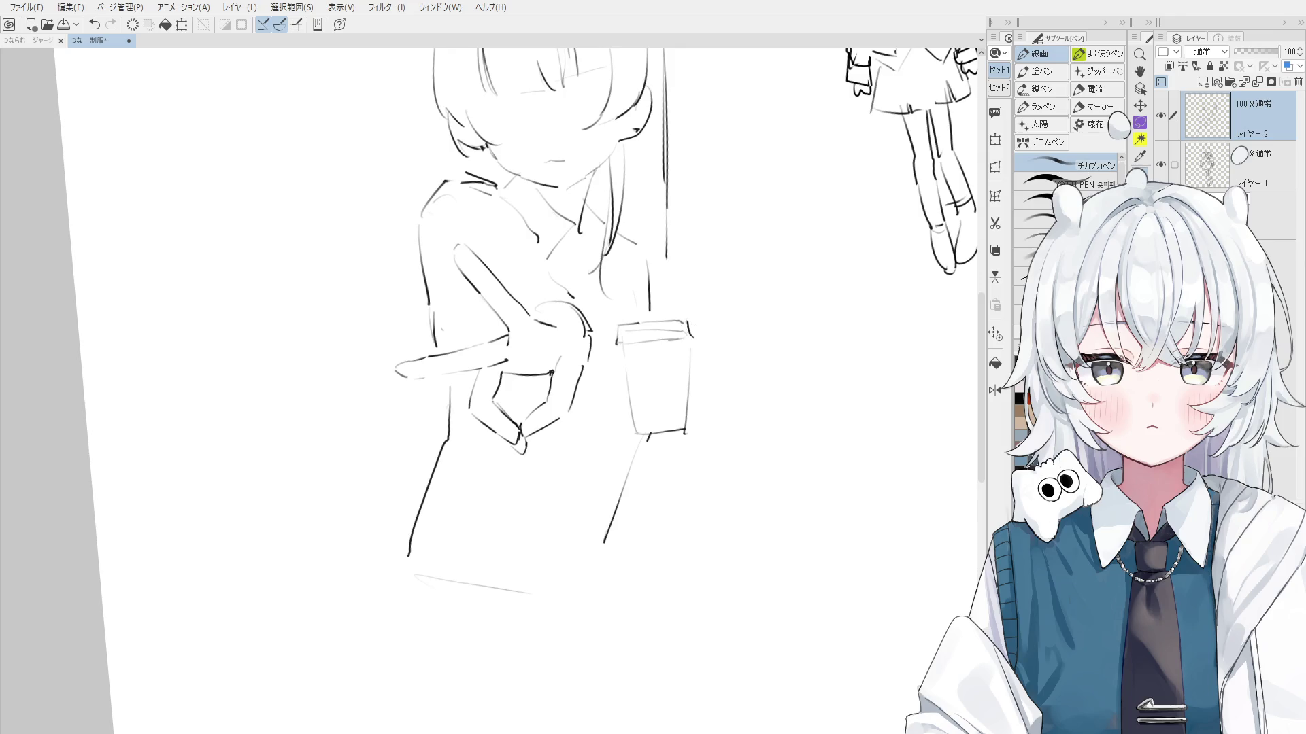
Erase the old bottom line, then redraw the cup's left side and a closing bottom line
scroll(699, 324, "up", 2)
key("e")
mouse_move(680, 427)
left_mouse_down()
mouse_move(619, 414)
mouse_move(612, 340)
left_mouse_up()
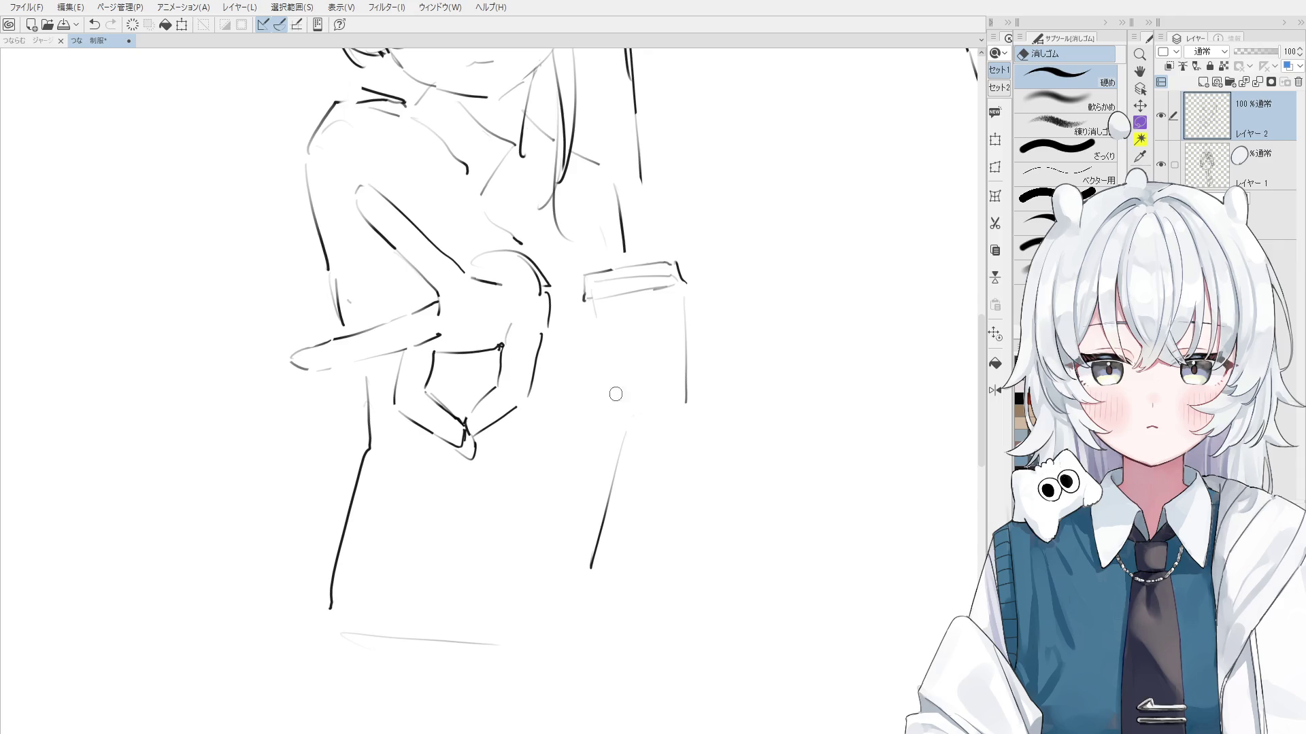
key("p")
key("ctrl+z")
mouse_move(619, 416)
left_mouse_down()
mouse_move(588, 300)
mouse_move(619, 416)
mouse_move(683, 401)
left_mouse_up()
key("ctrl+z")
key("ctrl+z")
scroll(684, 405, "down", 1)
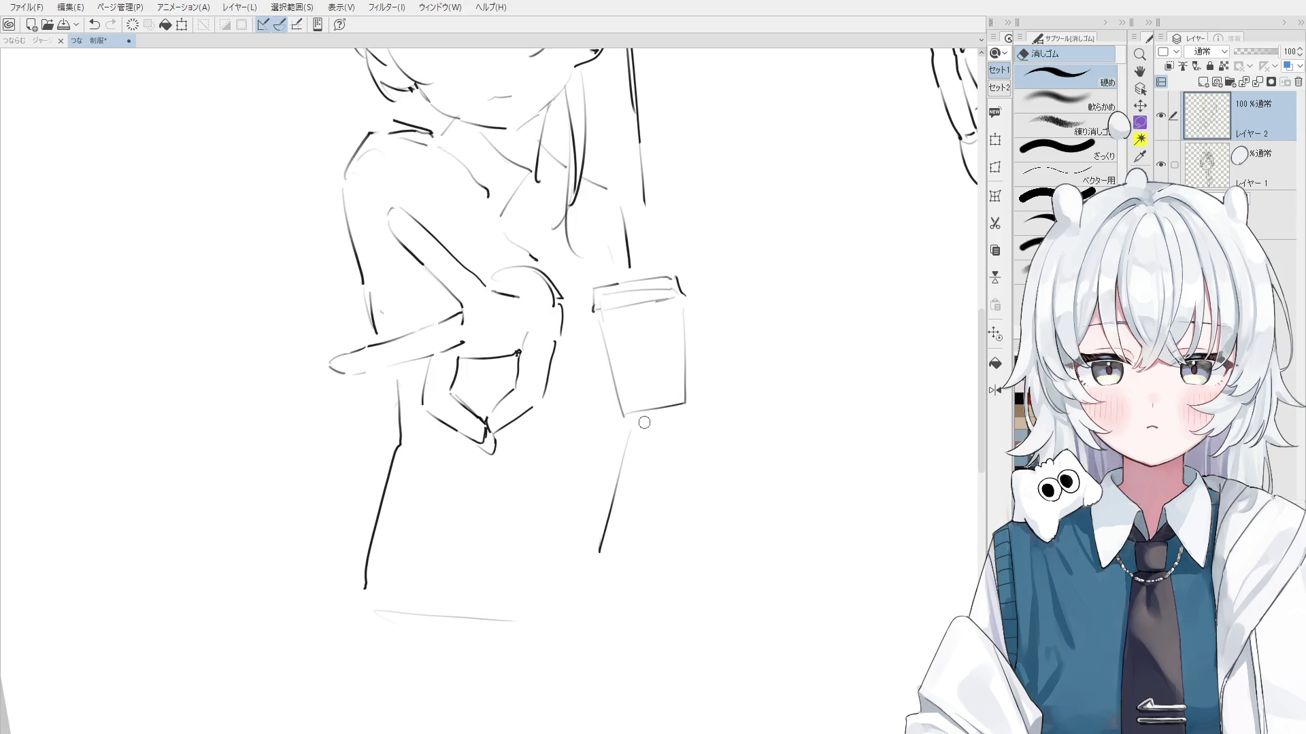
key("ctrl+z")
left_click_drag(621, 410, 684, 402)
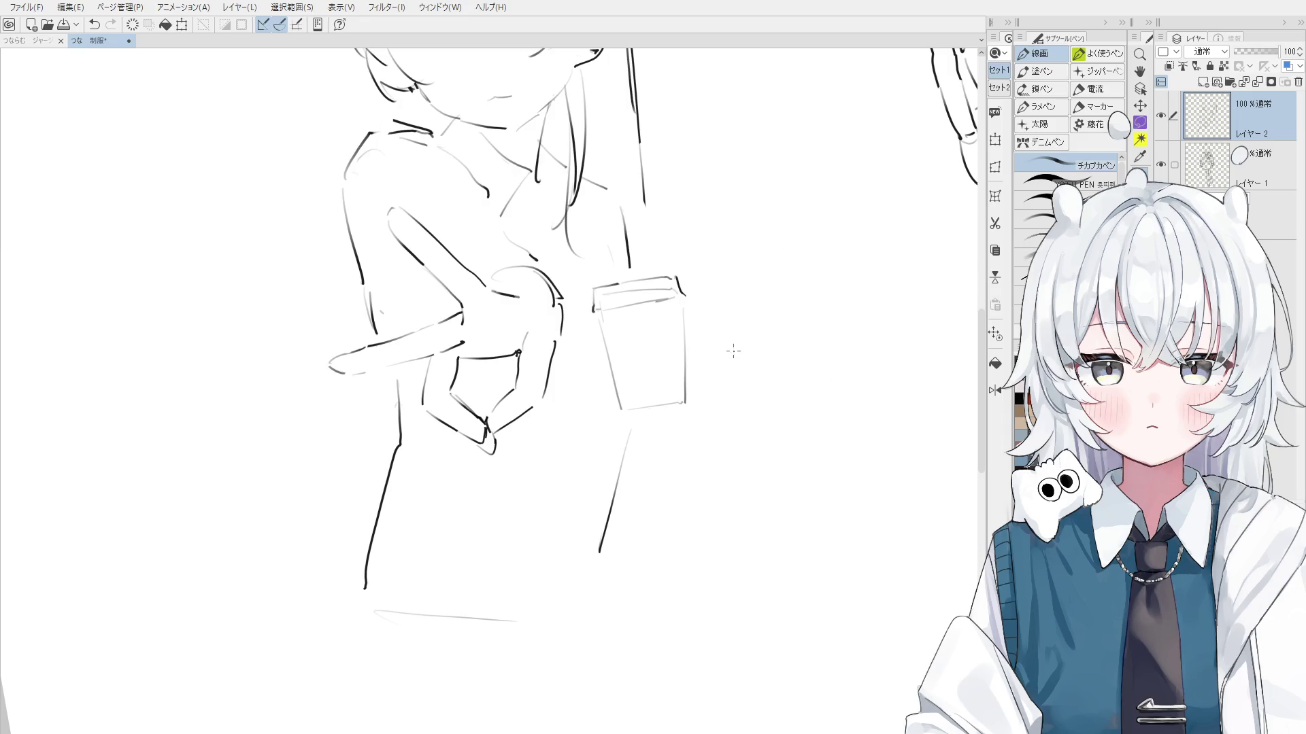
Switch to a painting brush and lay an orange test stroke right of the cup
left_click_drag(733, 351, 677, 425)
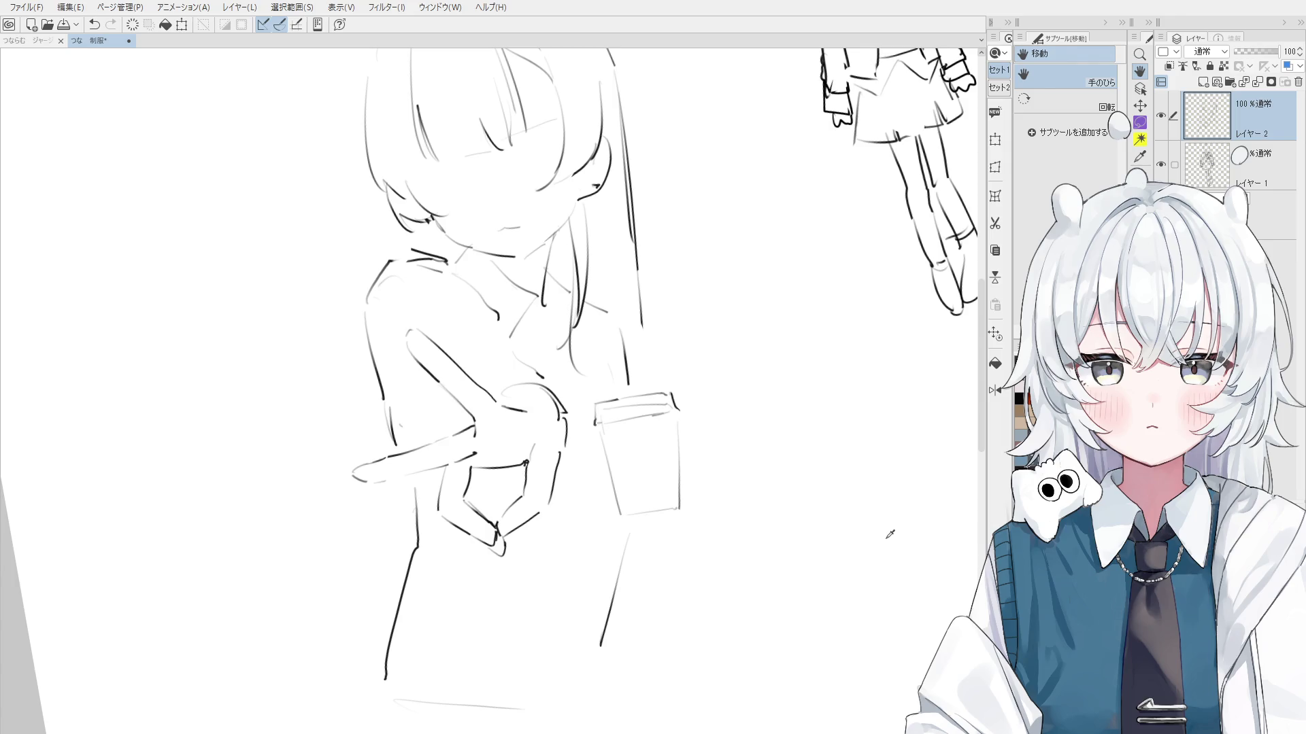
key("b")
left_click_drag(759, 361, 813, 350)
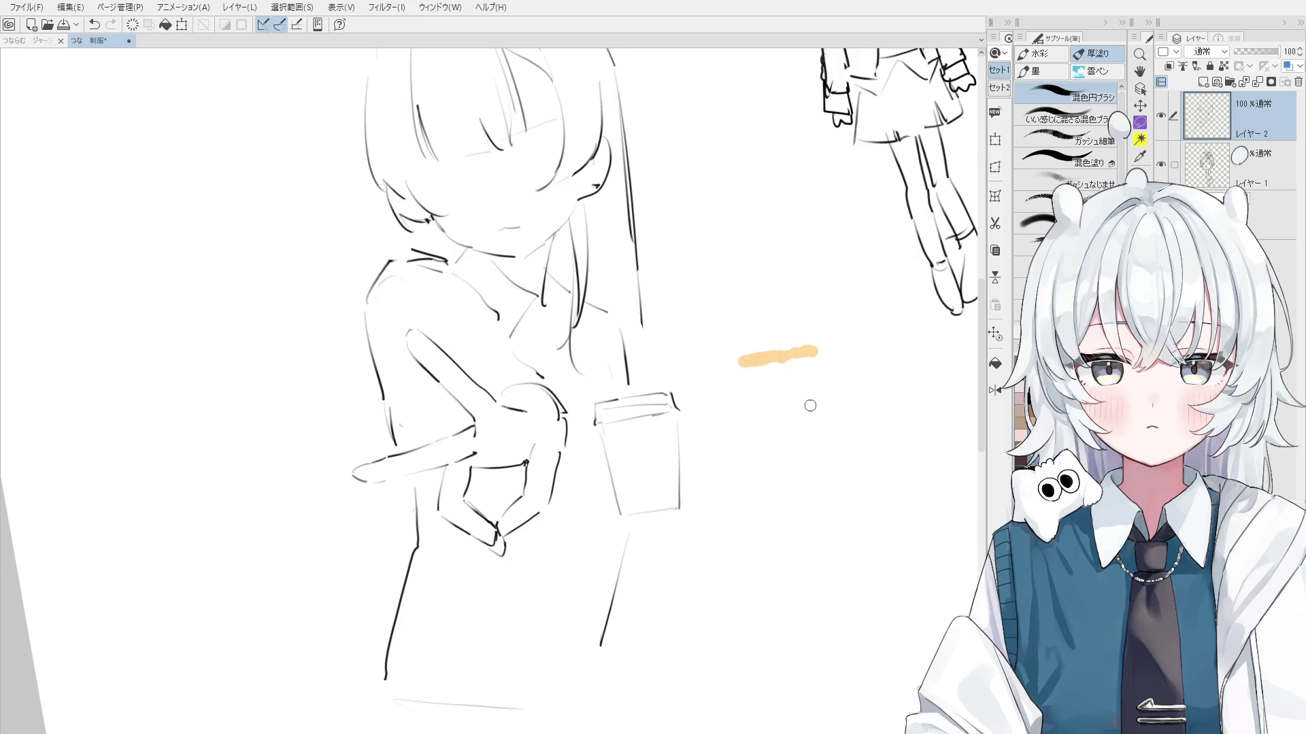
Sample the stroke's orange, thicken the test stroke, and blend its right end
left_click(759, 357, "alt")
left_click_drag(759, 357, 793, 359)
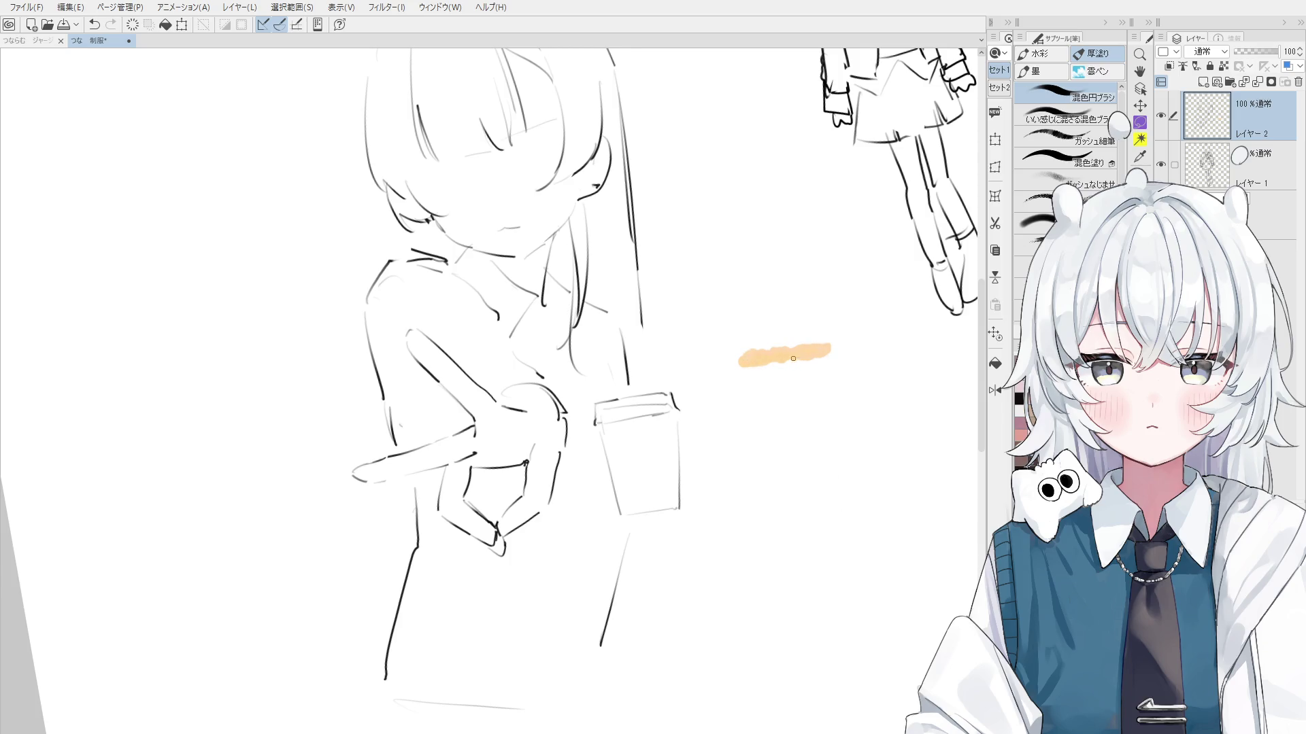
scroll(759, 354, "up", 2)
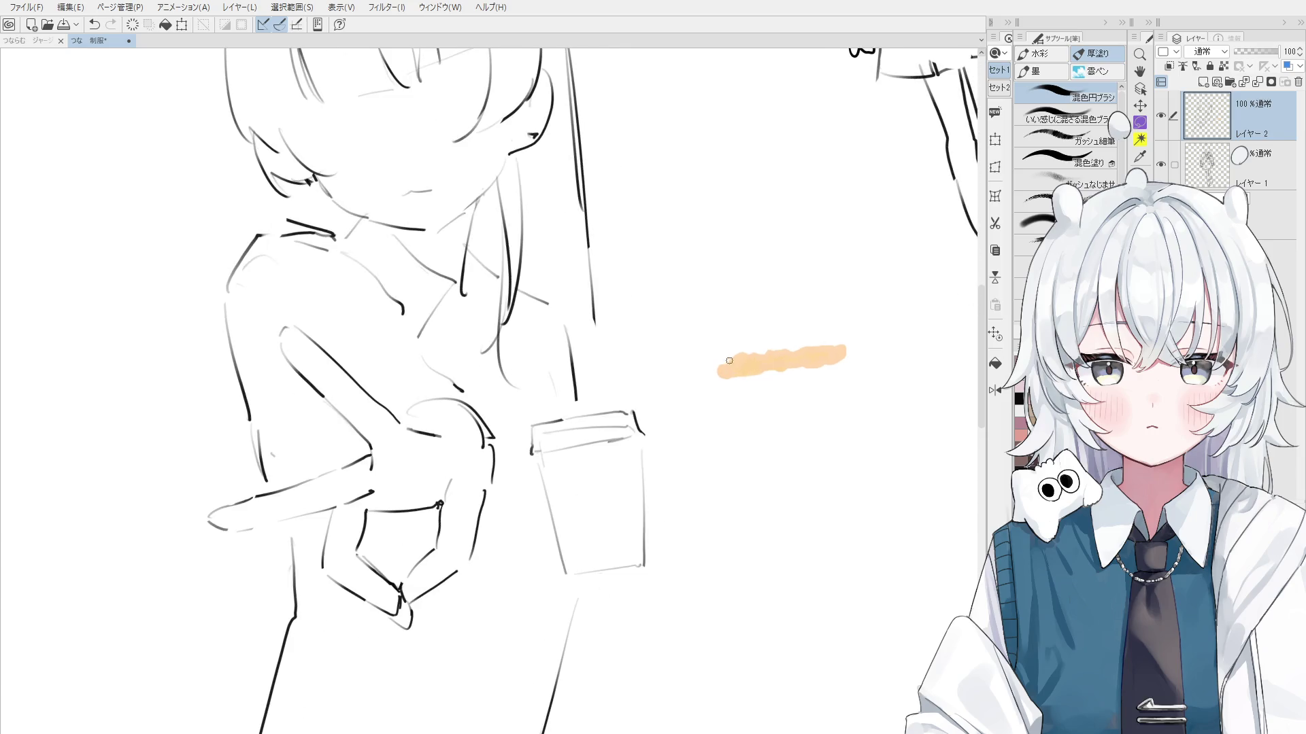
left_click_drag(791, 369, 823, 363)
key("h")
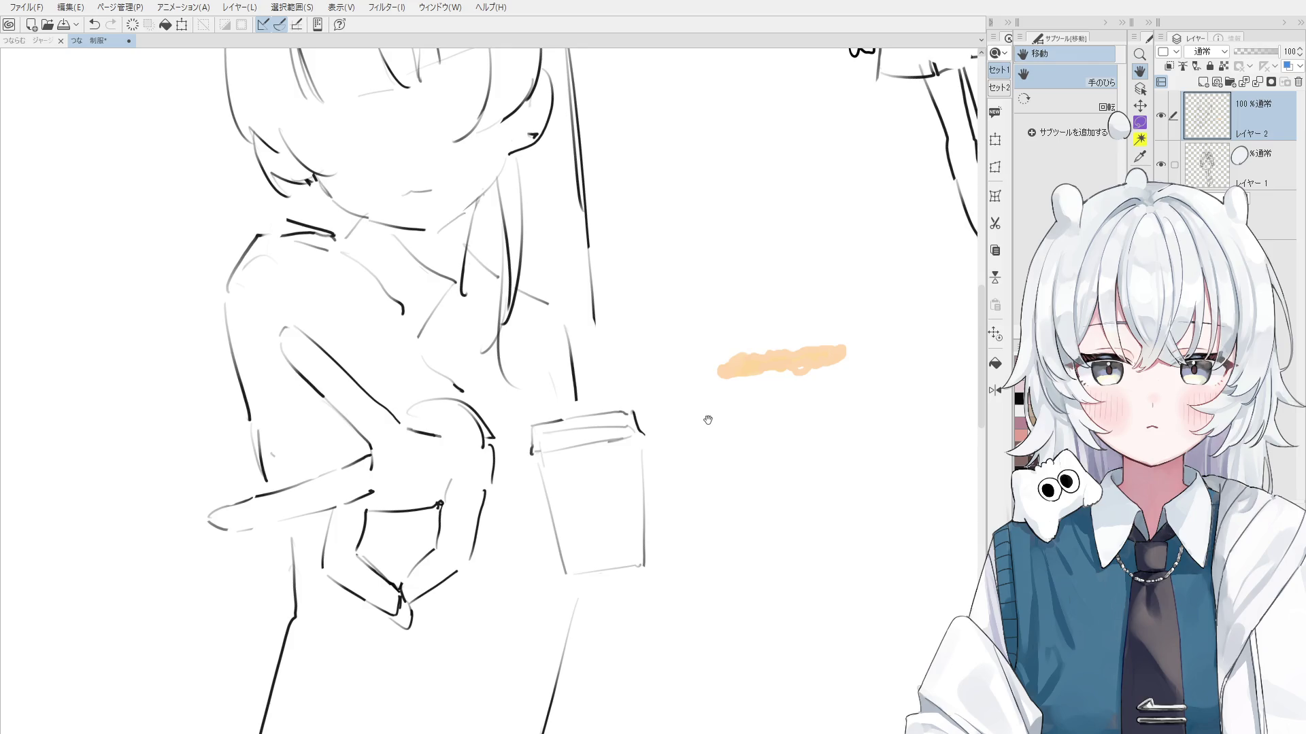
Erase the orange test stroke beside the cup
key("e")
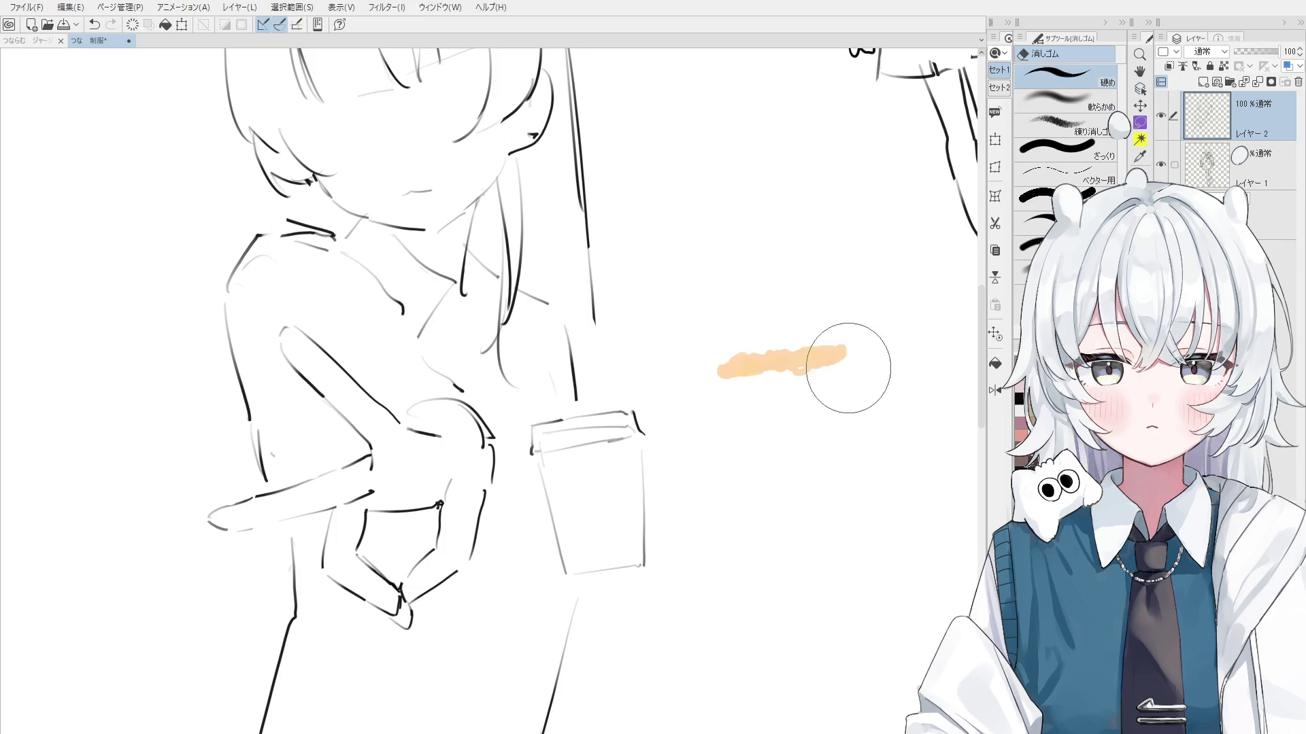
left_click_drag(848, 367, 781, 355)
scroll(687, 365, "up", 1)
key("o")
scroll(673, 408, "up", 1)
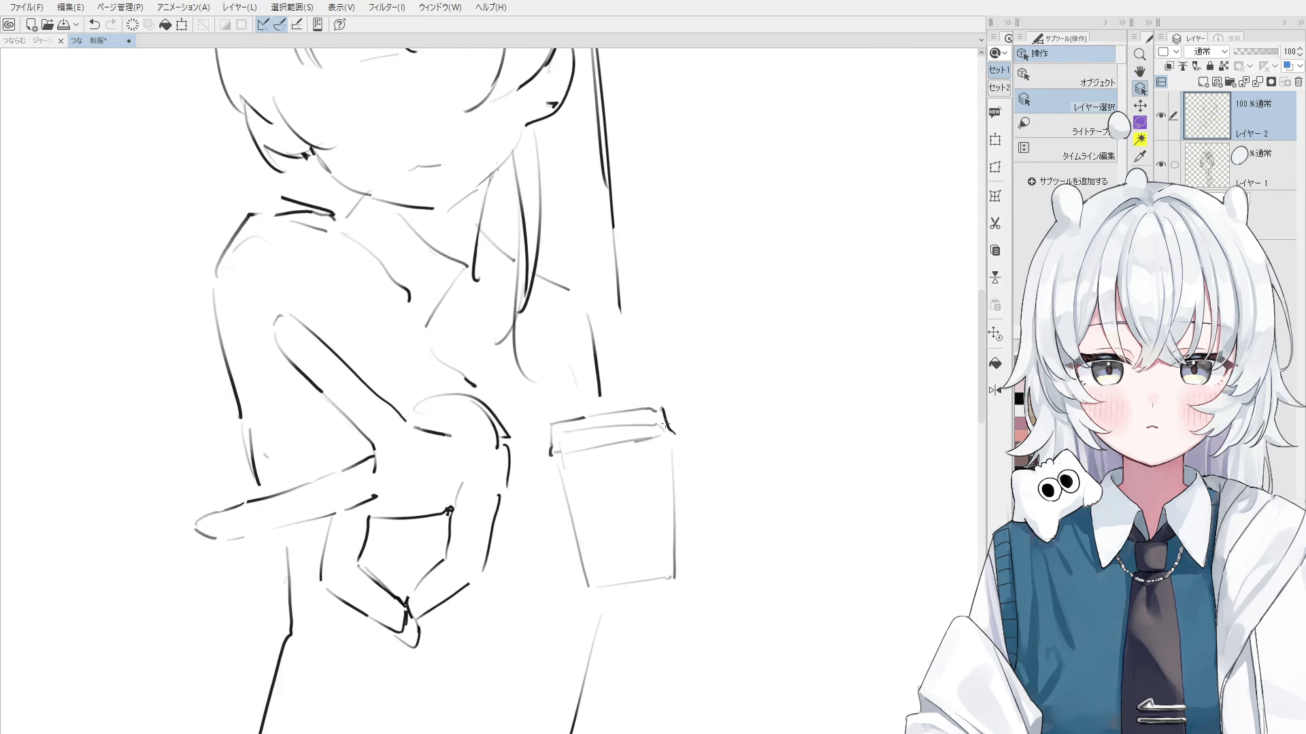
key("e")
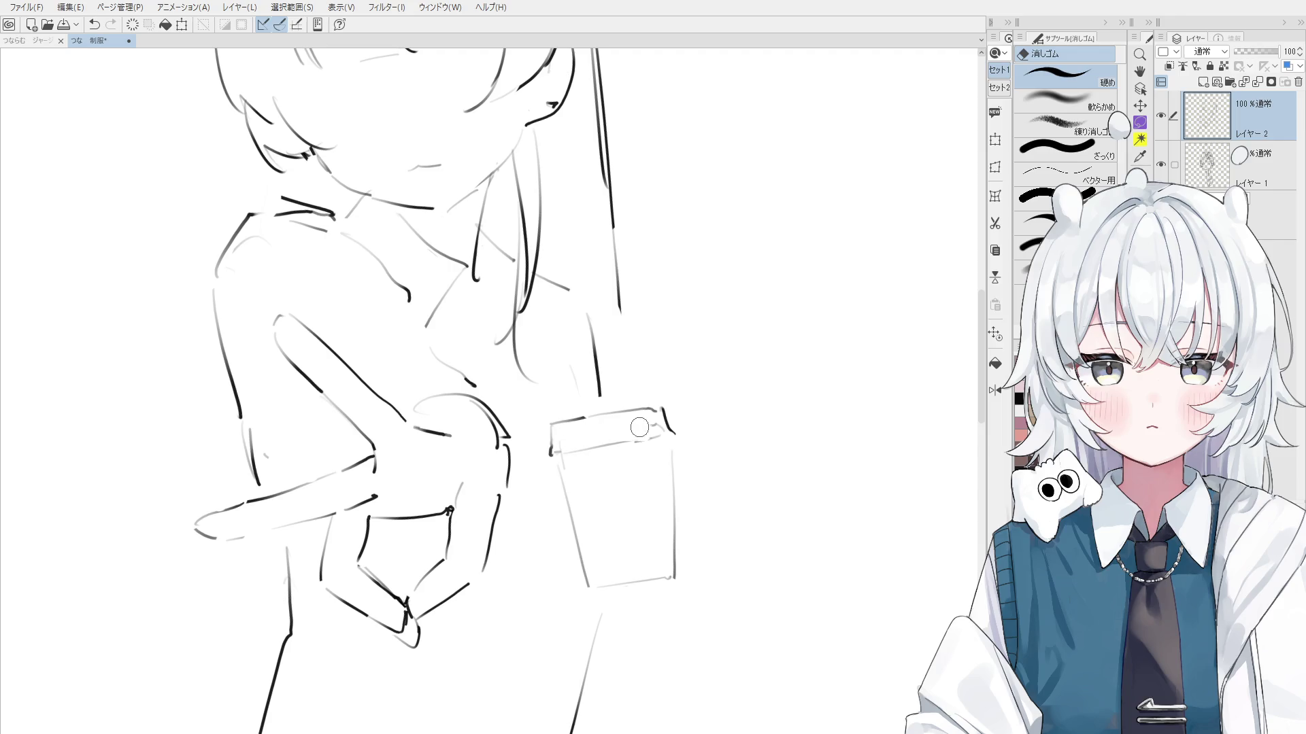
Rotate and zoom the canvas view so the cup tilts for drawing
key("h")
left_click_drag(629, 357, 626, 451)
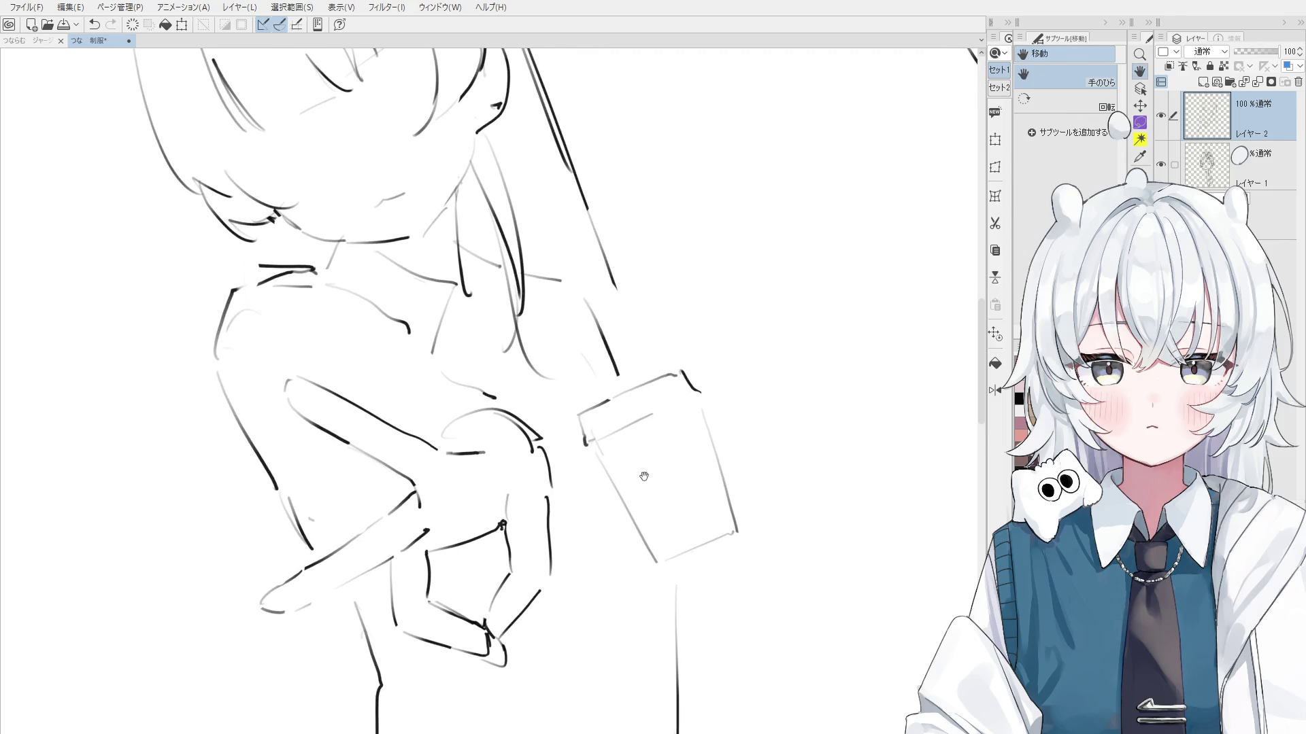
scroll(632, 442, "up", 1)
scroll(633, 442, "up", 1)
scroll(632, 442, "up", 1)
key("o")
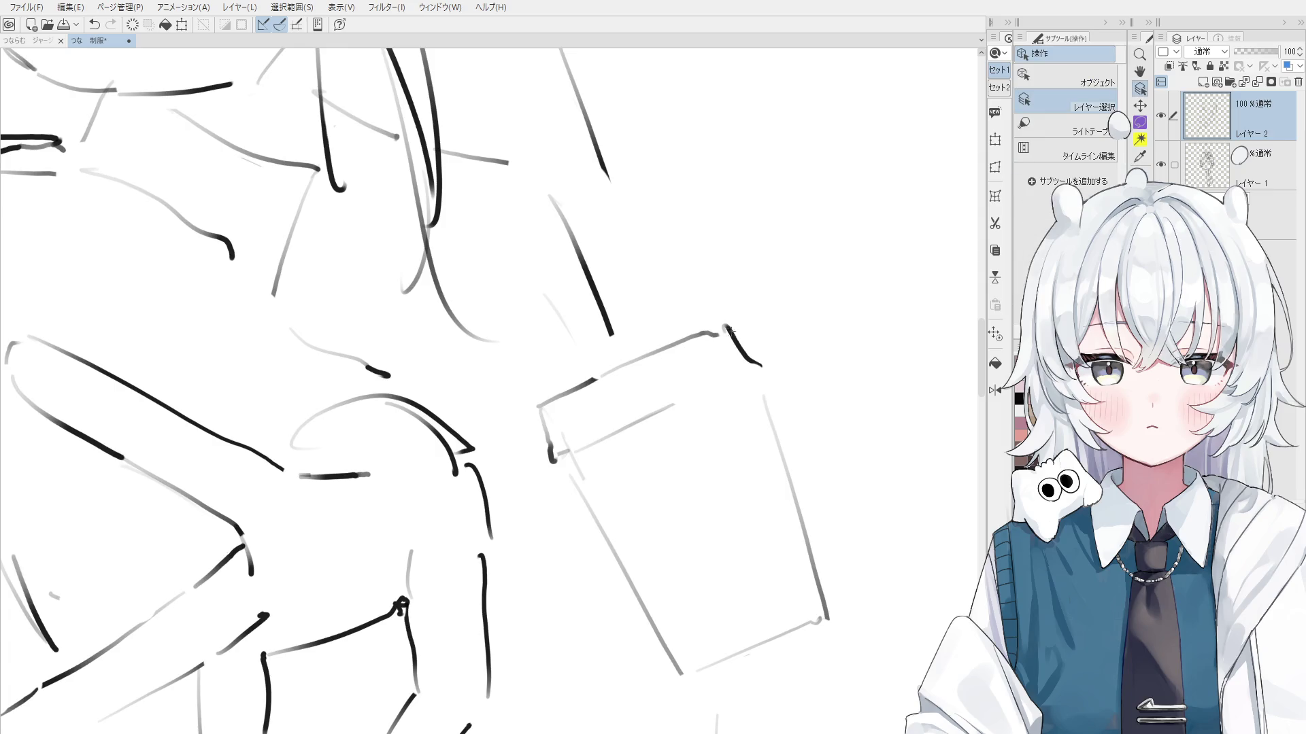
Redraw the cup's rim line longer and add short strokes at its left corner
key("e")
mouse_move(673, 406)
left_mouse_down()
mouse_move(565, 454)
mouse_move(721, 391)
left_mouse_up()
key("p")
key("ctrl+z")
left_click_drag(559, 455, 762, 367)
key("asciicircum")
left_click_drag(543, 454, 536, 475)
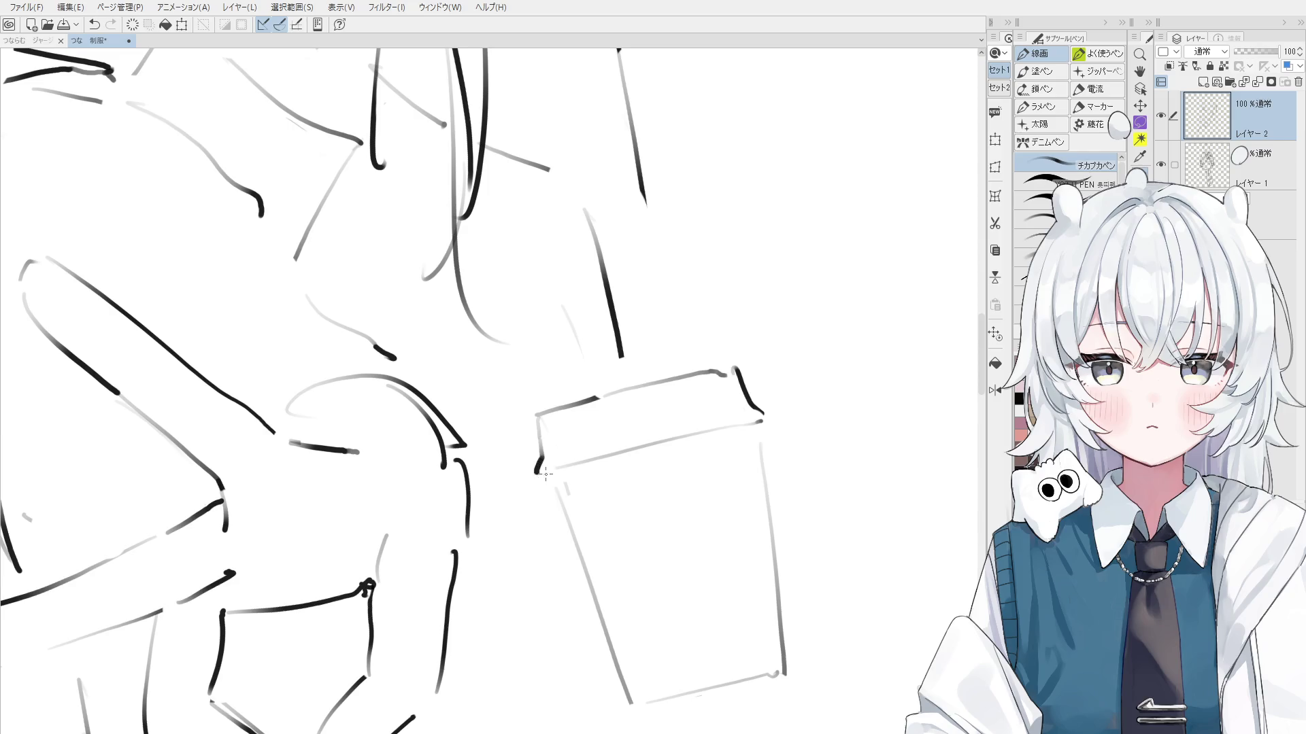
key("minus")
left_click_drag(535, 414, 527, 430)
Erase the cup's right edge and redraw it with the pen
scroll(534, 418, "down", 2)
key("e")
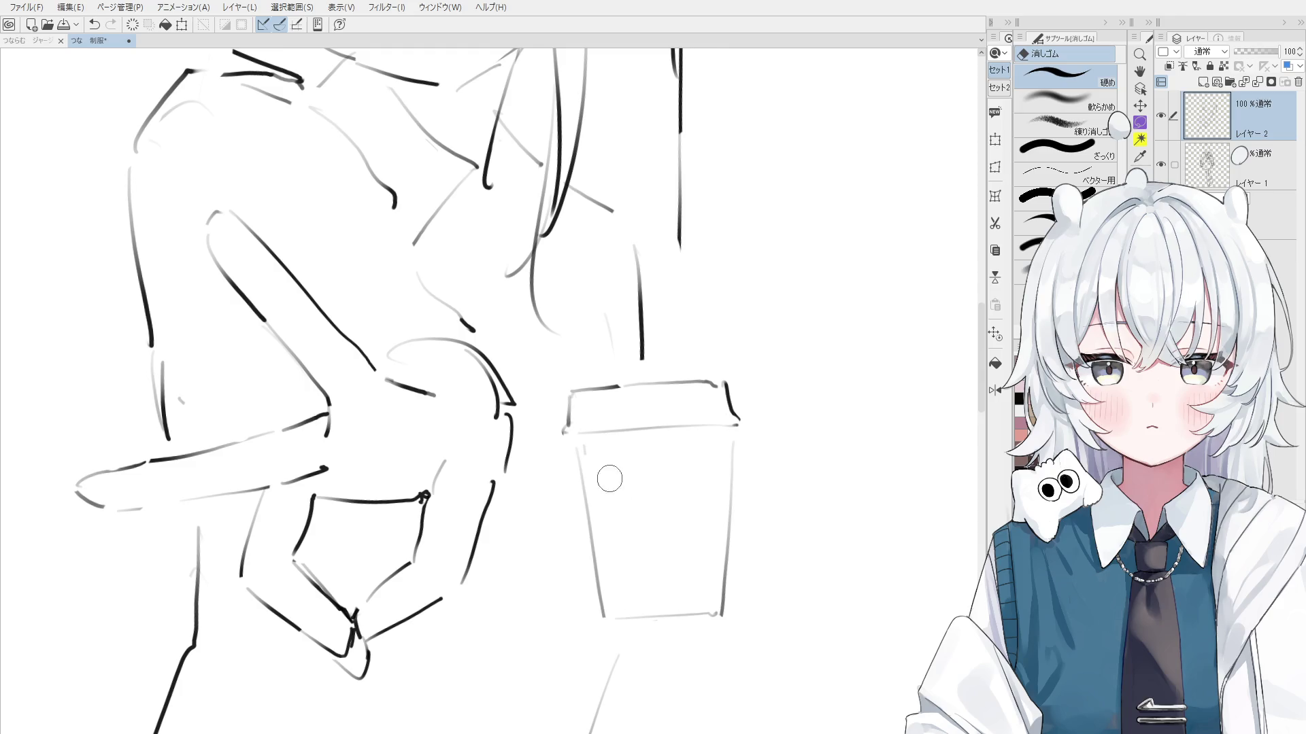
scroll(597, 466, "down", 2)
left_click_drag(701, 385, 693, 513)
key("p")
key("ctrl+z")
left_click_drag(695, 367, 685, 512)
Centre the cup in view and undo the stray curved stroke on it
scroll(687, 476, "down", 3)
scroll(670, 425, "down", 2)
key("h")
mouse_move(670, 425)
left_mouse_down()
mouse_move(675, 437)
mouse_move(667, 400)
mouse_move(706, 408)
mouse_move(666, 410)
mouse_move(708, 411)
left_mouse_up()
scroll(688, 431, "up", 1)
scroll(689, 408, "up", 2)
key("p")
key("ctrl+z")
key("ctrl+z")
key("ctrl+z")
key("e")
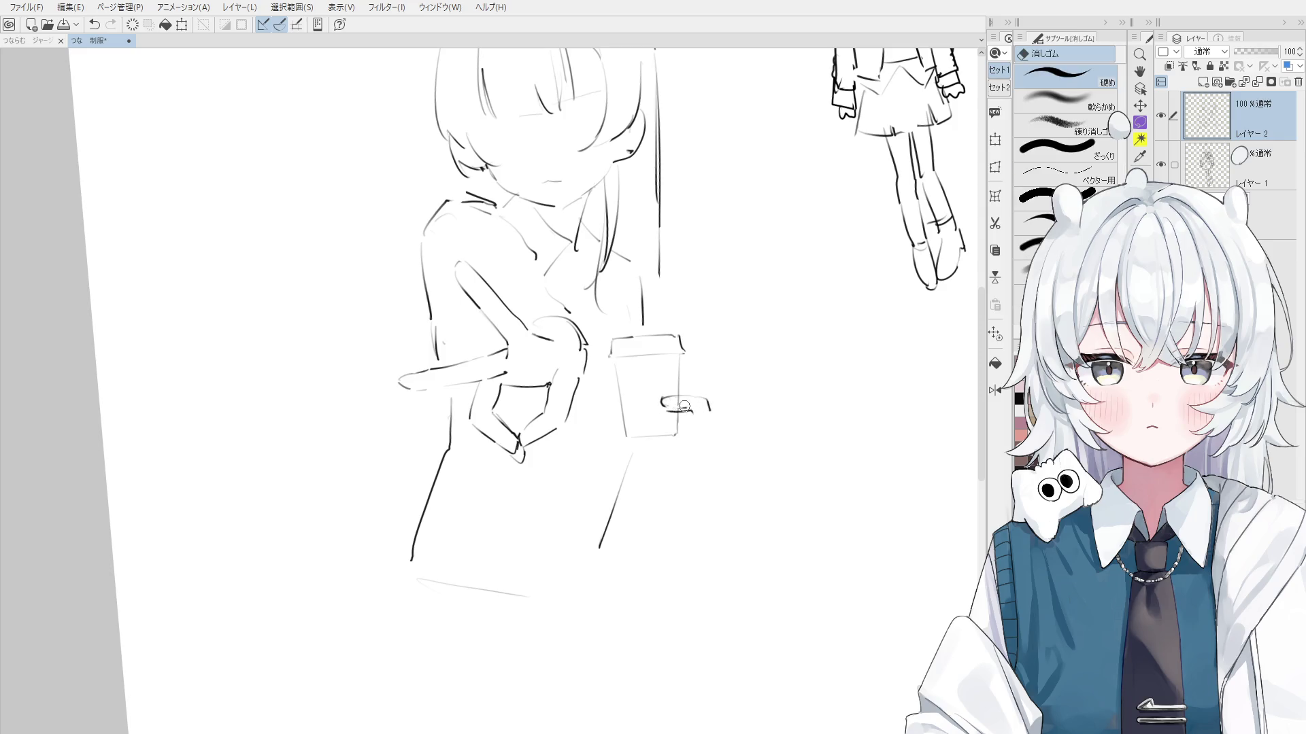
Trim the stroke beside the cup and sketch a first faint finger curve
left_click_drag(724, 416, 687, 409)
key("p")
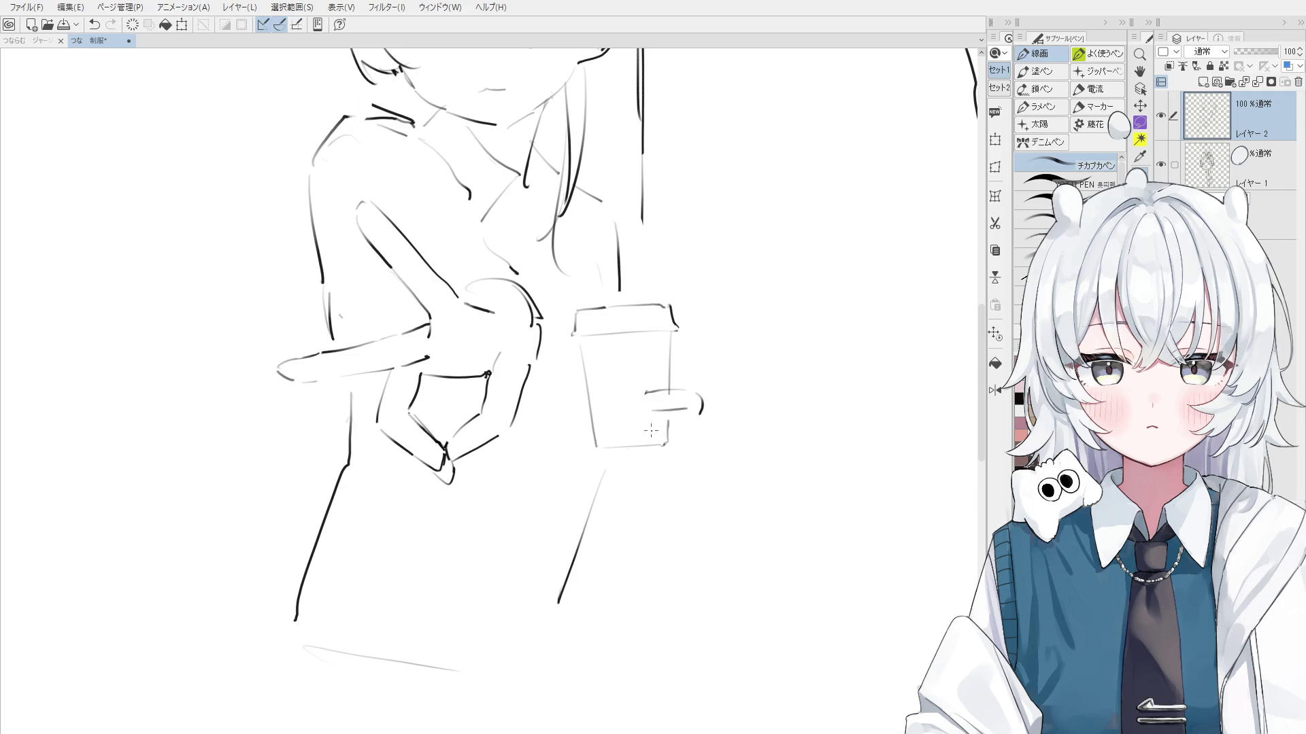
scroll(661, 422, "up", 2)
scroll(662, 421, "up", 2)
left_click_drag(627, 380, 621, 406)
key("ctrl+z")
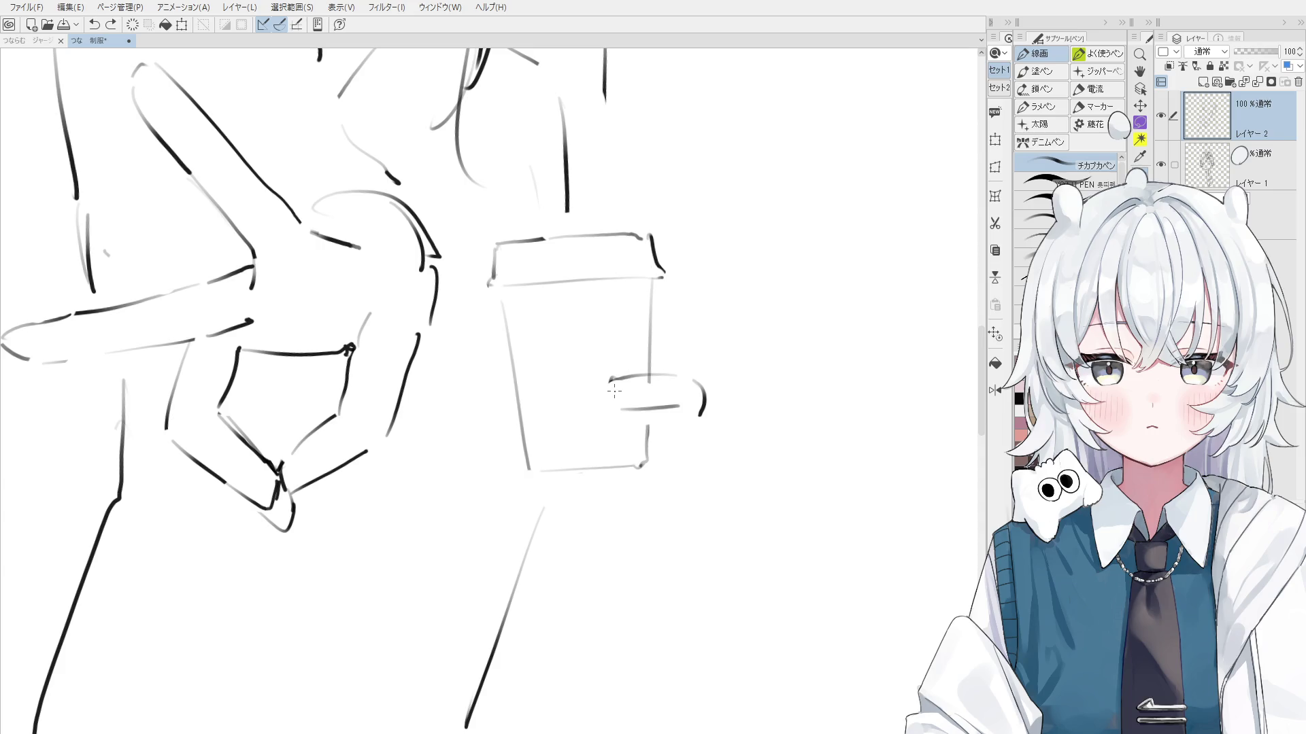
scroll(678, 438, "down", 1)
scroll(673, 408, "down", 1)
mouse_move(680, 380)
left_mouse_down()
mouse_move(639, 386)
mouse_move(654, 400)
mouse_move(701, 390)
left_mouse_up()
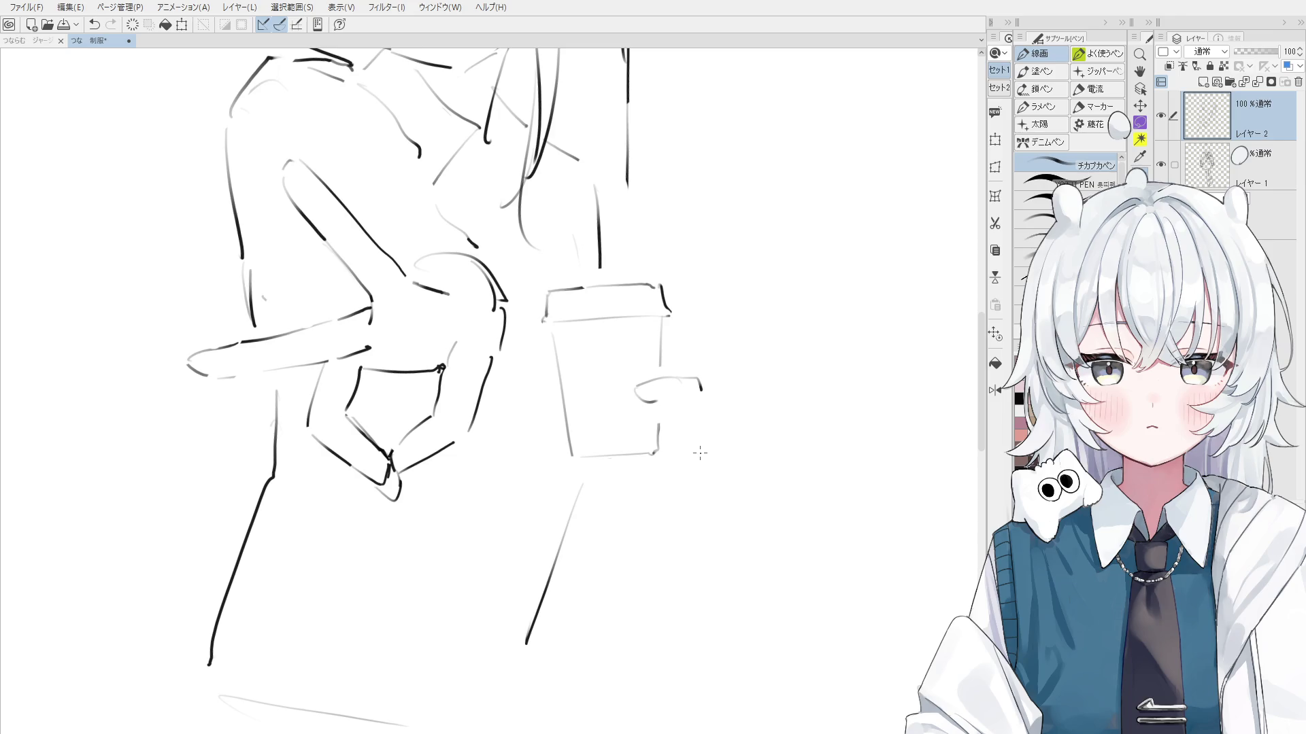
Try several finger strokes around the cup, undoing the rejected ones
key("e")
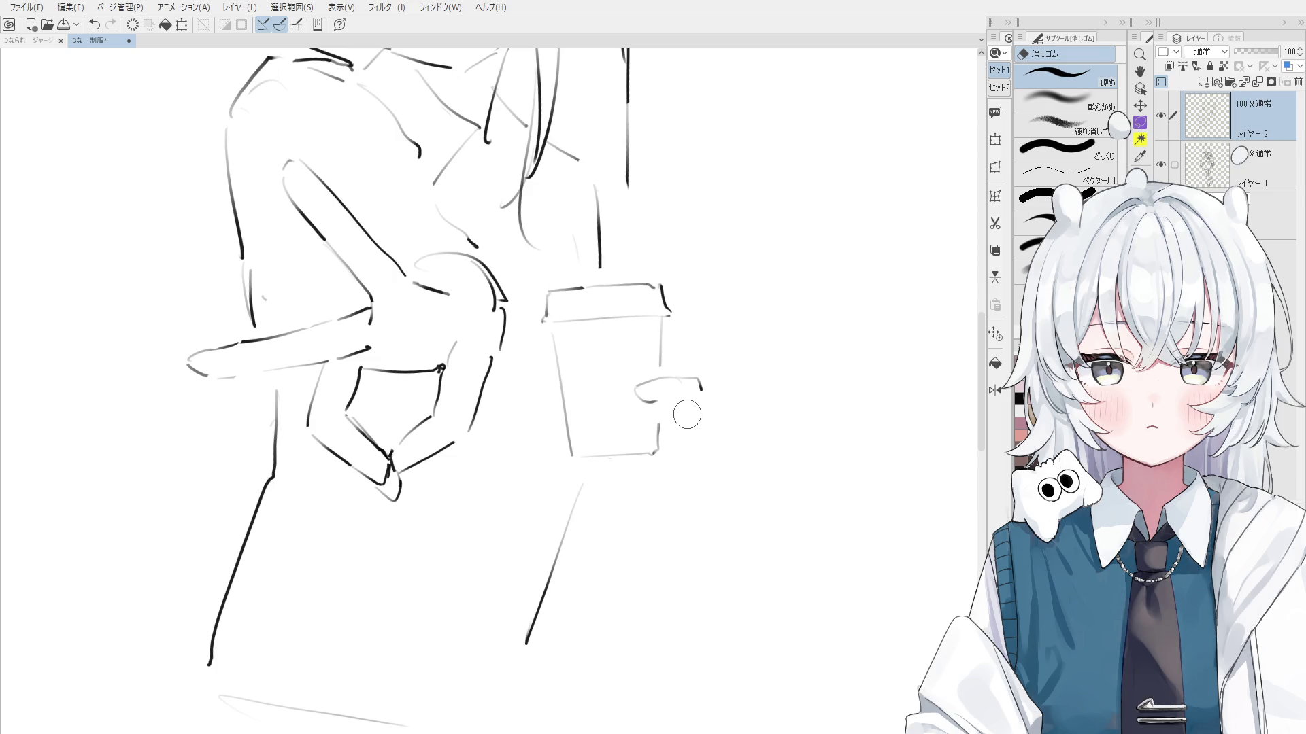
key("p")
left_click_drag(646, 403, 701, 396)
key("ctrl+z")
key("ctrl+z")
key("ctrl+z")
key("ctrl+z")
key("ctrl+z")
scroll(698, 375, "down", 1)
scroll(684, 421, "down", 1)
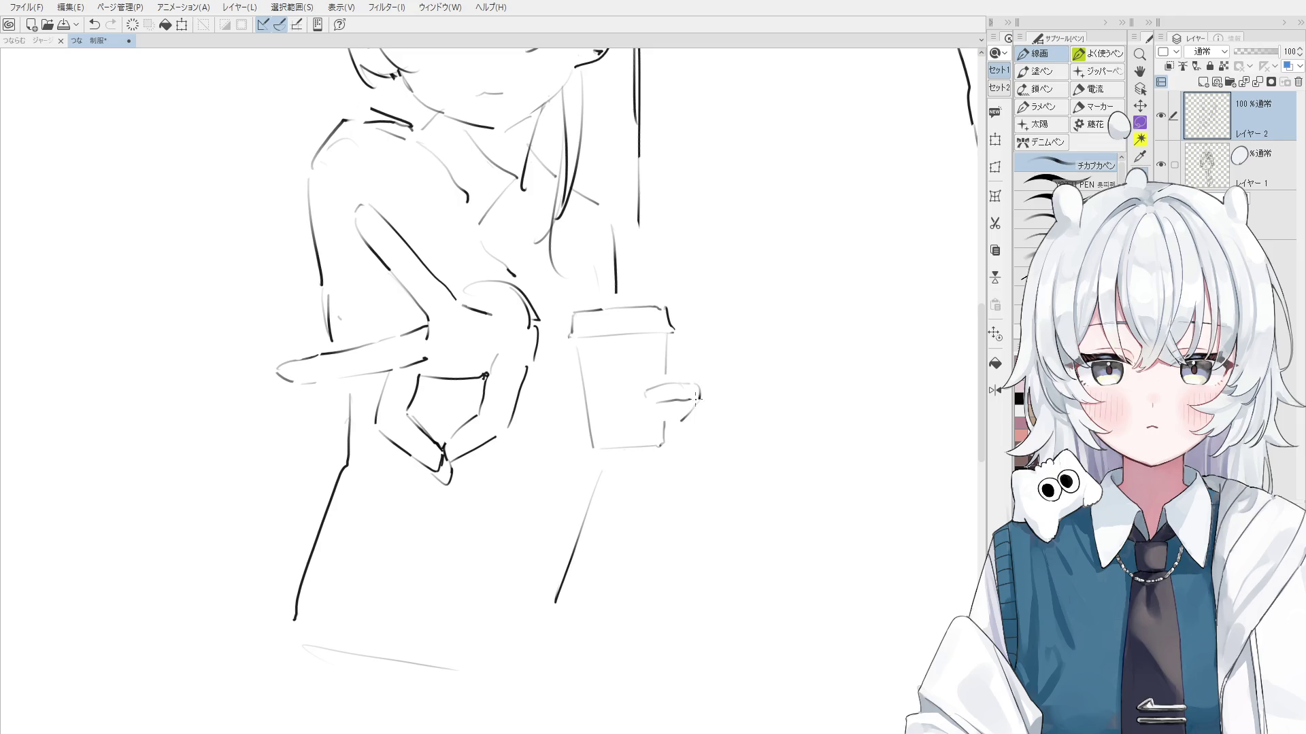
key("ctrl+z")
scroll(692, 387, "up", 1)
mouse_move(666, 467)
left_mouse_down()
mouse_move(607, 491)
mouse_move(690, 480)
mouse_move(720, 451)
mouse_move(715, 486)
left_mouse_up()
key("ctrl+z")
key("ctrl+z")
key("ctrl+z")
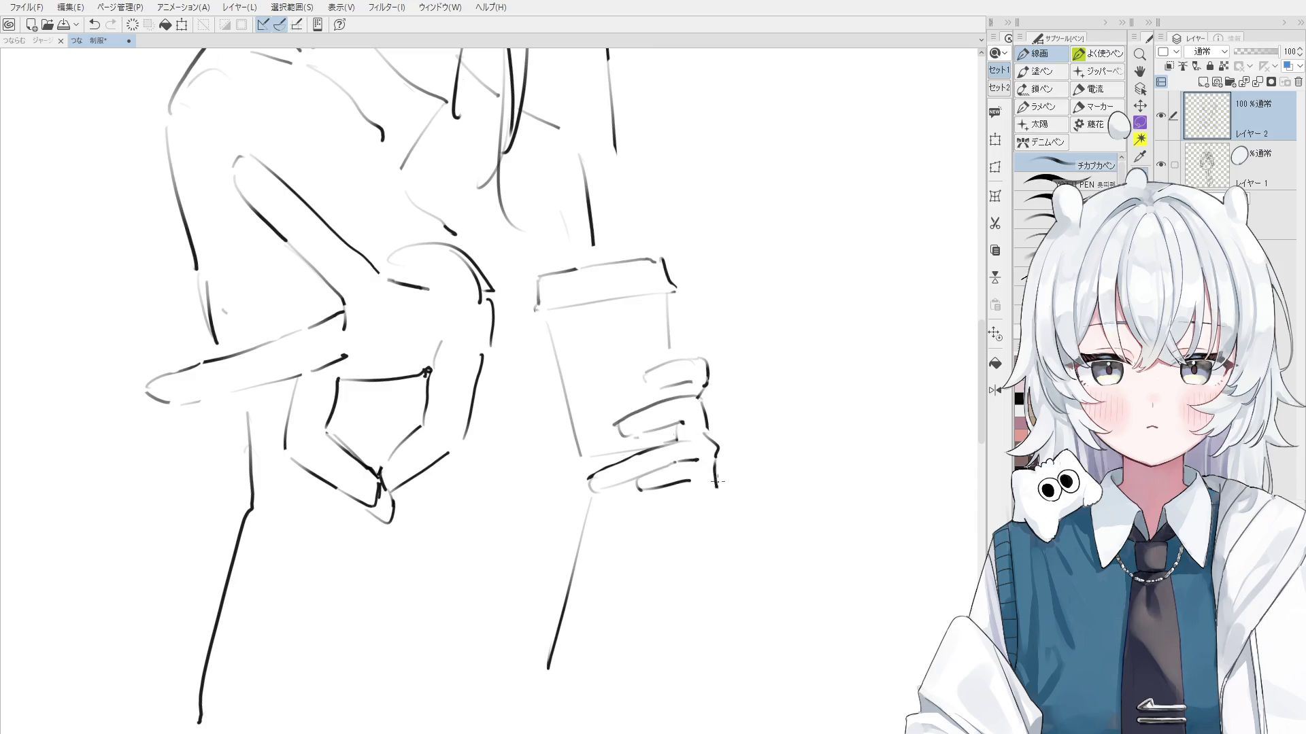
key("ctrl+z")
left_click_drag(702, 405, 717, 480)
key("ctrl+z")
key("ctrl+z")
key("ctrl+z")
key("ctrl+z")
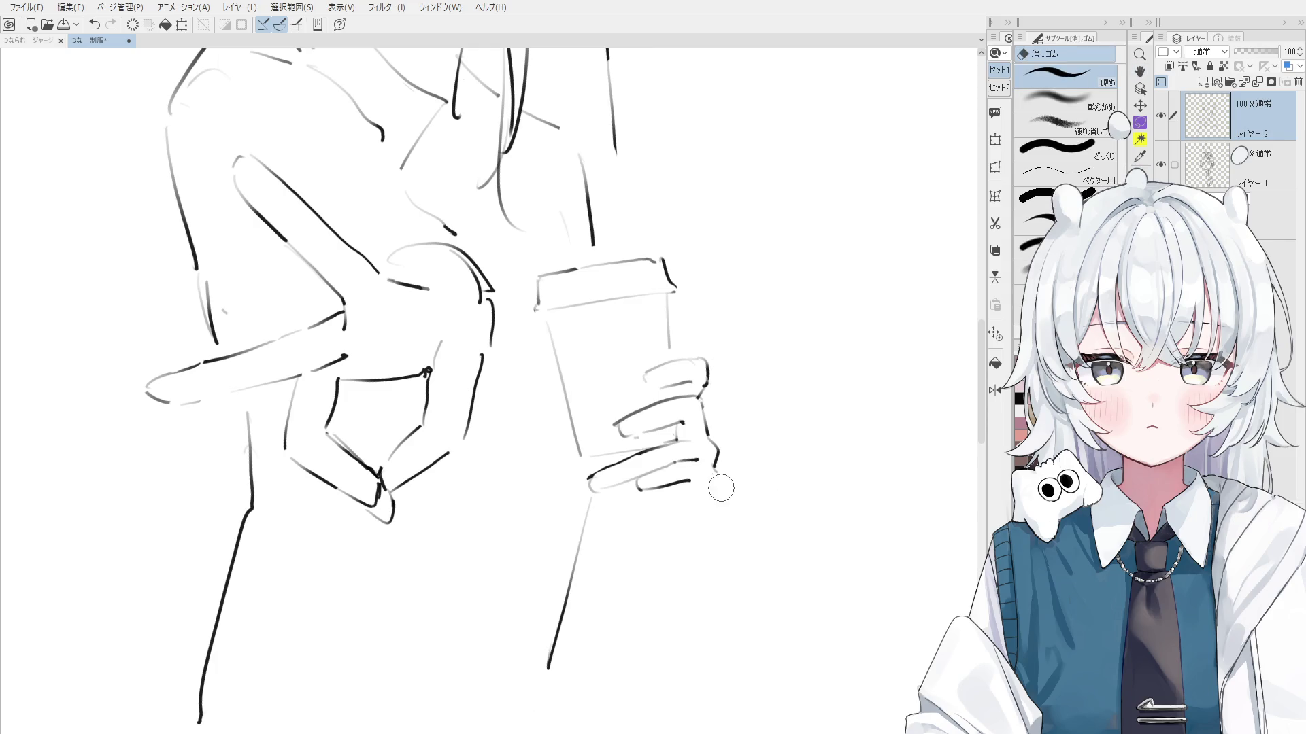
Redraw the lower finger stroke along the hand gripping the cup
scroll(714, 472, "up", 2)
key("ctrl+z")
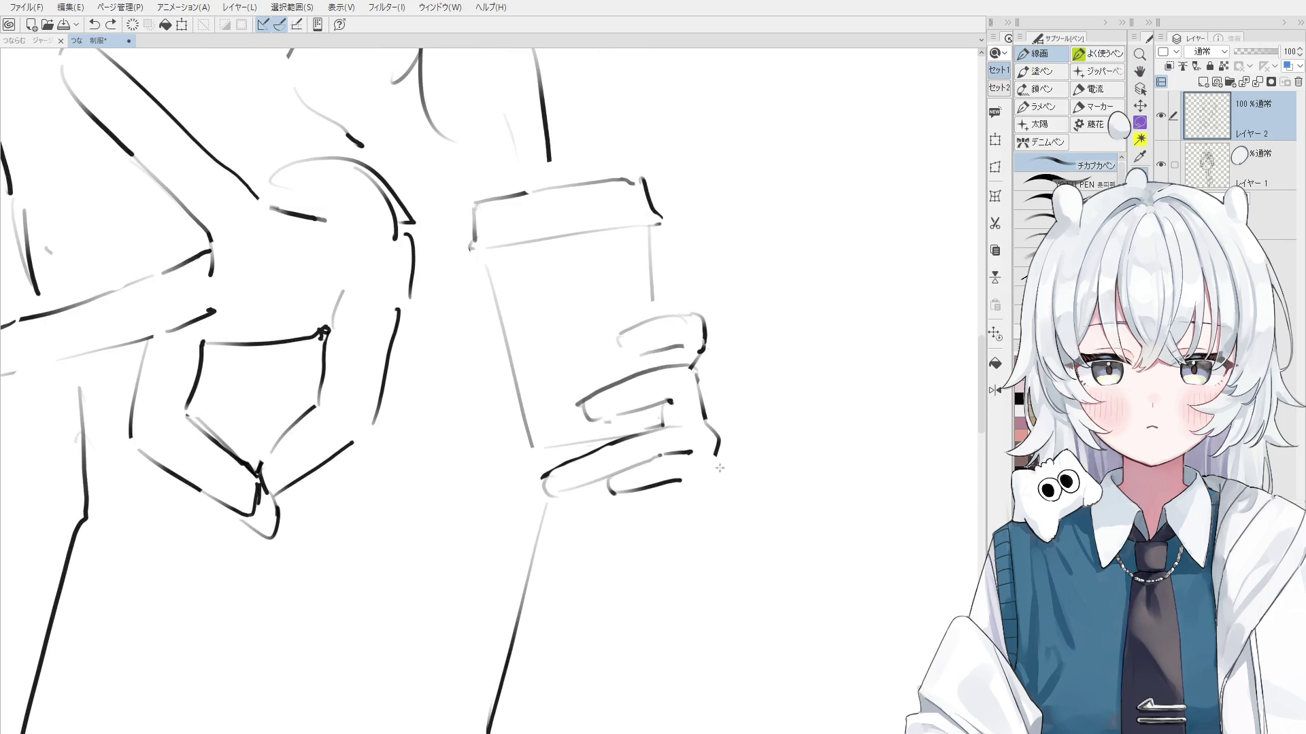
key("ctrl+z")
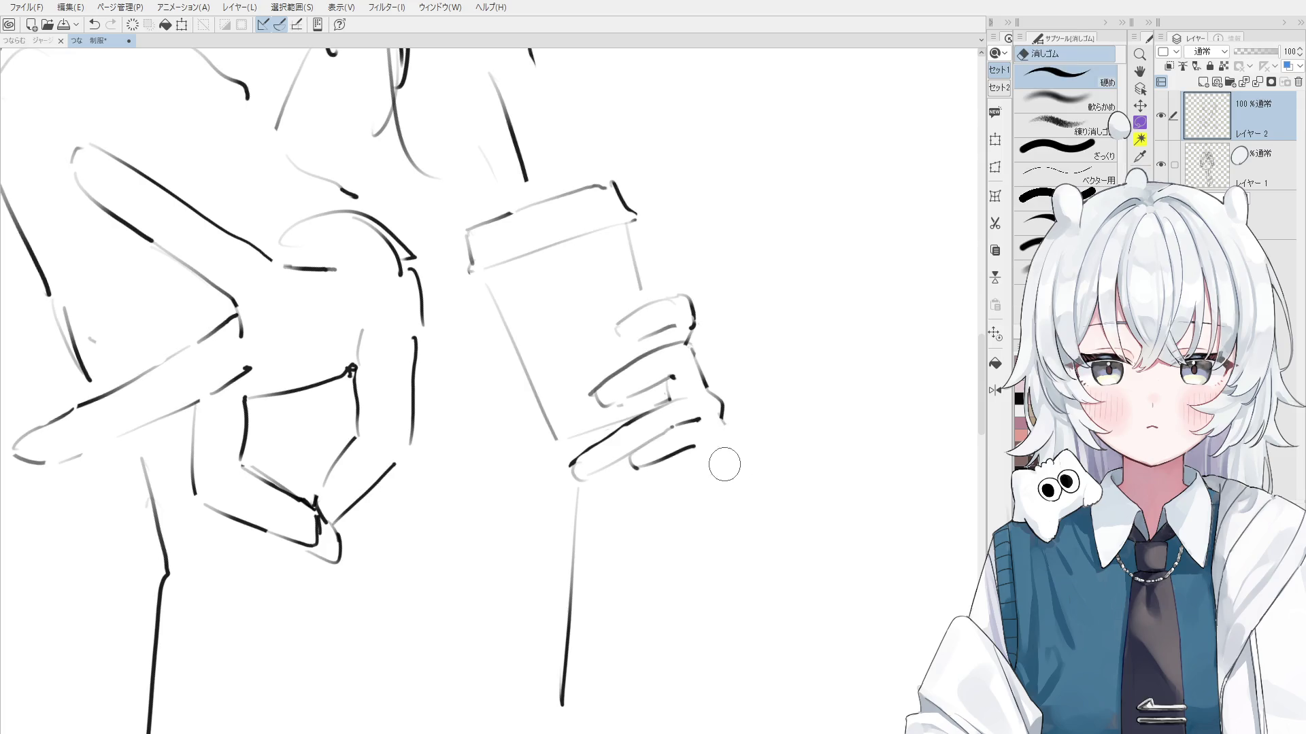
left_click_drag(725, 420, 718, 461)
key("ctrl+z")
left_click_drag(724, 409, 726, 439)
key("ctrl+z")
key("e")
key("p")
key("ctrl+z")
mouse_move(707, 384)
left_mouse_down()
mouse_move(724, 421)
mouse_move(714, 469)
left_mouse_up()
Touch up the finger outline on the cup and erase its lower tail
key("e")
key("p")
key("e")
key("p")
key("ctrl+z")
key("e")
left_click_drag(710, 410, 723, 423)
key("p")
key("e")
key("p")
mouse_move(726, 476)
left_mouse_down()
mouse_move(712, 419)
mouse_move(721, 479)
mouse_move(726, 459)
mouse_move(713, 490)
mouse_move(706, 468)
mouse_move(684, 467)
mouse_move(700, 469)
left_mouse_up()
Keep refining the curled finger lines with pen and eraser, undoing bad strokes
key("e")
key("p")
key("e")
key("p")
scroll(721, 449, "down", 1)
key("e")
key("p")
key("ctrl+z")
key("e")
key("p")
key("e")
key("p")
key("ctrl+z")
key("ctrl+z")
key("ctrl+z")
key("ctrl+z")
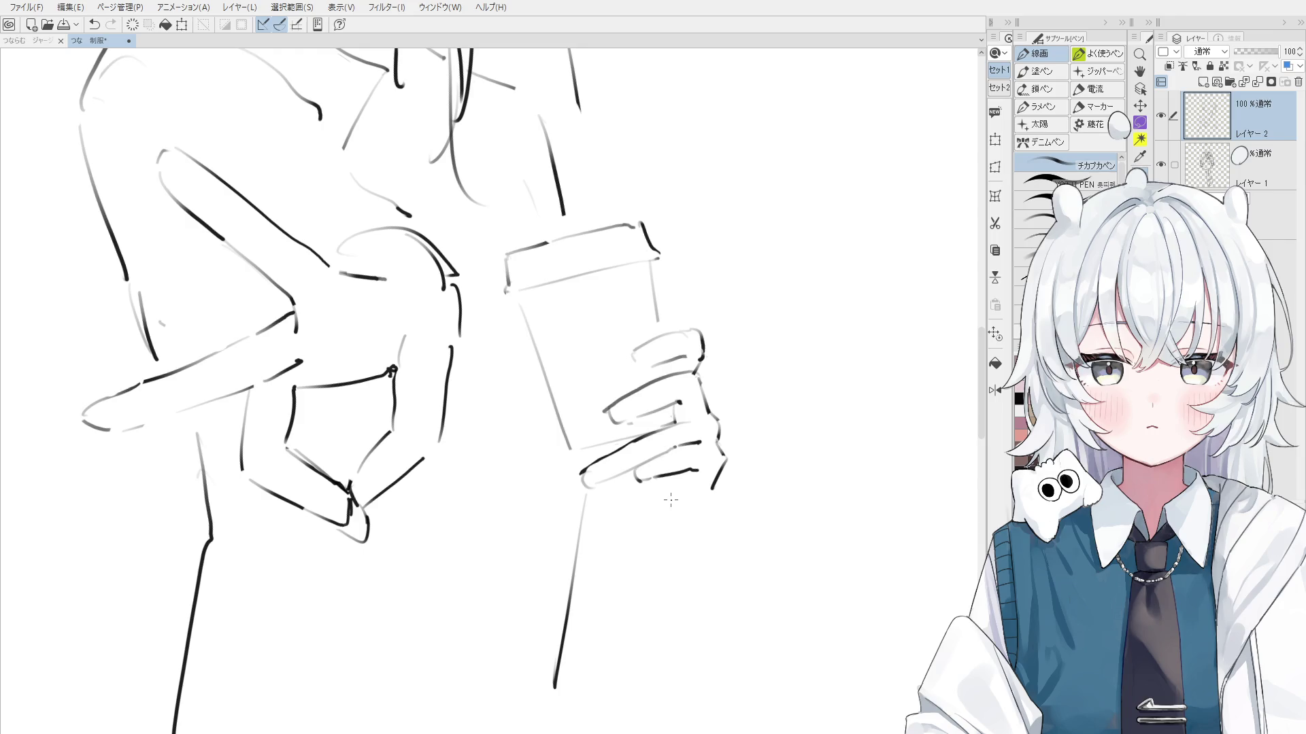
Try long curves down from the fingers, undo them, and rotate the view clockwise
key("ctrl+z")
key("ctrl+z")
left_click_drag(723, 465, 667, 538)
key("ctrl+z")
mouse_move(725, 464)
left_mouse_down()
mouse_move(657, 537)
mouse_move(584, 491)
mouse_move(534, 415)
mouse_move(544, 389)
mouse_move(549, 404)
left_mouse_up()
key("ctrl+z")
key("ctrl+z")
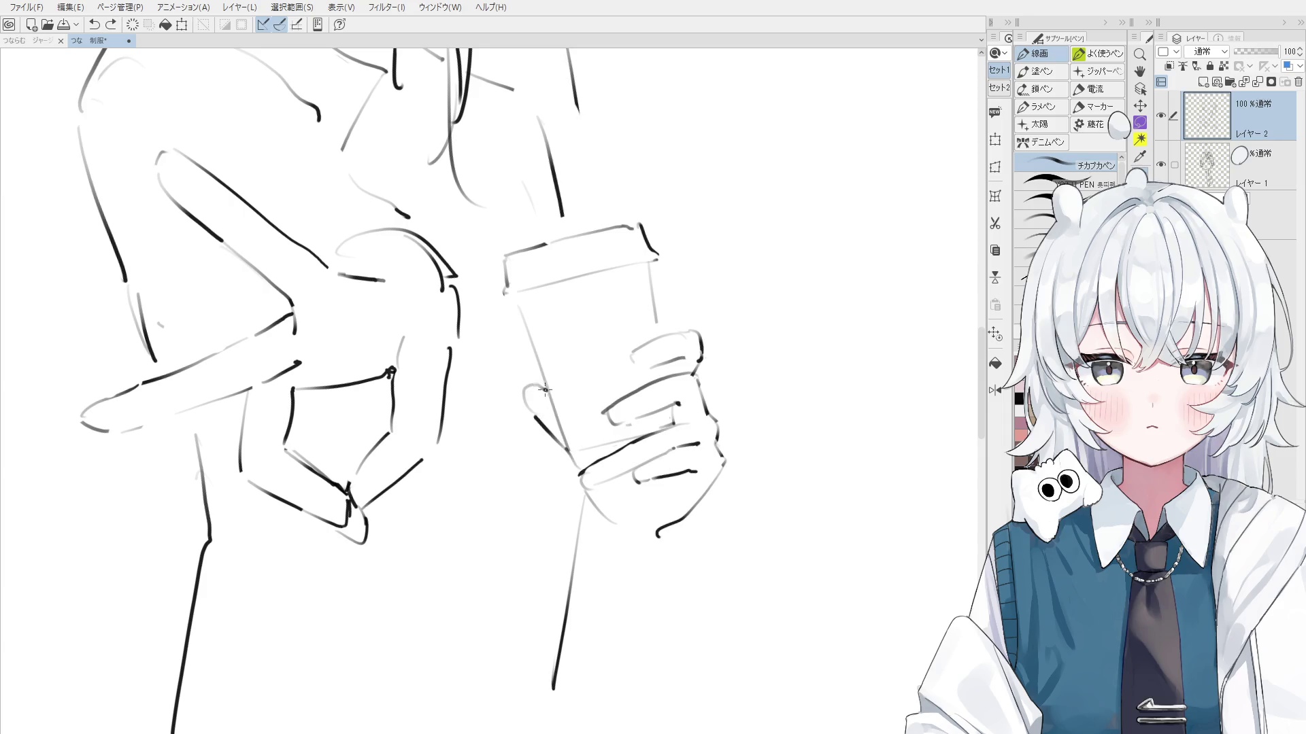
key("asciicircum")
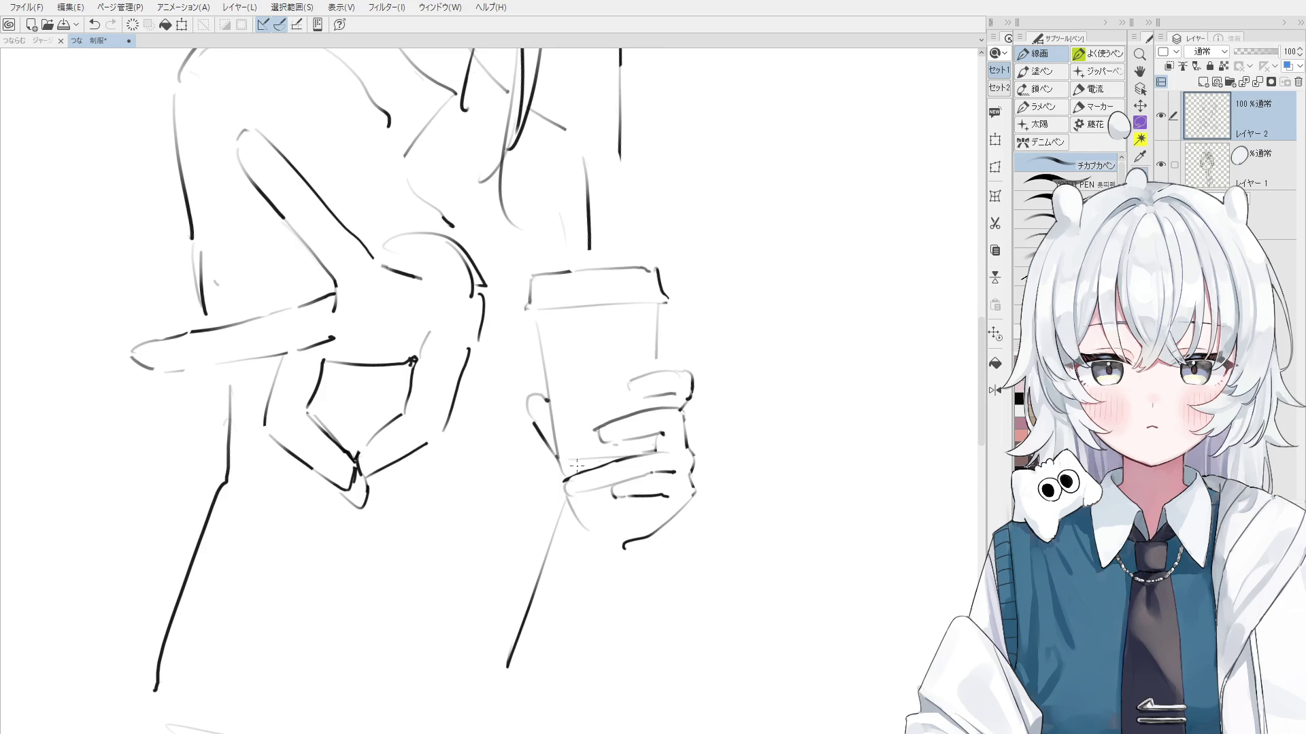
Add a finger outline along the cup's left side
key("e")
scroll(544, 441, "up", 1)
scroll(528, 402, "up", 1)
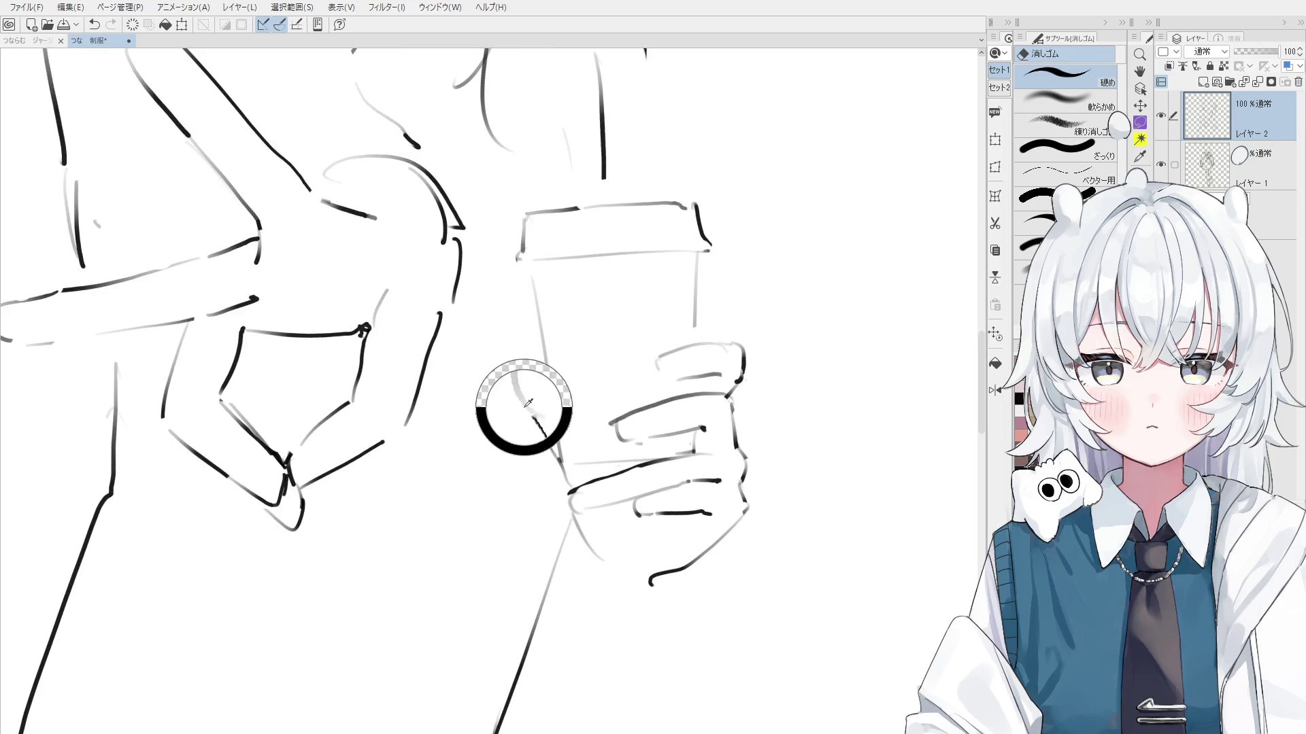
key("p")
left_click_drag(547, 384, 559, 462)
scroll(521, 322, "up", 1)
scroll(578, 381, "down", 2)
Adjust zoom and rotate the canvas so the cup stands upright
key("h")
scroll(646, 442, "down", 2)
key("p")
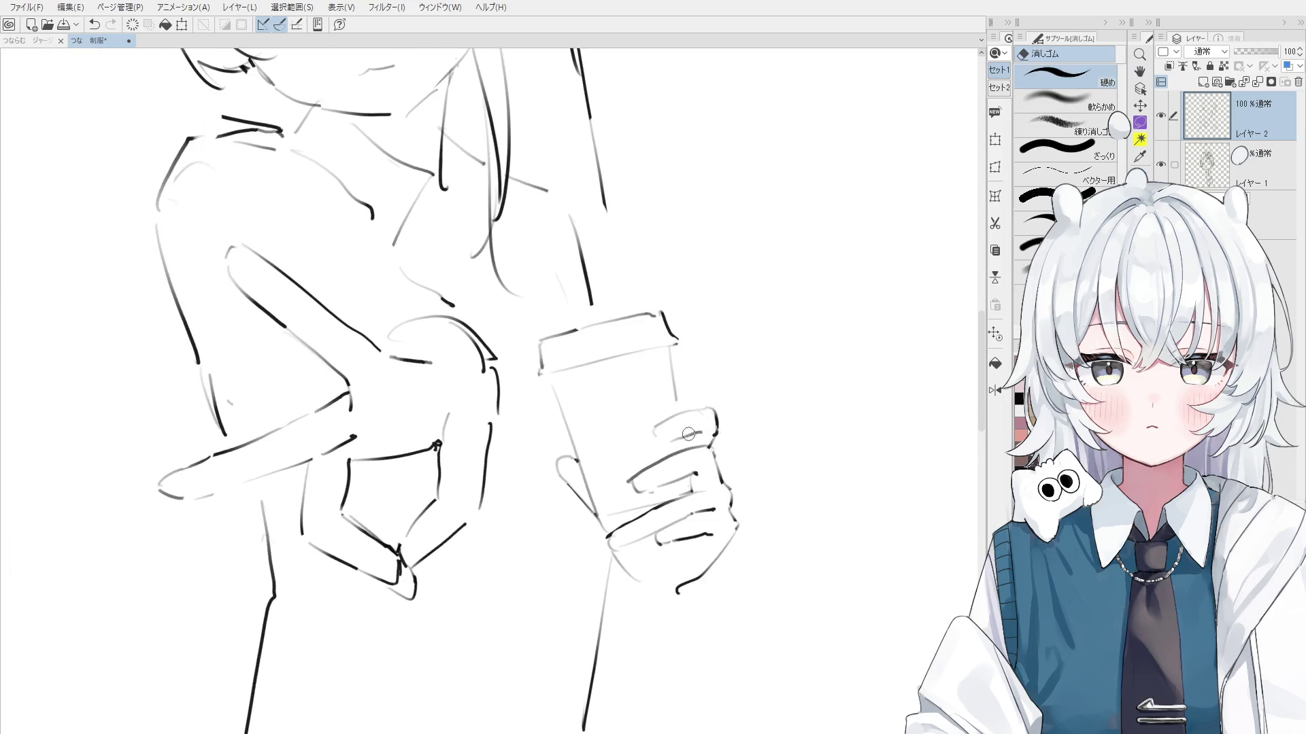
key("minus")
scroll(695, 433, "down", 1)
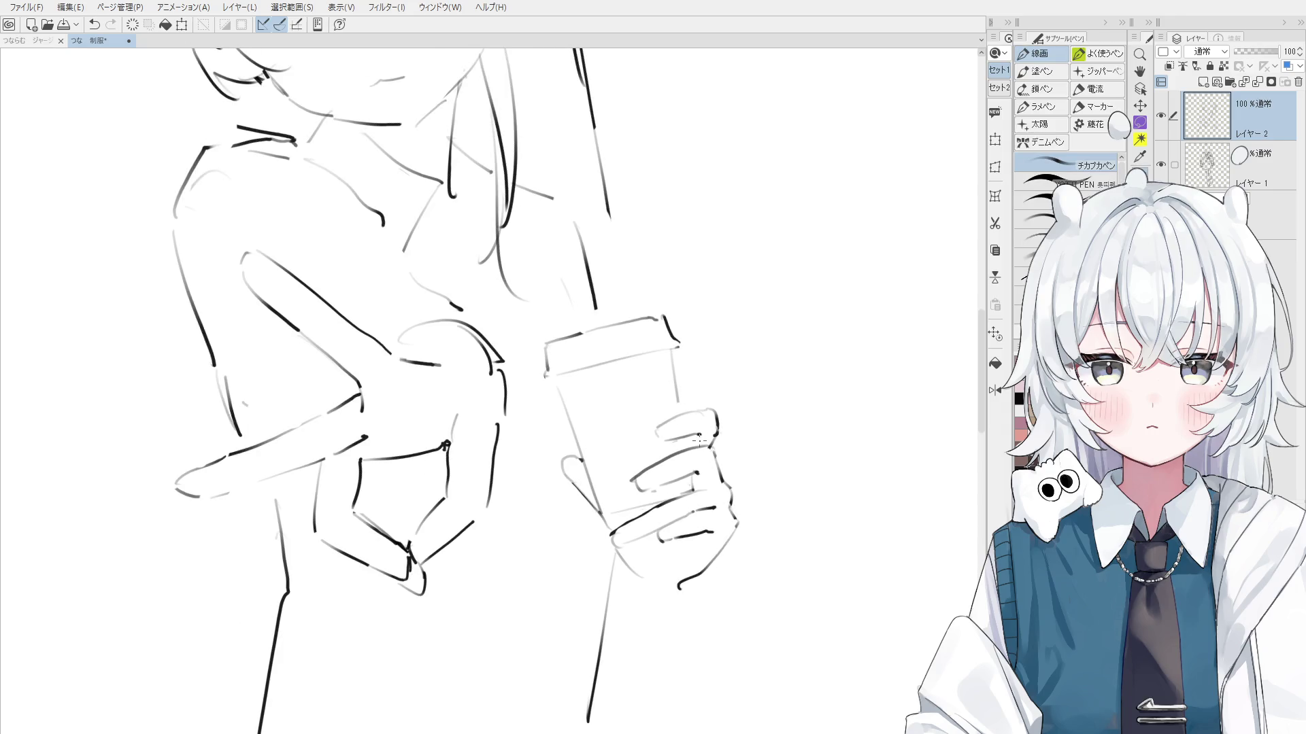
scroll(695, 447, "up", 2)
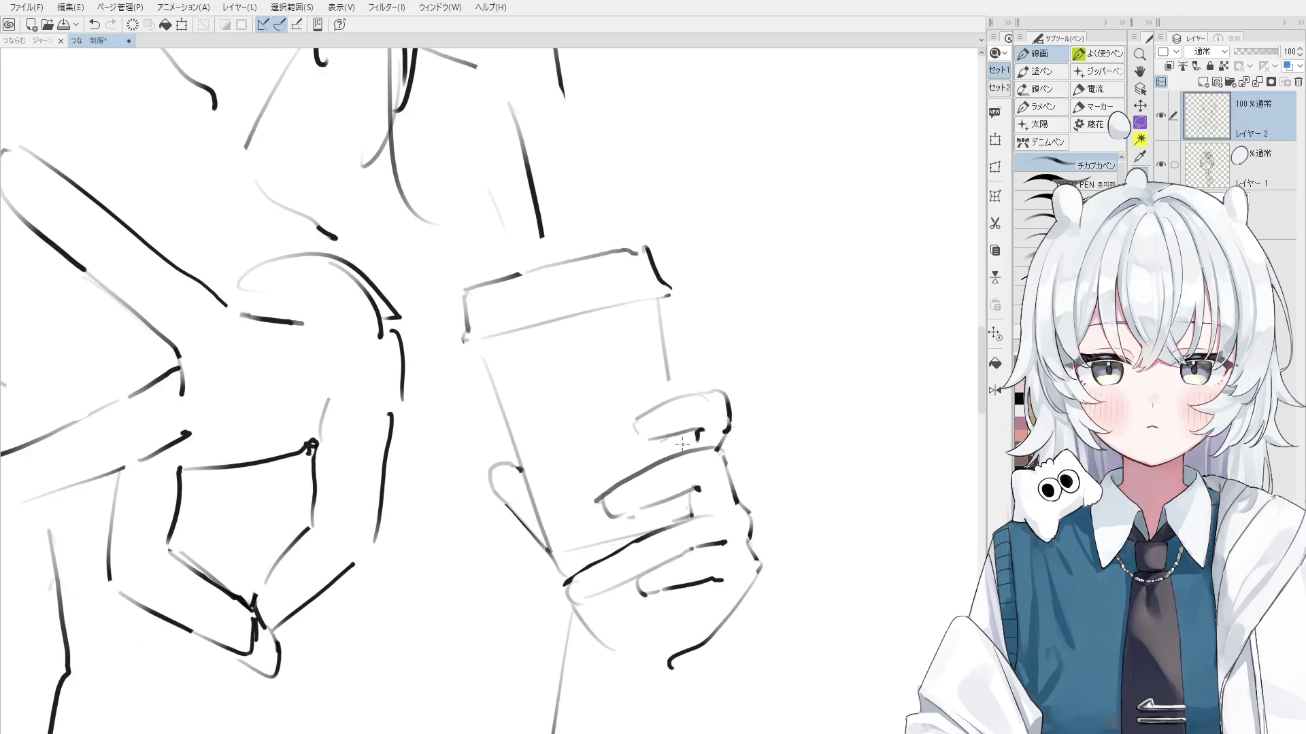
scroll(684, 442, "down", 1)
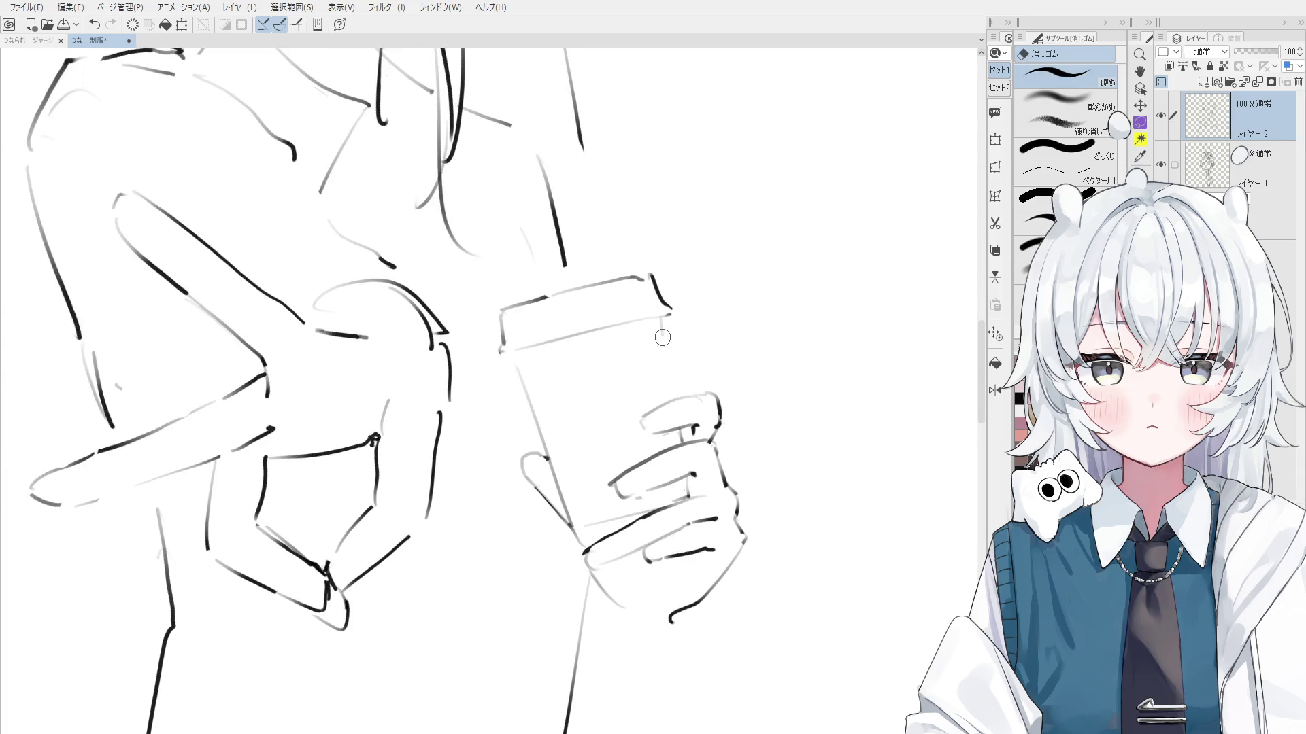
scroll(677, 433, "up", 1)
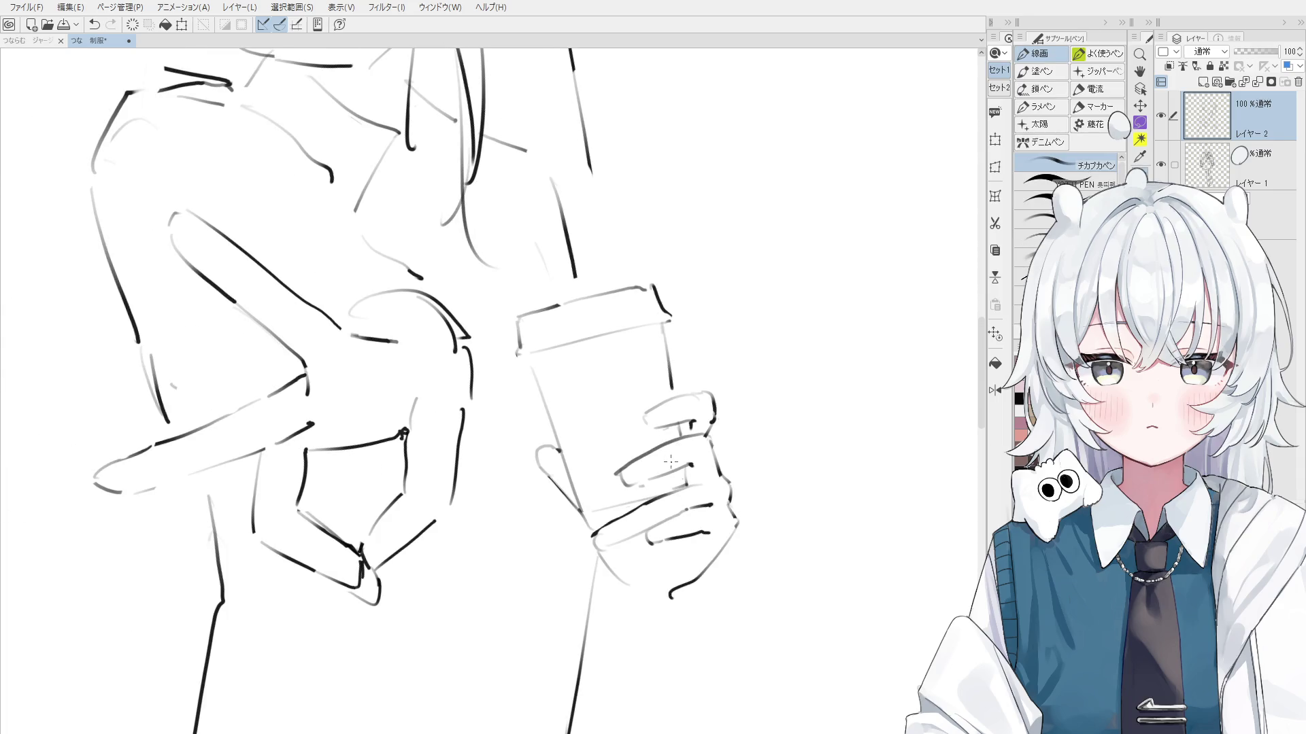
left_click_drag(670, 462, 670, 518)
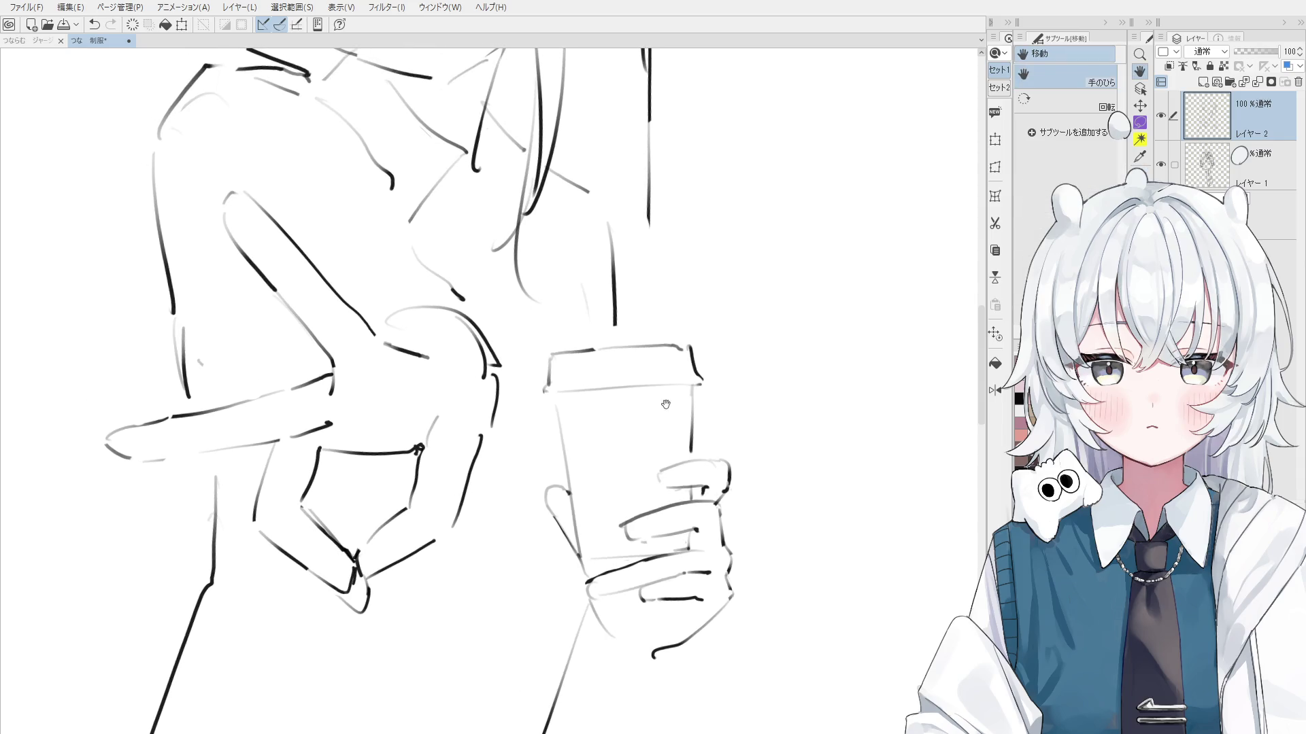
Redraw the cup's left edge with a short touch-up stroke, then view the whole figure
key("ctrl+z")
left_click_drag(549, 358, 565, 450)
key("ctrl+z")
key("ctrl+z")
key("ctrl+z")
left_click_drag(554, 393, 556, 406)
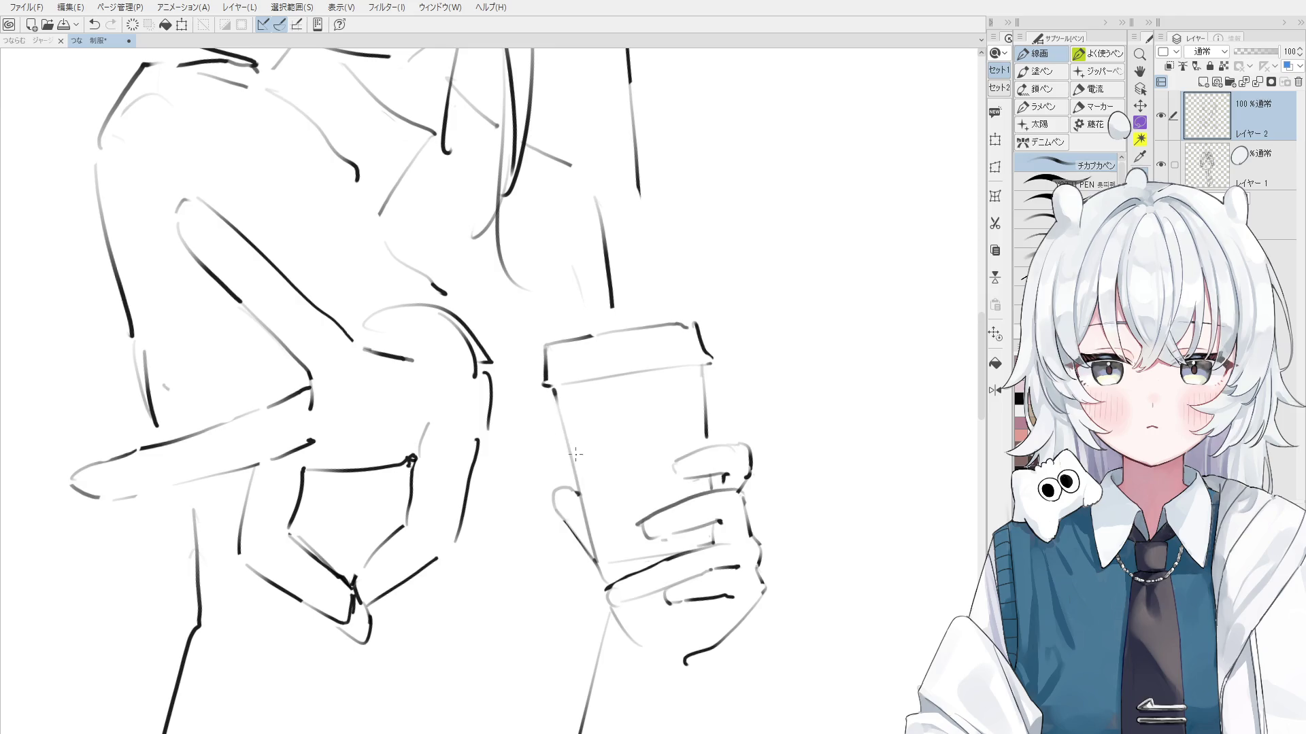
scroll(557, 406, "down", 3)
mouse_move(578, 537)
left_mouse_down()
mouse_move(643, 554)
mouse_move(598, 517)
left_mouse_up()
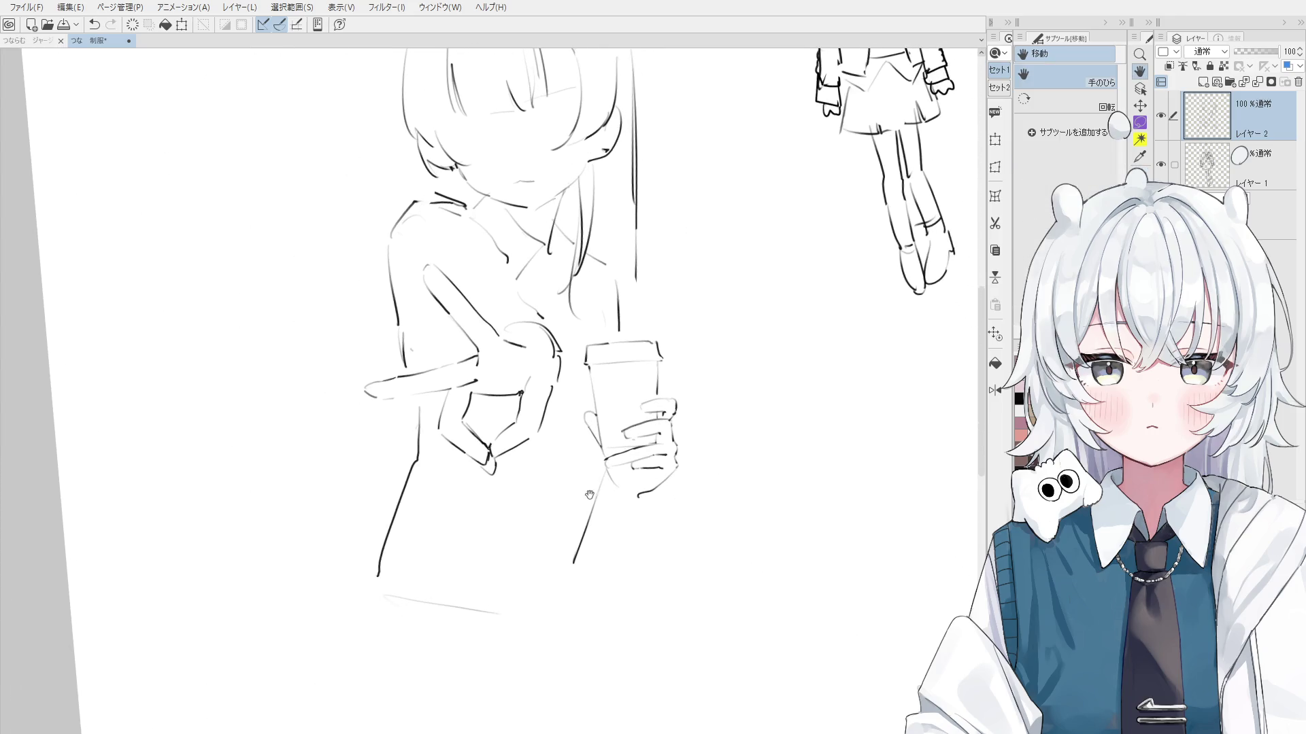
Draw a wrist line below the cup hand and sketch small strokes near the fingers
scroll(636, 502, "down", 2)
scroll(635, 501, "down", 2)
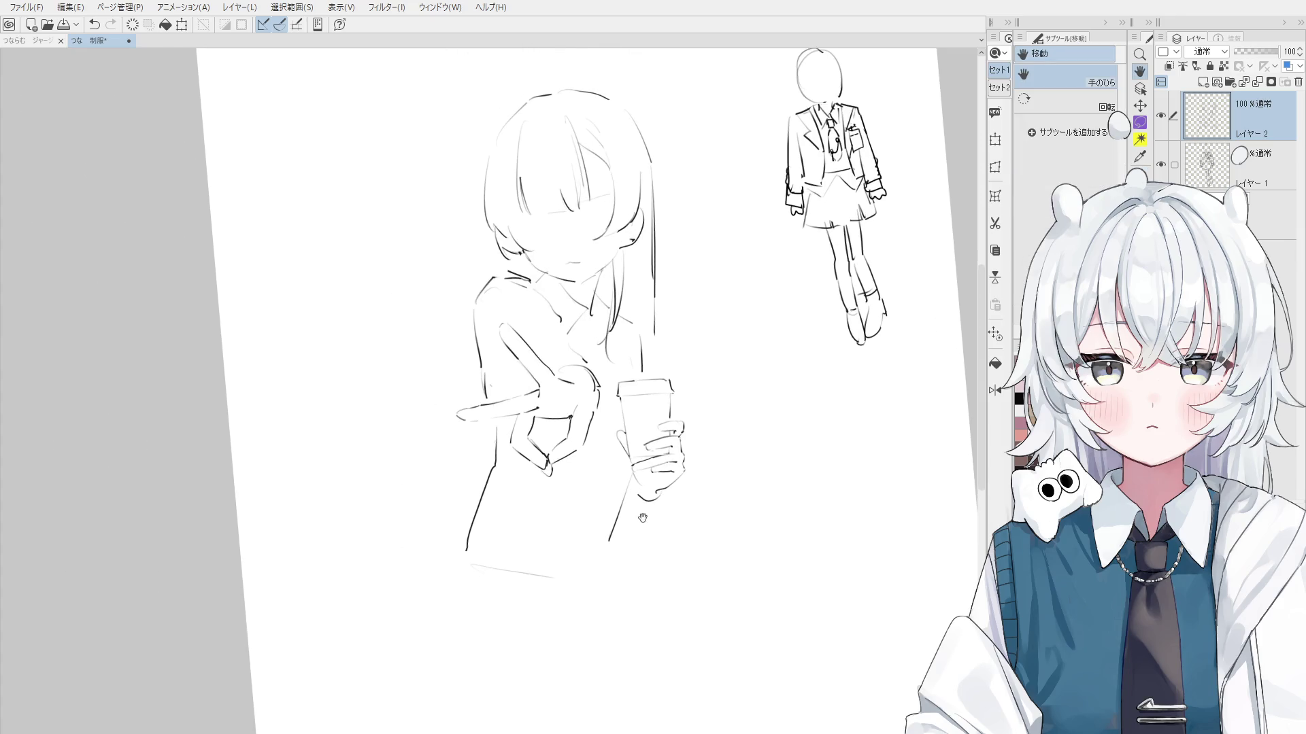
key("p")
key("ctrl+z")
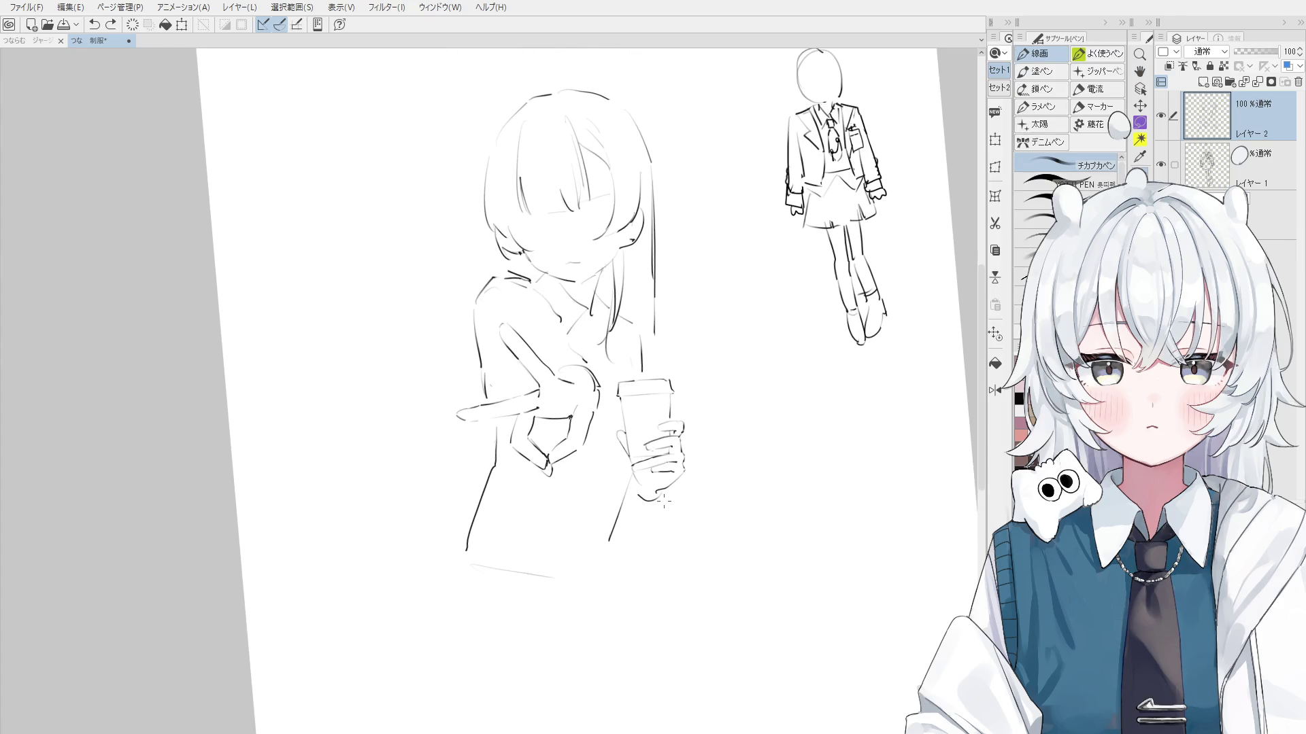
left_click_drag(680, 494, 665, 545)
key("ctrl+z")
mouse_move(641, 330)
left_mouse_down()
mouse_move(642, 367)
mouse_move(654, 372)
mouse_move(653, 345)
mouse_move(642, 359)
mouse_move(657, 371)
left_mouse_up()
Redraw the wrist line as a curve, then hide the standing reference figure layer
key("ctrl+z")
key("ctrl+z")
key("ctrl+z")
key("ctrl+z")
mouse_move(679, 494)
left_mouse_down()
mouse_move(626, 540)
mouse_move(641, 532)
mouse_move(619, 522)
left_mouse_up()
key("ctrl+z")
key("ctrl+z")
key("ctrl+z")
key("ctrl+z")
key("o")
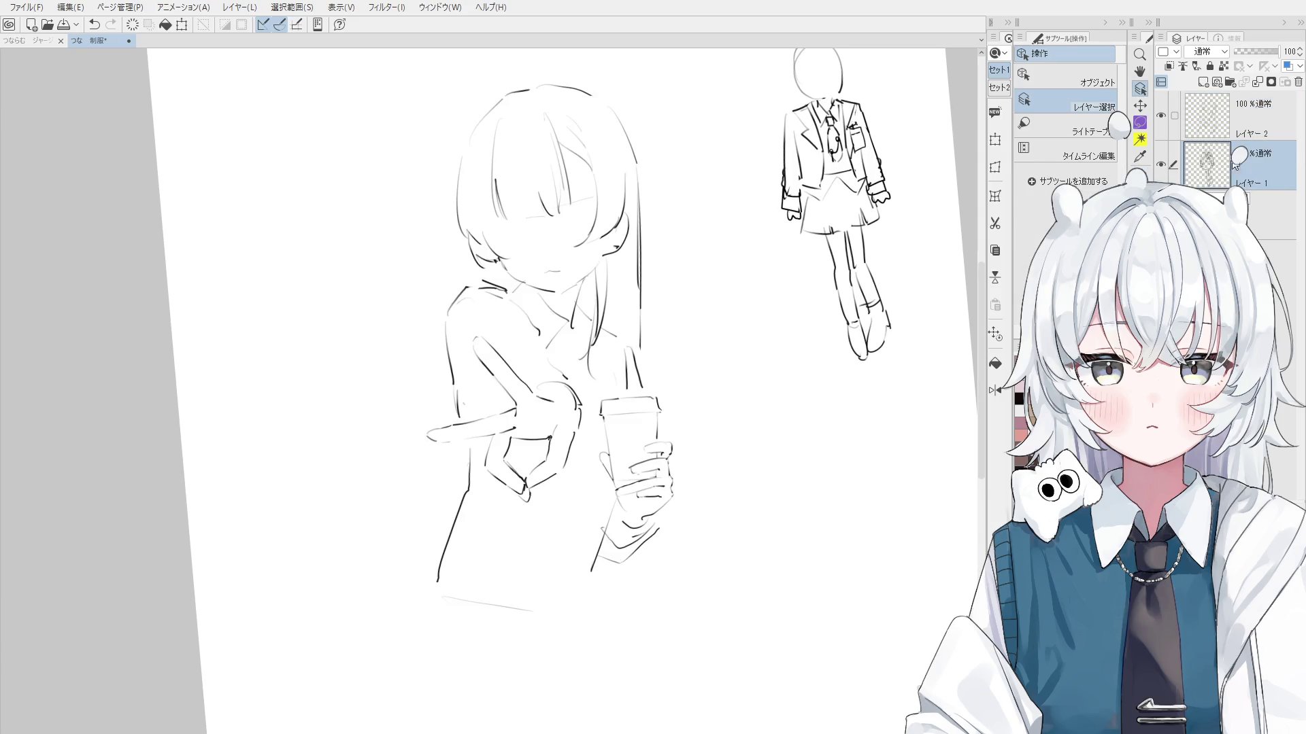
left_click(1161, 165)
Reset the canvas rotation and make the line art layer the working layer
left_click_drag(684, 425, 686, 460)
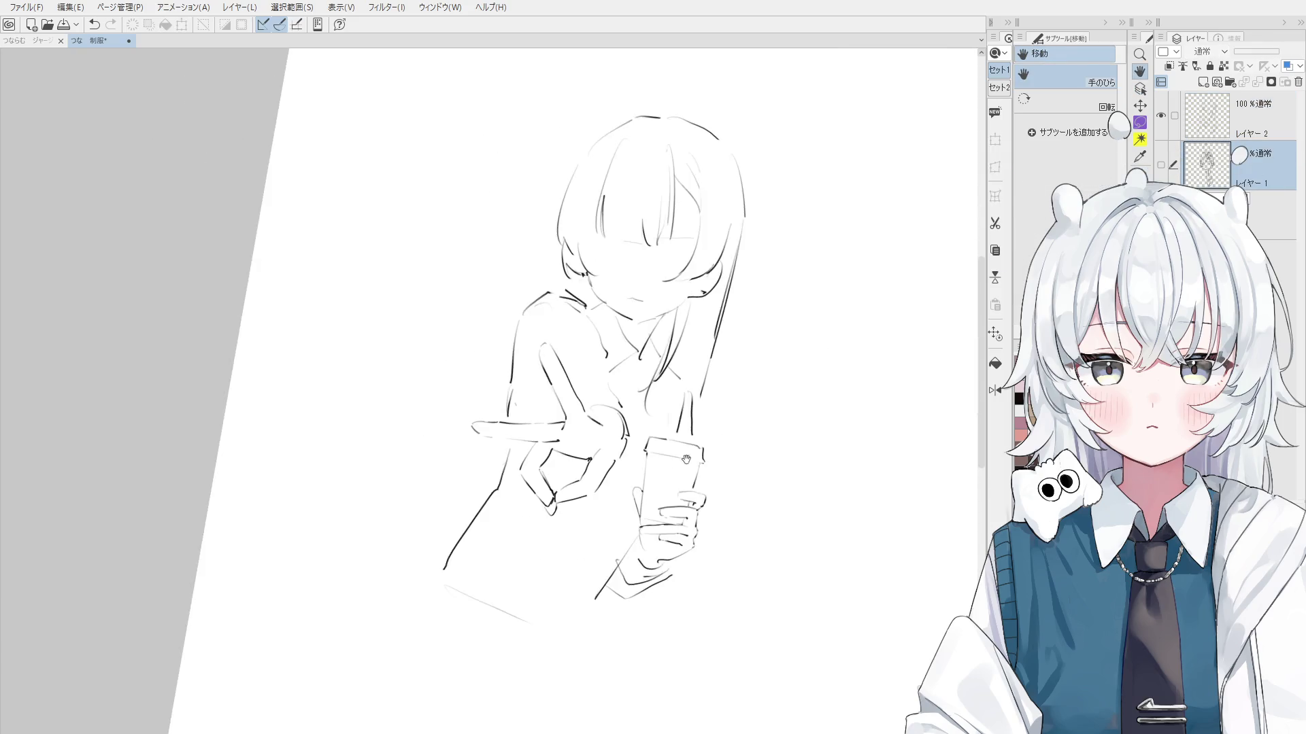
key("at")
key("o")
scroll(568, 570, "up", 5)
left_click(655, 538)
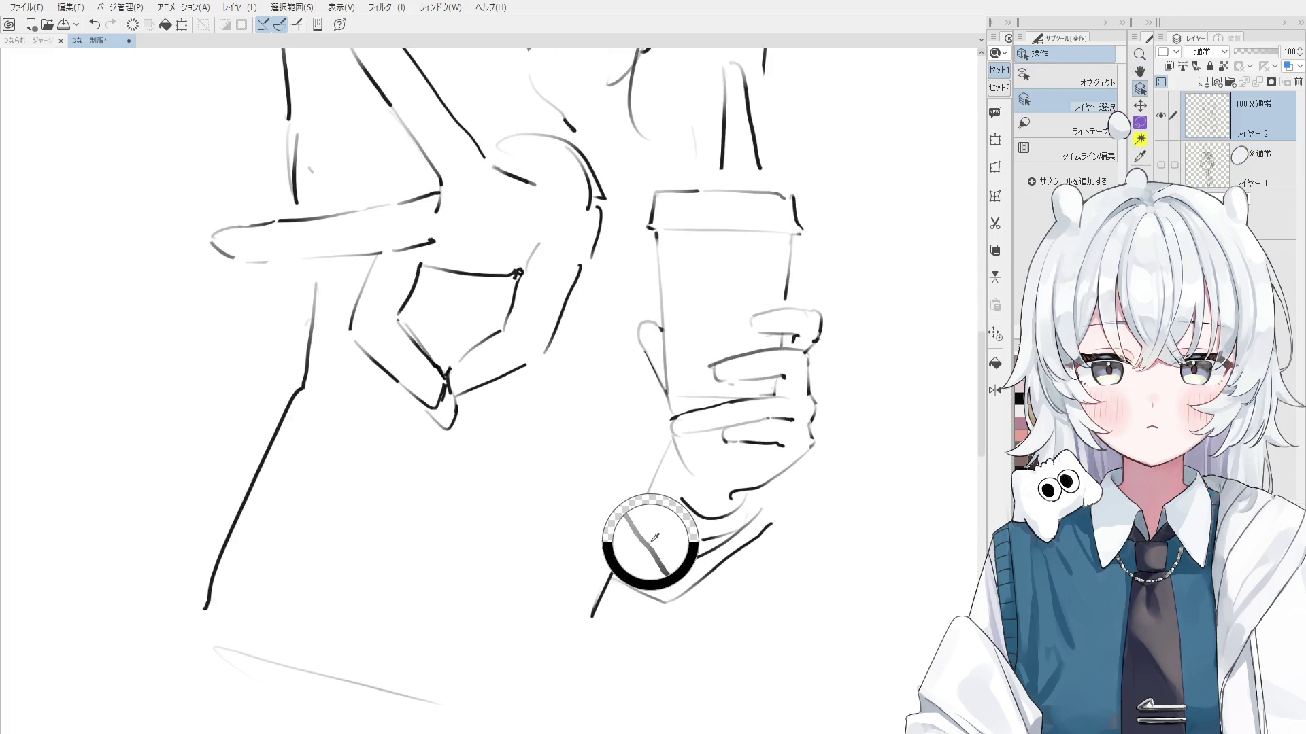
Erase and redraw the sleeve cuff and fold lines under the cup-holding wrist
key("e")
key("minus")
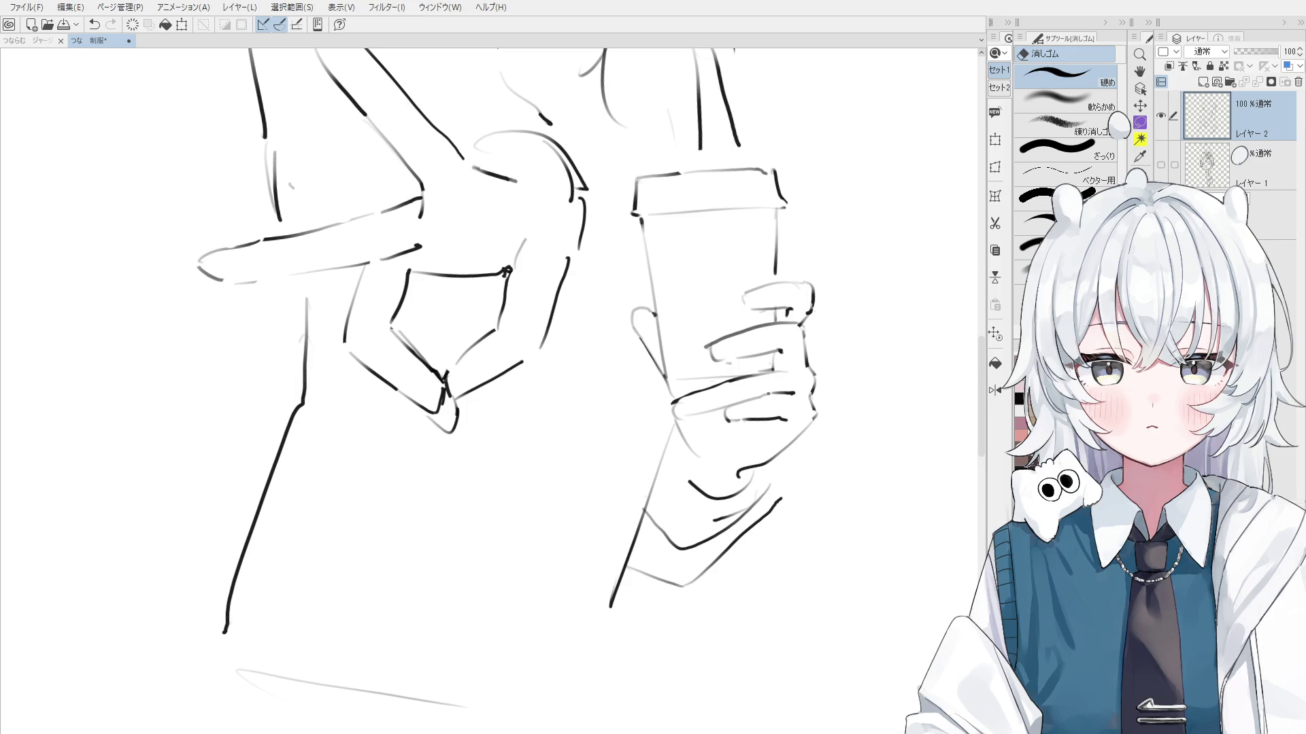
key("ctrl+shift")
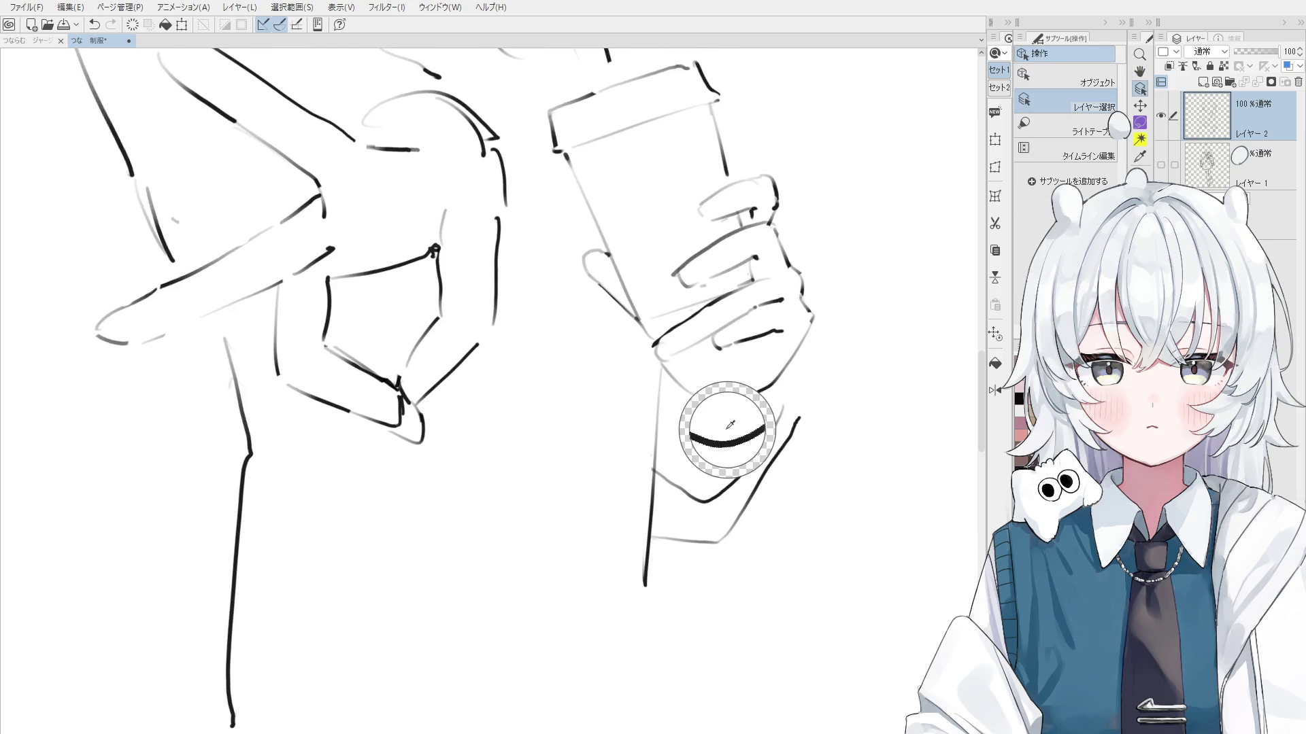
key("p")
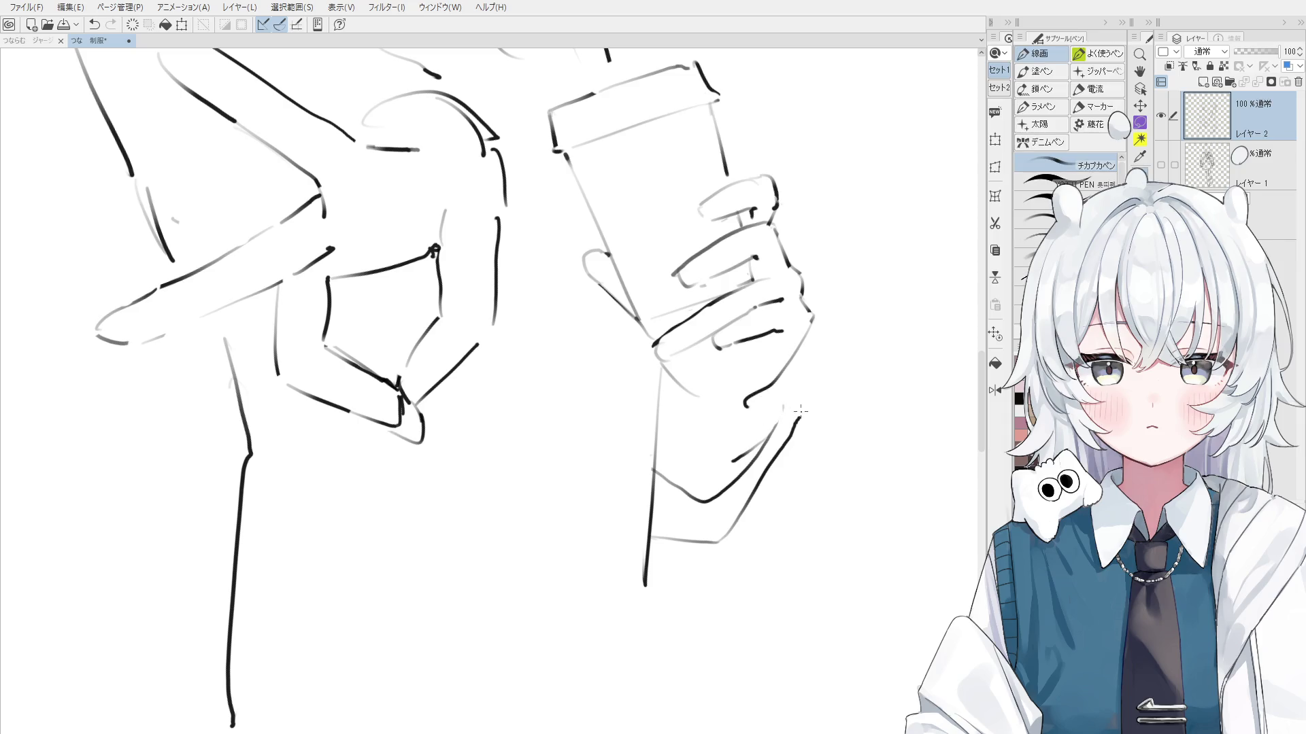
key("ctrl+z")
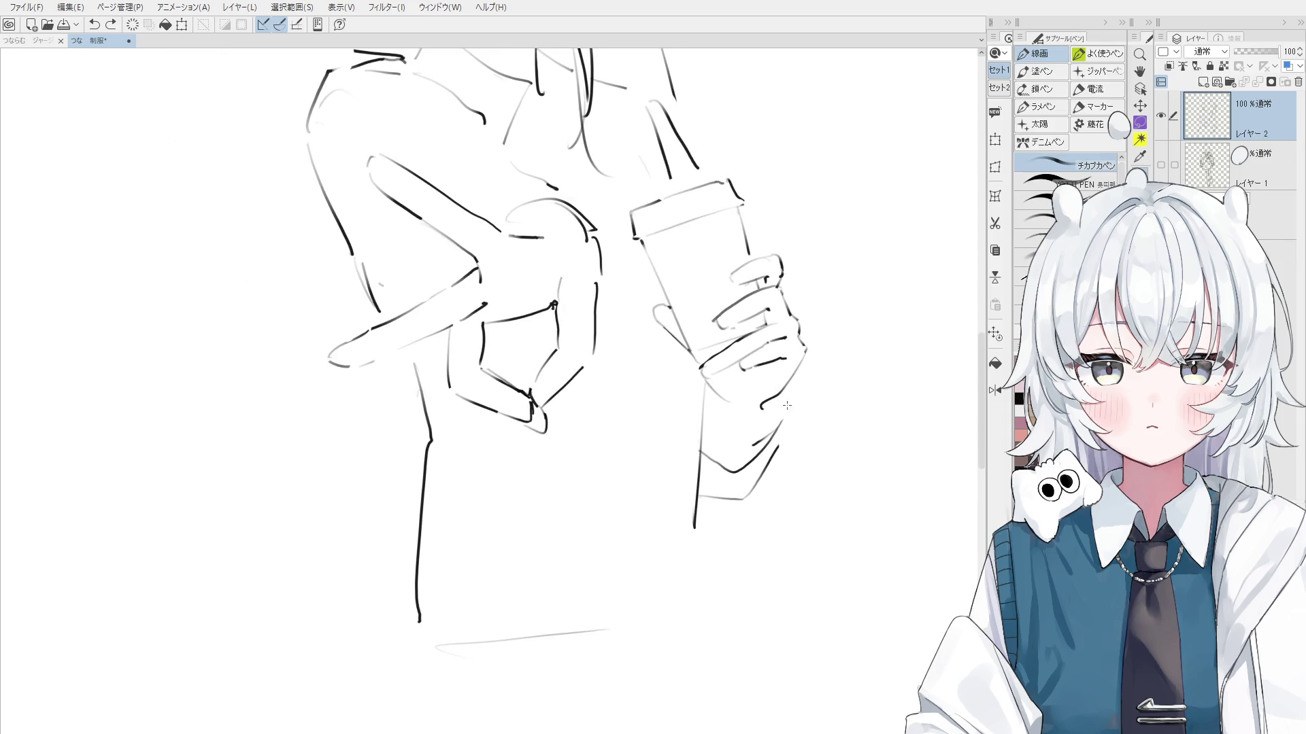
Erase the lower left torso and bottom lines, then redraw the lower left torso line
key("h")
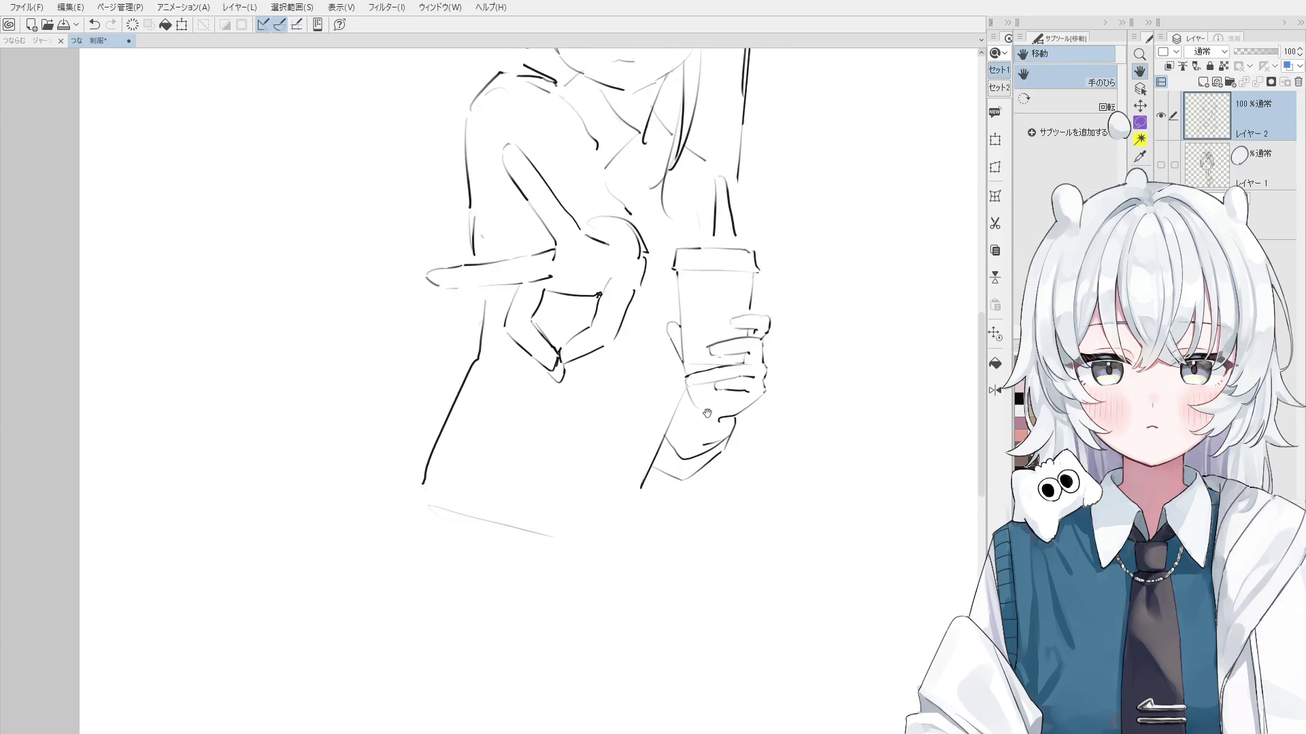
left_click_drag(707, 413, 647, 453)
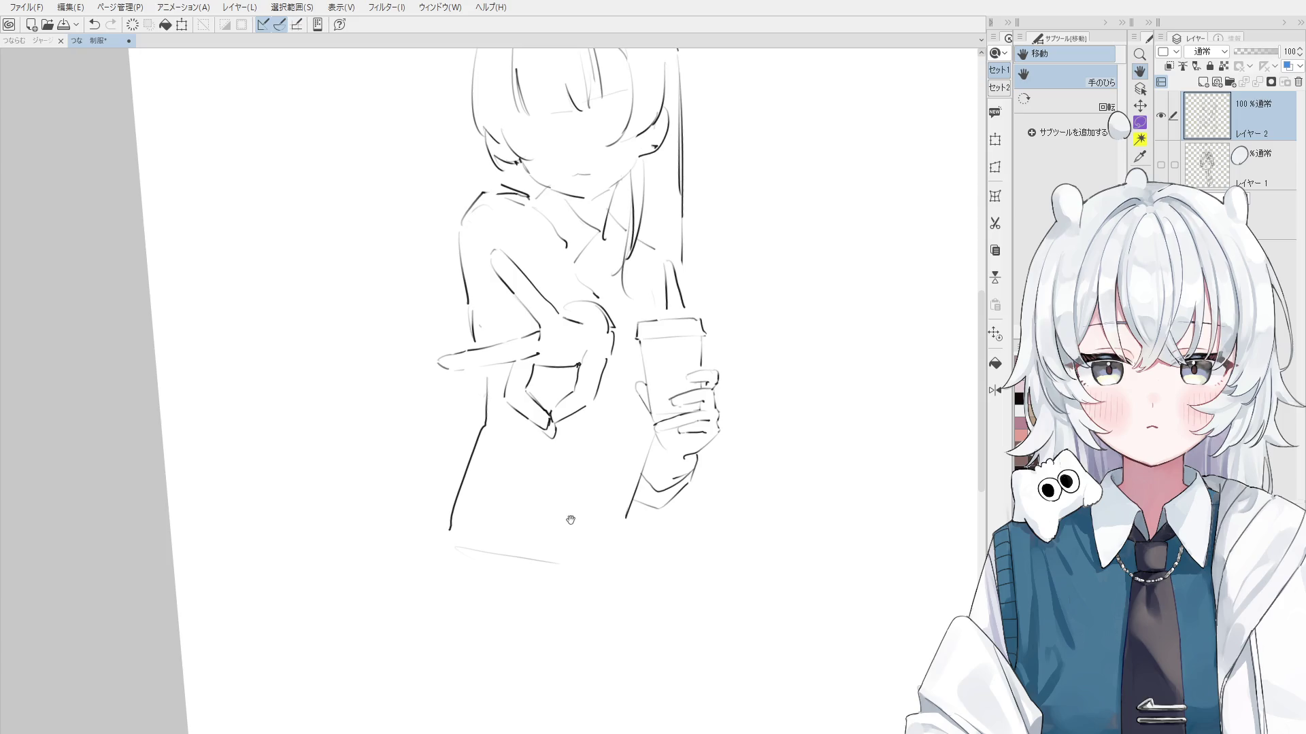
key("e")
mouse_move(582, 599)
left_mouse_down()
mouse_move(485, 598)
mouse_move(506, 435)
mouse_move(507, 478)
left_mouse_up()
key("p")
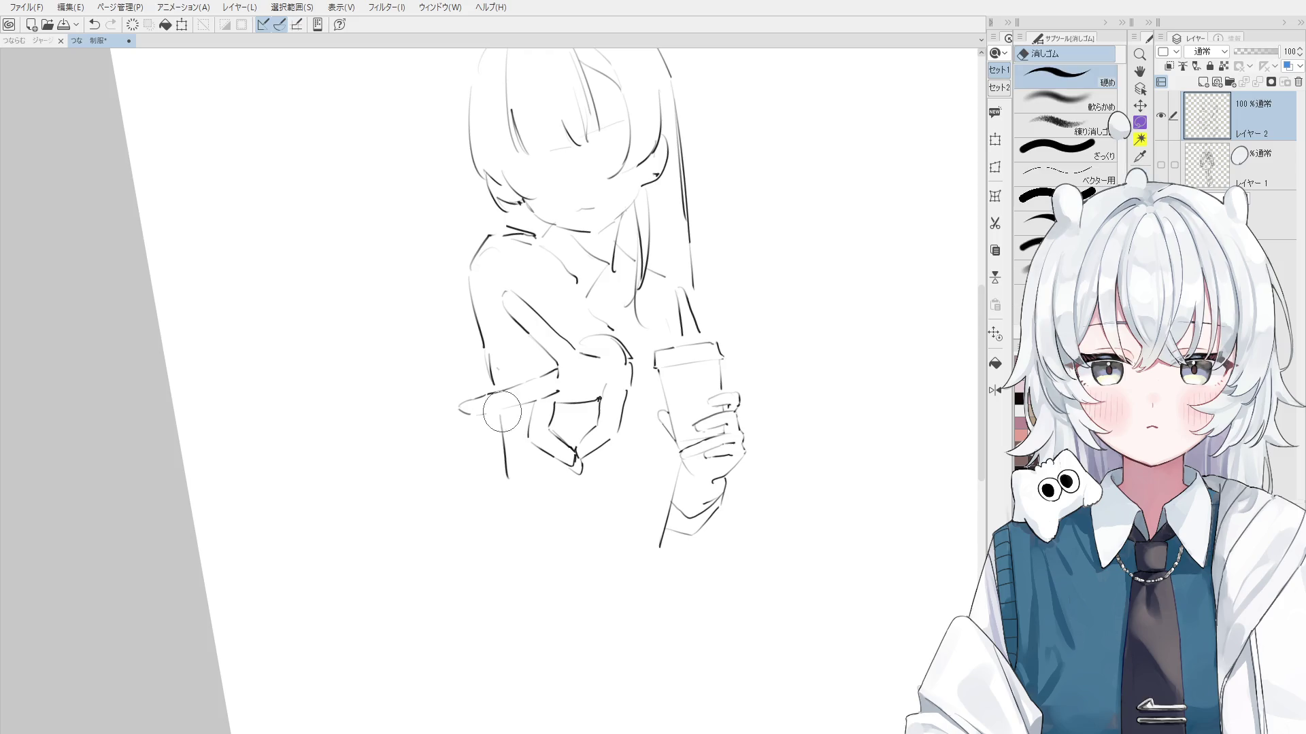
left_click_drag(488, 352, 494, 393)
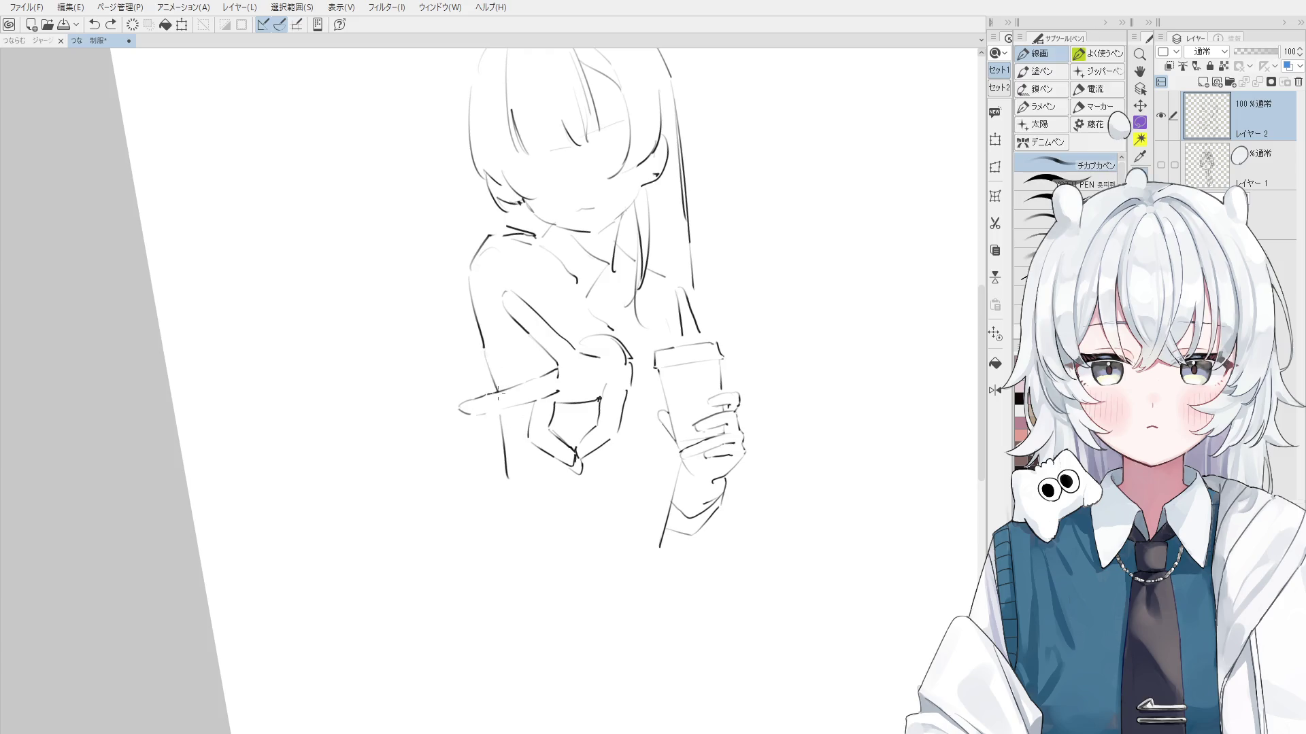
Redraw the lower-left torso side as a smoother curve
scroll(493, 393, "down", 1)
scroll(515, 392, "down", 1)
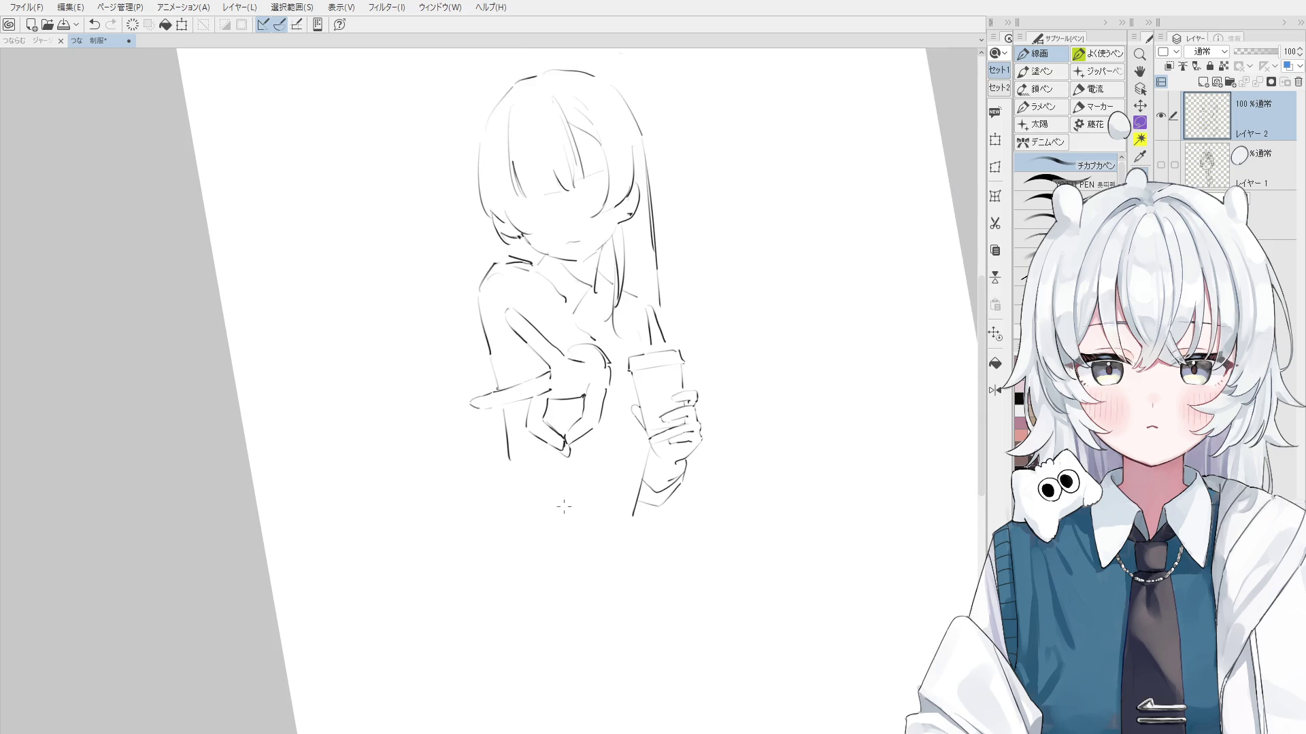
left_click_drag(503, 405, 507, 488)
key("ctrl+z")
left_click_drag(503, 474, 472, 584)
key("ctrl+z")
left_click_drag(502, 487, 466, 582)
key("space")
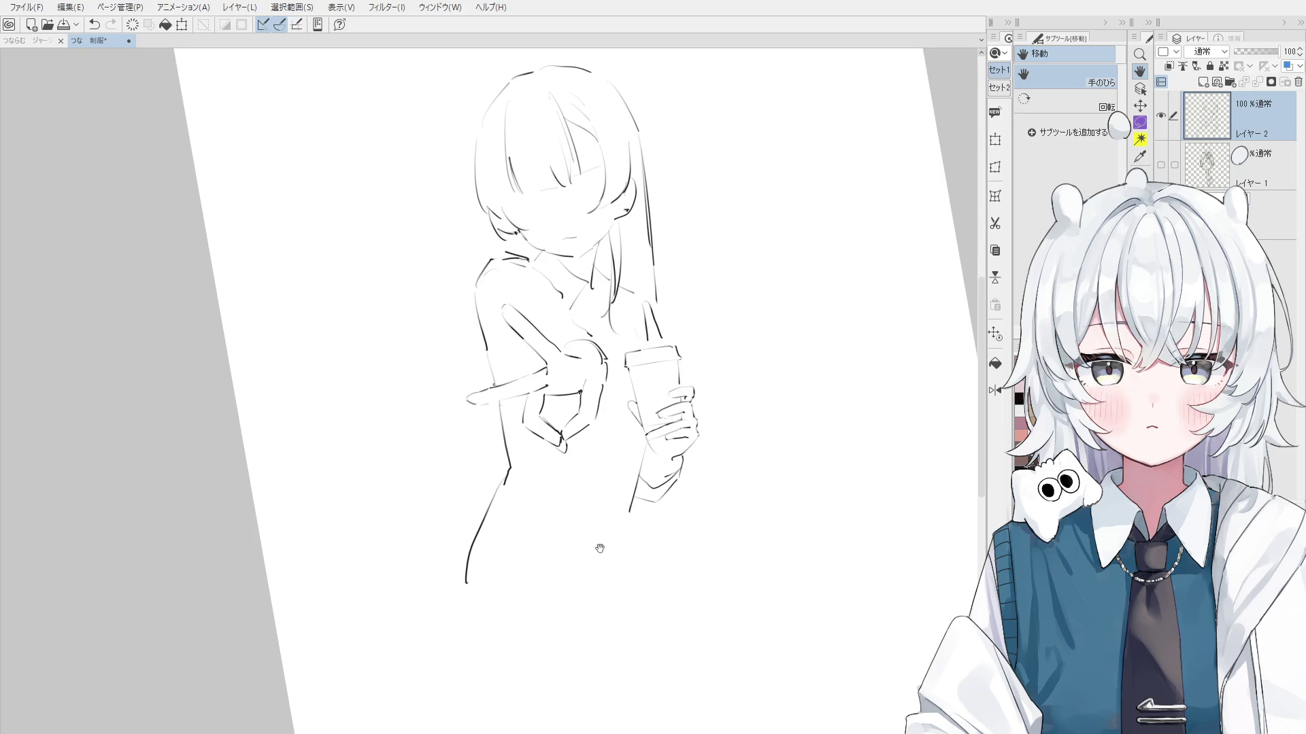
Sketch trial body lines below the sleeve and a lower left leg line
key("e")
scroll(617, 504, "up", 2)
key("p")
key("ctrl+z")
mouse_move(649, 500)
left_mouse_down()
mouse_move(643, 552)
mouse_move(638, 541)
left_mouse_up()
key("ctrl+z")
left_click_drag(642, 471, 640, 533)
key("ctrl+z")
key("ctrl+z")
key("ctrl+z")
left_click_drag(474, 499, 495, 465)
key("ctrl+z")
Redraw the leg line, erasing part of it and bridging the gap
left_click(490, 461, "ctrl+space")
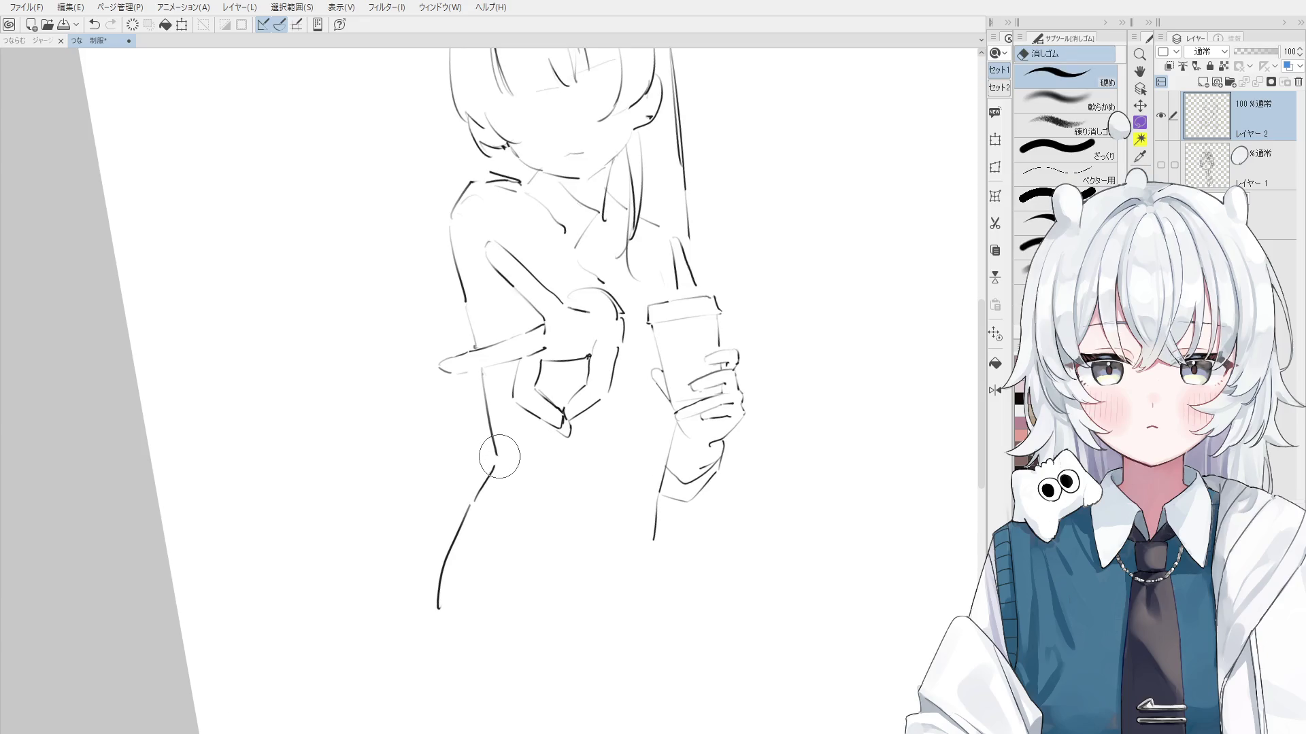
left_click_drag(481, 373, 501, 457)
key("ctrl+z")
mouse_move(482, 371)
left_mouse_down()
mouse_move(500, 453)
mouse_move(480, 504)
left_mouse_up()
key("e")
key("p")
left_click_drag(496, 454, 465, 518)
key("ctrl+z")
Draw a curved hip line across the lower body
scroll(505, 497, "down", 1)
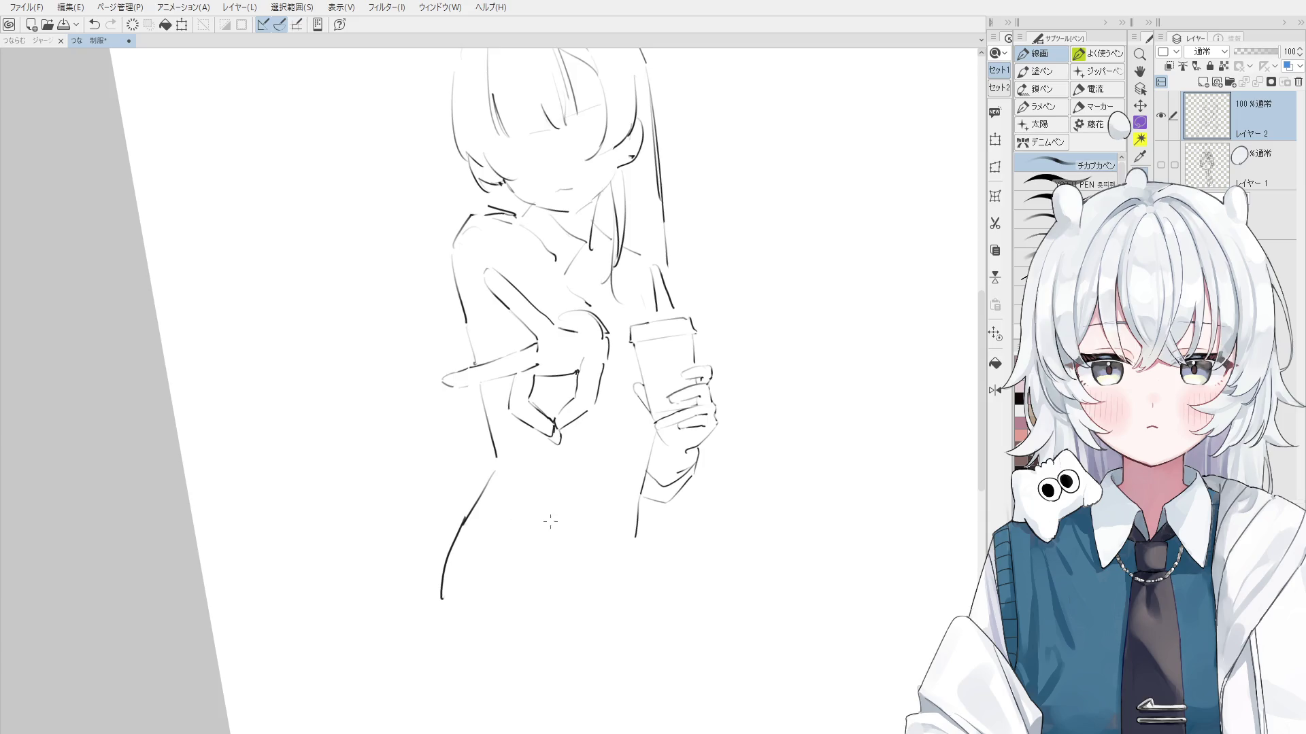
left_click_drag(551, 521, 546, 528)
left_click_drag(436, 532, 580, 567)
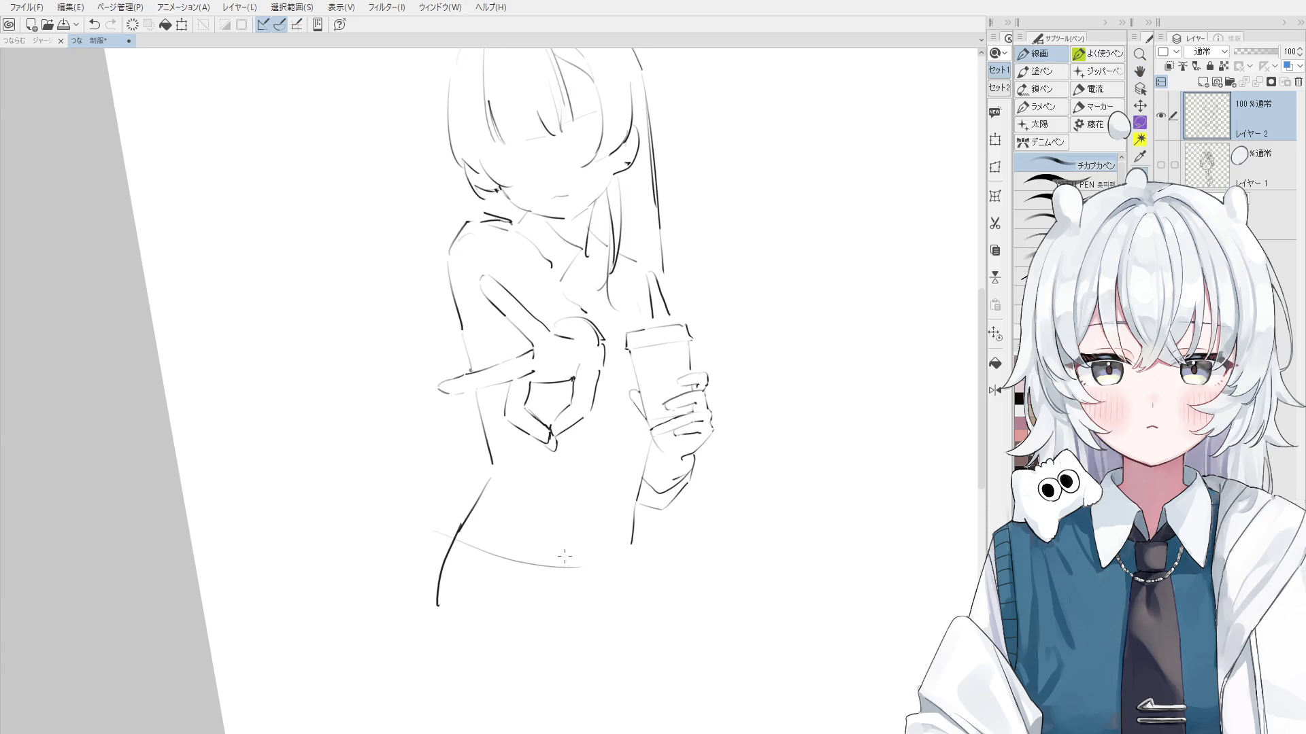
scroll(519, 486, "down", 1)
Reset the canvas rotation and make the standing reference figure visible again
double_click(1140, 71)
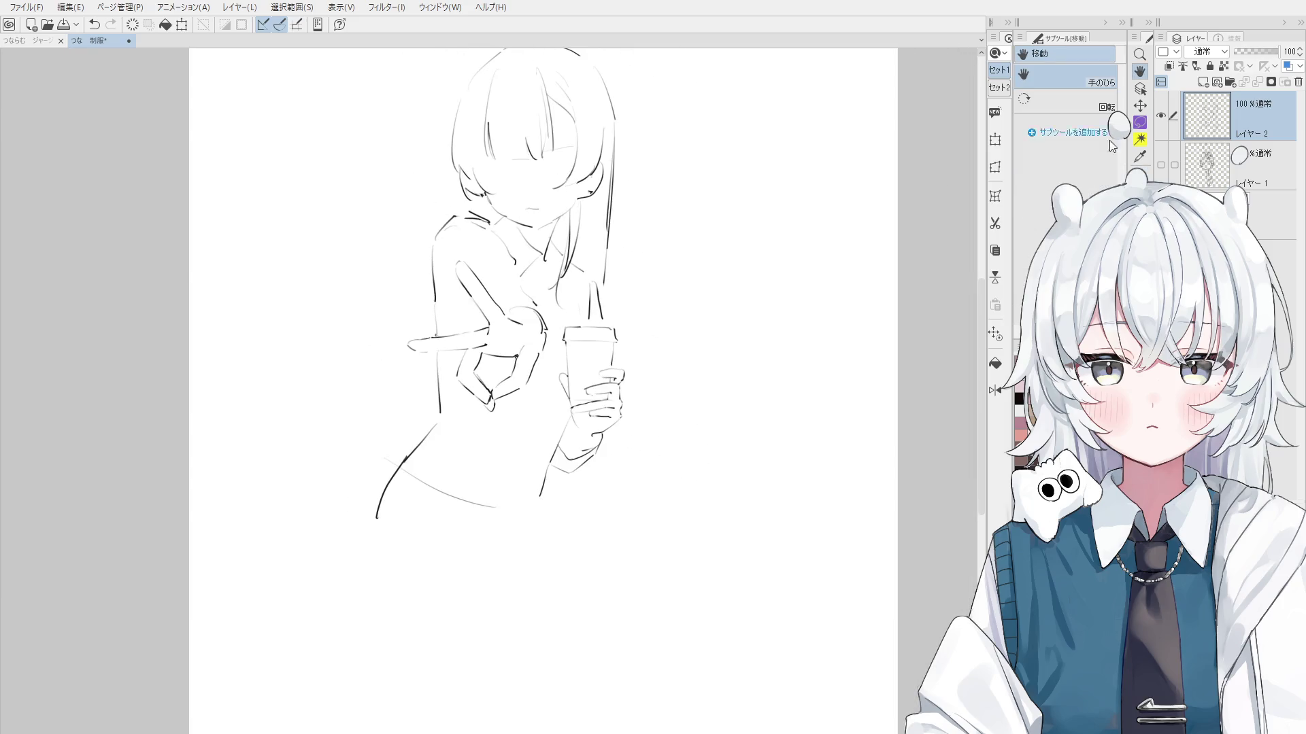
left_click(1161, 164)
left_click_drag(687, 379, 696, 393)
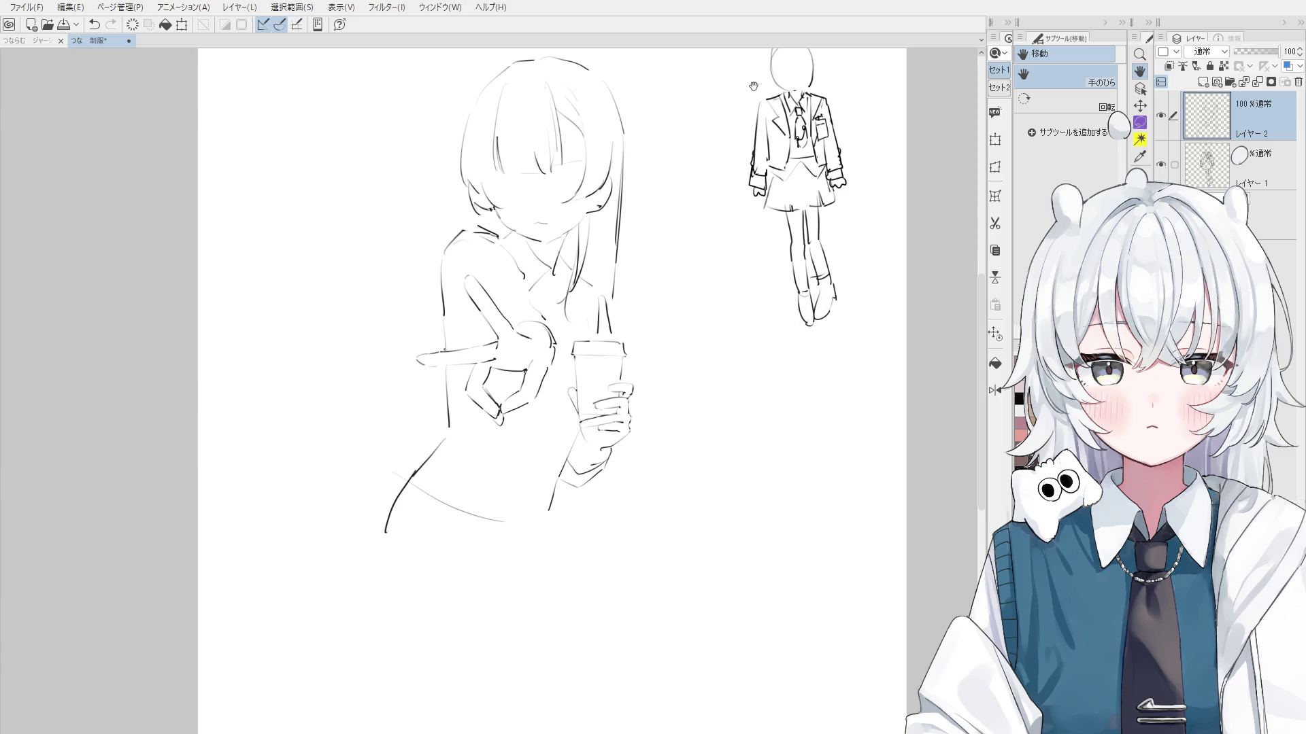
Reset the canvas view, then try a long line down the girl's leg and undo it
mouse_move(676, 533)
left_mouse_down()
mouse_move(564, 517)
mouse_move(568, 494)
left_mouse_up()
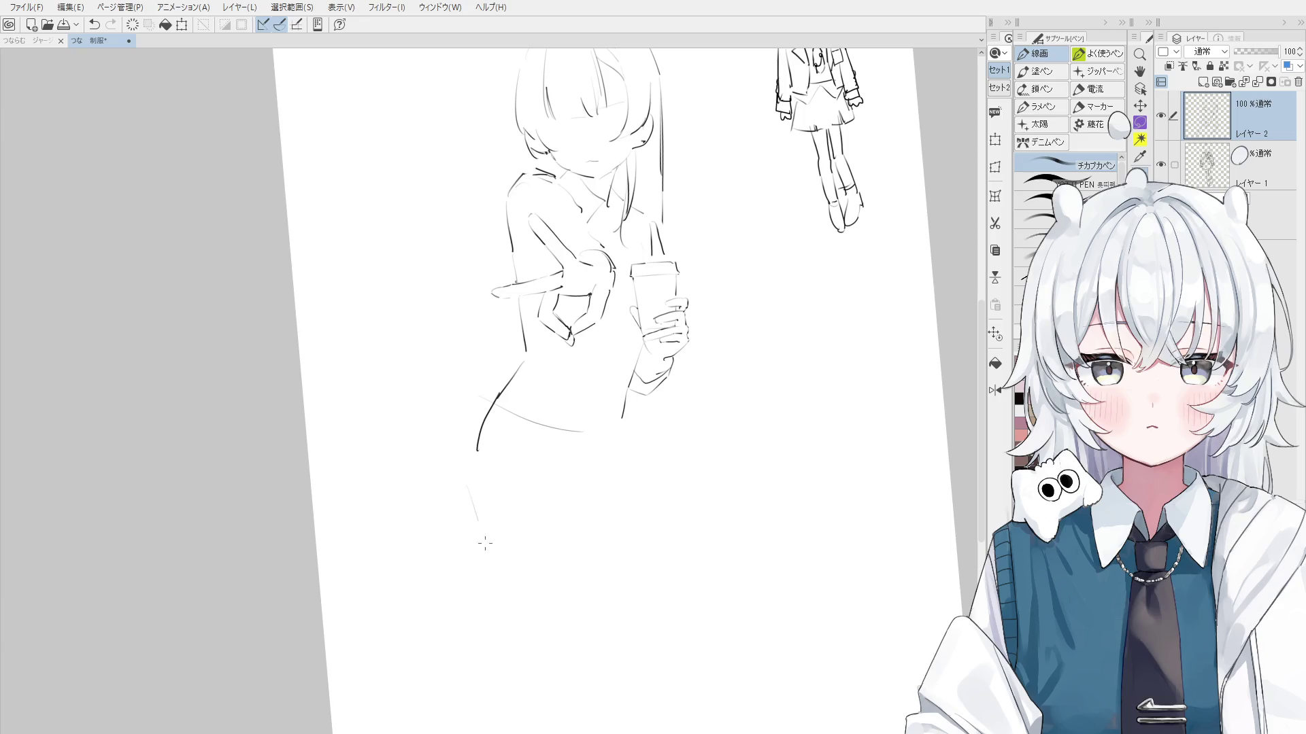
left_click_drag(537, 614, 515, 528)
key("e")
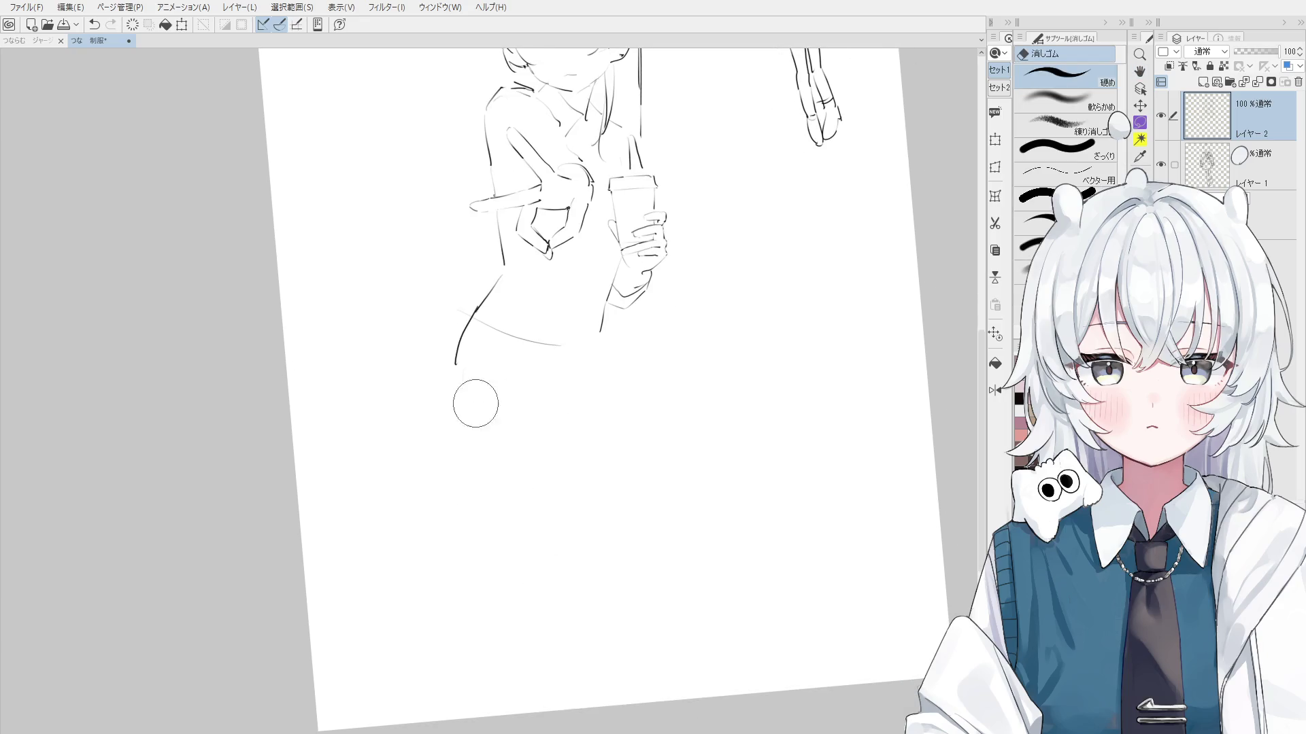
key("ctrl+0")
key("p")
mouse_move(490, 469)
left_mouse_down()
mouse_move(514, 631)
mouse_move(672, 631)
left_mouse_up()
key("ctrl+z")
Shrink the lasso-selected girl figure, keep it upright, shift it right, then confirm and deselect
key("m")
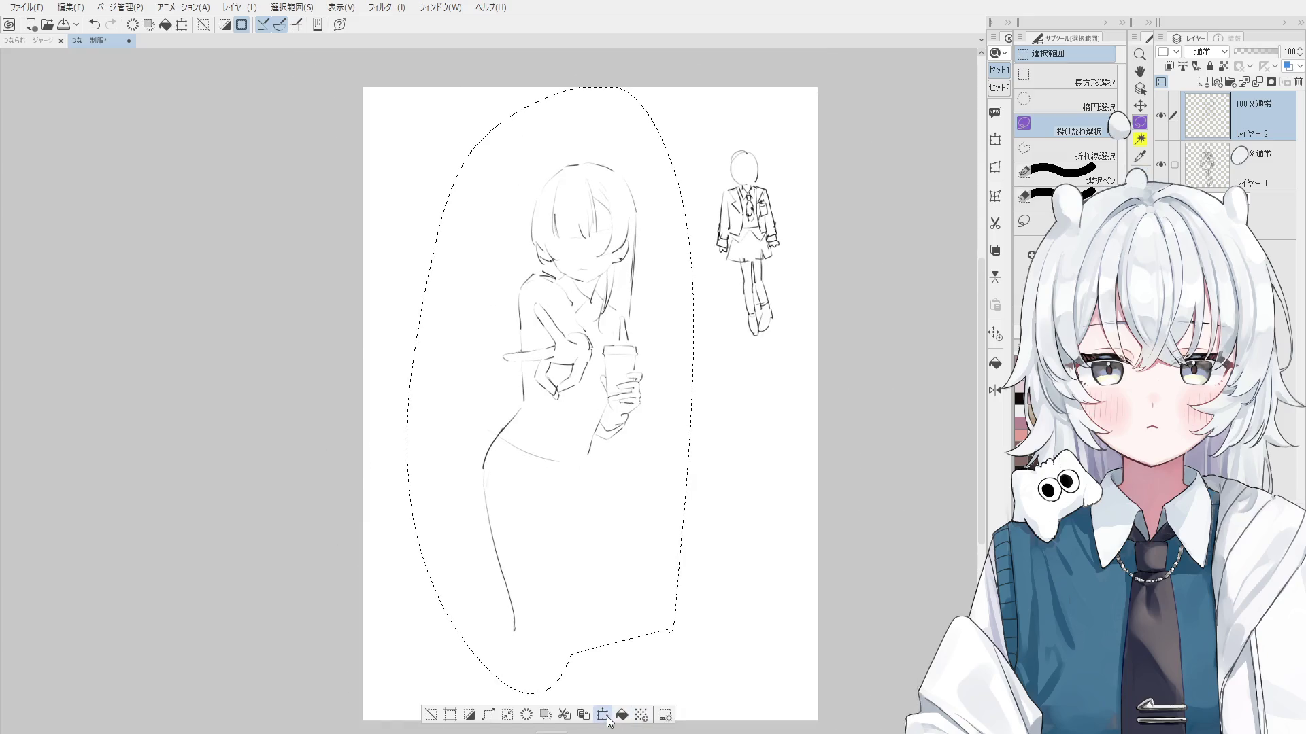
left_click(603, 714)
mouse_move(693, 697)
left_mouse_down()
mouse_move(618, 554)
mouse_move(634, 493)
left_mouse_up()
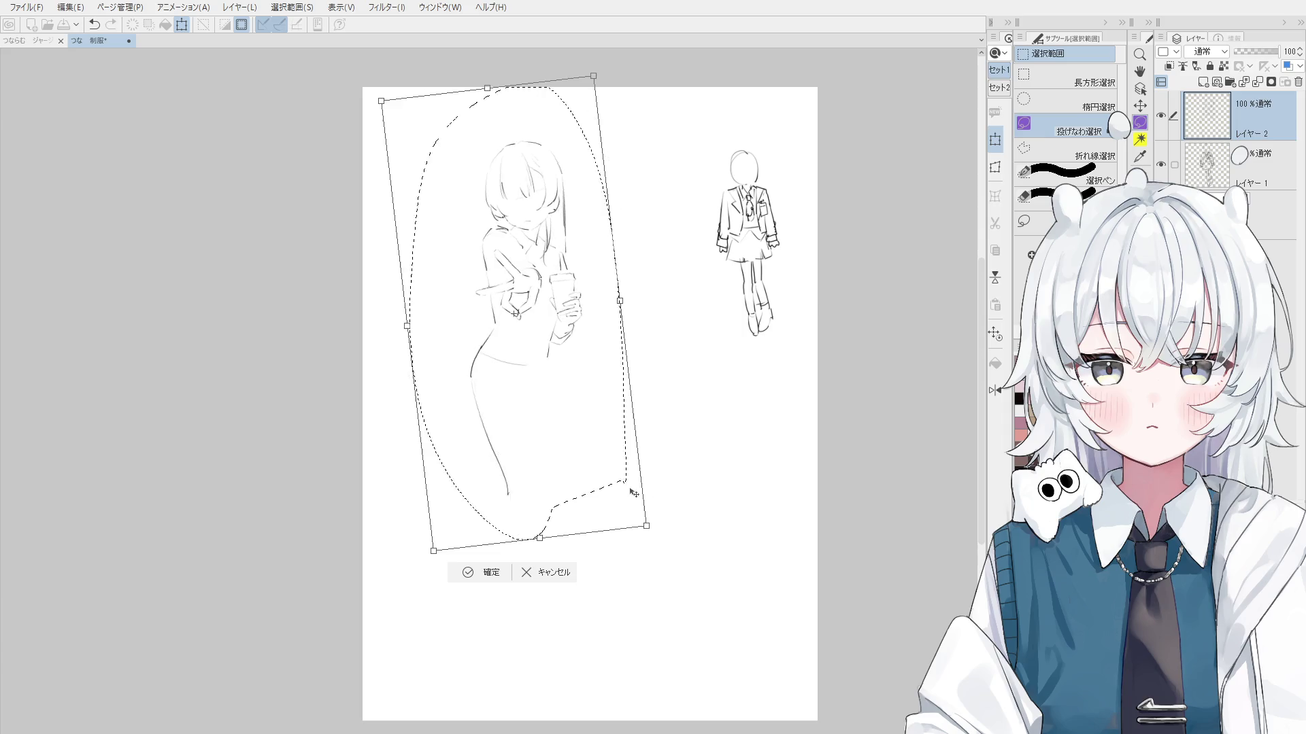
key("ctrl+z")
scroll(578, 405, "up", 1)
left_click_drag(583, 408, 621, 407)
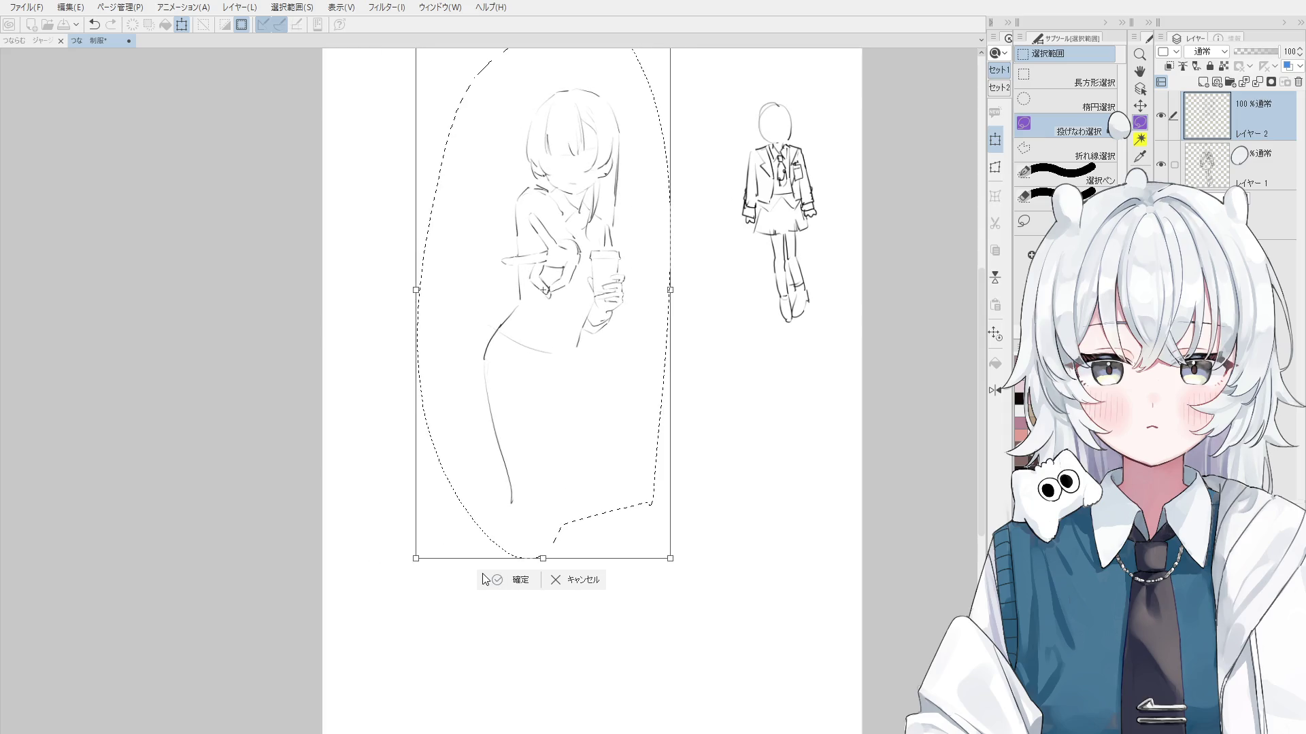
left_click(485, 579)
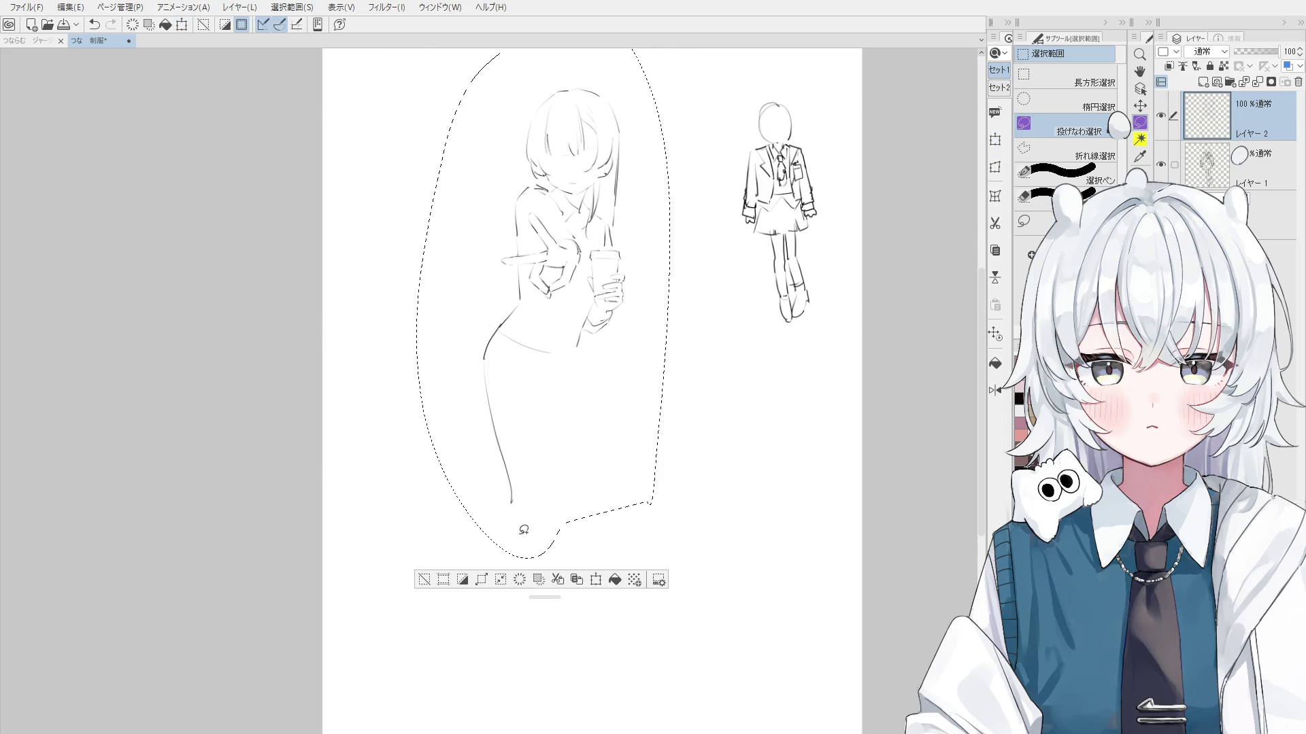
left_click(423, 580)
Redraw the inner leg line through several attempts, then draw the hip curve
key("p")
mouse_move(542, 503)
left_mouse_down()
mouse_move(554, 411)
mouse_move(551, 489)
left_mouse_up()
key("ctrl+z")
left_click_drag(535, 393, 551, 488)
key("ctrl+z")
left_click_drag(535, 406, 549, 488)
key("ctrl+z")
key("ctrl+z")
left_click_drag(531, 389, 552, 489)
key("ctrl+z")
left_click_drag(513, 338, 495, 356)
key("e")
scroll(524, 315, "up", 1)
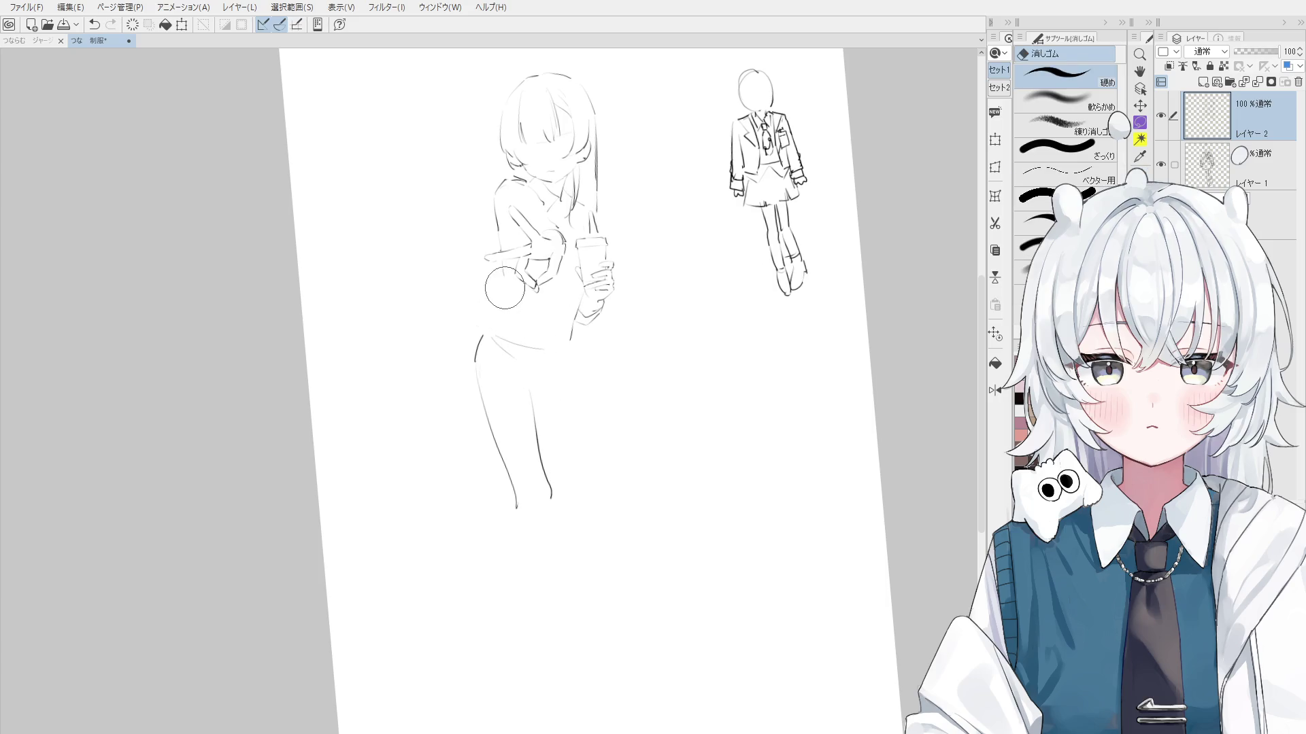
Try waist strokes and settle on a slanted line running down from the hand
key("p")
mouse_move(514, 298)
left_mouse_down()
mouse_move(481, 340)
mouse_move(544, 337)
mouse_move(576, 311)
mouse_move(563, 435)
left_mouse_up()
key("ctrl+z")
key("ctrl+z")
key("ctrl+z")
key("ctrl+z")
left_click_drag(570, 351, 575, 394)
key("ctrl+z")
left_click_drag(571, 347, 573, 424)
key("ctrl+z")
key("ctrl+z")
left_click_drag(576, 371, 590, 457)
key("ctrl+z")
left_click_drag(572, 341, 587, 472)
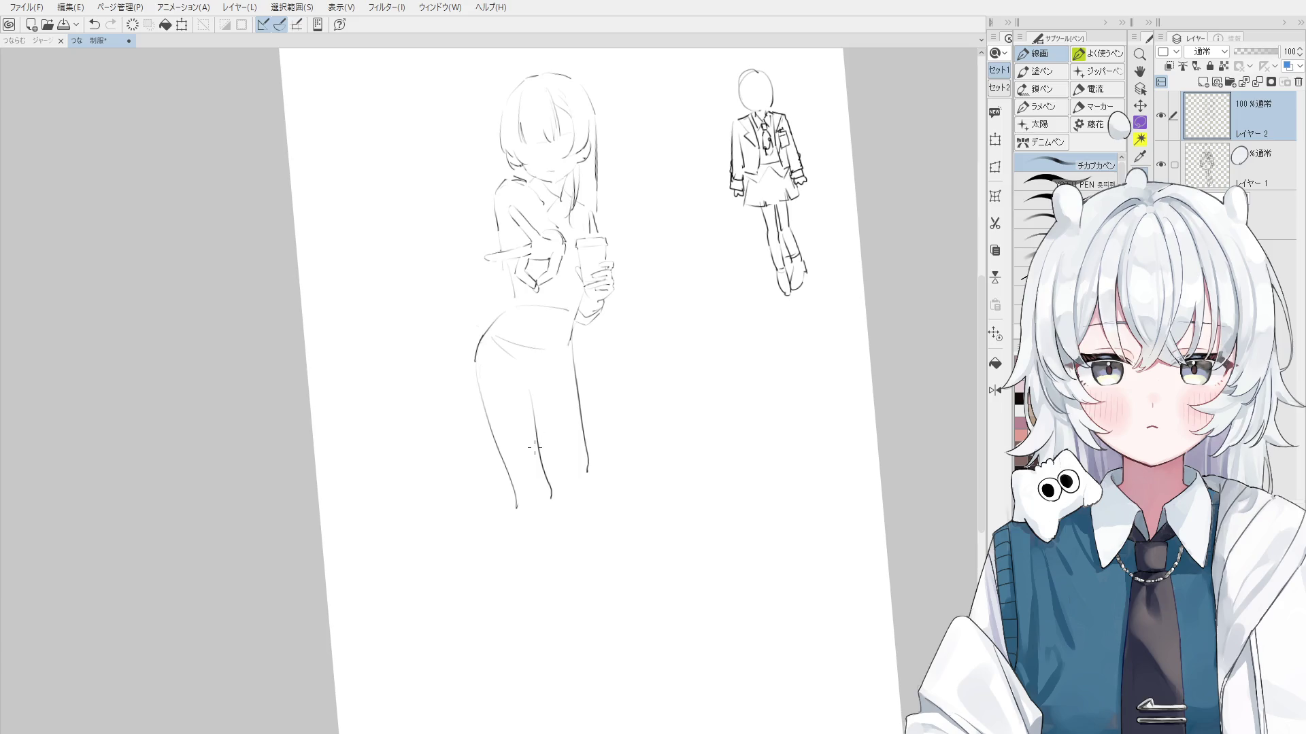
Redraw the right leg line from the hip and extend it downward
mouse_move(536, 385)
left_mouse_down()
mouse_move(549, 448)
mouse_move(586, 365)
mouse_move(571, 348)
mouse_move(581, 506)
left_mouse_up()
key("ctrl+z")
key("e")
key("p")
key("ctrl+z")
key("ctrl+z")
left_click_drag(570, 350, 581, 448)
Redraw the inner leg line several times, placing it lower
key("ctrl+z")
key("ctrl+z")
left_click_drag(569, 350, 585, 468)
left_click_drag(535, 424, 548, 455)
key("ctrl+z")
left_click_drag(529, 386, 554, 467)
key("ctrl+z")
left_click_drag(541, 414, 562, 486)
key("ctrl+z")
left_click_drag(532, 400, 559, 478)
left_click_drag(529, 377, 527, 394)
Erase and redraw the right outer leg line, straightening the canvas view
key("ctrl+z")
scroll(530, 391, "down", 1)
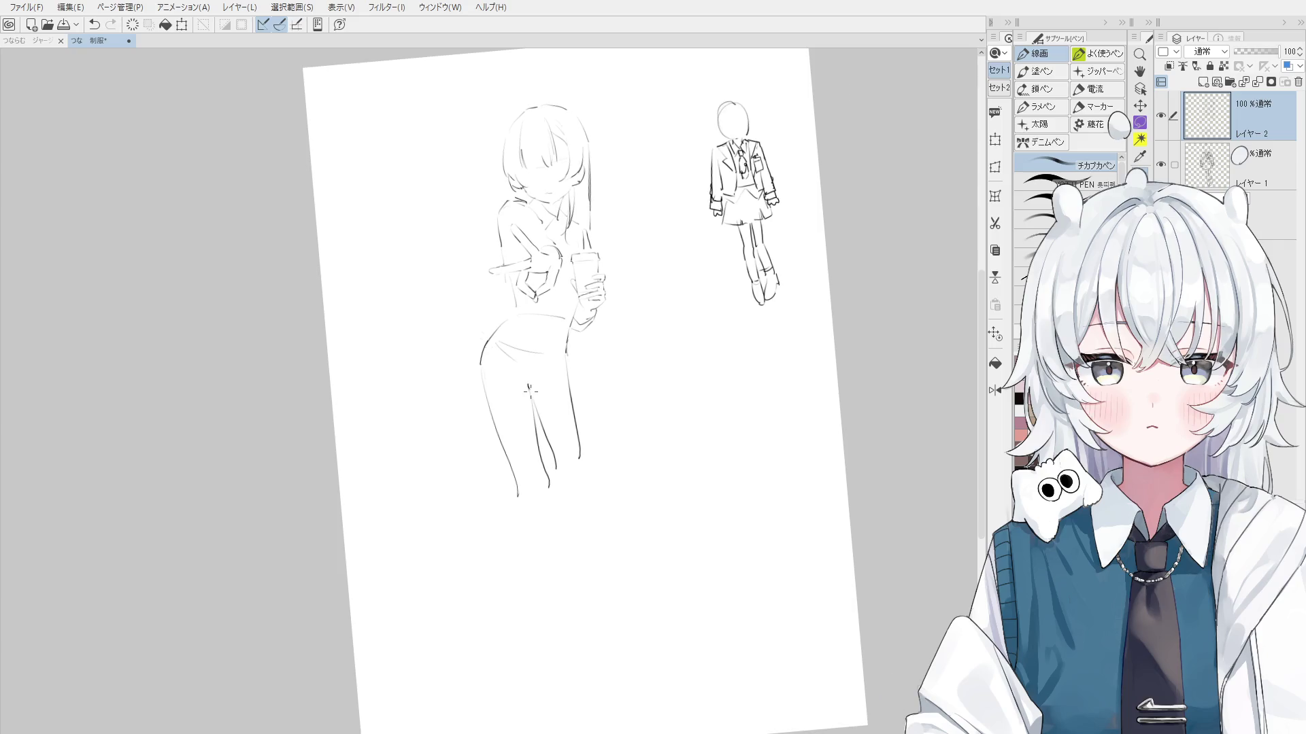
key("e")
mouse_move(583, 461)
left_mouse_down()
mouse_move(569, 354)
mouse_move(575, 408)
left_mouse_up()
key("p")
key("ctrl+z")
left_click_drag(568, 350, 586, 454)
key("ctrl+z")
Redraw the left leg line after a trial stroke
key("ctrl+z")
mouse_move(570, 367)
left_mouse_down()
mouse_move(589, 476)
mouse_move(576, 504)
mouse_move(525, 384)
mouse_move(534, 467)
left_mouse_up()
key("ctrl+@")
key("ctrl+z")
key("e")
key("p")
key("ctrl+z")
key("ctrl+z")
left_click_drag(519, 371, 535, 484)
key("e")
key("p")
mouse_move(476, 364)
left_mouse_down()
mouse_move(503, 483)
mouse_move(537, 485)
left_mouse_up()
key("e")
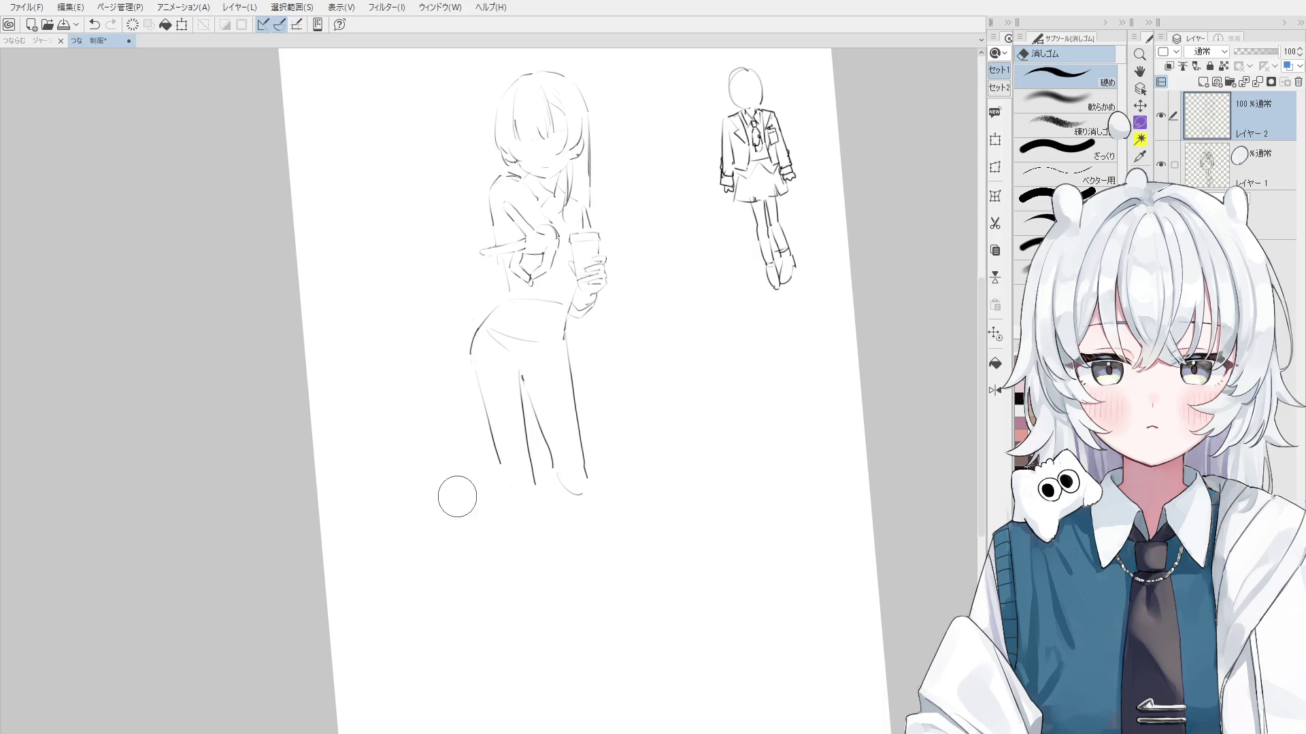
Redraw the left leg line and erase the lower ends of the legs
left_click_drag(500, 476, 534, 513)
key("p")
left_click_drag(506, 405, 536, 522)
key("ctrl+z")
mouse_move(544, 535)
left_mouse_down()
mouse_move(533, 524)
mouse_move(551, 496)
mouse_move(550, 446)
left_mouse_up()
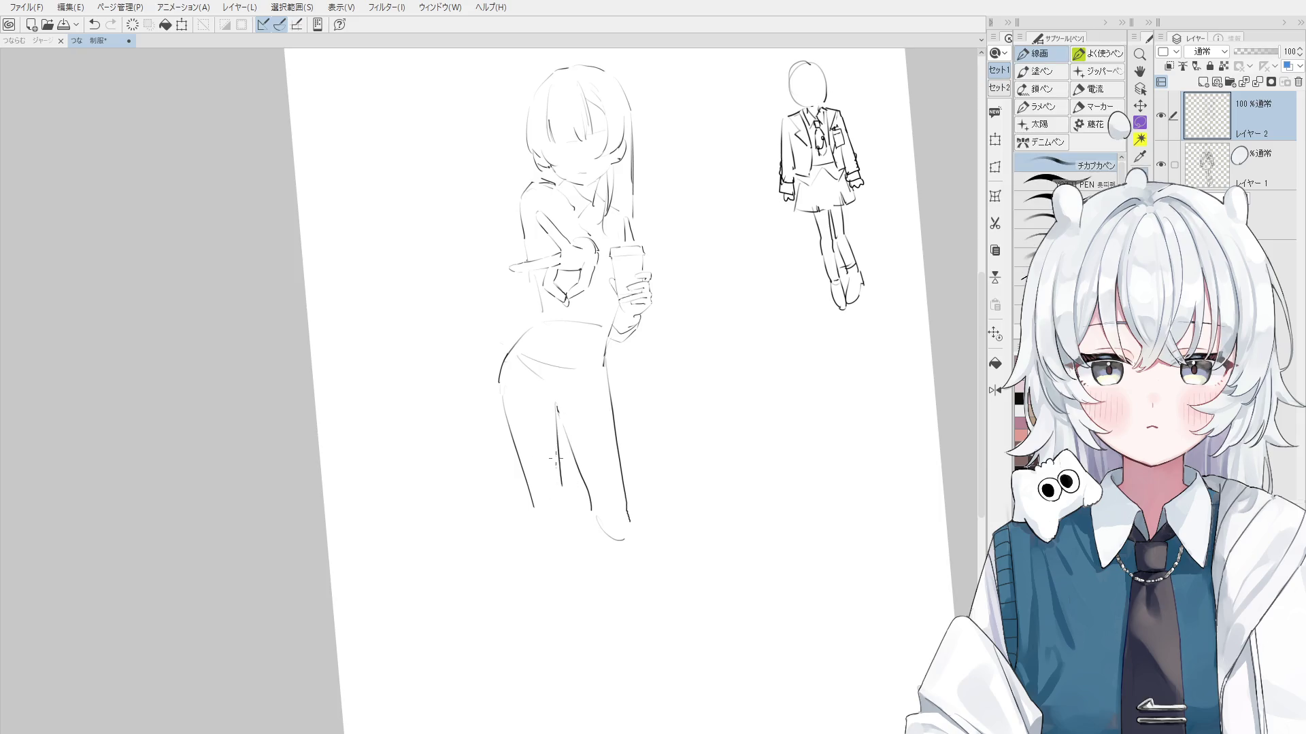
scroll(564, 487, "down", 2)
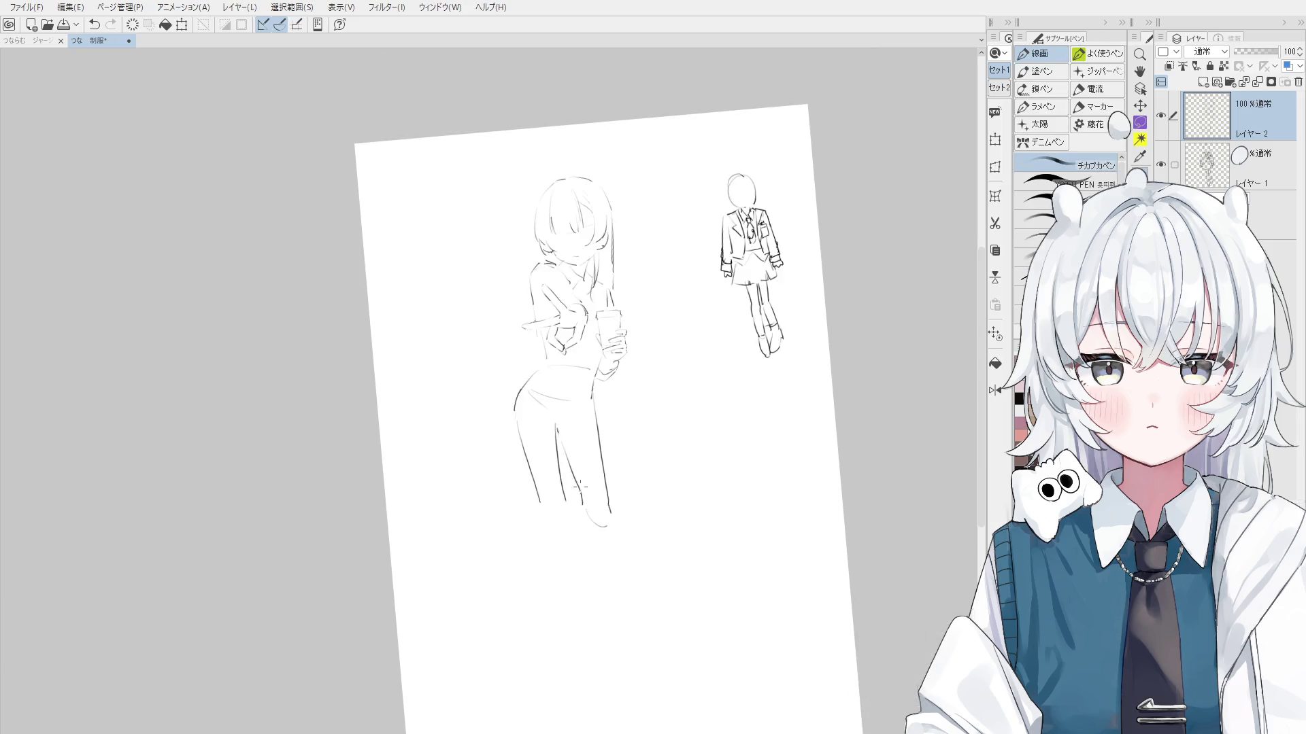
Try out an inner line down the left leg, undoing the trial strokes
scroll(620, 576, "up", 2)
left_click_drag(556, 400, 574, 537)
key("ctrl+z")
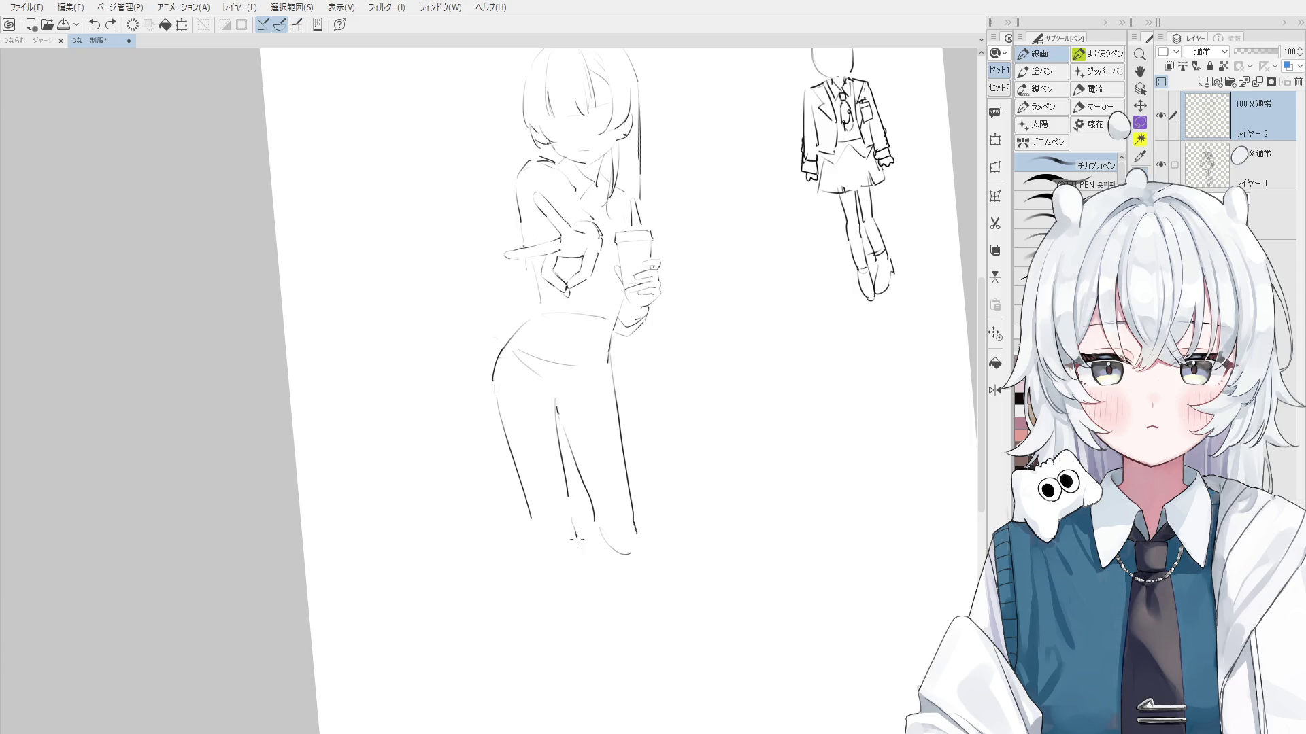
left_click_drag(569, 500, 575, 544)
key("ctrl+z")
Redraw the outer lower-leg line, extending it further down
scroll(533, 520, "up", 1)
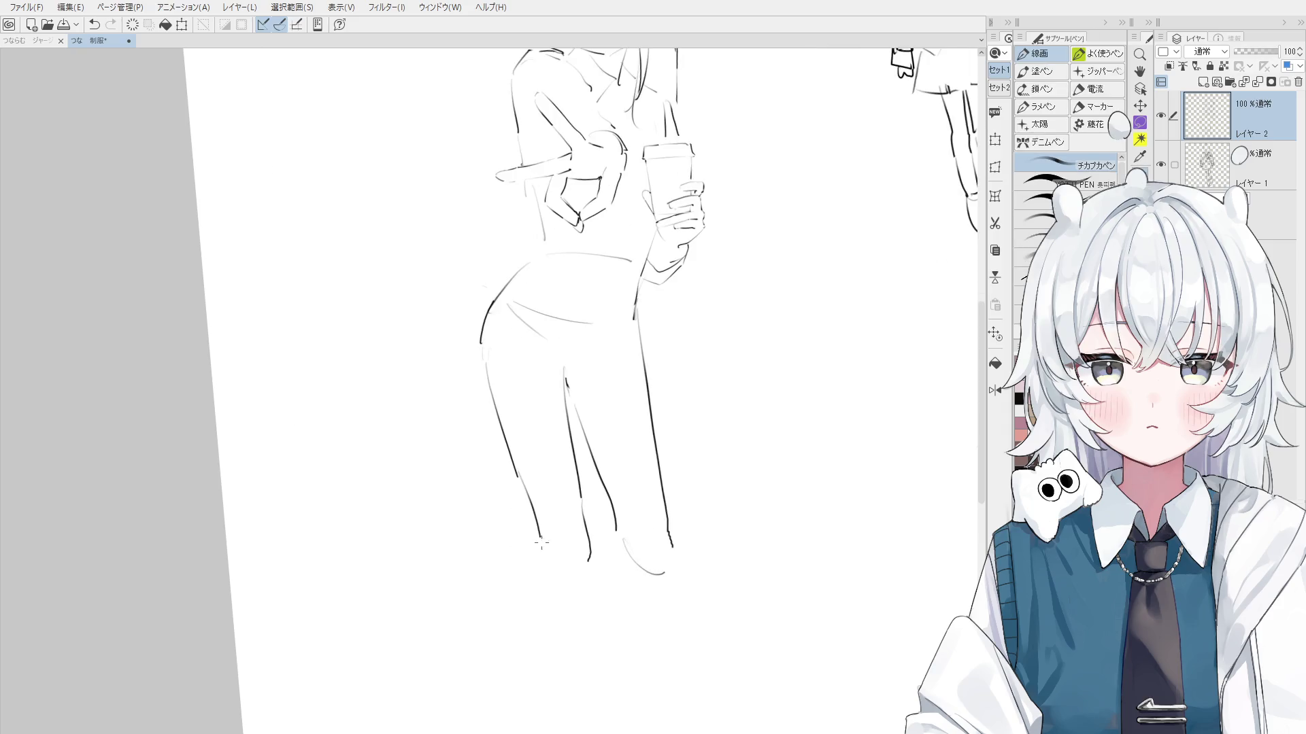
scroll(531, 510, "up", 1)
key("ctrl+z")
mouse_move(518, 476)
left_mouse_down()
mouse_move(539, 530)
mouse_move(537, 597)
left_mouse_up()
key("ctrl+z")
Refine the curved calf line down the lower leg through repeated redraws
key("ctrl+z")
left_click_drag(542, 539, 575, 661)
key("ctrl+z")
left_click_drag(544, 536, 590, 683)
key("ctrl+z")
left_click_drag(541, 544, 595, 686)
key("ctrl+z")
left_click_drag(542, 543, 586, 678)
key("ctrl+z")
mouse_move(583, 568)
left_mouse_down()
mouse_move(584, 586)
mouse_move(584, 573)
left_mouse_up()
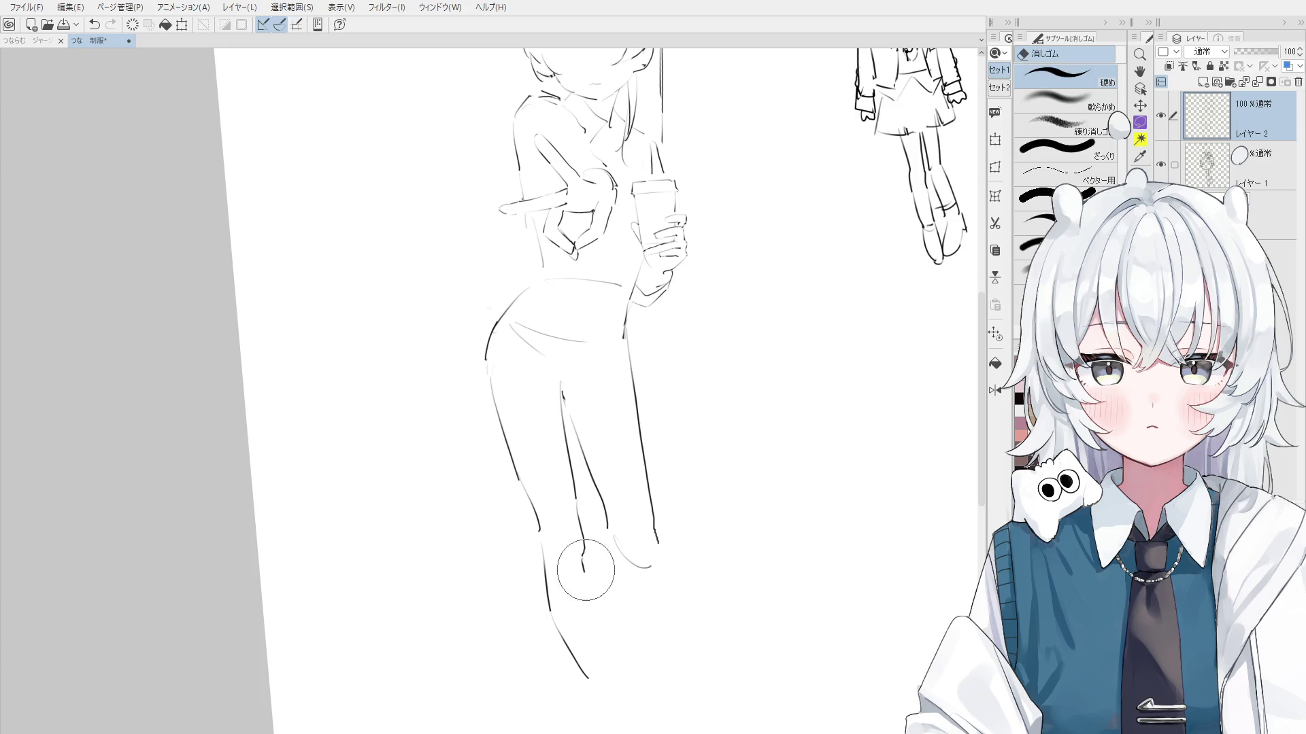
Add strokes along the lower leg down toward the ankle
scroll(568, 554, "up", 1)
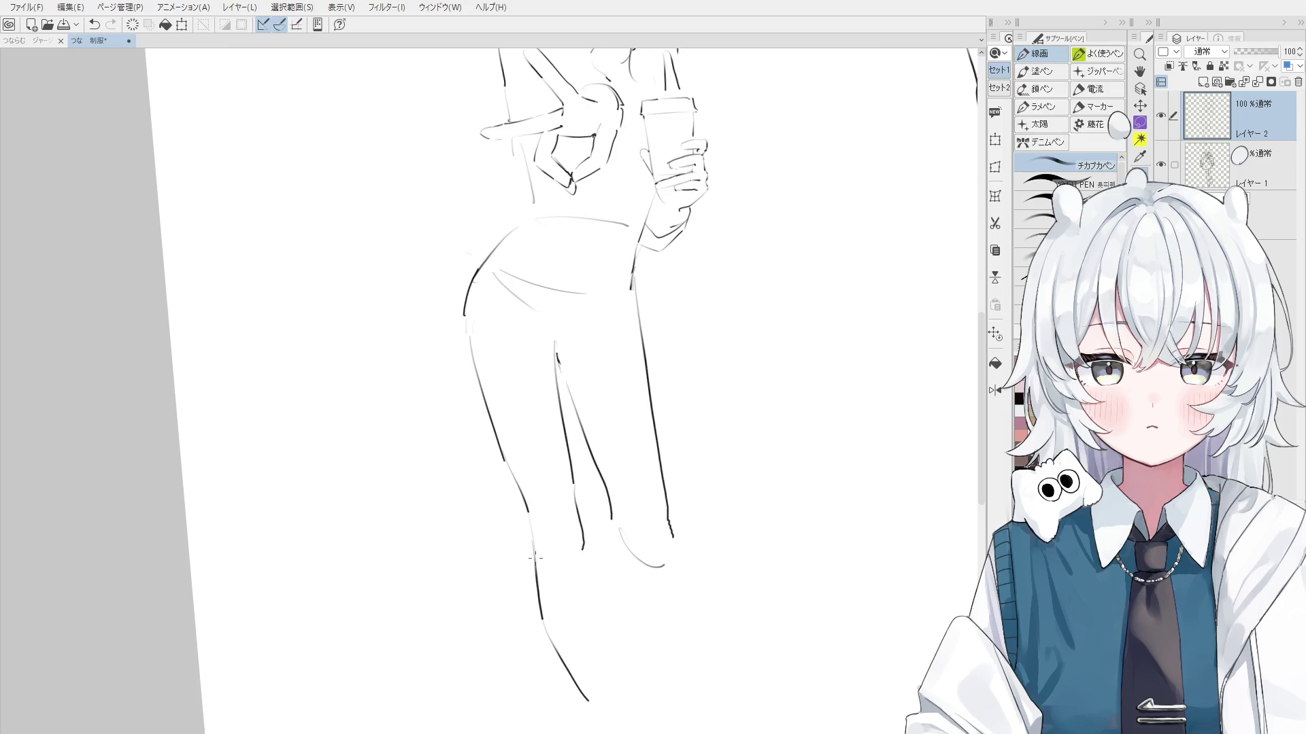
key("ctrl+z")
left_click_drag(576, 509, 577, 547)
key("ctrl+z")
left_click_drag(574, 502, 578, 547)
key("ctrl+z")
left_click_drag(575, 503, 583, 590)
key("ctrl+z")
left_click_drag(580, 589, 614, 695)
Draw the foot stroke and erase its excess
scroll(639, 693, "down", 1)
scroll(638, 694, "down", 1)
scroll(638, 694, "down", 1)
mouse_move(593, 612)
left_mouse_down()
mouse_move(618, 672)
mouse_move(598, 698)
left_mouse_up()
key("ctrl+z")
key("ctrl+z")
left_click_drag(625, 648, 616, 658)
key("p")
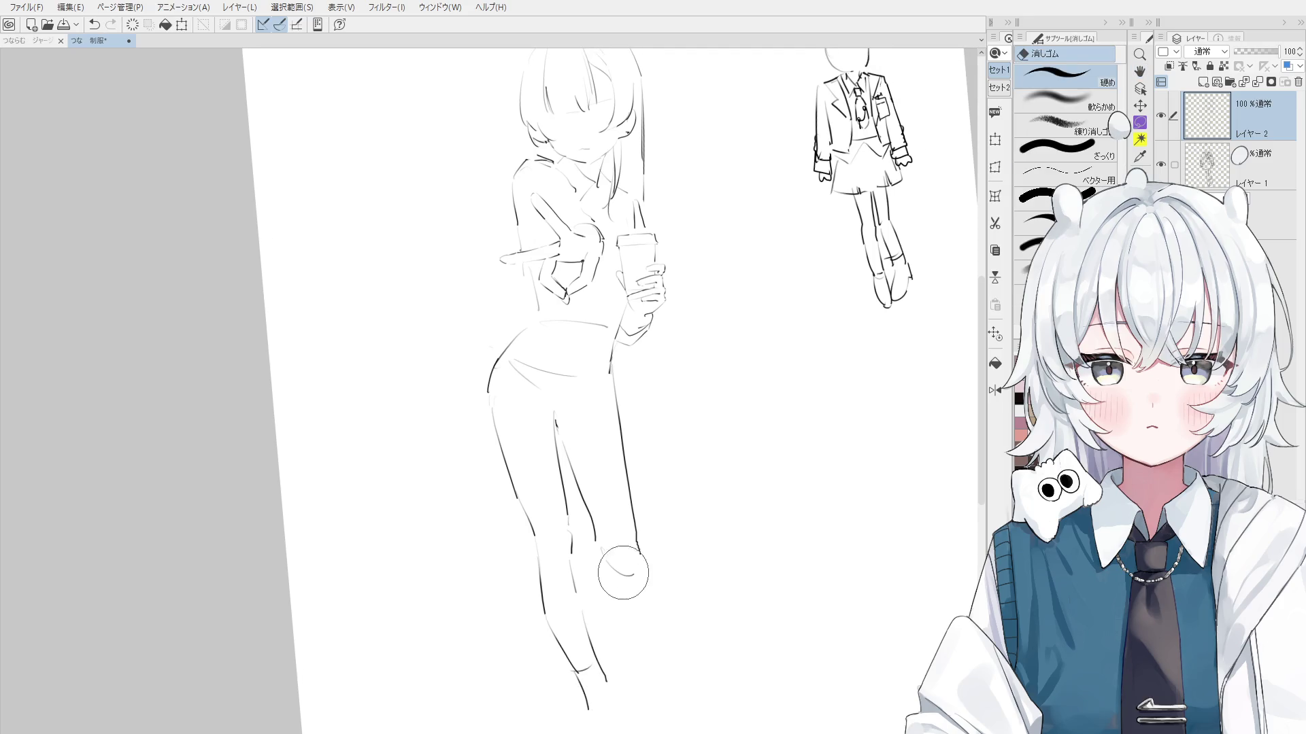
scroll(621, 555, "up", 1)
left_click_drag(619, 547, 597, 517)
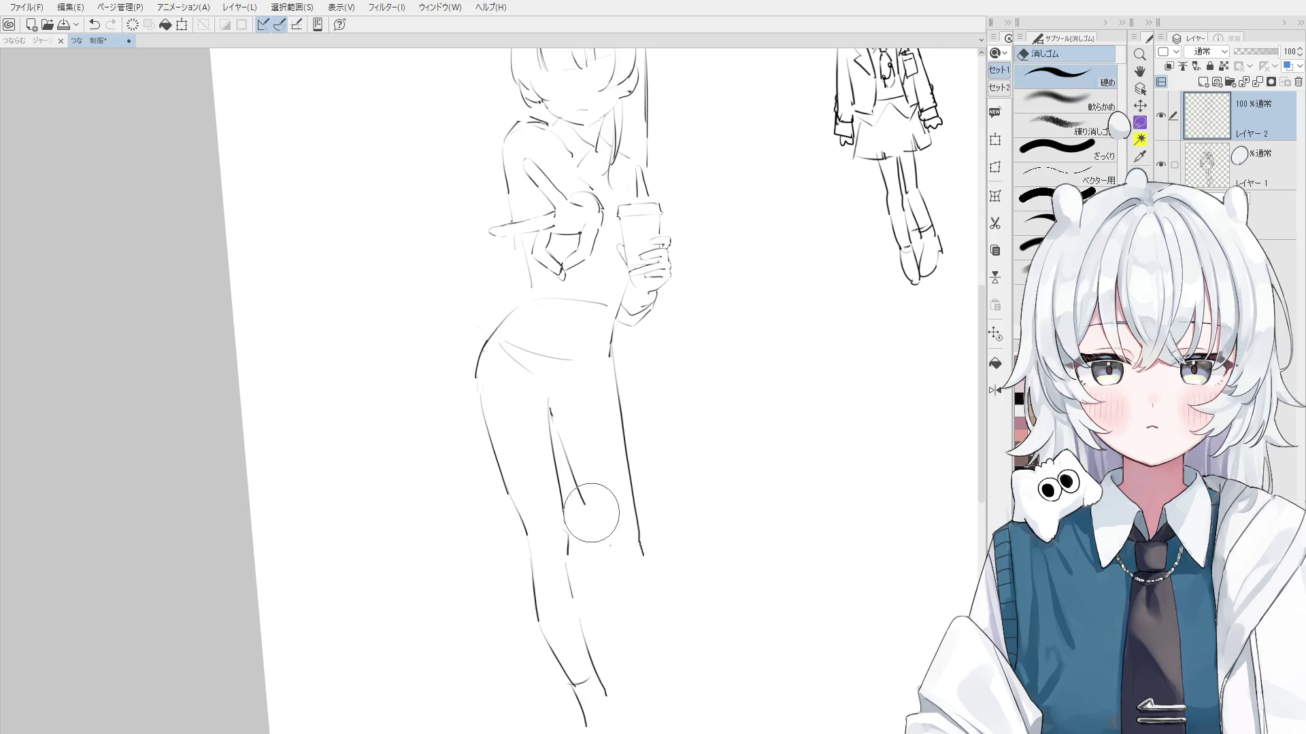
Redraw the lower-leg stroke, erase the upper right leg line, and add a stroke beside the hip
key("ctrl+z")
mouse_move(565, 414)
left_mouse_down()
mouse_move(603, 527)
mouse_move(635, 524)
mouse_move(604, 506)
left_mouse_up()
key("e")
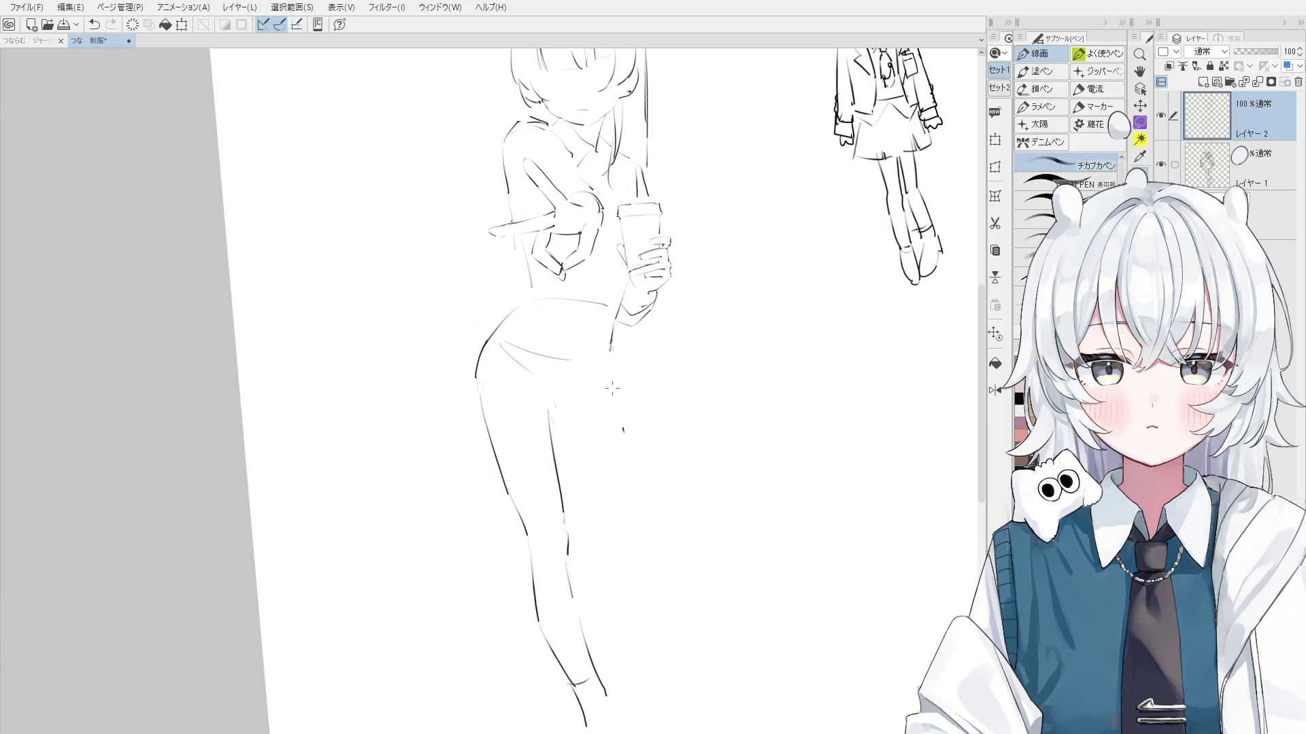
key("p")
mouse_move(623, 425)
left_mouse_down()
mouse_move(611, 326)
mouse_move(620, 360)
left_mouse_up()
key("ctrl+z")
left_click_drag(615, 309, 621, 352)
key("e")
key("p")
Draw a new thigh line on the left leg
left_click_drag(563, 500, 550, 406)
key("ctrl+z")
key("ctrl+z")
left_click_drag(567, 509, 556, 417)
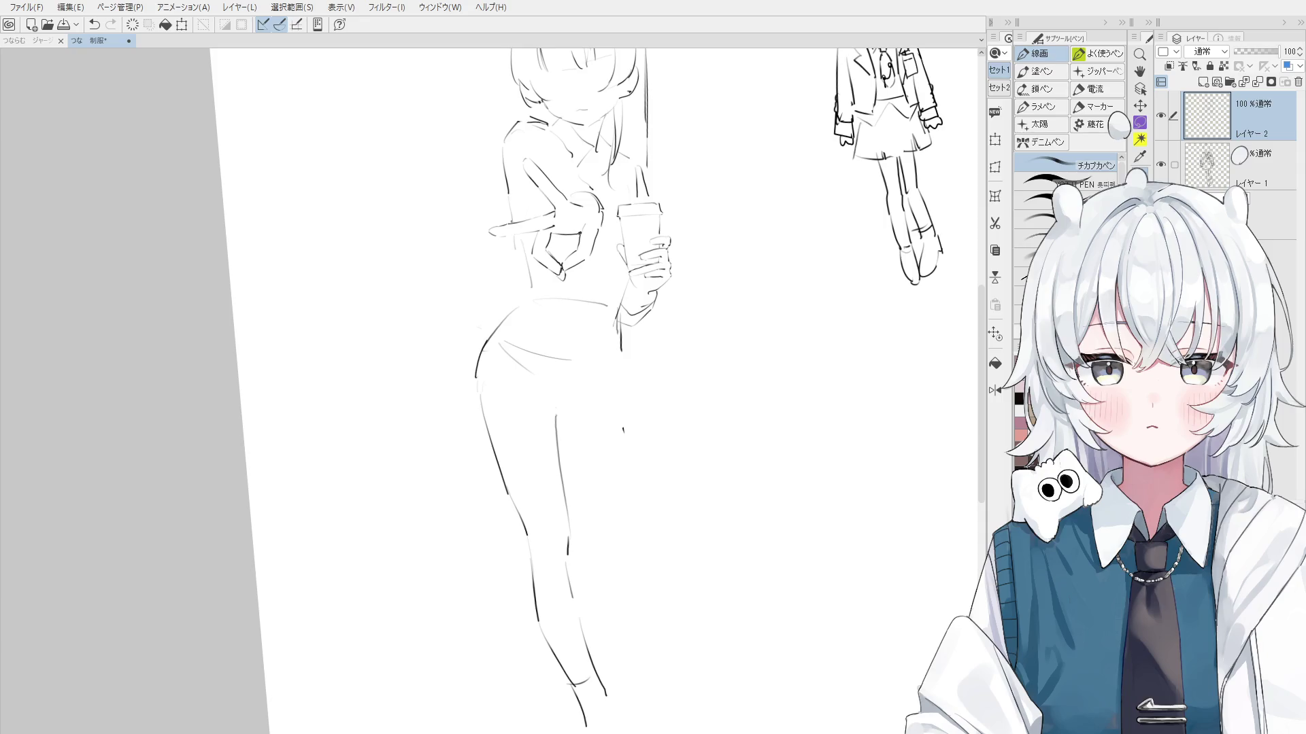
key("e")
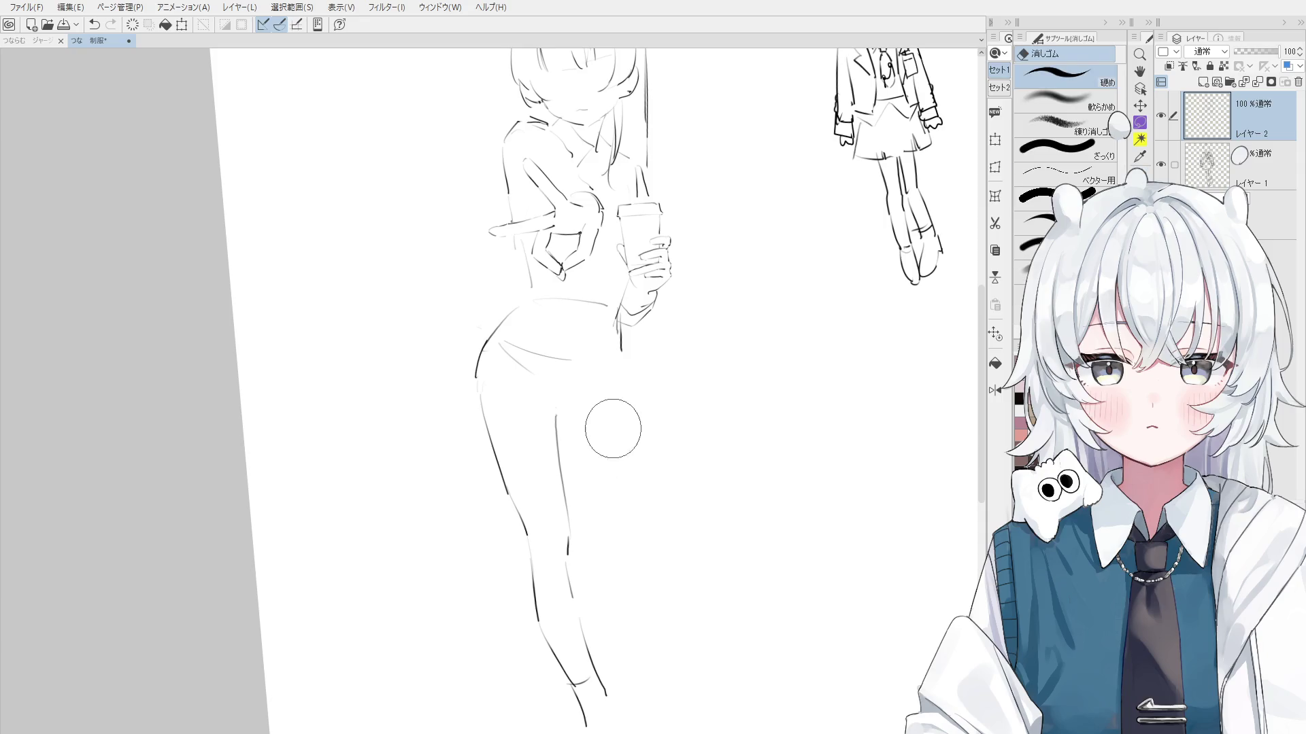
key("p")
Try several inner left-leg lines, undoing the rough attempts
left_click_drag(621, 352, 626, 417)
key("ctrl+z")
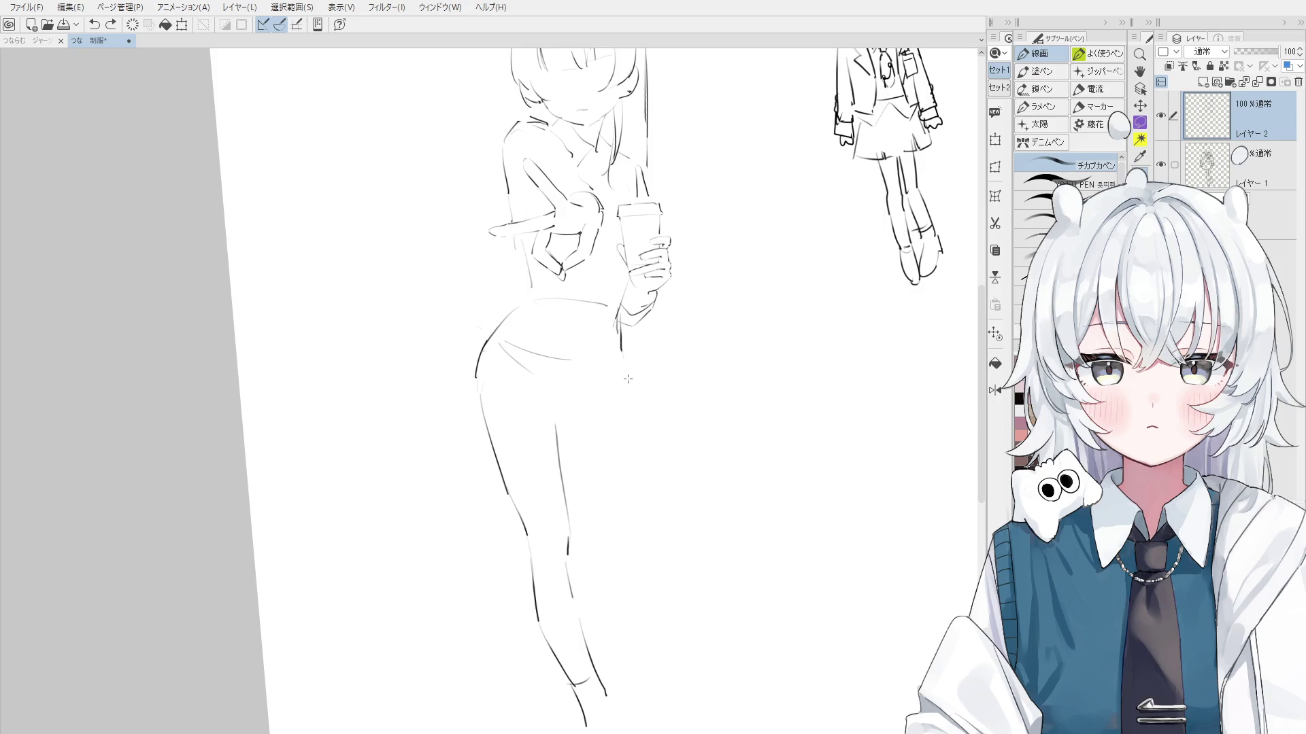
left_click_drag(556, 393, 558, 439)
key("ctrl+z")
key("ctrl+z")
key("ctrl+z")
key("e")
key("p")
mouse_move(574, 388)
left_mouse_down()
mouse_move(544, 412)
mouse_move(555, 456)
mouse_move(587, 474)
mouse_move(605, 537)
left_mouse_up()
Try a vertical outer line to the right of the leg, then remove it
key("ctrl+z")
scroll(589, 449, "down", 2)
key("ctrl+z")
left_click_drag(622, 396, 631, 525)
key("ctrl+z")
key("ctrl+z")
left_click_drag(620, 378, 627, 485)
key("ctrl+z")
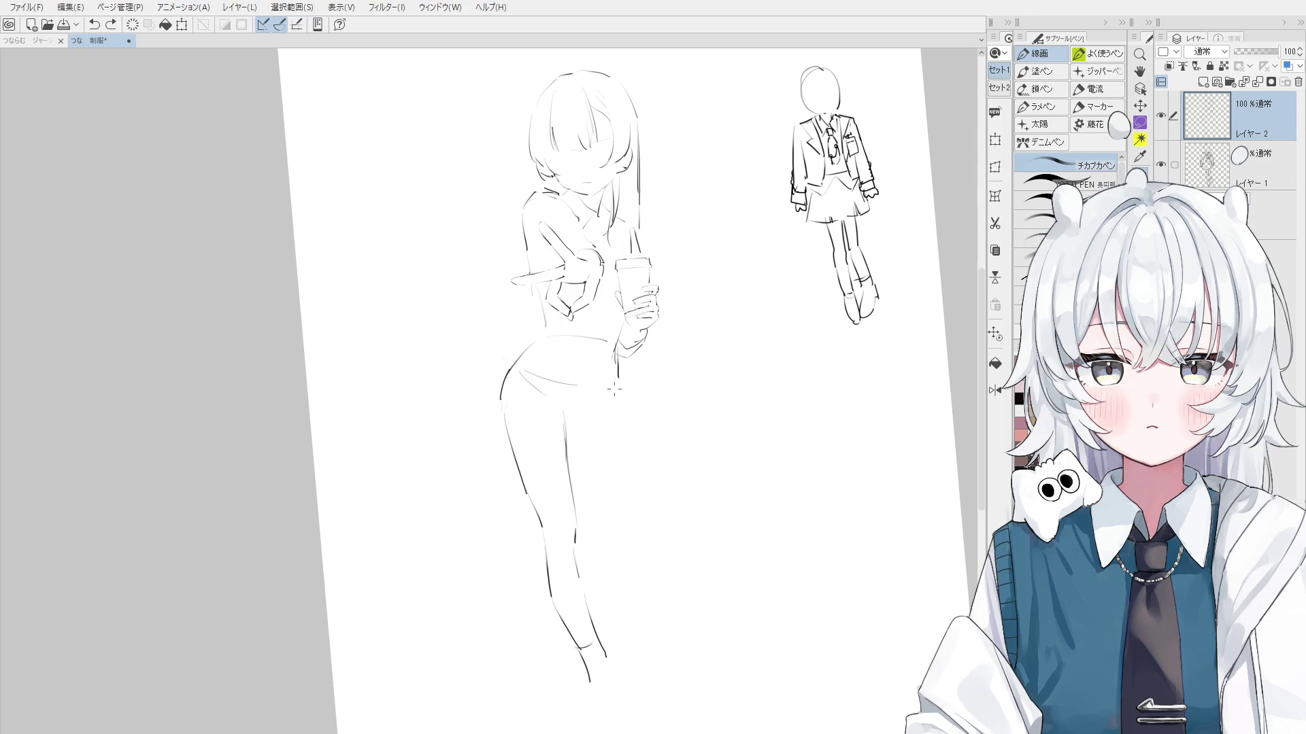
left_click_drag(611, 380, 625, 500)
Redraw the inner thigh line and draw a waist line across the hips
key("ctrl+z")
left_click_drag(569, 412, 600, 513)
key("ctrl+z")
key("ctrl+z")
left_click_drag(567, 412, 598, 528)
key("ctrl+z")
left_click_drag(540, 354, 597, 366)
scroll(627, 488, "down", 2)
scroll(625, 438, "up", 1)
Redraw the left hip curve and check the pose in a mirrored view
key("e")
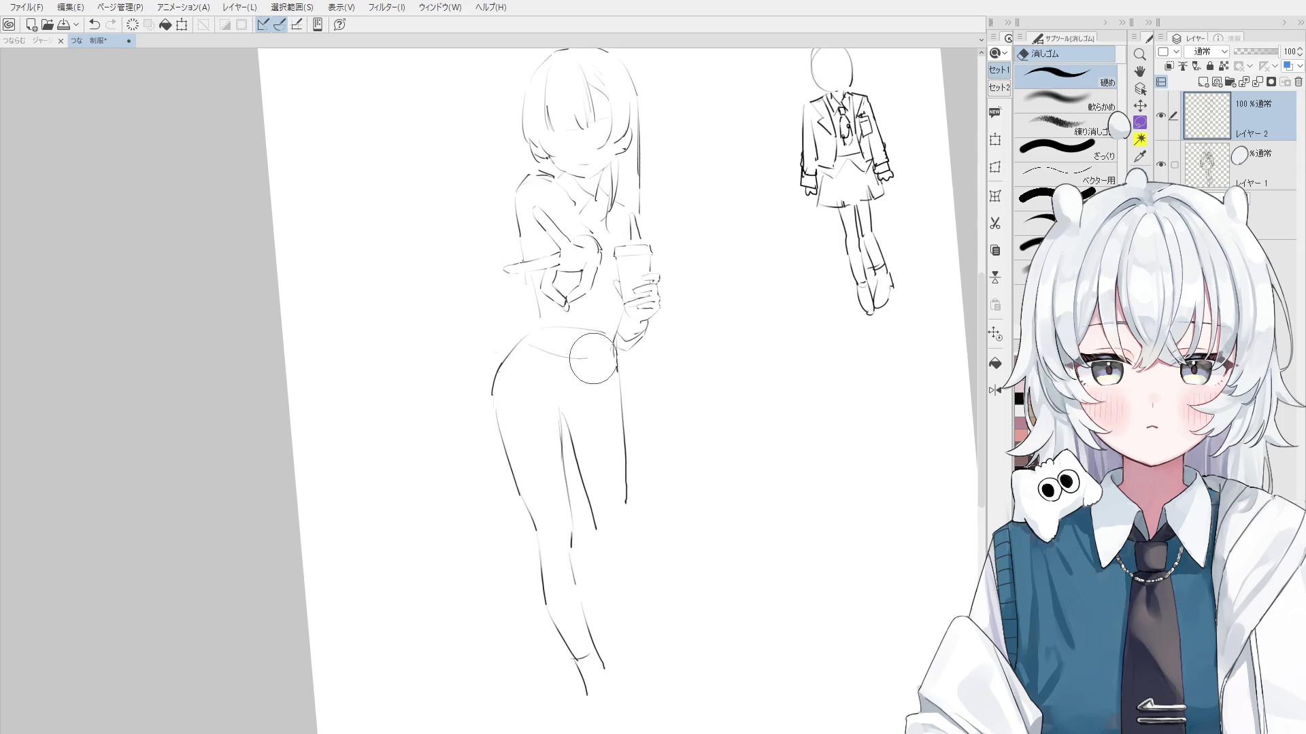
scroll(605, 359, "up", 3)
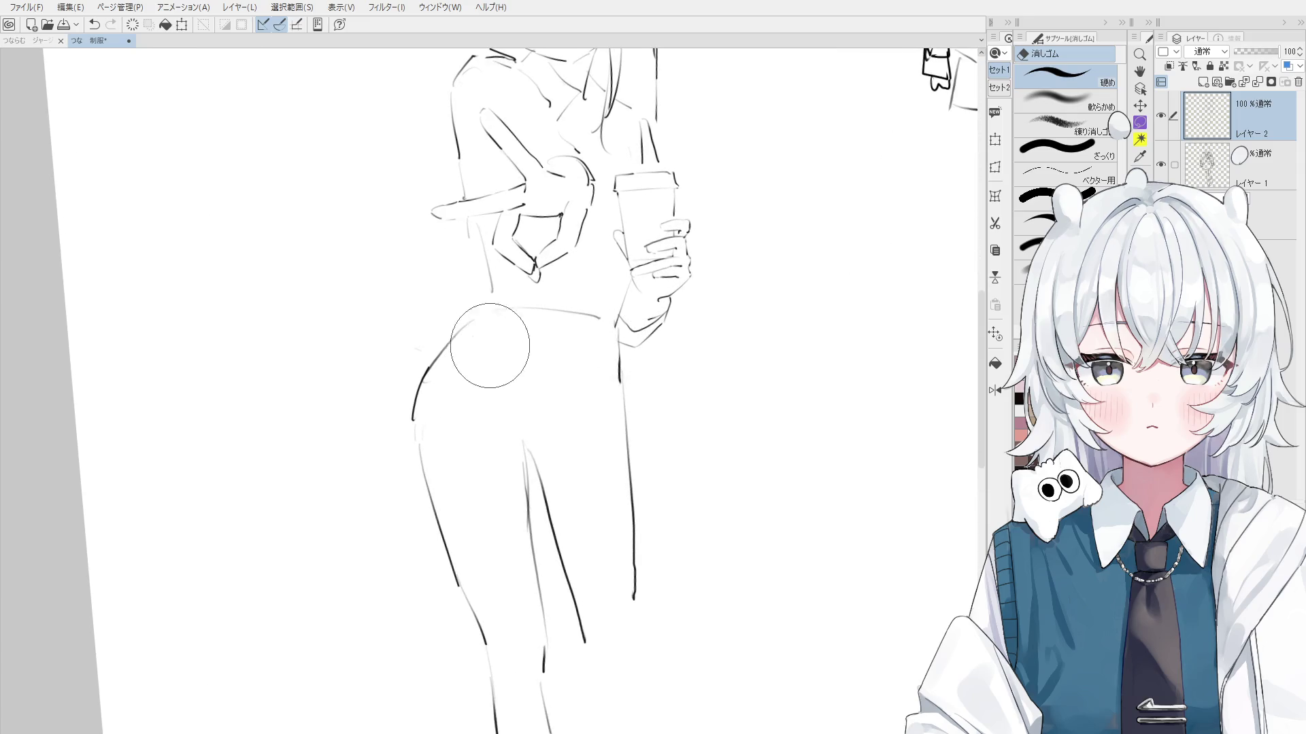
mouse_move(468, 333)
left_mouse_down()
mouse_move(417, 417)
mouse_move(482, 311)
left_mouse_up()
key("p")
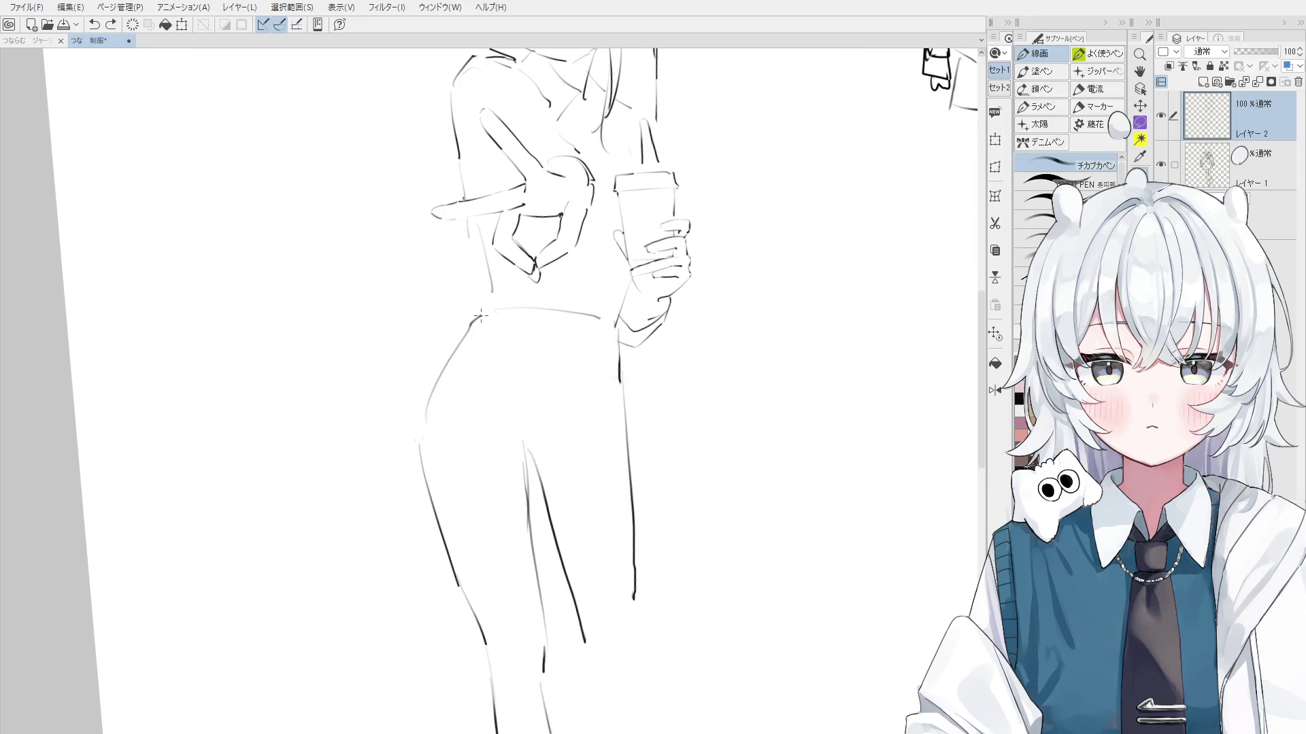
key("ctrl+z")
left_click_drag(425, 398, 480, 300)
scroll(481, 332, "down", 1)
key("h")
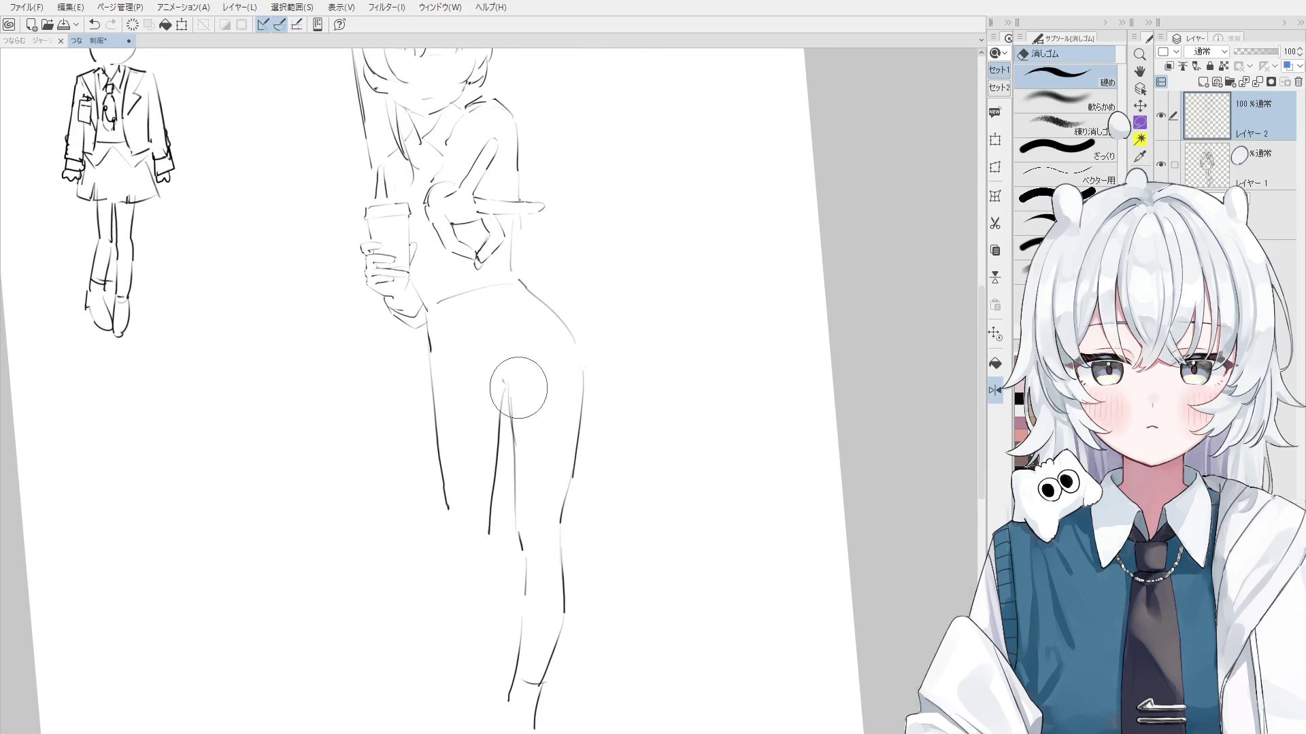
key("h")
left_click_drag(599, 537, 556, 514)
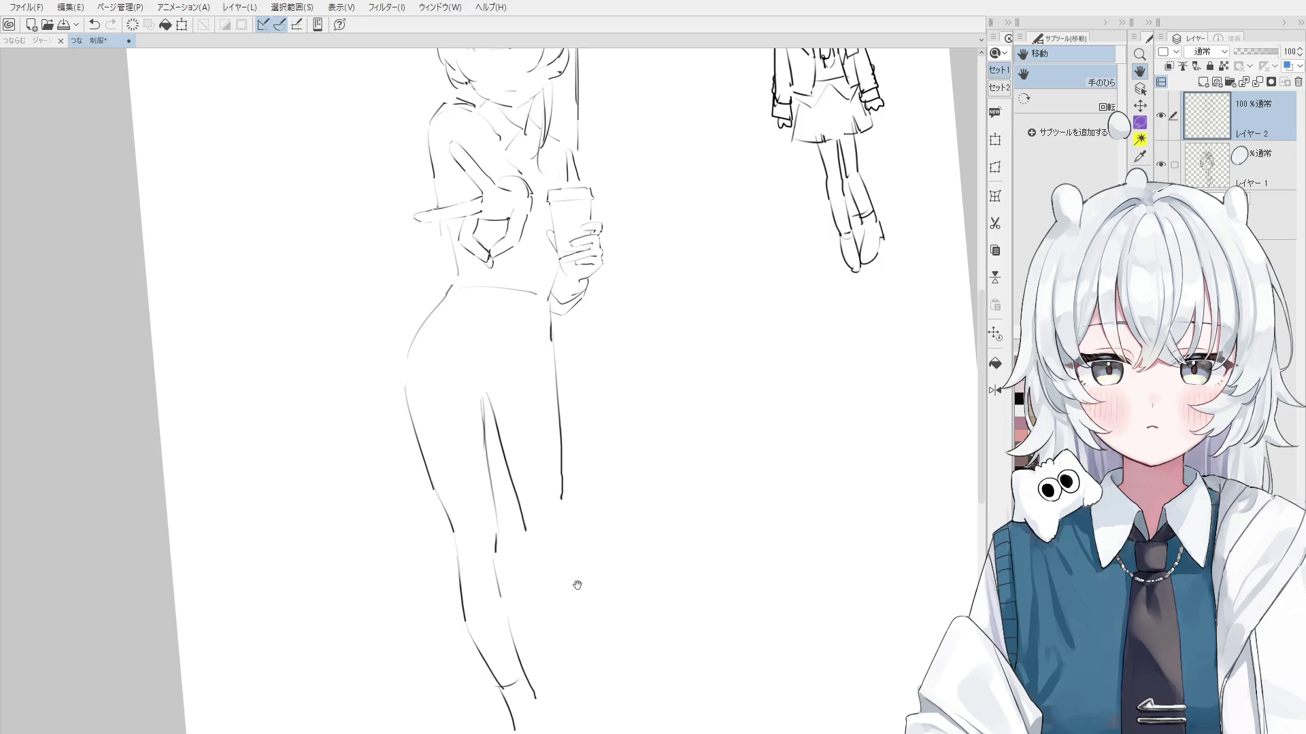
left_click_drag(627, 618, 637, 639)
Try short strokes near the ends of the legs, undoing them
key("p")
key("ctrl+z")
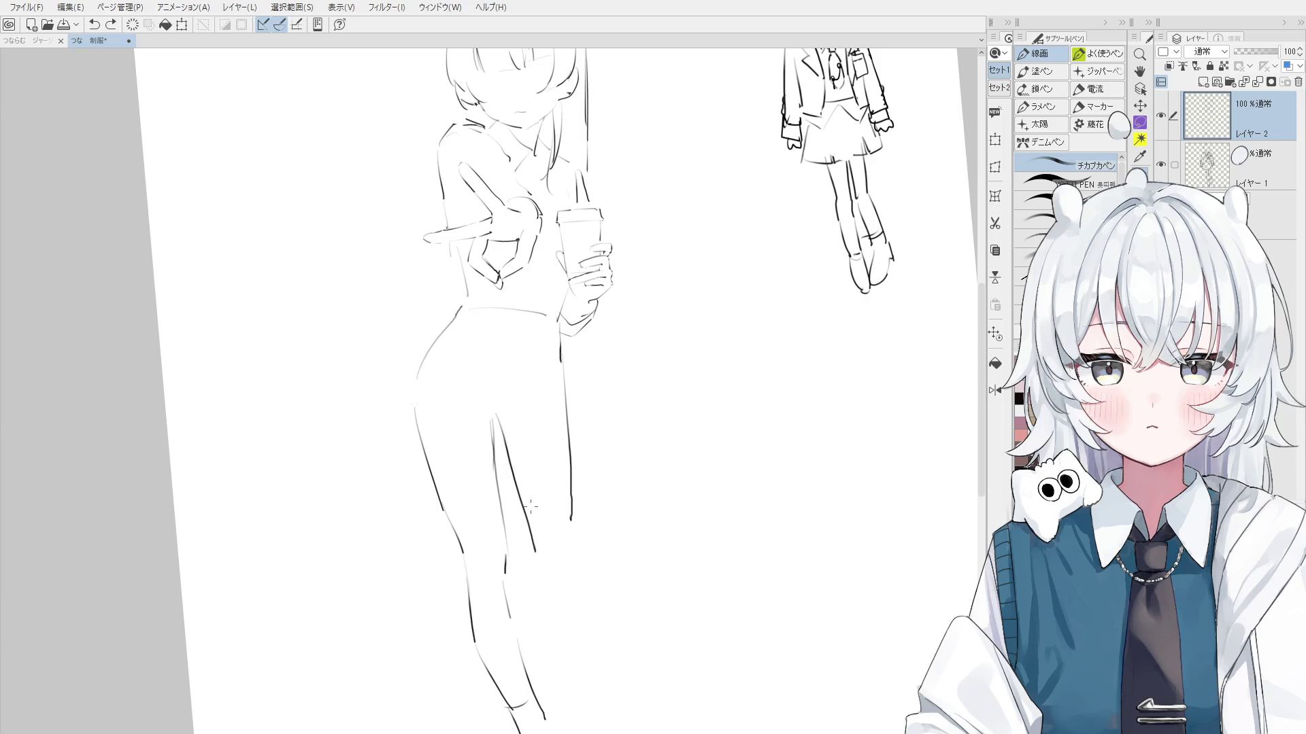
scroll(530, 507, "up", 2)
left_click_drag(534, 558, 557, 586)
key("ctrl+z")
scroll(534, 558, "down", 1)
left_click_drag(577, 491, 589, 552)
key("ctrl+z")
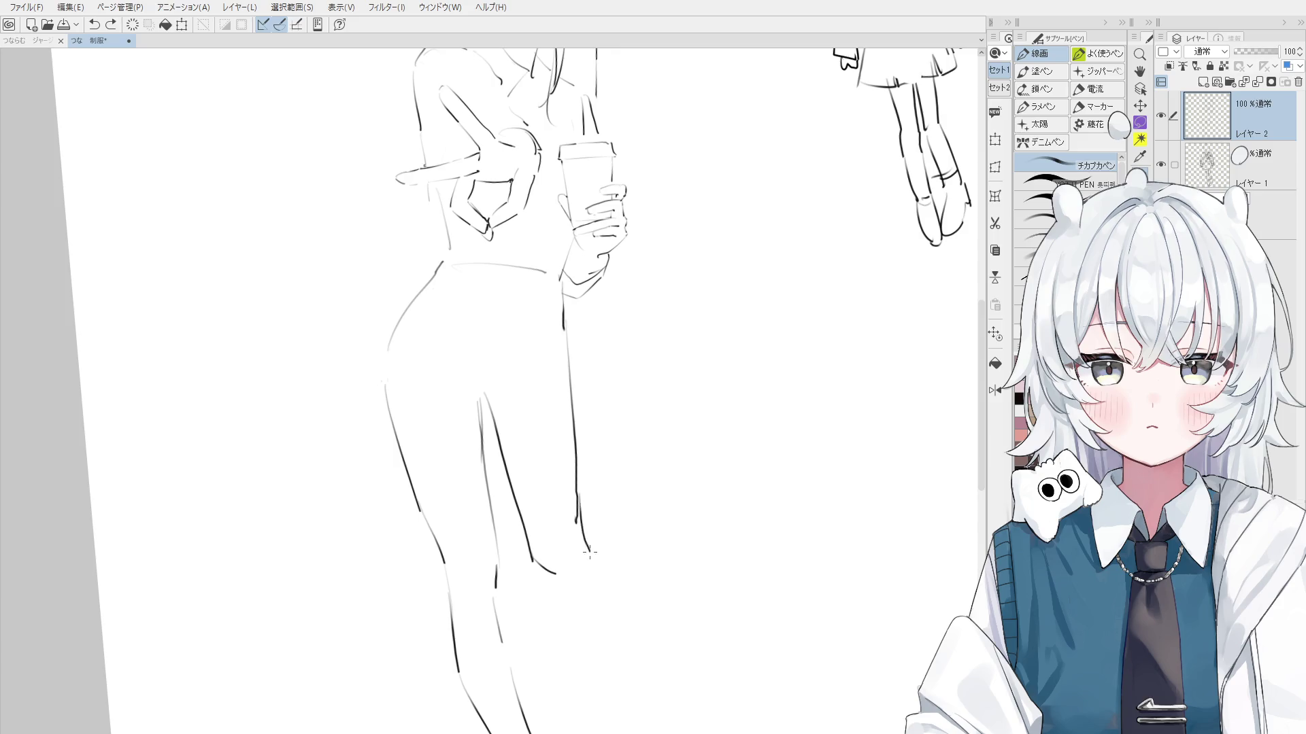
Erase parts of the right and inner leg lines and draw new leg lines
key("e")
left_click_drag(582, 385, 577, 379)
mouse_move(497, 460)
left_mouse_down()
mouse_move(484, 403)
mouse_move(504, 464)
left_mouse_up()
key("p")
key("ctrl+z")
left_click_drag(489, 405, 501, 449)
left_click_drag(472, 368, 481, 411)
Extend the right lower leg's calf and outer lines down toward the ankle
scroll(510, 418, "down", 1)
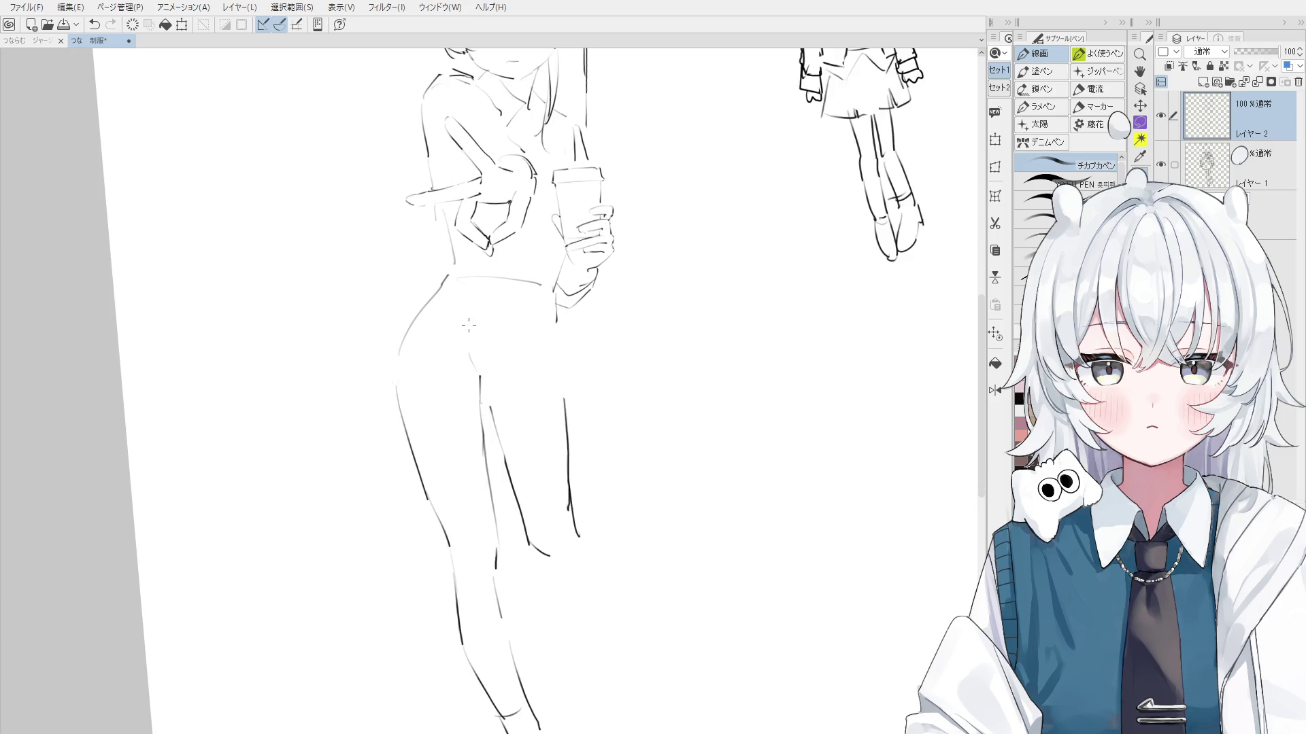
scroll(531, 466, "down", 1)
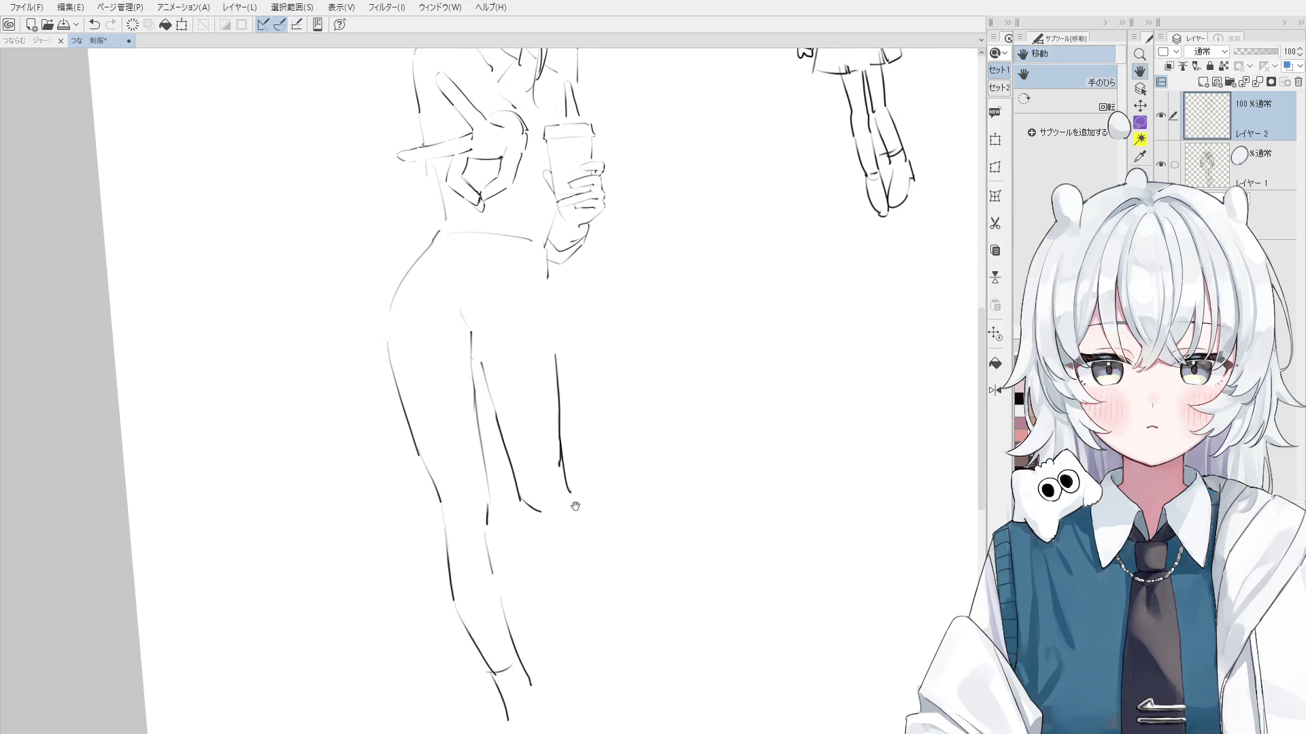
left_click_drag(572, 499, 601, 595)
left_click_drag(536, 512, 573, 621)
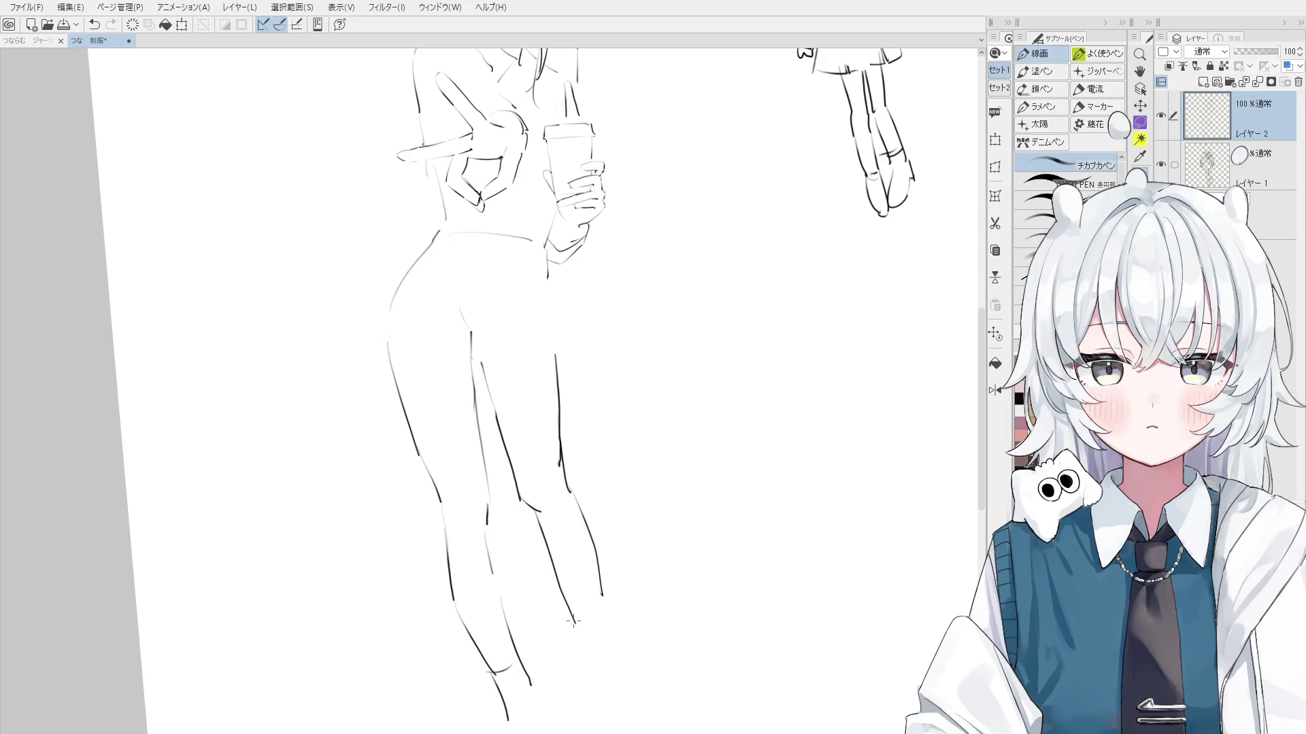
key("ctrl+z")
left_click_drag(535, 520, 576, 631)
Erase the old inner and lower calf lines and a stray mark
key("e")
left_click_drag(499, 707, 490, 691)
left_click_drag(564, 611, 539, 534)
mouse_move(554, 478)
left_mouse_down()
mouse_move(583, 510)
mouse_move(568, 622)
left_mouse_up()
Redraw the lower calf line down the shin, ending in an ankle curve
key("p")
mouse_move(530, 502)
left_mouse_down()
mouse_move(524, 487)
mouse_move(522, 501)
mouse_move(583, 549)
left_mouse_up()
key("ctrl+z")
key("ctrl+z")
key("ctrl+z")
left_click_drag(563, 481, 589, 584)
key("ctrl+z")
left_click_drag(563, 481, 581, 578)
key("ctrl+z")
left_click_drag(561, 478, 579, 603)
key("ctrl+z")
left_click_drag(526, 494, 563, 605)
scroll(562, 547, "down", 1)
key("ctrl+z")
left_click_drag(541, 555, 552, 617)
Redraw the right-leg outline as a darker vertical line up to the hip
key("ctrl+z")
left_click_drag(546, 569, 552, 618)
key("ctrl+z")
key("ctrl+z")
mouse_move(542, 559)
left_mouse_down()
mouse_move(558, 625)
mouse_move(571, 586)
left_mouse_up()
left_click_drag(547, 462, 540, 380)
key("ctrl+z")
left_click_drag(552, 471, 540, 355)
key("ctrl+z")
left_click_drag(551, 473, 537, 335)
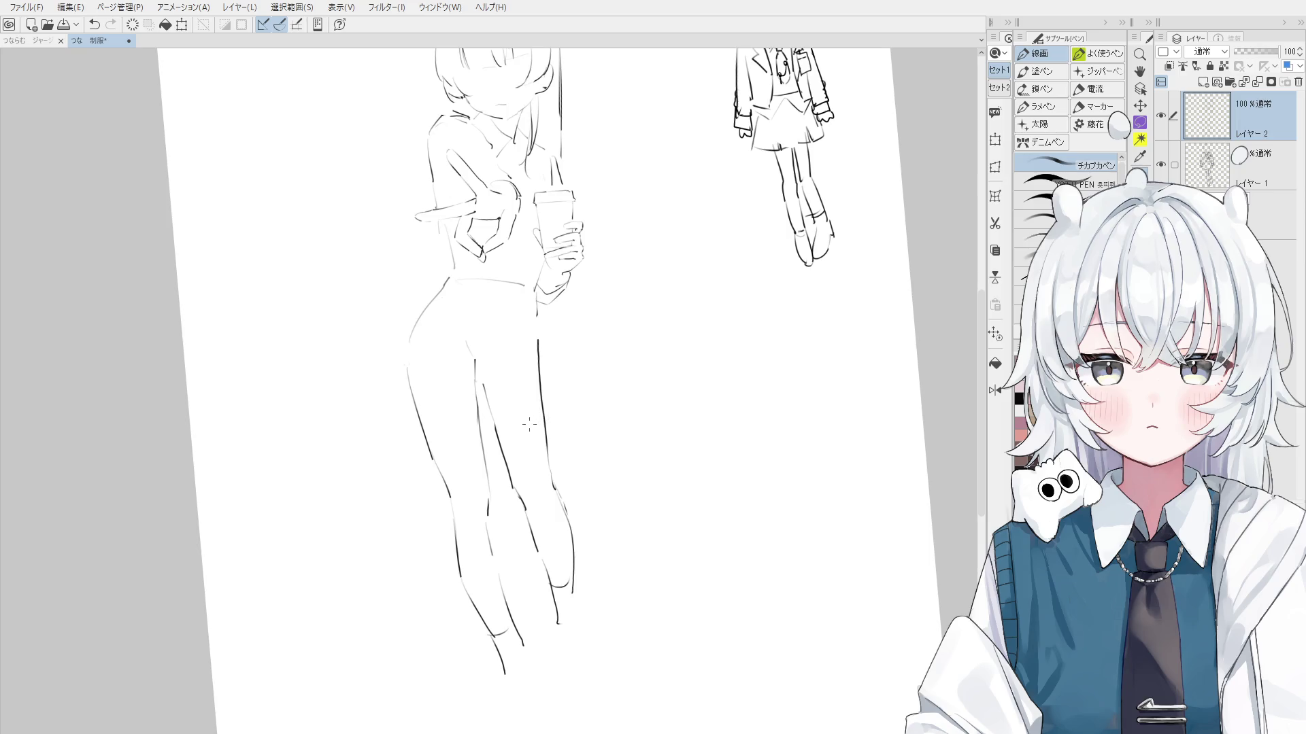
key("e")
left_click_drag(537, 339, 552, 487)
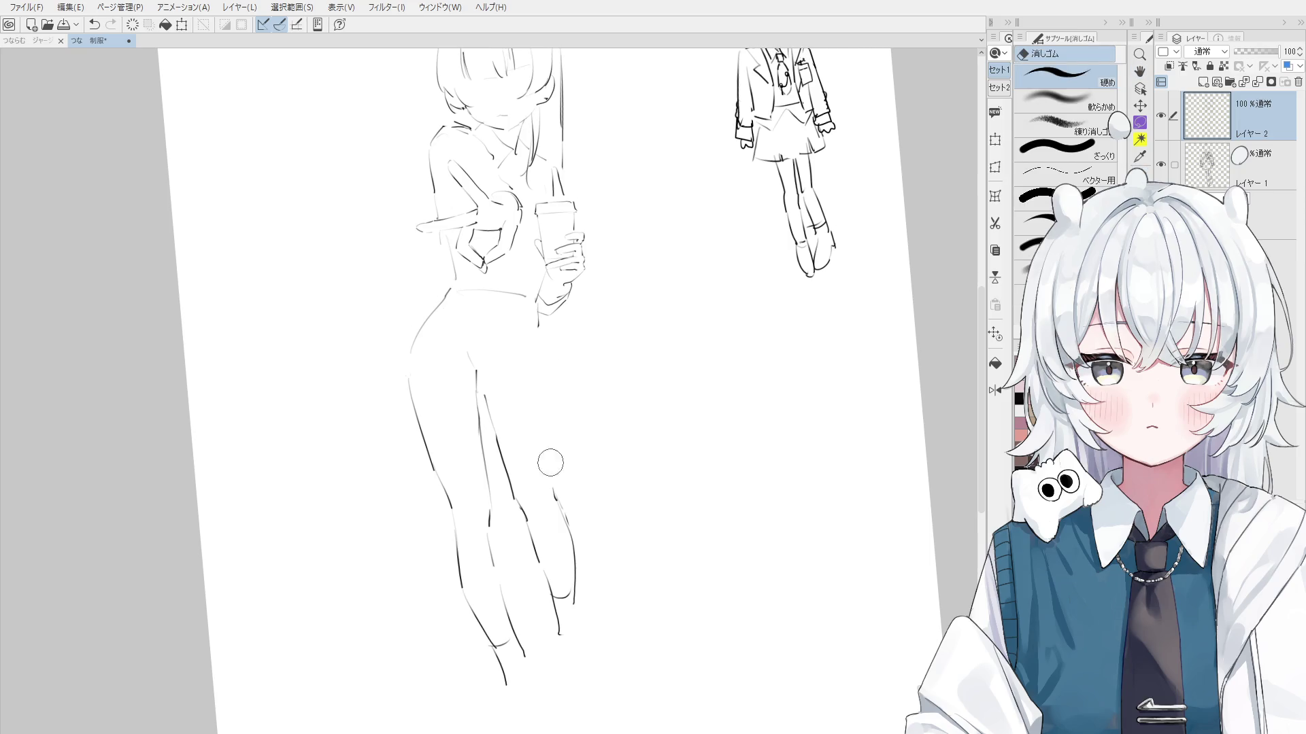
key("p")
left_click_drag(537, 331, 553, 476)
key("ctrl+z")
key("ctrl+z")
left_click_drag(539, 326, 552, 476)
Rework the hip with a short stroke and trim the waist line
key("ctrl+plus")
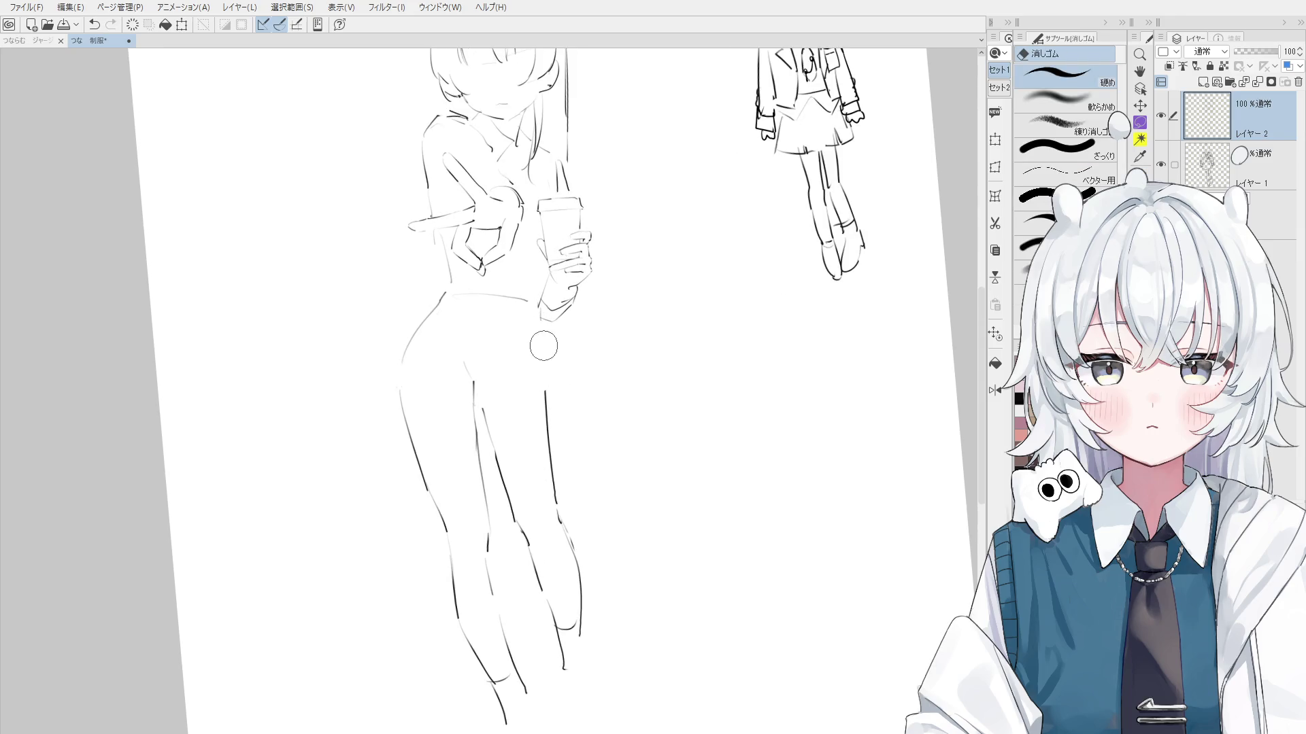
left_click_drag(538, 307, 541, 351)
key("e")
mouse_move(520, 298)
left_mouse_down()
mouse_move(483, 299)
mouse_move(496, 306)
left_mouse_up()
key("p")
scroll(502, 316, "down", 2)
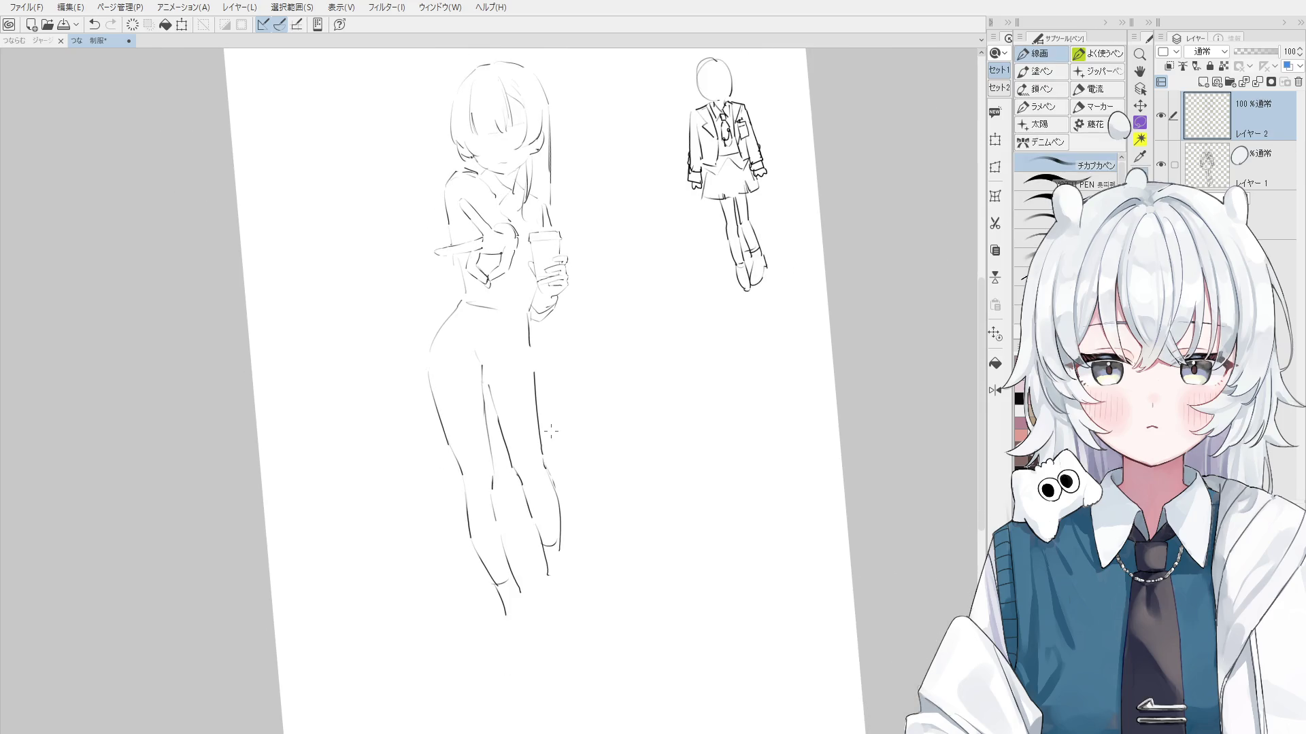
scroll(530, 365, "up", 1)
key("ctrl+z")
mouse_move(535, 306)
left_mouse_down()
mouse_move(527, 360)
mouse_move(539, 373)
mouse_move(539, 320)
left_mouse_up()
key("e")
key("p")
mouse_move(569, 534)
left_mouse_down()
mouse_move(572, 588)
mouse_move(609, 659)
left_mouse_up()
key("ctrl+z")
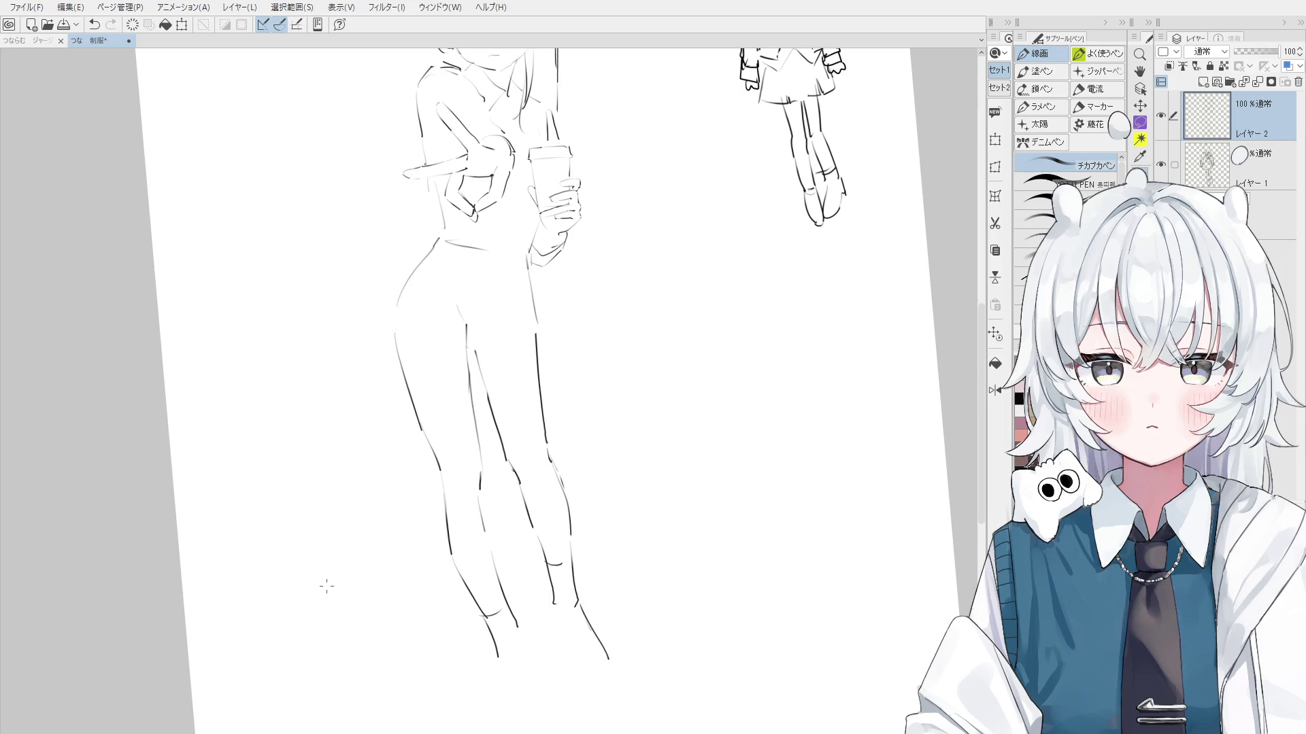
Redraw the foot outline with a longer foot line
left_click_drag(325, 584, 327, 581)
left_click_drag(491, 638, 506, 670)
key("ctrl+z")
key("ctrl+z")
left_click_drag(529, 629, 586, 681)
key("ctrl+z")
left_click_drag(555, 602, 579, 656)
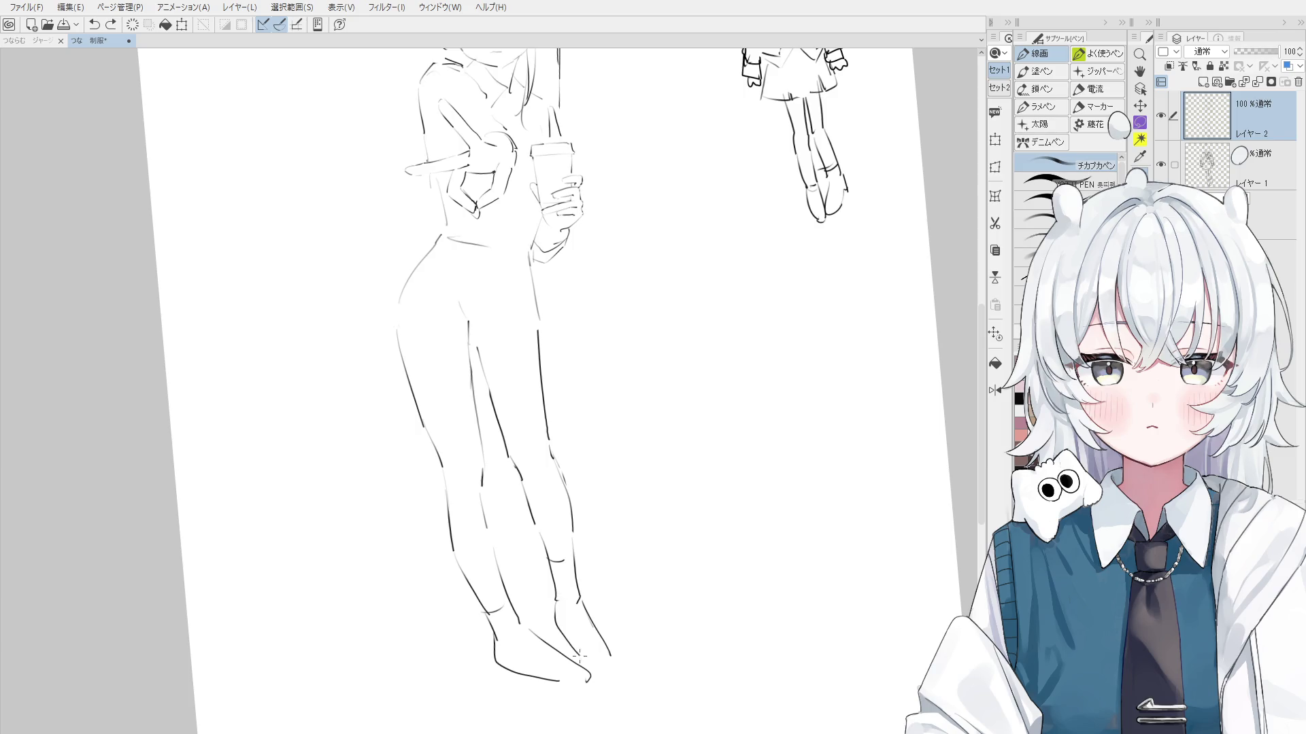
Erase the top of the left hip curve and redraw it as a short stroke
key("h")
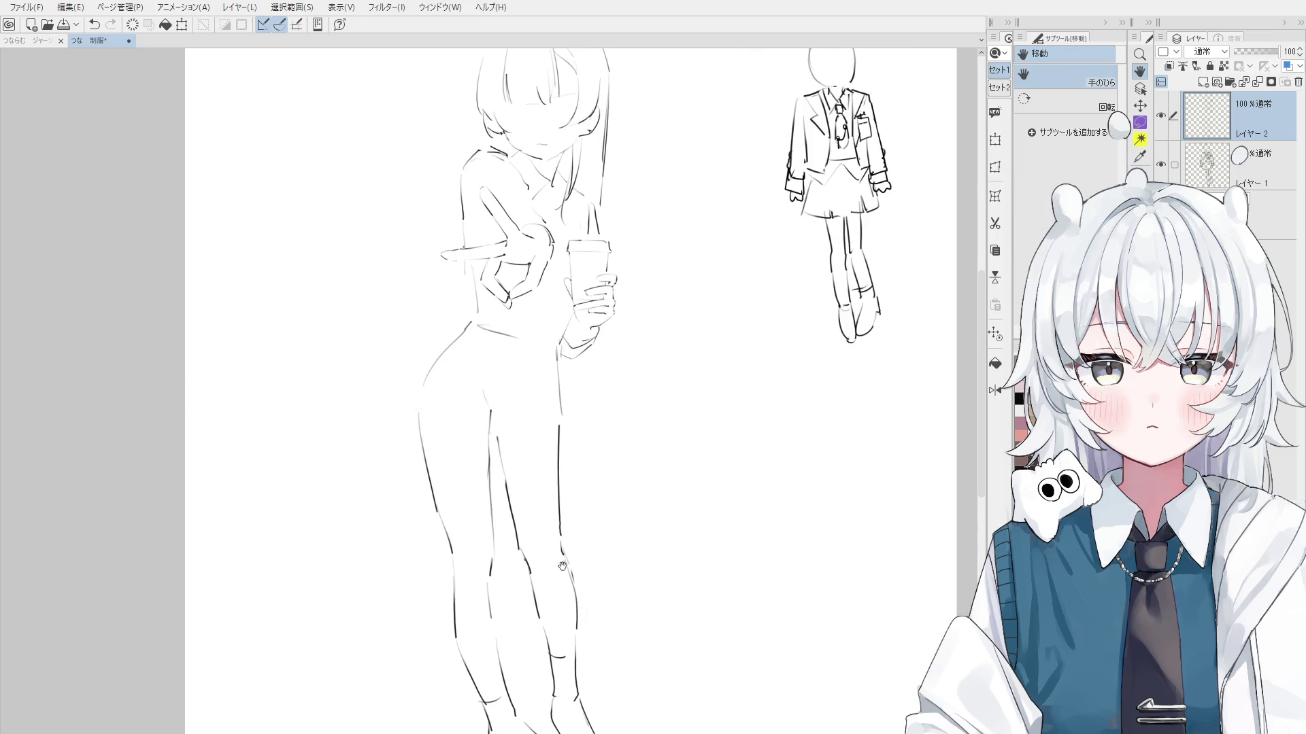
mouse_move(524, 449)
left_mouse_down()
mouse_move(554, 496)
mouse_move(557, 550)
left_mouse_up()
key("e")
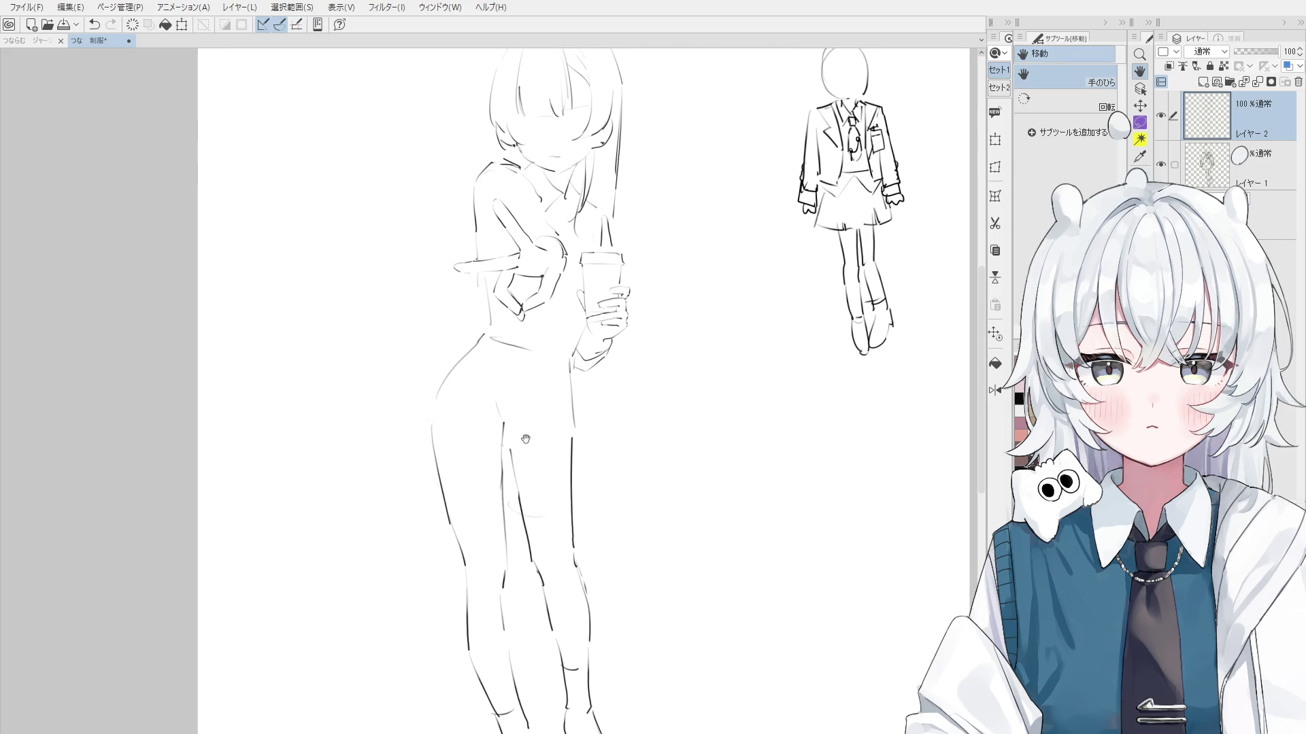
left_click_drag(484, 343, 459, 362)
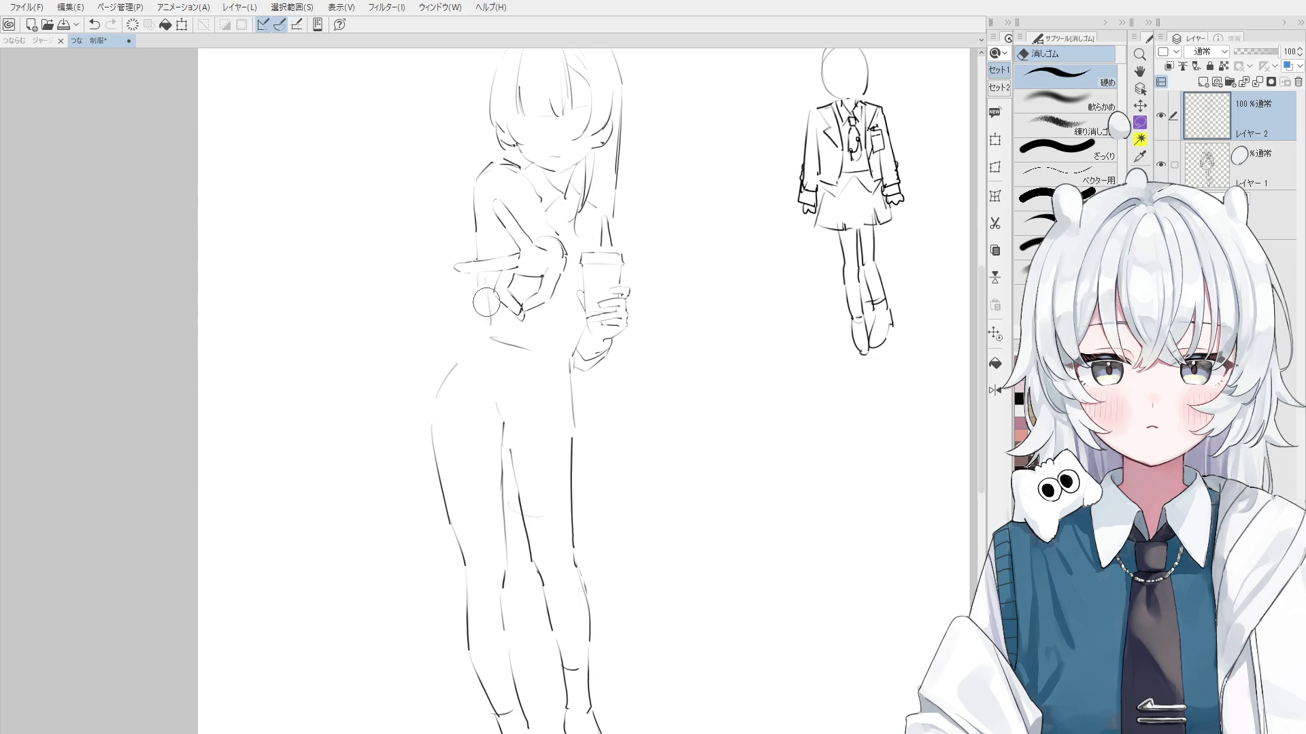
key("p")
key("ctrl+z")
left_click_drag(478, 289, 481, 324)
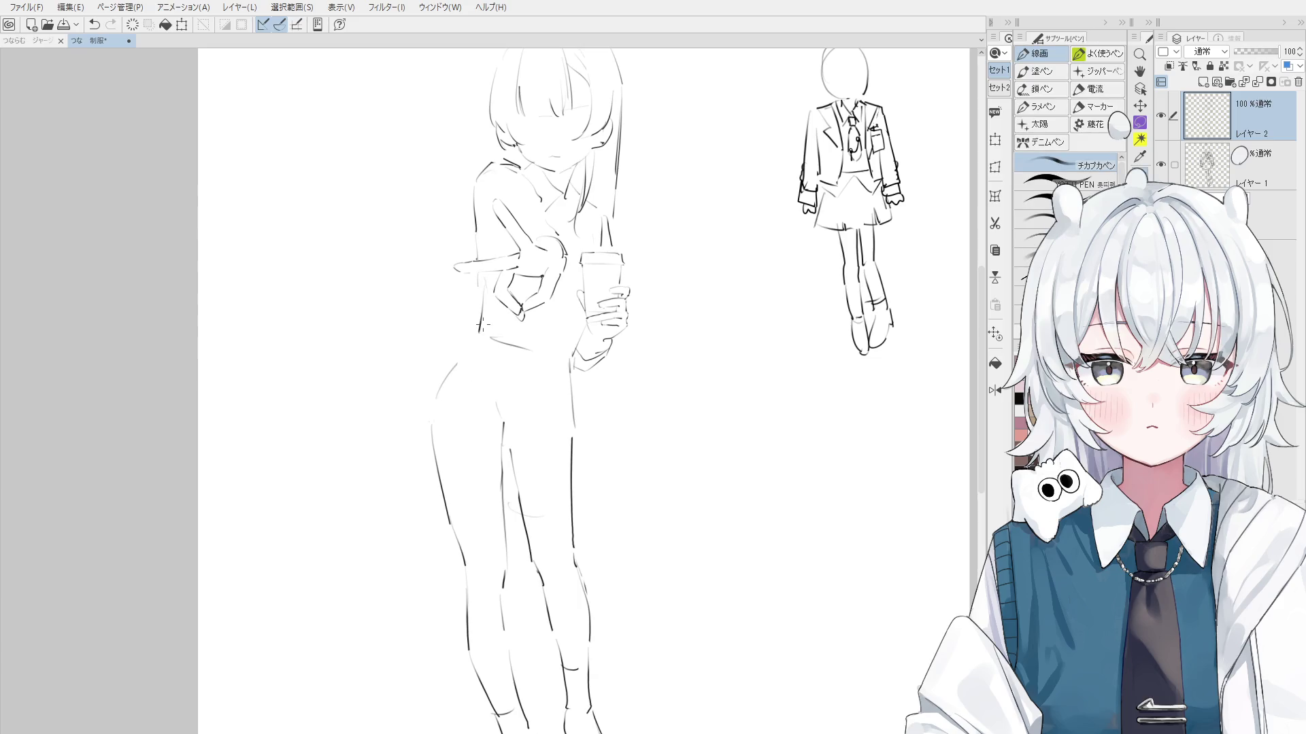
Erase the long hair strand on the right of the girl's head
left_click_drag(563, 311, 546, 379)
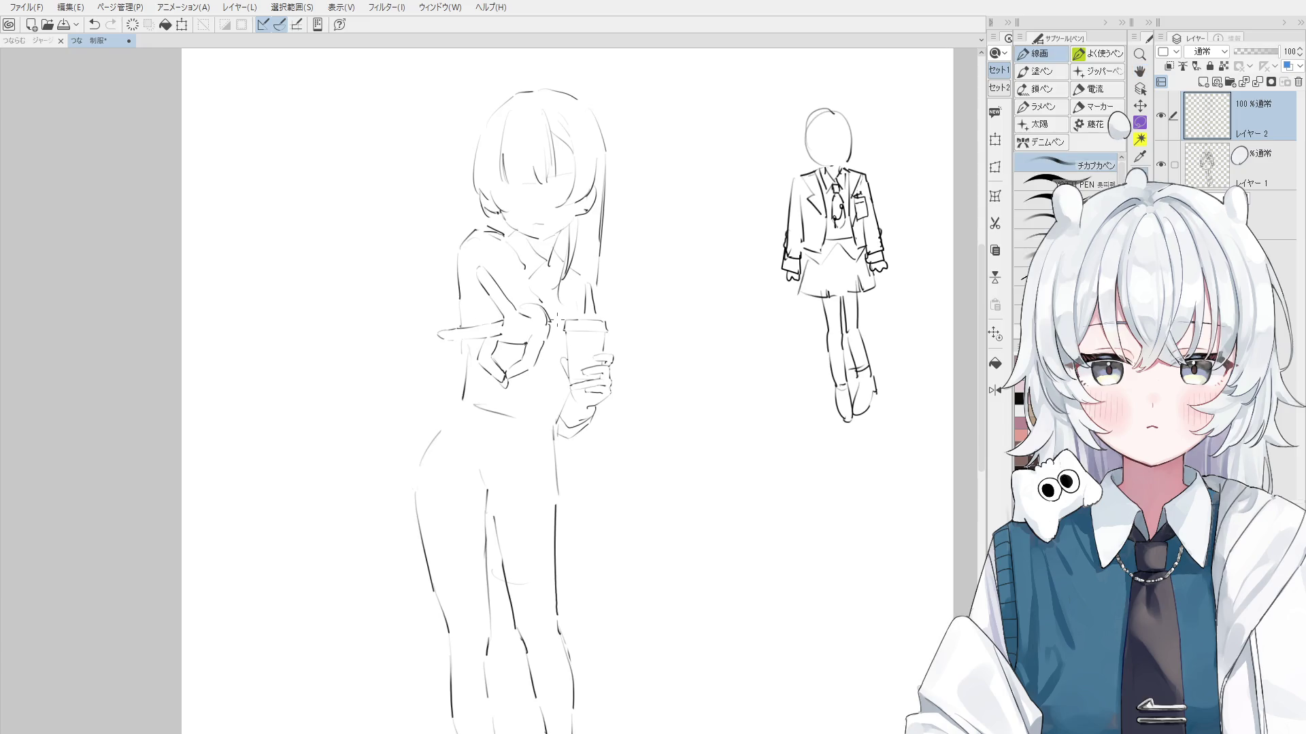
scroll(589, 258, "up", 1)
key("space")
left_click_drag(590, 470, 606, 469)
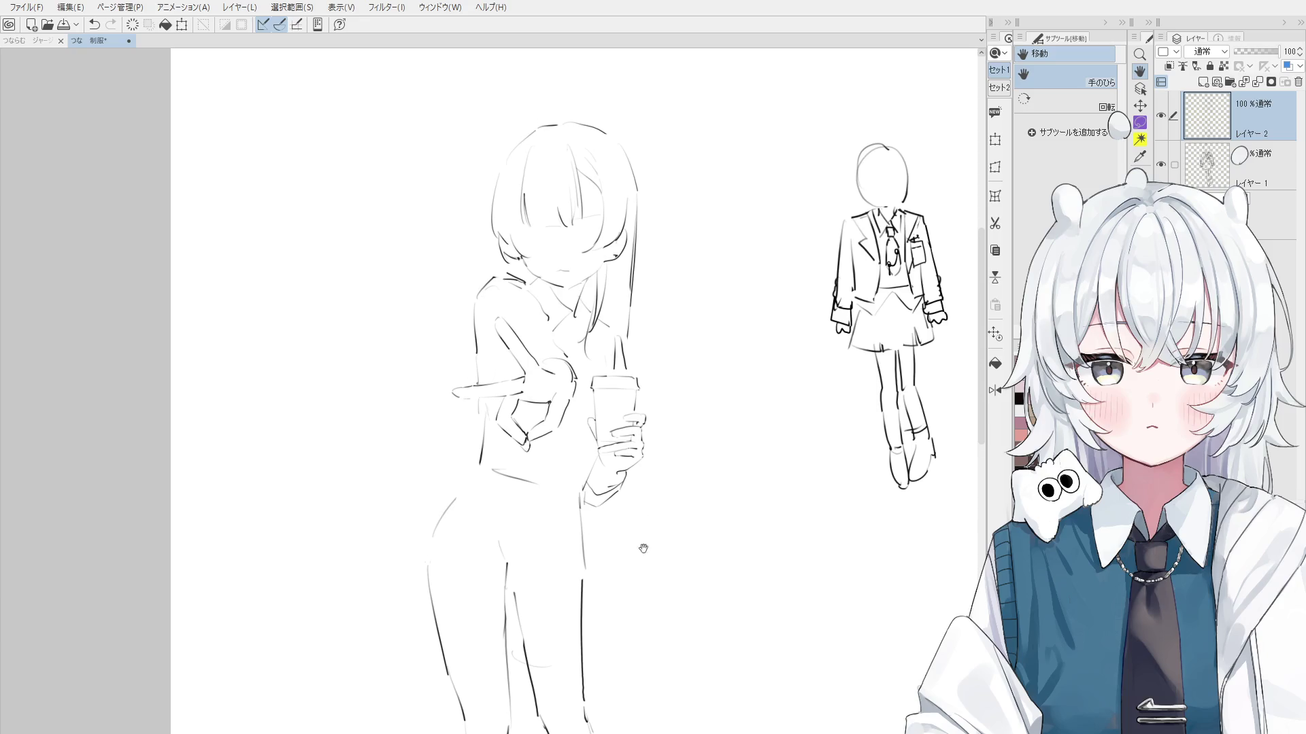
left_click_drag(600, 472, 614, 571)
left_click_drag(639, 257, 635, 328)
key("p")
scroll(642, 287, "up", 1)
scroll(642, 287, "down", 1)
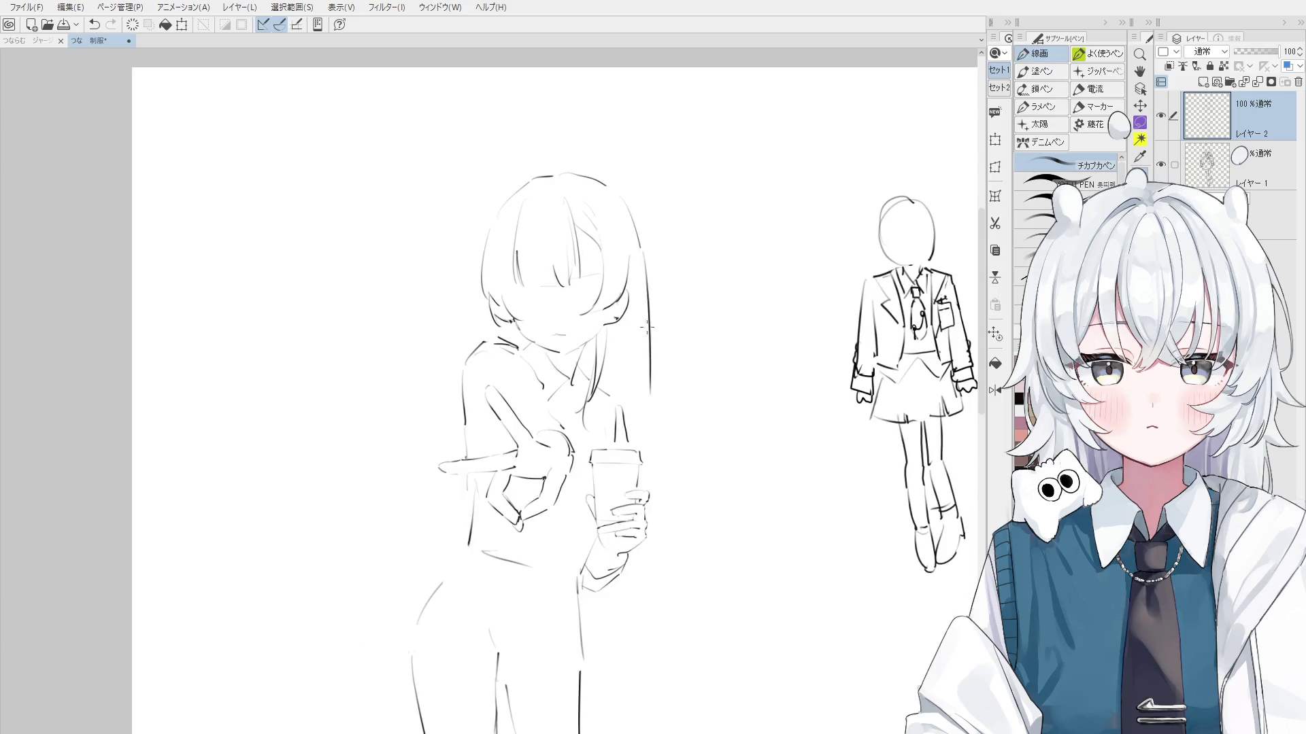
key("ctrl+z")
scroll(644, 296, "down", 1)
scroll(648, 306, "down", 1)
scroll(647, 299, "up", 1)
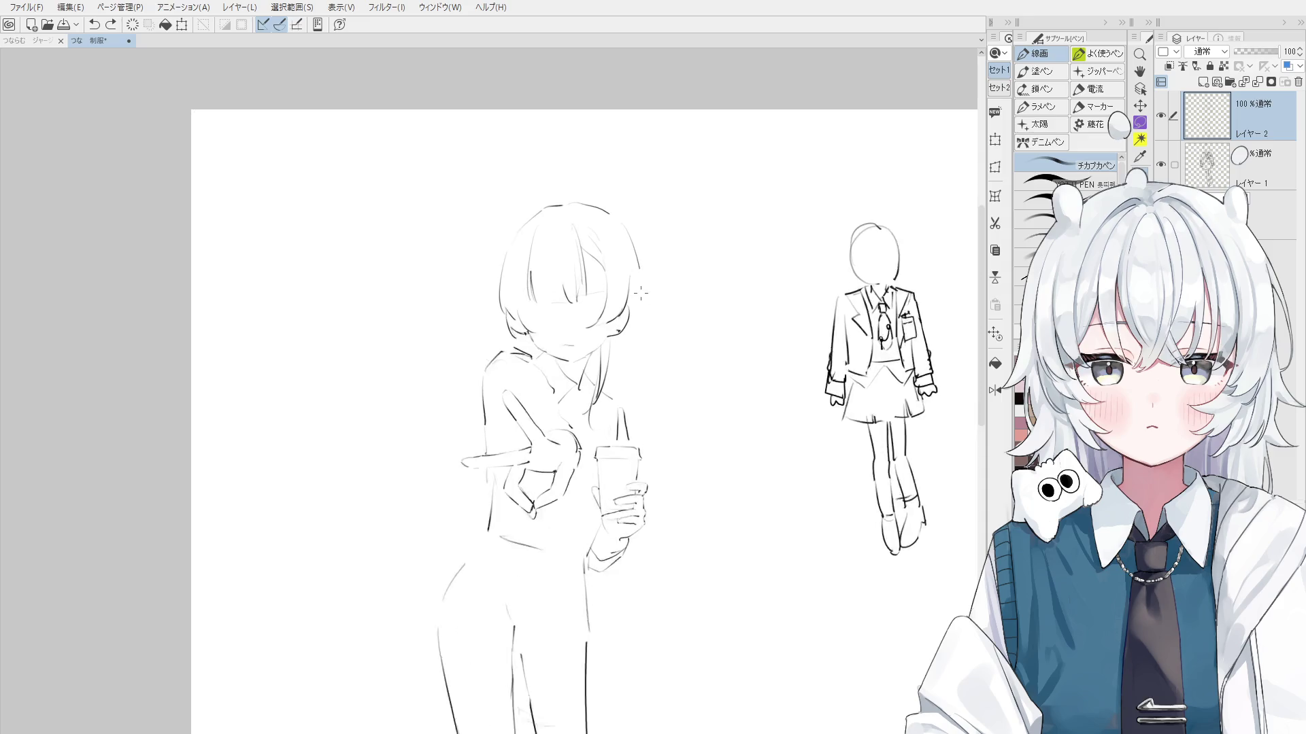
scroll(640, 275, "up", 1)
key("ctrl+z")
key("ctrl+y")
key("ctrl+z")
key("ctrl+y")
Draw a long hair strand falling from the head down to the cup
left_click_drag(639, 276, 643, 452)
left_click_drag(641, 386, 639, 453)
key("ctrl+z")
left_click_drag(641, 387, 642, 466)
scroll(652, 461, "down", 2)
Erase the middle and lower parts of the long strand and add a short hair stroke
key("e")
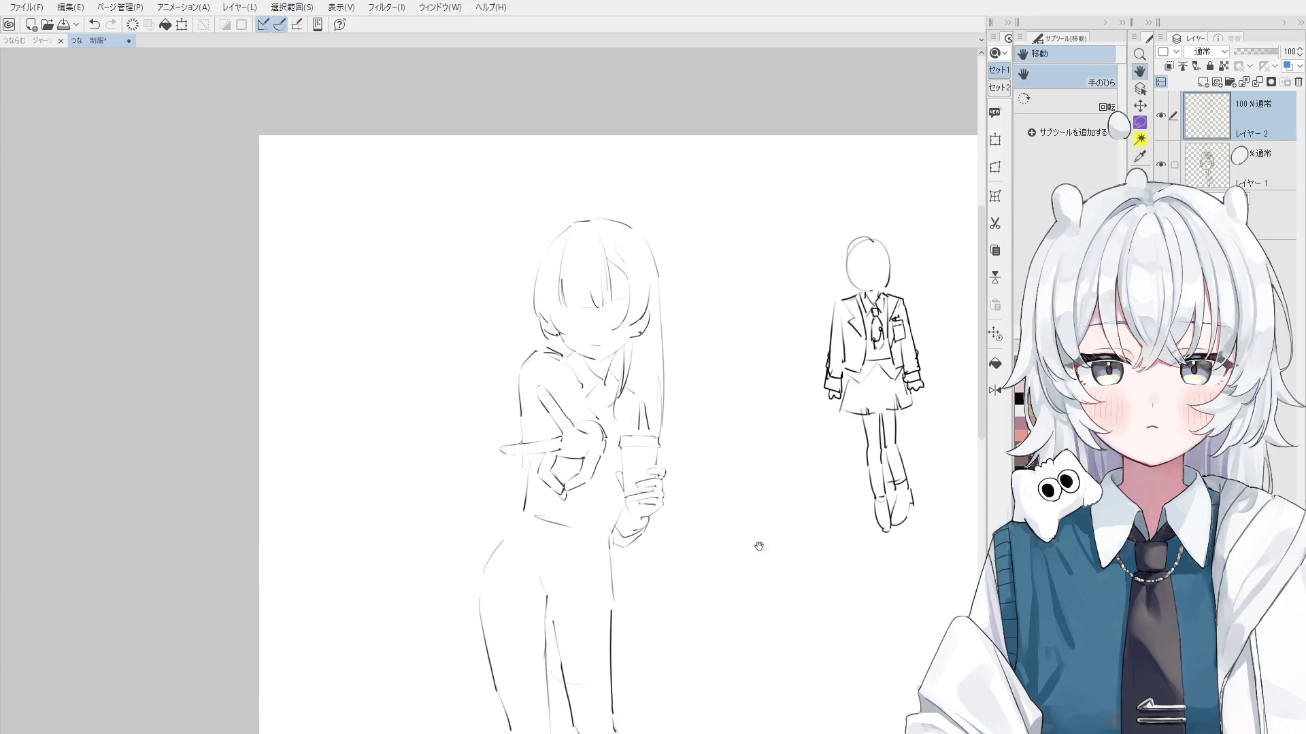
scroll(680, 370, "up", 1)
left_click_drag(660, 264, 663, 357)
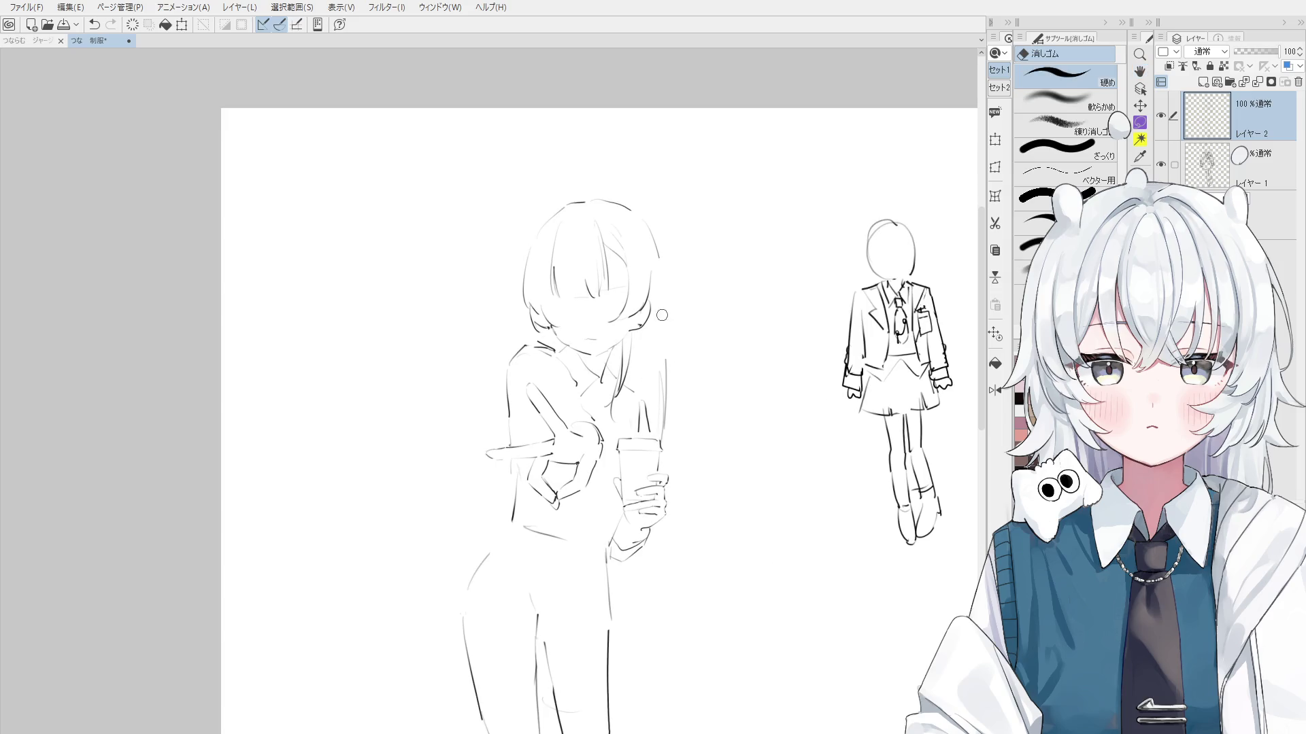
key("p")
scroll(663, 319, "down", 1)
left_click_drag(663, 261, 665, 376)
key("ctrl+z")
left_click_drag(663, 293, 667, 371)
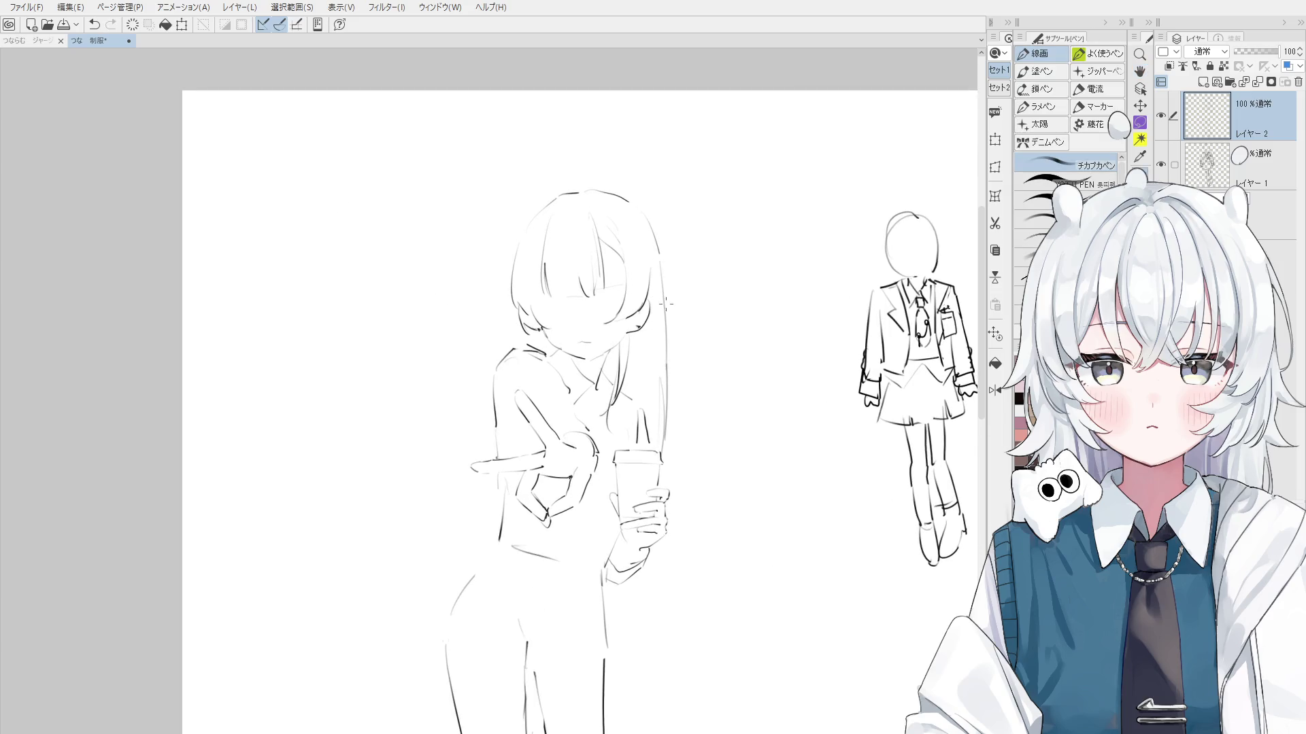
key("h")
key("e")
scroll(591, 406, "up", 1)
left_click_drag(575, 364, 598, 484)
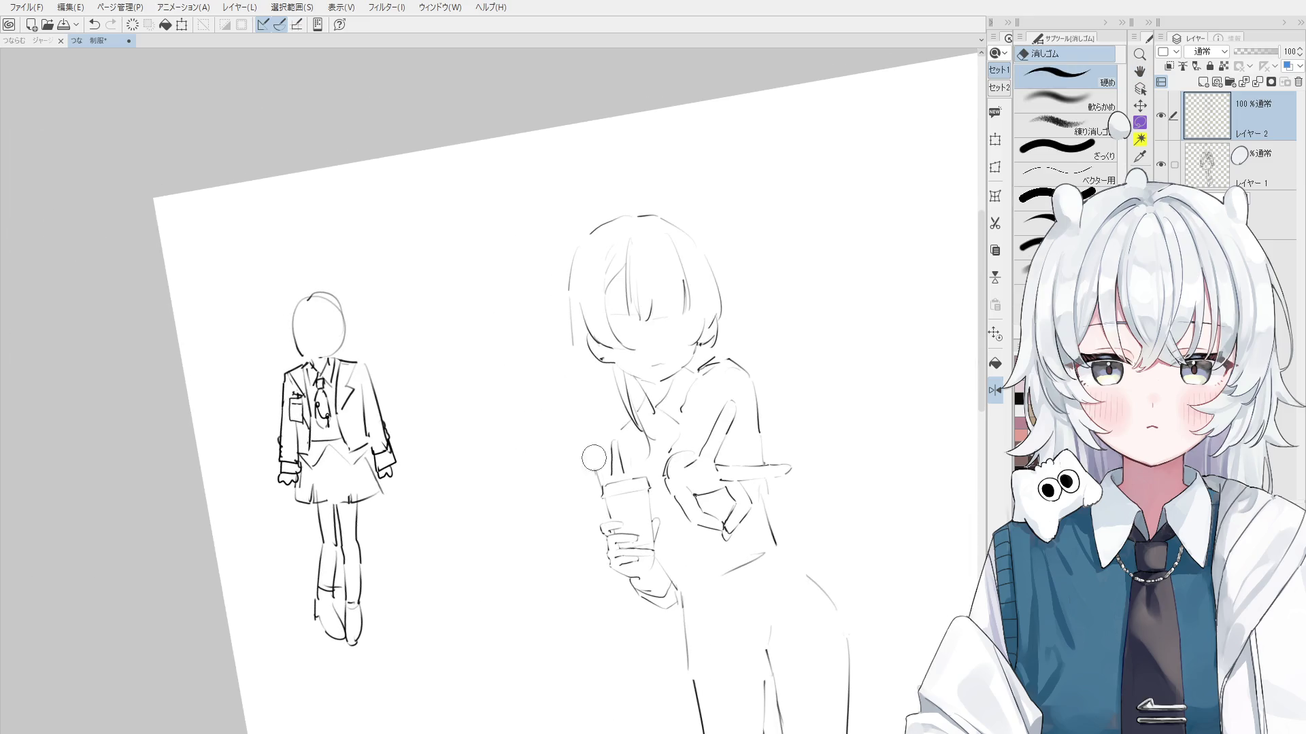
Redraw the long hair strand on the left side of the head
scroll(580, 370, "down", 1)
key("p")
left_click_drag(578, 306, 598, 469)
scroll(580, 360, "up", 1)
key("ctrl+z")
scroll(579, 352, "up", 2)
scroll(579, 353, "down", 1)
left_click_drag(591, 404, 608, 465)
key("ctrl+z")
left_click_drag(571, 332, 605, 476)
scroll(580, 352, "up", 2)
key("ctrl+z")
Add a short stroke near the neck and a dark line along the hair's outer edge
scroll(694, 408, "up", 1)
scroll(693, 408, "up", 1)
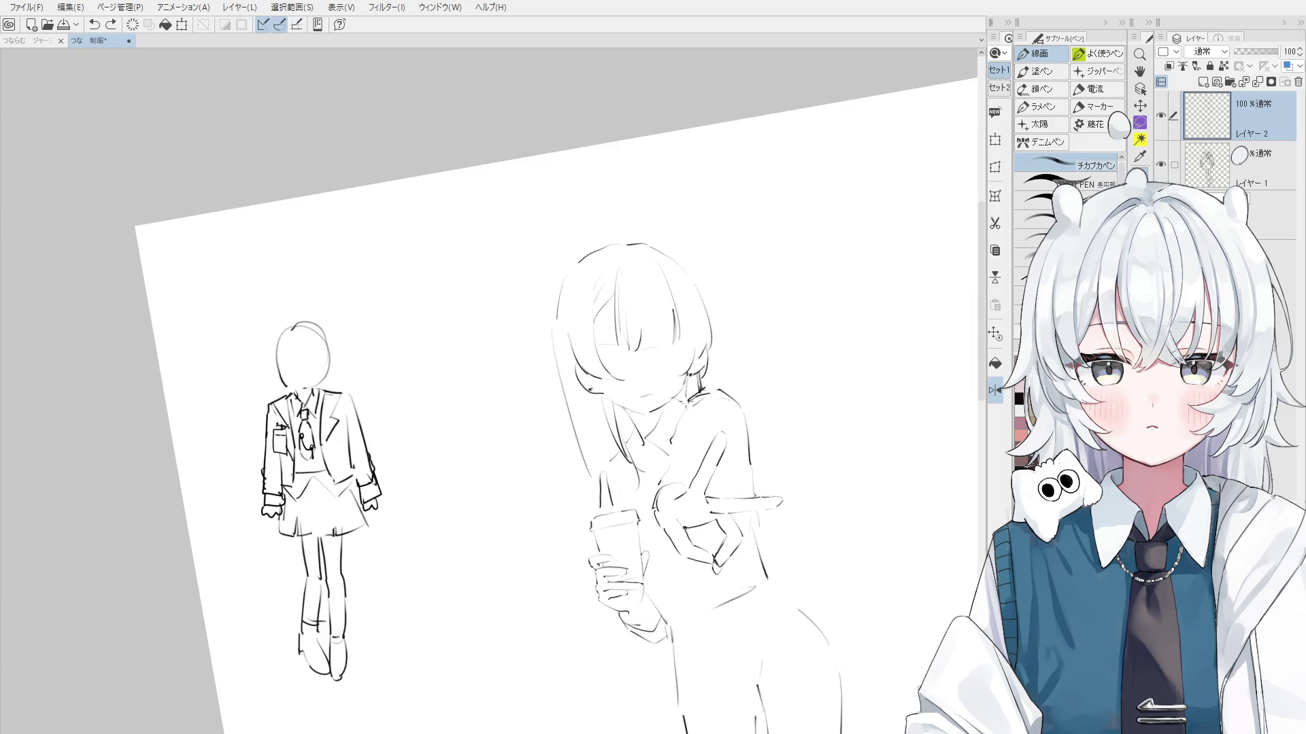
mouse_move(698, 410)
left_mouse_down()
mouse_move(695, 429)
mouse_move(702, 324)
left_mouse_up()
key("ctrl+z")
key("ctrl+y")
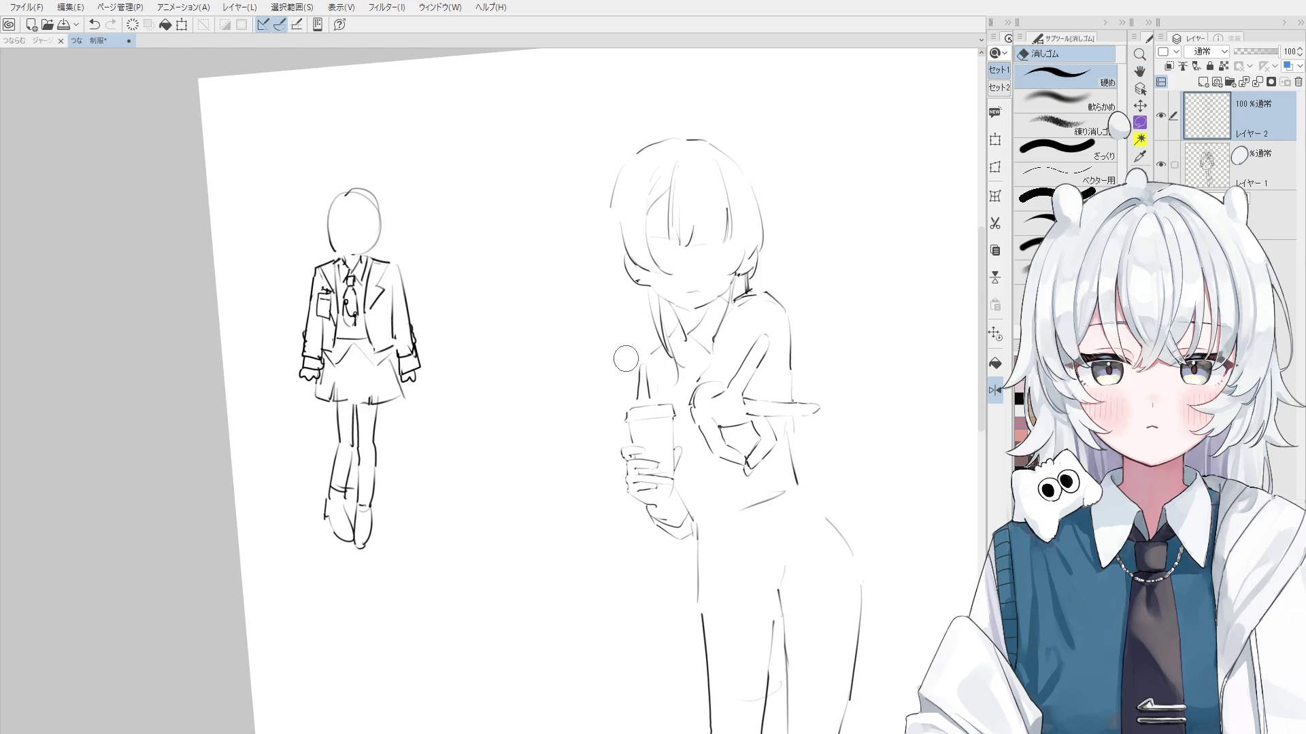
left_click_drag(607, 228, 630, 361)
key("ctrl+z")
left_click_drag(609, 246, 623, 333)
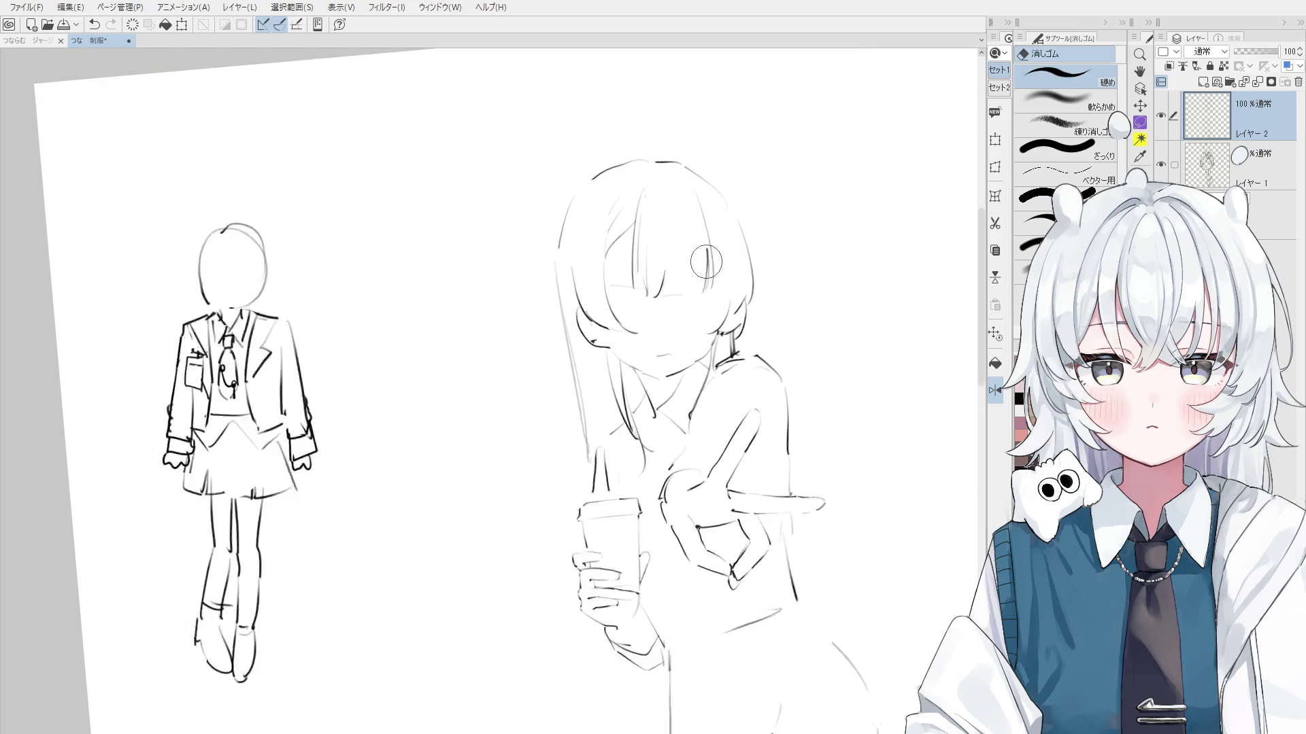
scroll(726, 347, "up", 3)
Restore the canvas orientation and zoom in on the girl's head
key("h")
key("e")
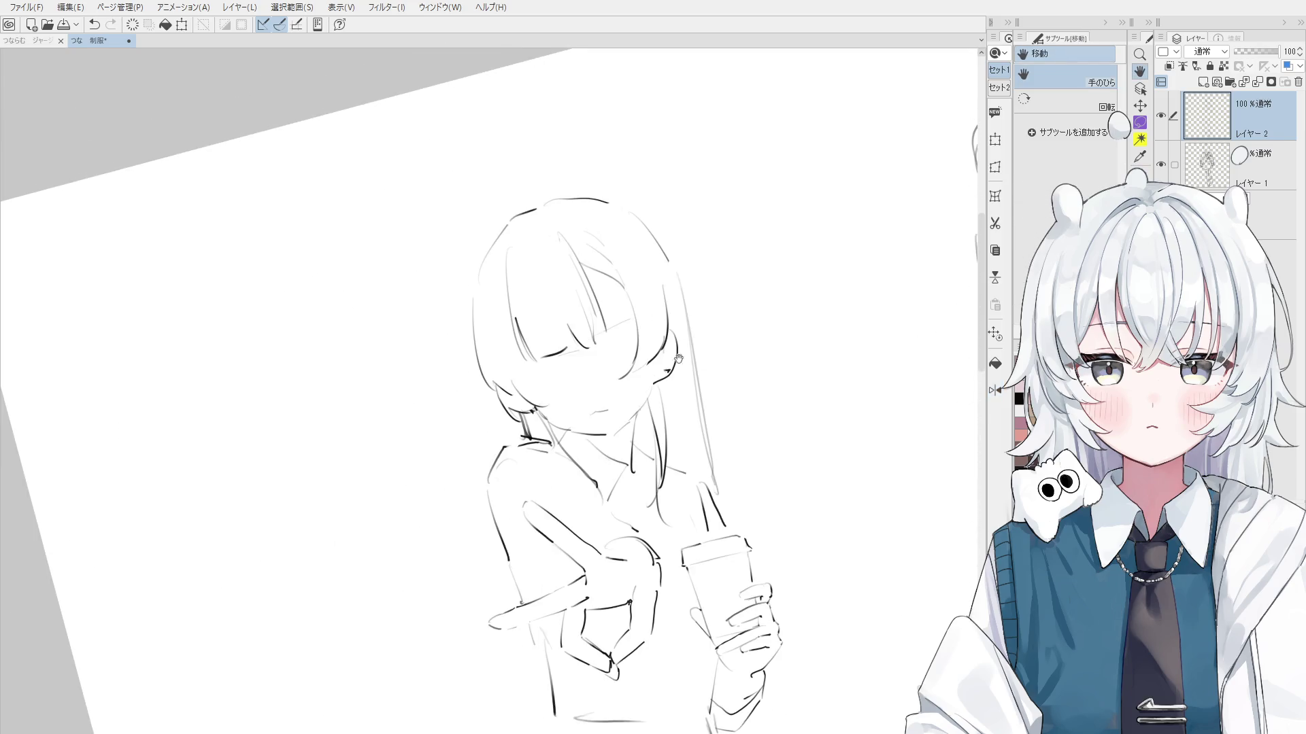
key("p")
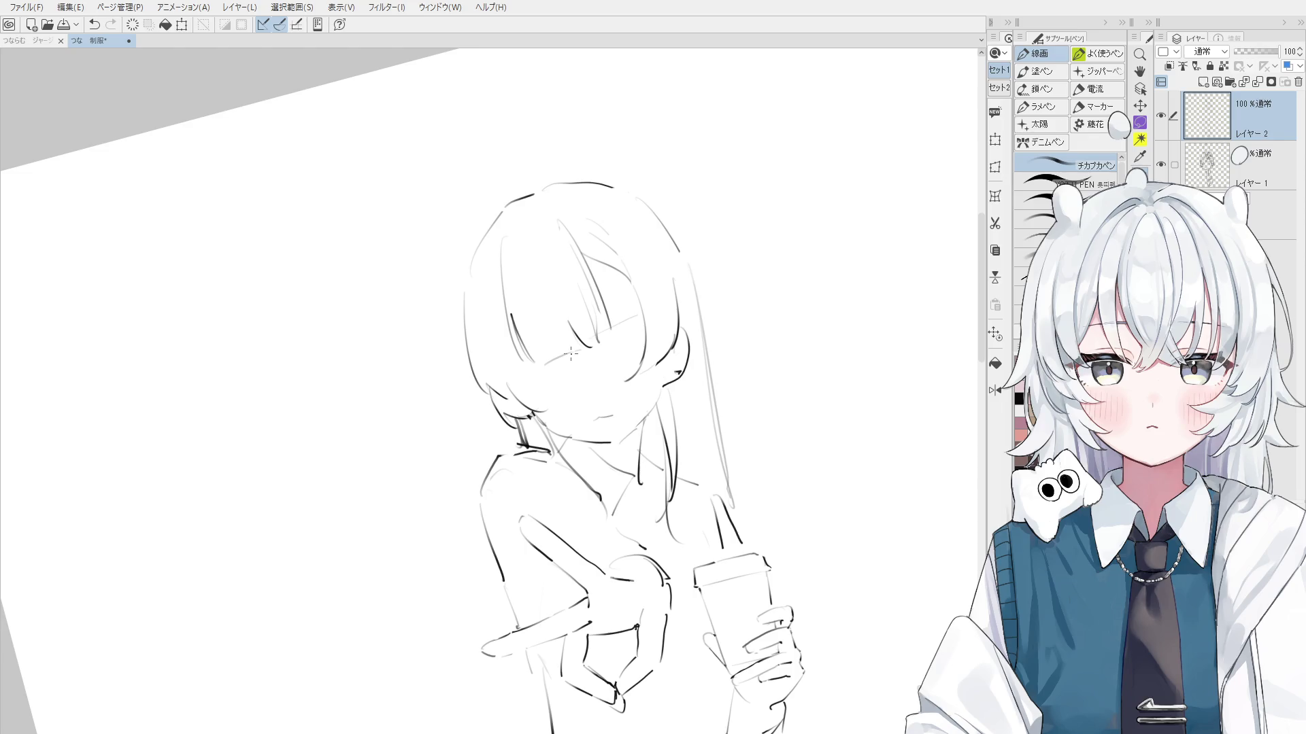
mouse_move(570, 353)
left_mouse_down()
mouse_move(565, 371)
mouse_move(591, 368)
mouse_move(583, 346)
mouse_move(613, 383)
mouse_move(656, 361)
mouse_move(651, 385)
left_mouse_up()
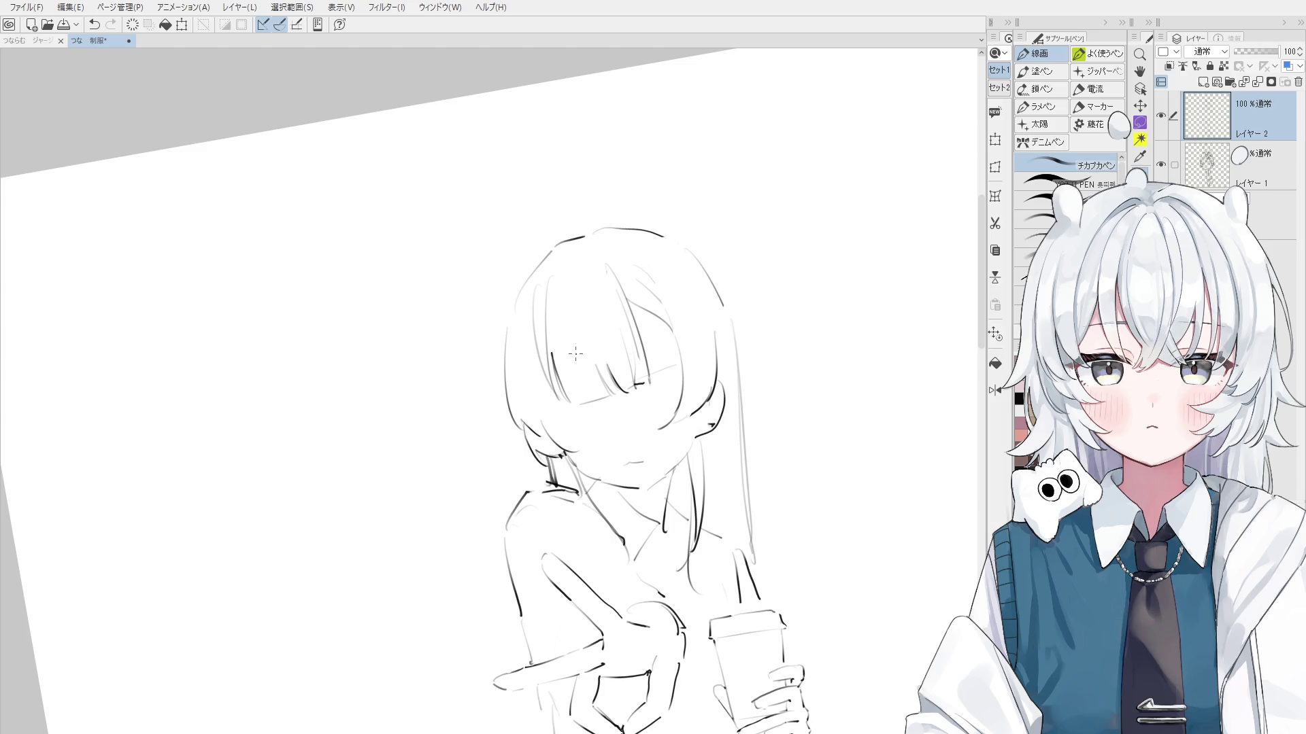
Add two strand lines to the bangs beside the face
left_click_drag(552, 326, 564, 421)
key("ctrl+z")
key("ctrl+z")
key("ctrl+z")
mouse_move(550, 330)
left_mouse_down()
mouse_move(557, 411)
mouse_move(578, 450)
mouse_move(565, 448)
left_mouse_up()
key("ctrl+alt+0")
key("ctrl+z")
key("e")
key("ctrl+alt+0")
key("p")
key("ctrl+z")
left_click_drag(527, 377, 578, 448)
key("ctrl+z")
left_click_drag(537, 384, 571, 435)
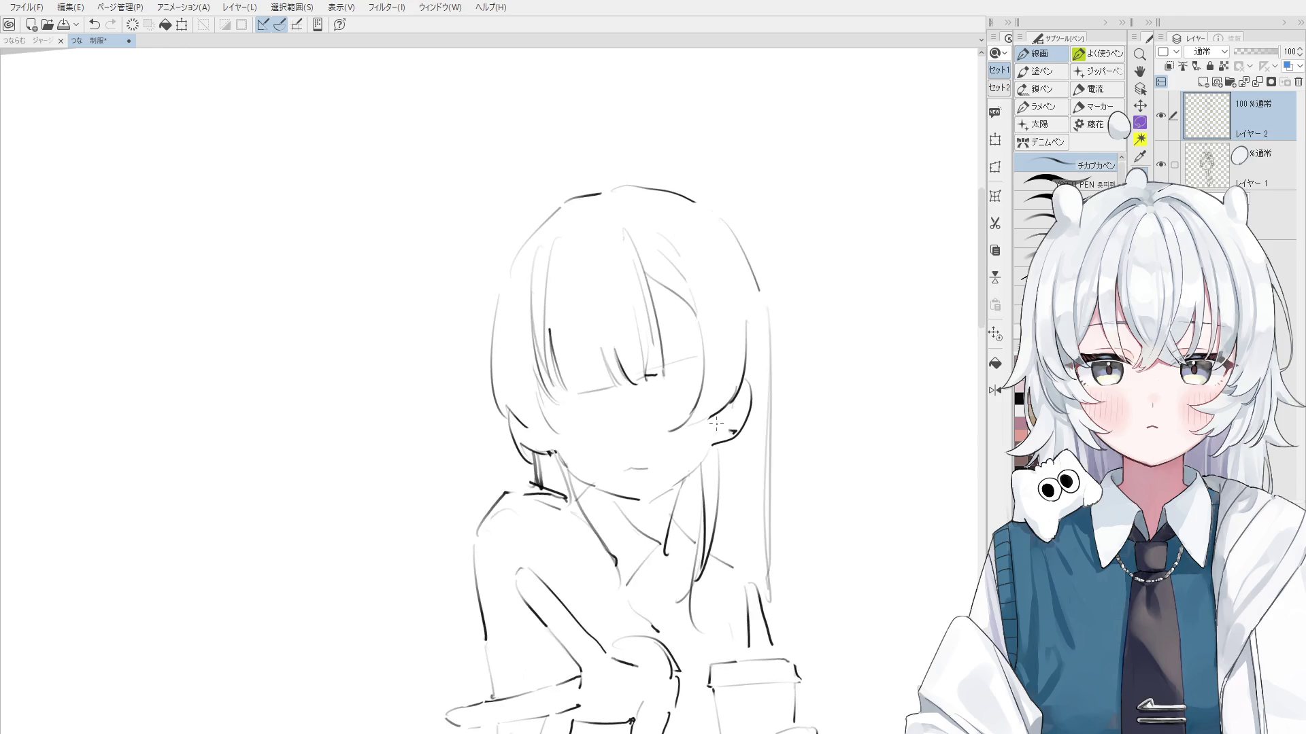
left_click_drag(716, 423, 605, 239)
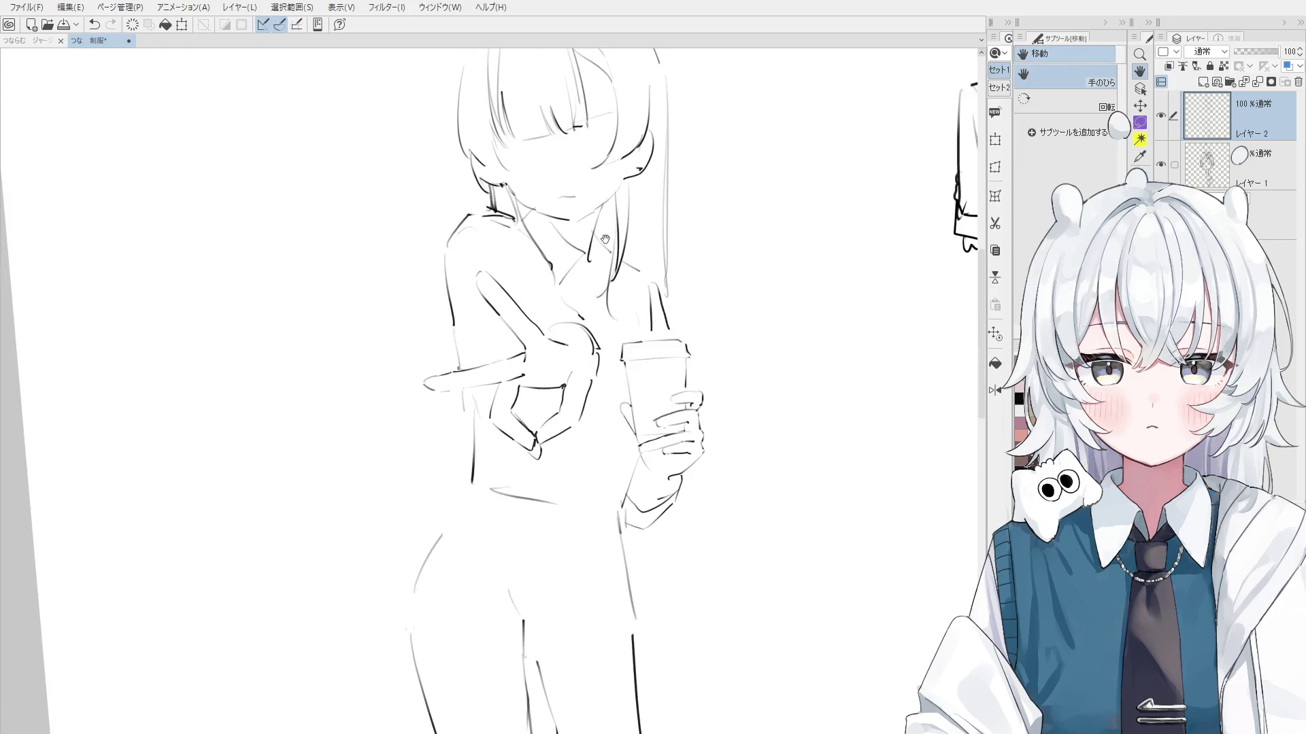
Redraw the curved neckline stroke on Layer 2, retrying it with undo
left_click_drag(610, 368, 615, 283)
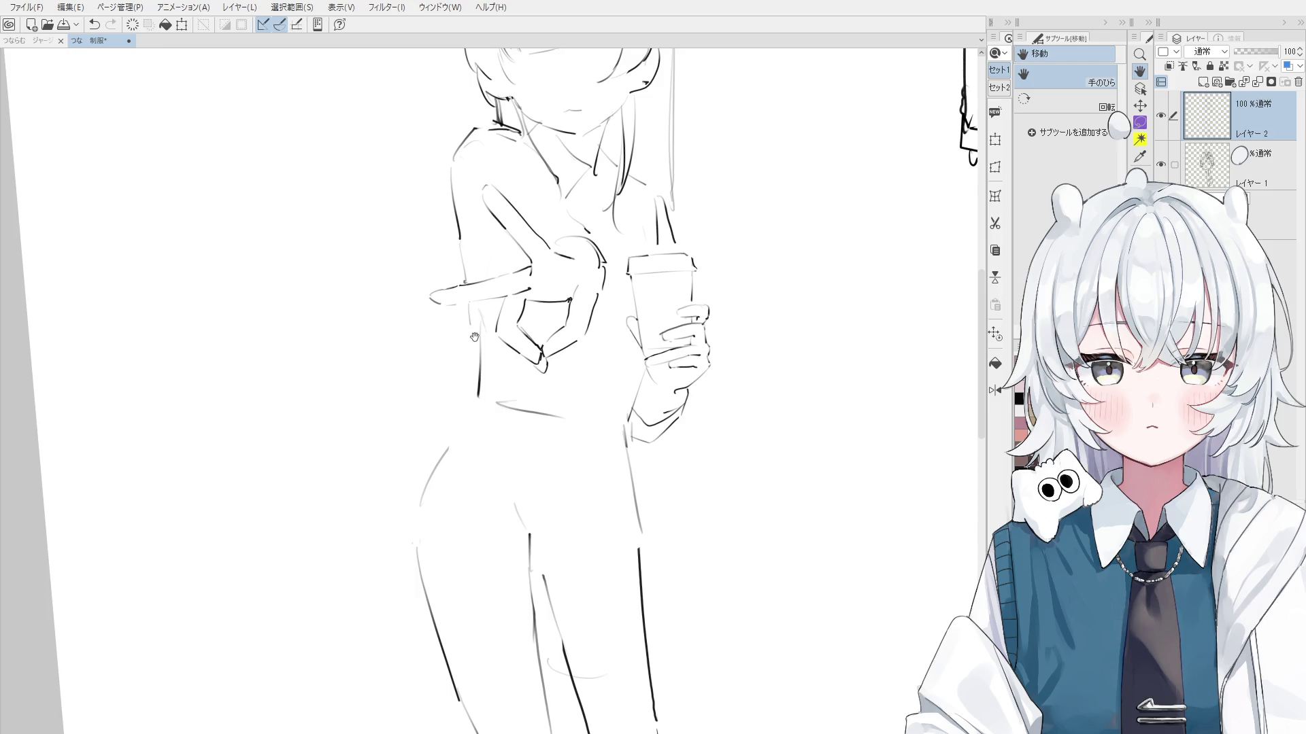
key("p")
scroll(680, 245, "up", 2)
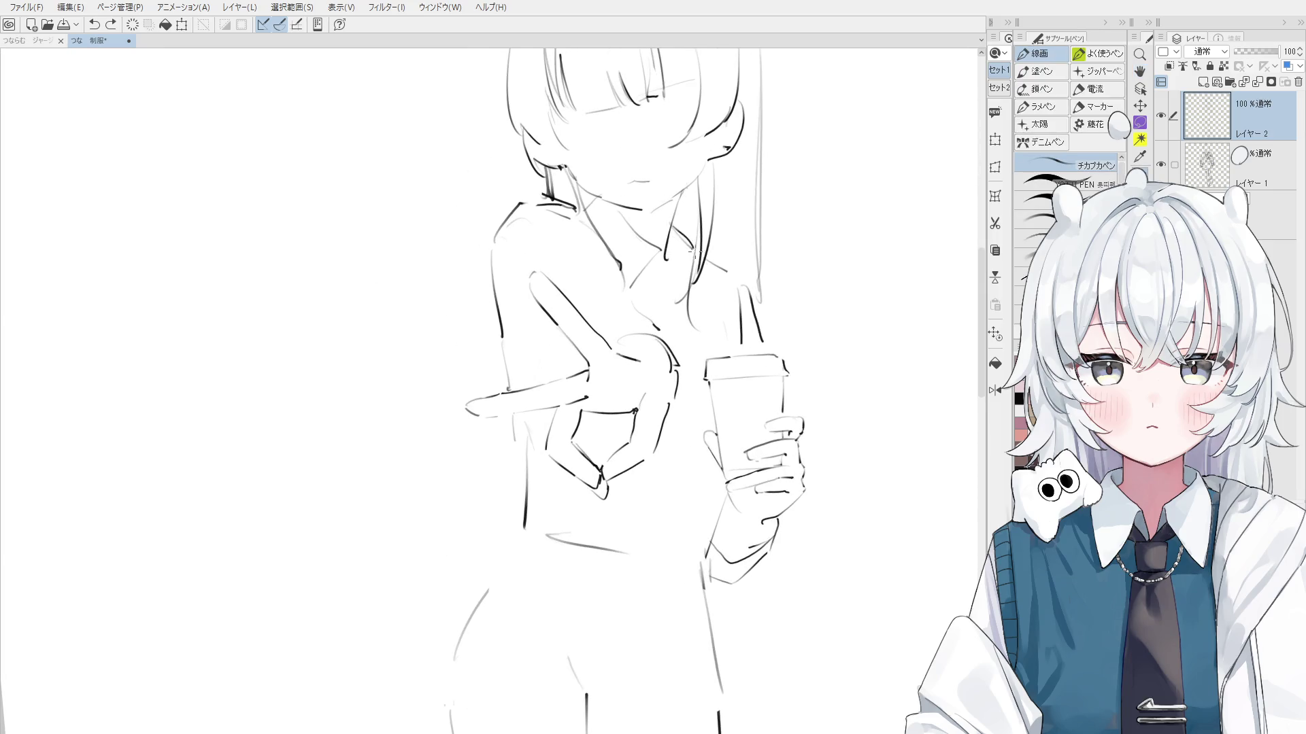
key("h")
left_click_drag(694, 252, 693, 284)
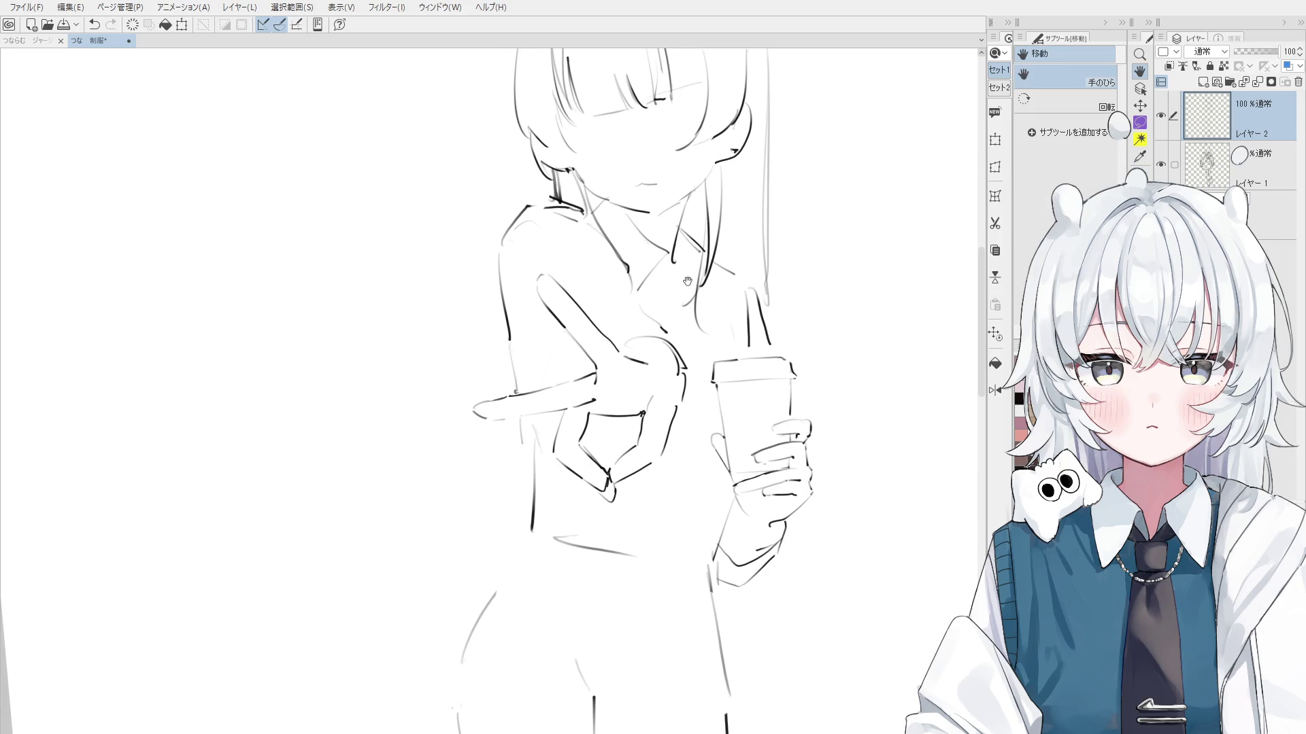
key("p")
scroll(683, 289, "up", 1)
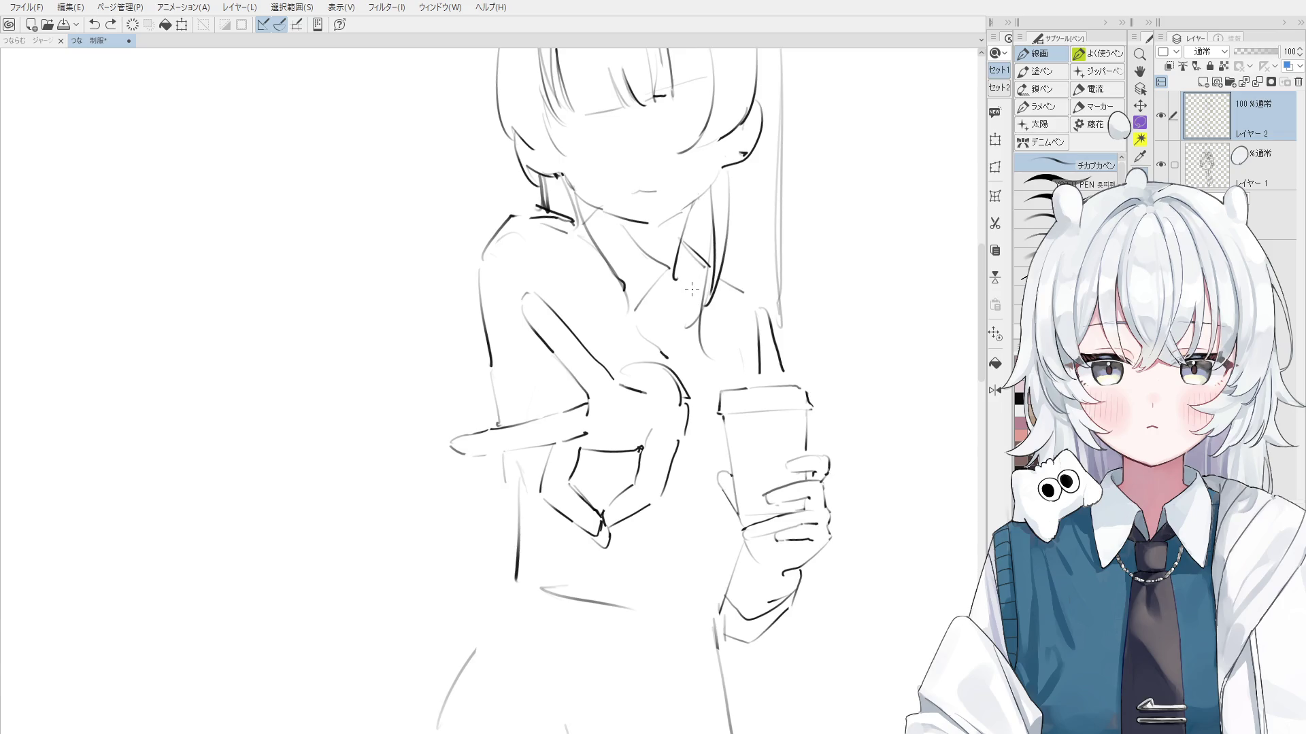
mouse_move(685, 284)
left_mouse_down()
mouse_move(677, 275)
mouse_move(665, 302)
mouse_move(677, 310)
left_mouse_up()
key("ctrl+z")
key("ctrl+z")
mouse_move(674, 266)
left_mouse_down()
mouse_move(676, 312)
mouse_move(693, 313)
left_mouse_up()
key("ctrl+z")
left_click_drag(674, 267, 678, 309)
Erase stray neckline lines and retry the neck stroke along the collar
left_click_drag(712, 264, 692, 294)
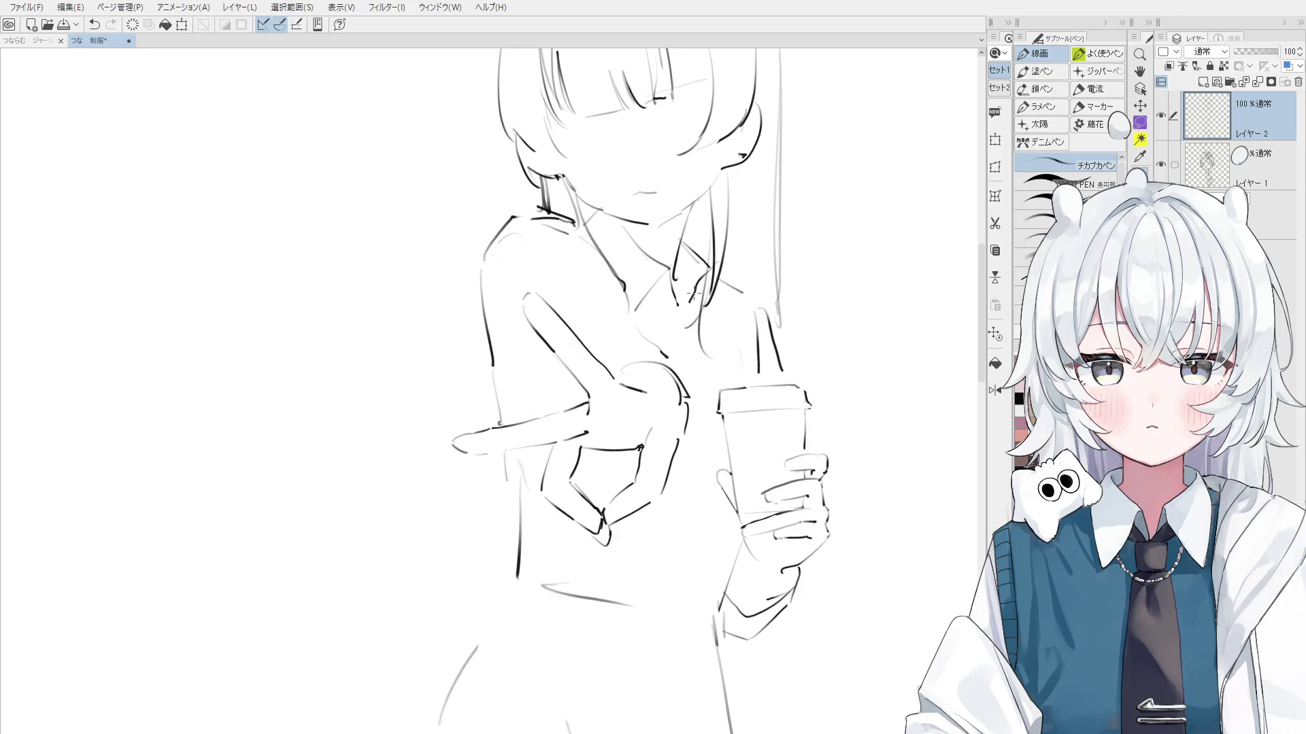
key("ctrl+z")
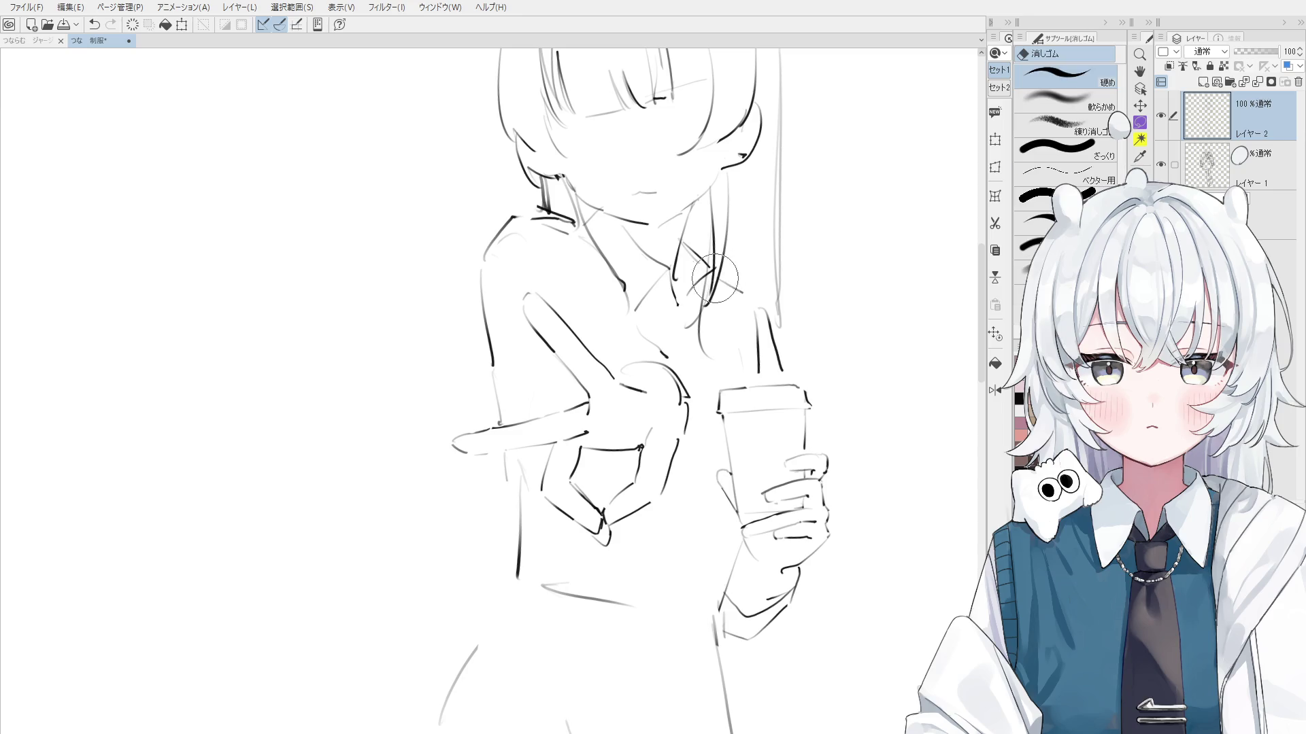
key("ctrl+z")
mouse_move(716, 235)
left_mouse_down()
mouse_move(683, 262)
mouse_move(711, 270)
left_mouse_up()
key("ctrl+z")
key("e")
mouse_move(722, 374)
left_mouse_down()
mouse_move(730, 242)
mouse_move(710, 262)
mouse_move(718, 296)
left_mouse_up()
key("p")
key("ctrl+z")
scroll(706, 231, "down", 2)
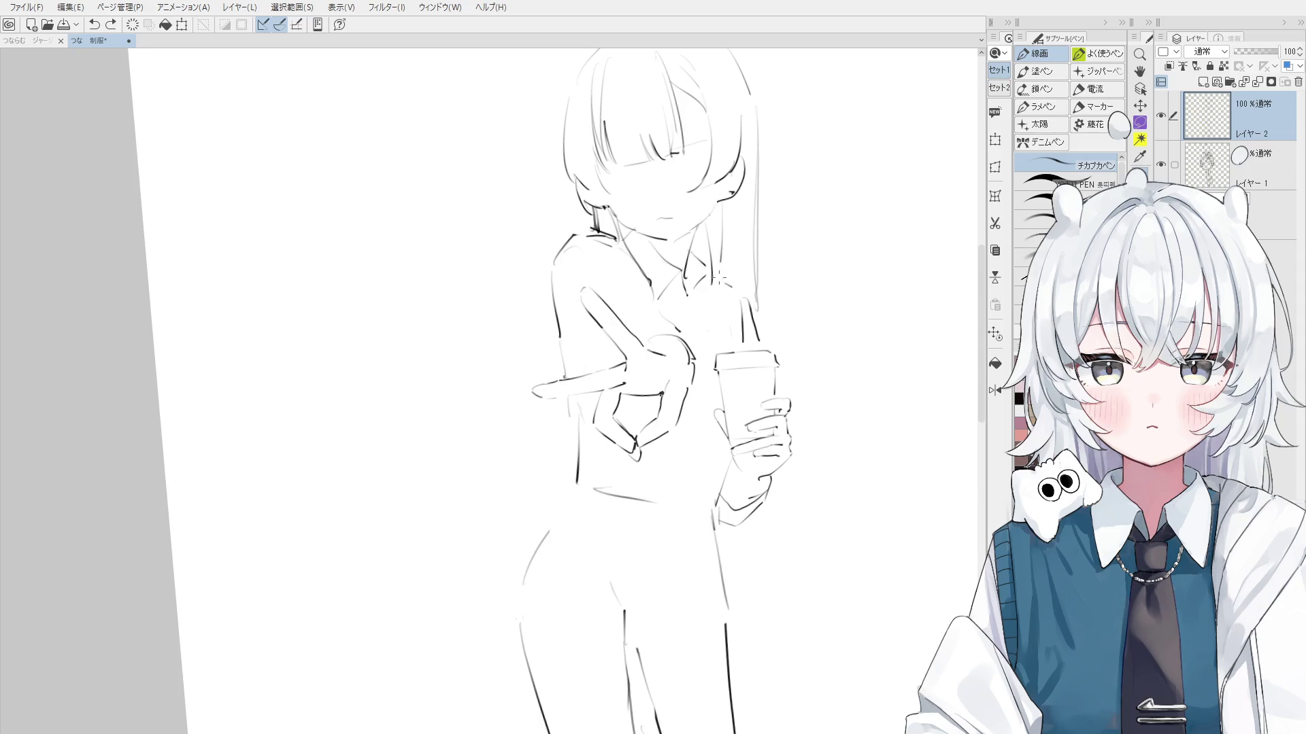
key("ctrl+z")
left_click_drag(722, 214, 718, 291)
key("ctrl+z")
left_click_drag(721, 247, 710, 346)
mouse_move(703, 297)
left_mouse_down()
mouse_move(699, 310)
mouse_move(721, 320)
mouse_move(710, 331)
left_mouse_up()
scroll(702, 282, "up", 1)
key("ctrl+z")
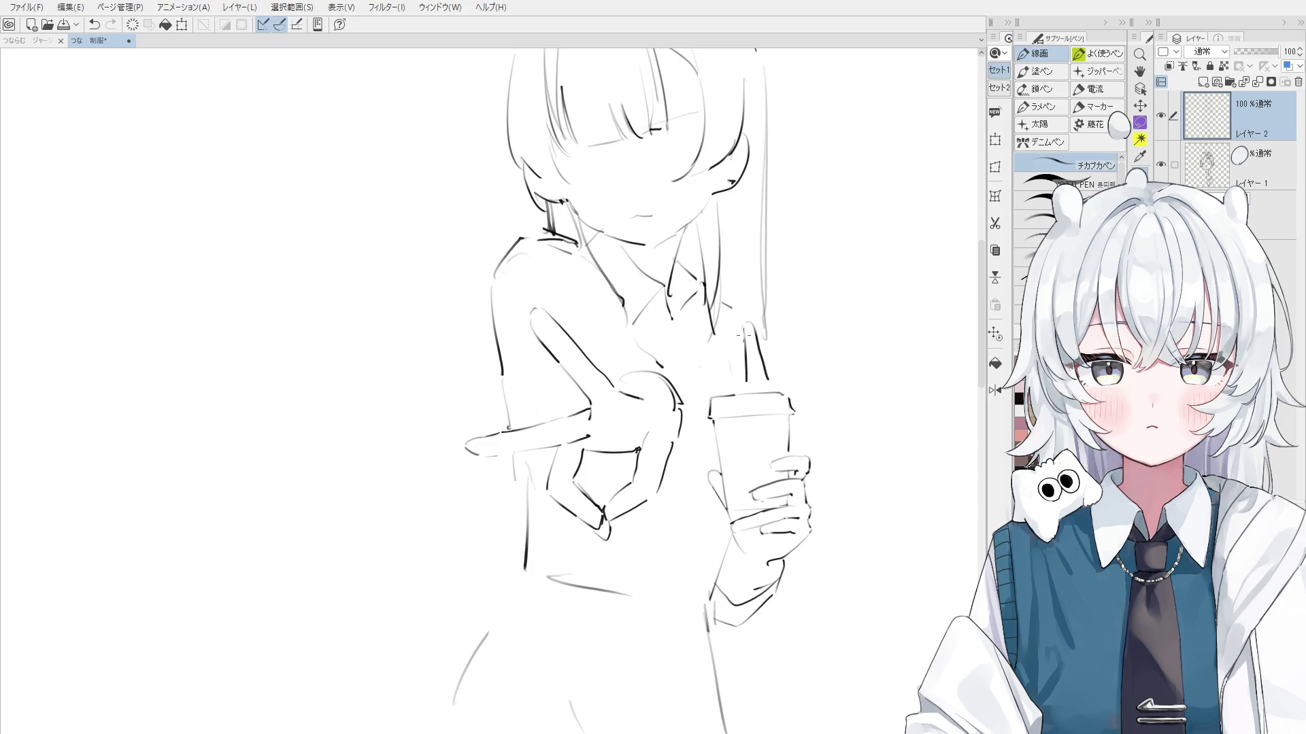
Erase the old collar stroke and draw a new diagonal collar line
key("e")
left_click_drag(622, 313, 552, 230)
key("p")
scroll(565, 246, "down", 1)
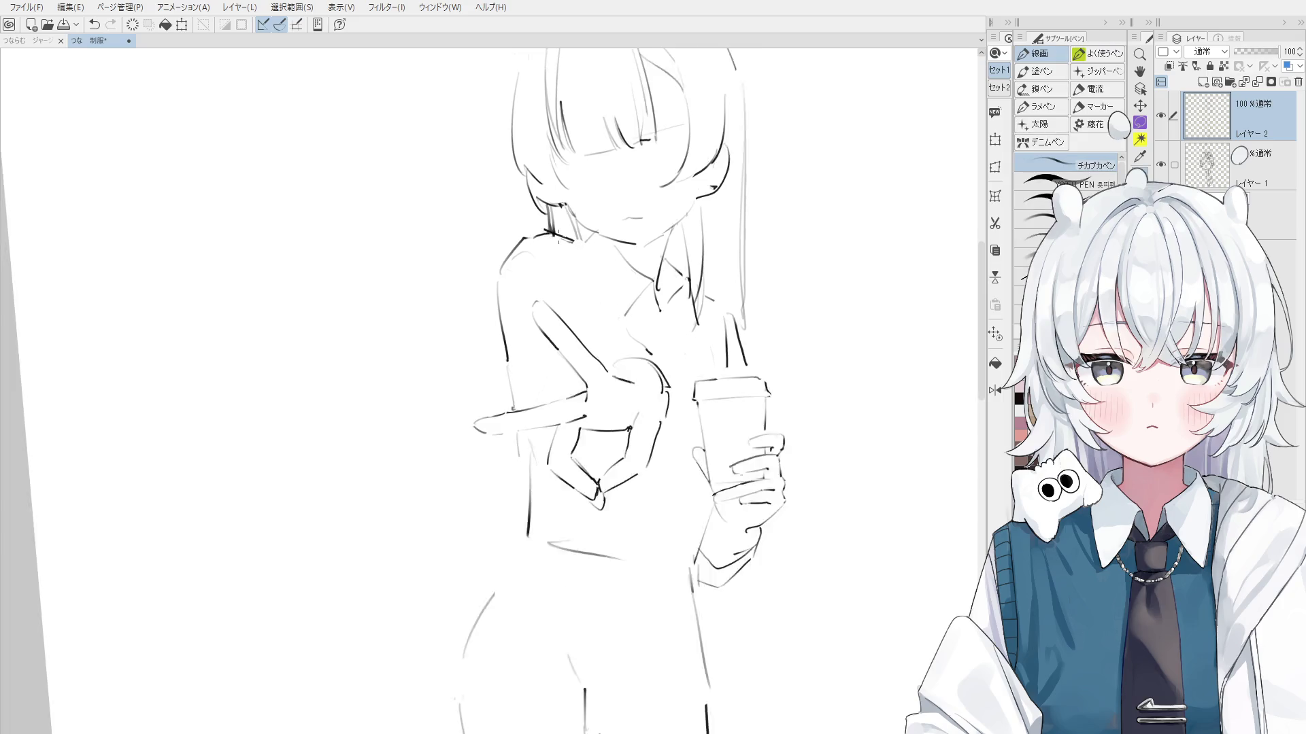
scroll(607, 300, "down", 1)
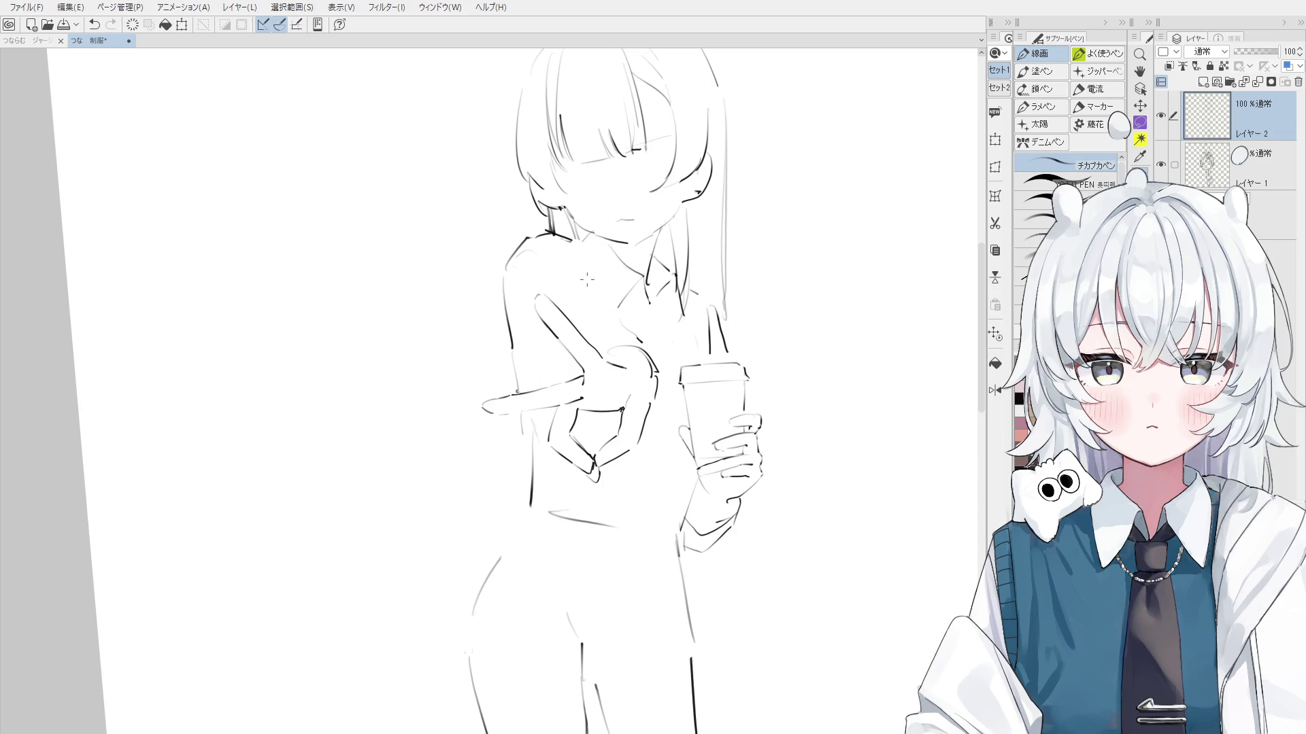
left_click_drag(583, 258, 616, 308)
Replace the left shoulder and arm outline with a new shoulder stroke, checked in a mirrored view
key("e")
left_click_drag(527, 228, 515, 350)
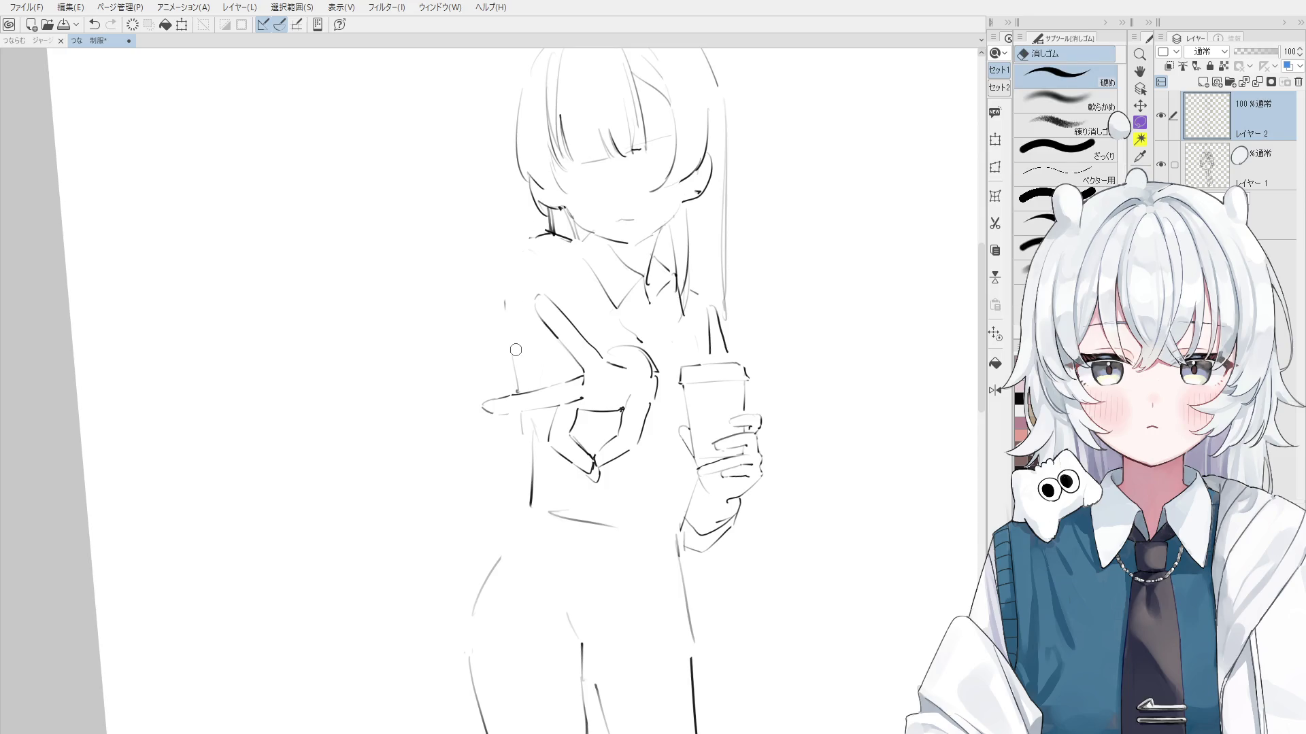
key("p")
left_click_drag(529, 239, 508, 318)
key("h")
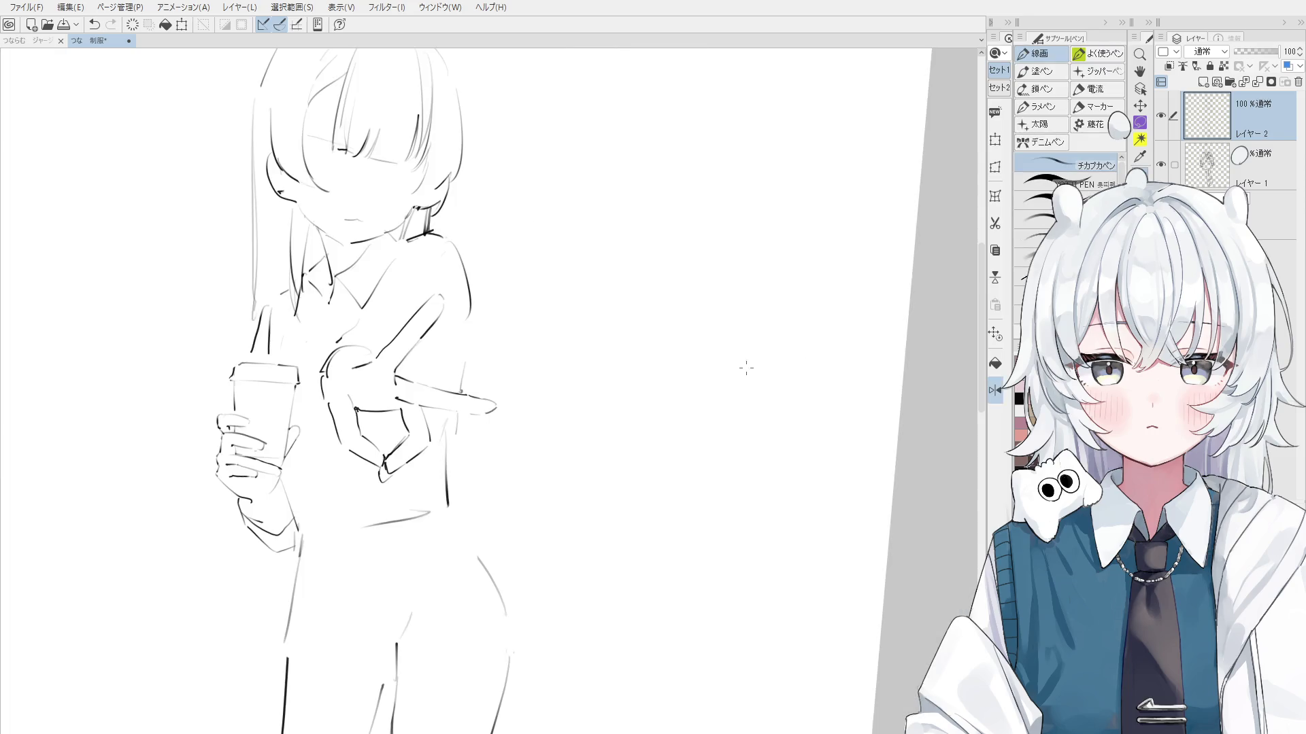
left_click_drag(585, 268, 615, 360)
key("ctrl+h")
key("h")
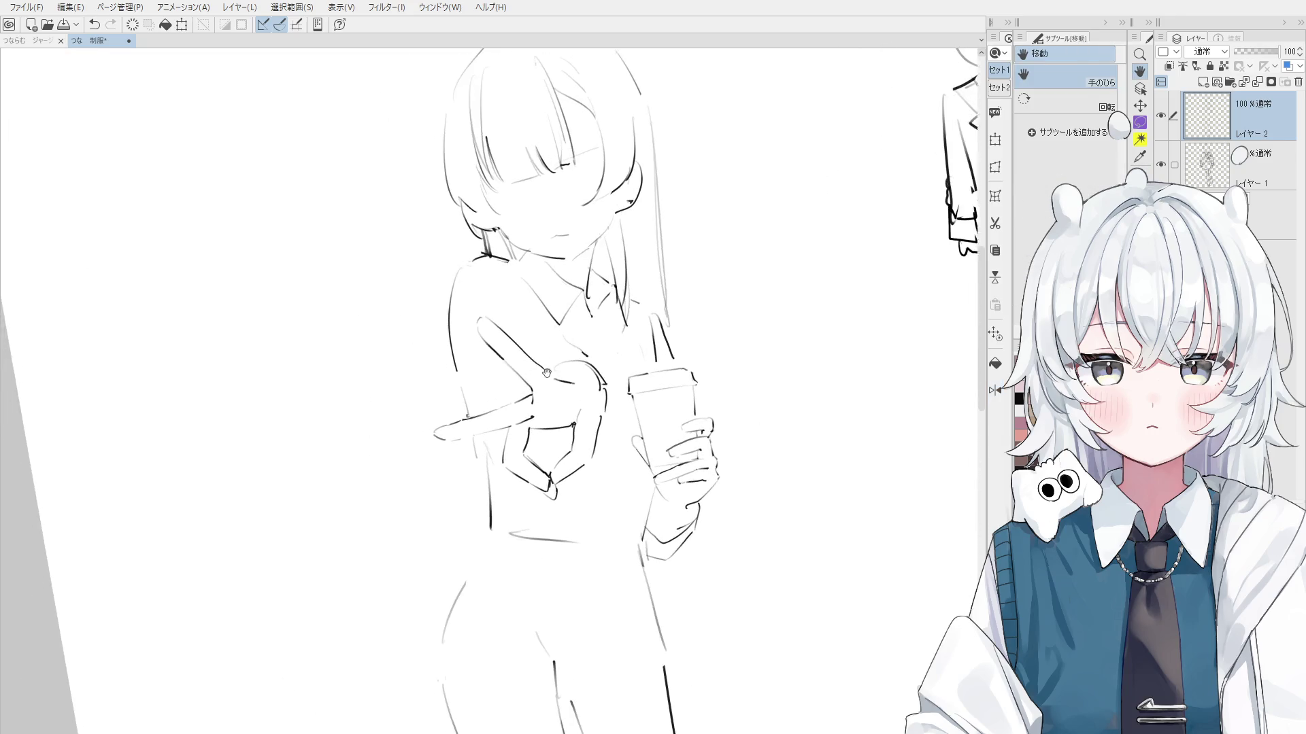
key("p")
key("ctrl+z")
Redraw the left arm and torso contour as a single clean line
left_click_drag(476, 289, 480, 374)
key("ctrl+z")
left_click_drag(467, 251, 481, 389)
left_click_drag(472, 259, 451, 406)
key("ctrl+z")
key("ctrl+z")
left_click_drag(469, 293, 476, 364)
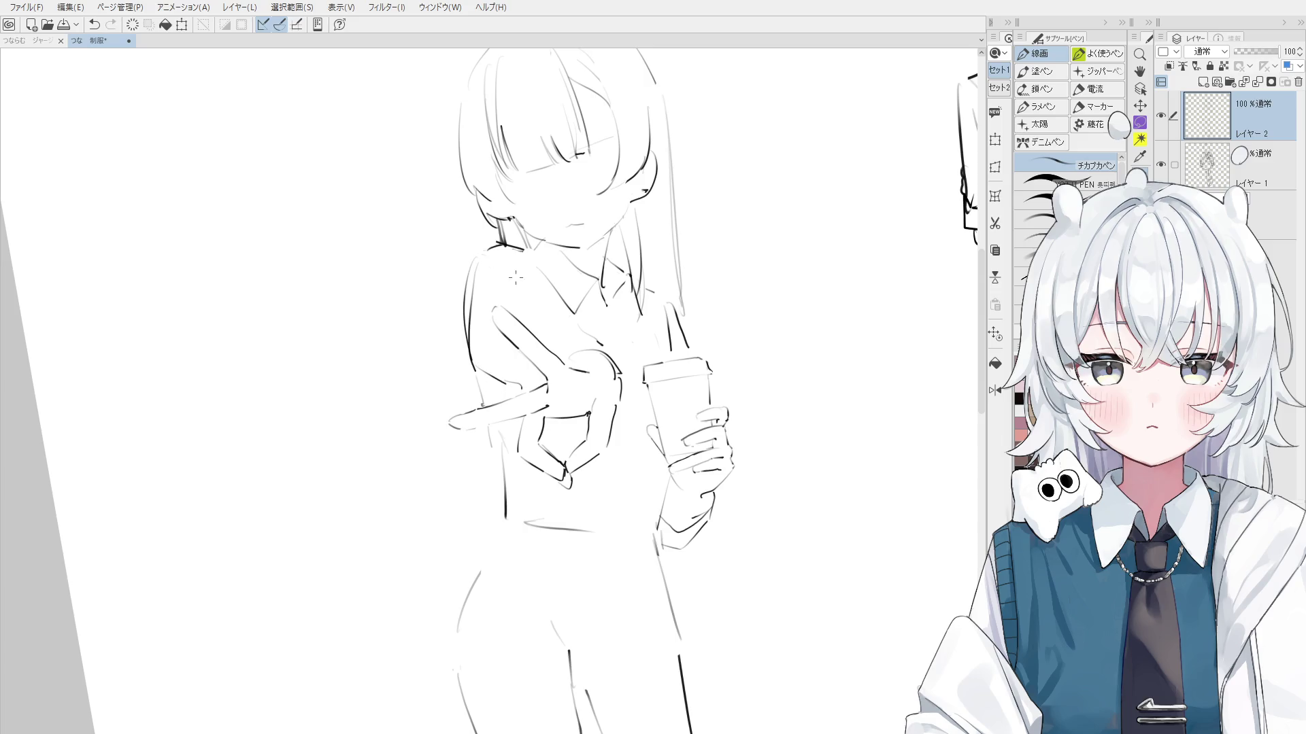
mouse_move(476, 248)
left_mouse_down()
mouse_move(506, 298)
mouse_move(502, 377)
left_mouse_up()
key("ctrl+z")
key("ctrl+z")
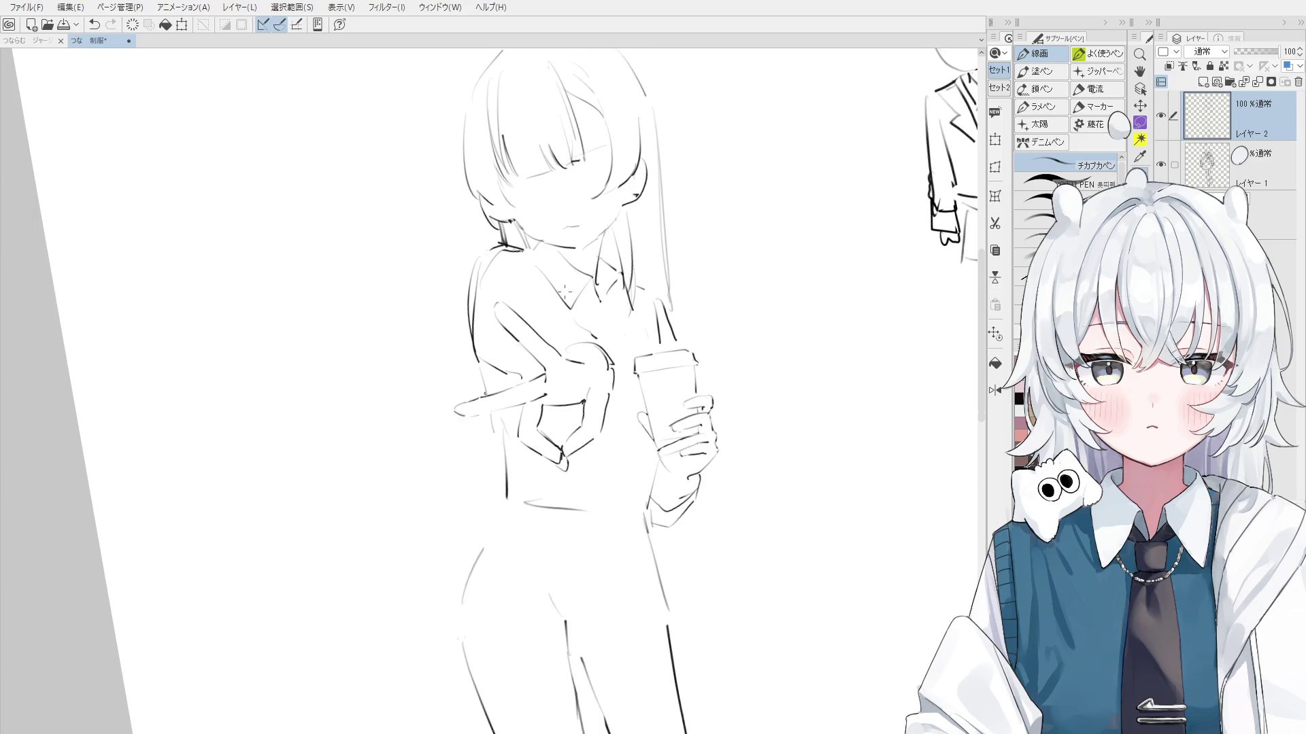
Try short strokes beside the cup hand, then undo them
left_click_drag(503, 258, 565, 238)
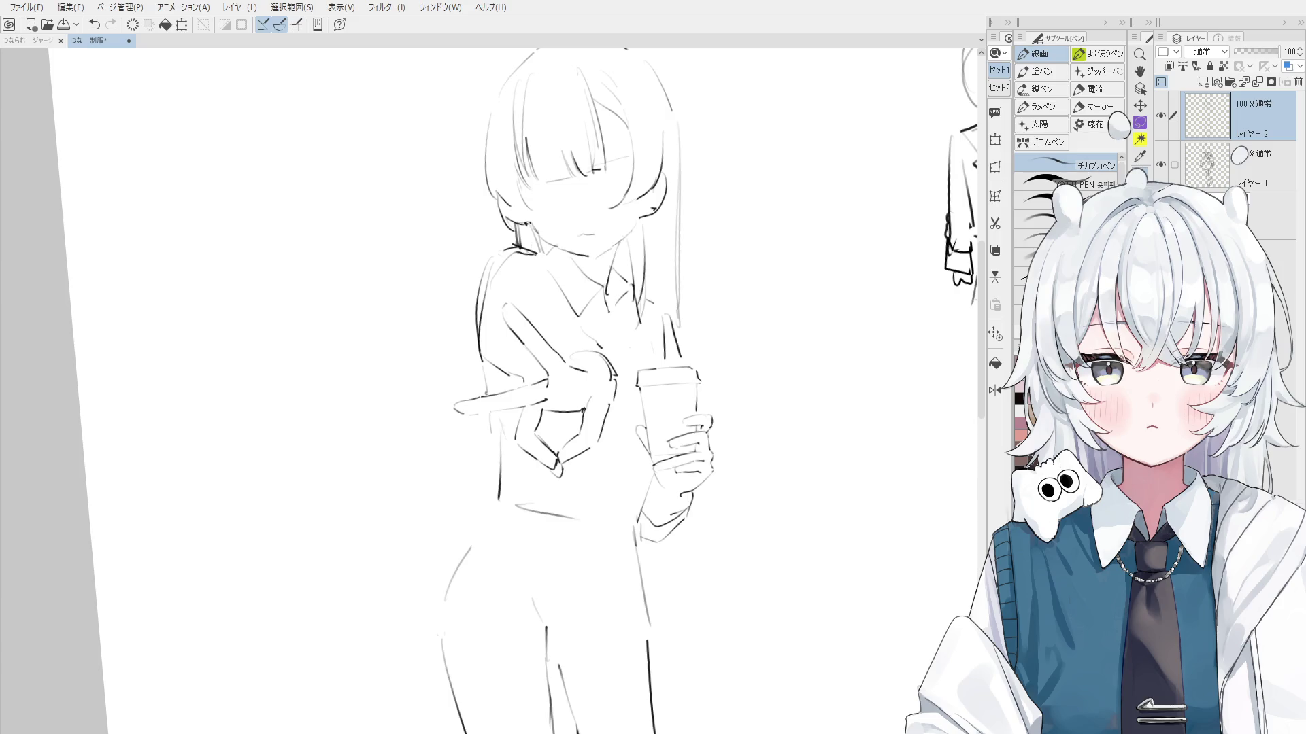
key("ctrl+z")
left_click_drag(642, 452, 628, 521)
key("ctrl+z")
scroll(627, 511, "down", 1)
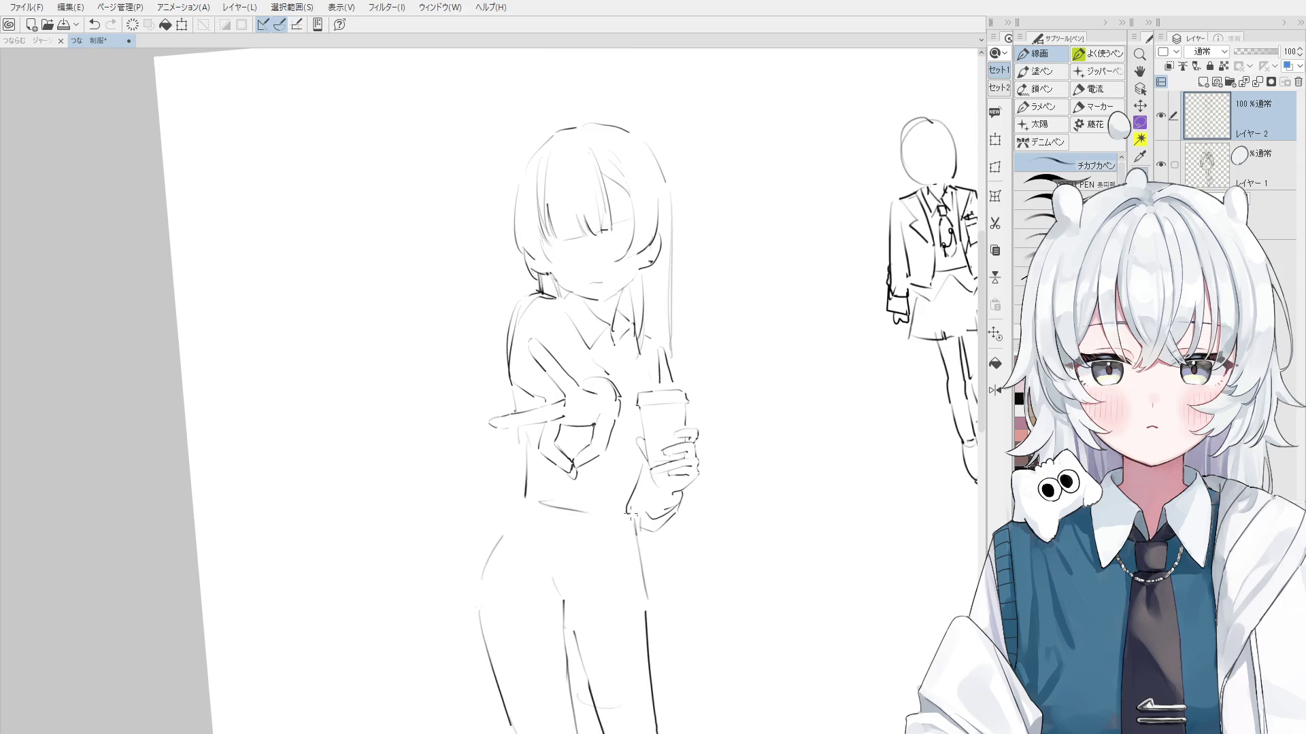
Redraw the line below the cup hand
scroll(625, 504, "down", 1)
key("ctrl+z")
left_click_drag(619, 458, 636, 543)
key("h")
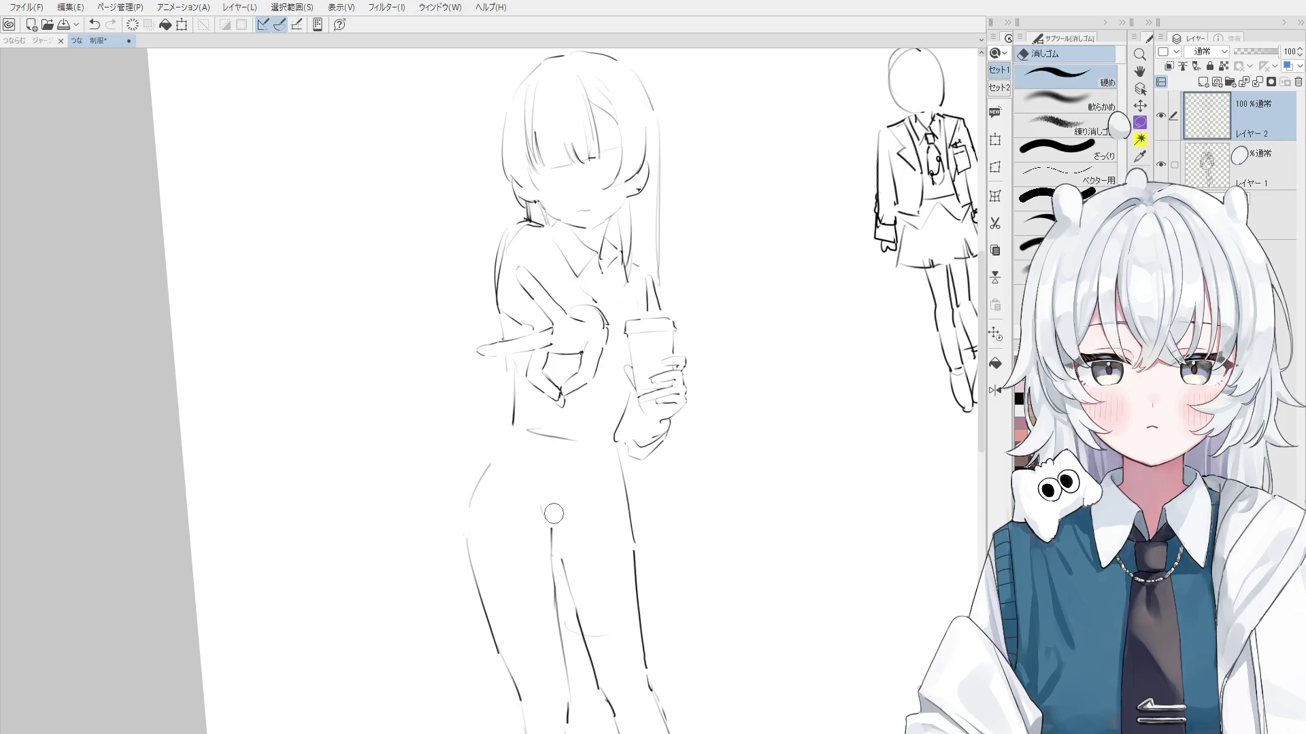
left_click_drag(619, 541, 647, 460)
key("p")
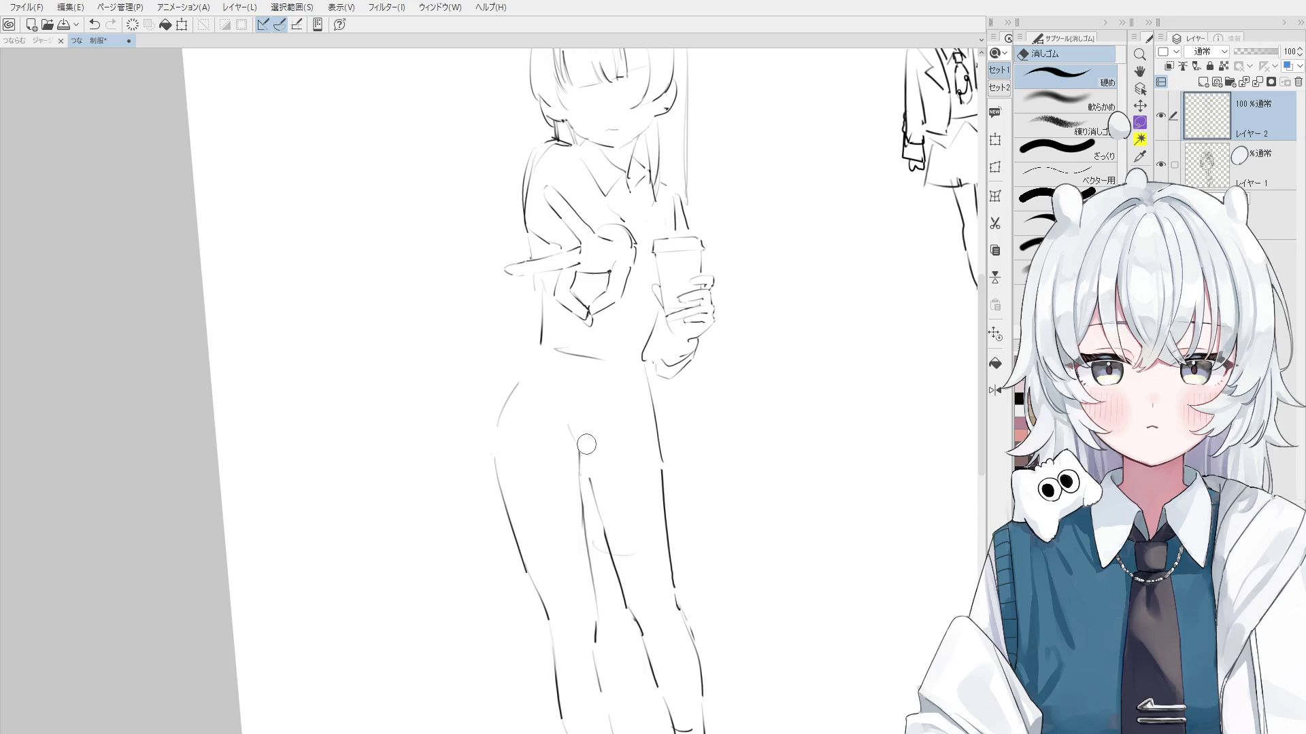
scroll(522, 331, "down", 2)
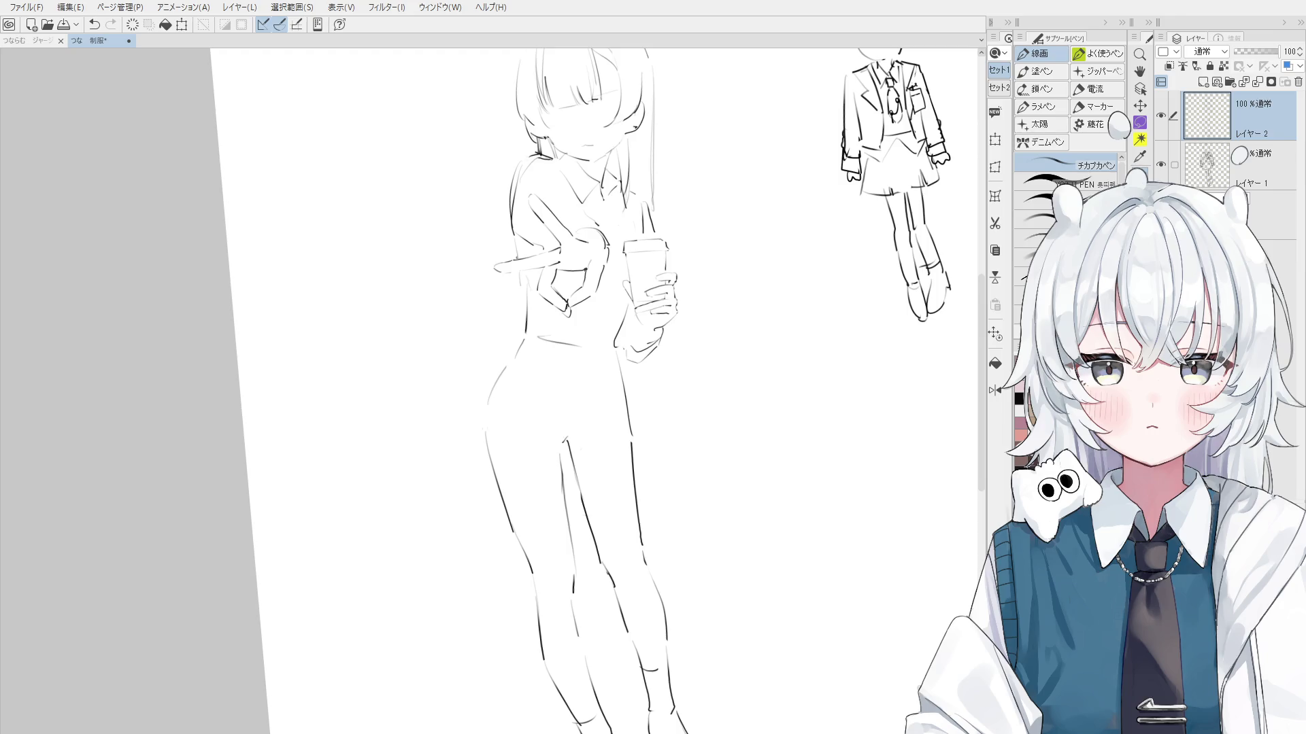
Attempt the left leg contour several times, undoing each try
key("ctrl+z")
left_click_drag(496, 472, 533, 577)
key("ctrl+z")
key("ctrl+z")
key("ctrl+z")
left_click_drag(499, 478, 536, 590)
key("ctrl+z")
scroll(527, 555, "down", 1)
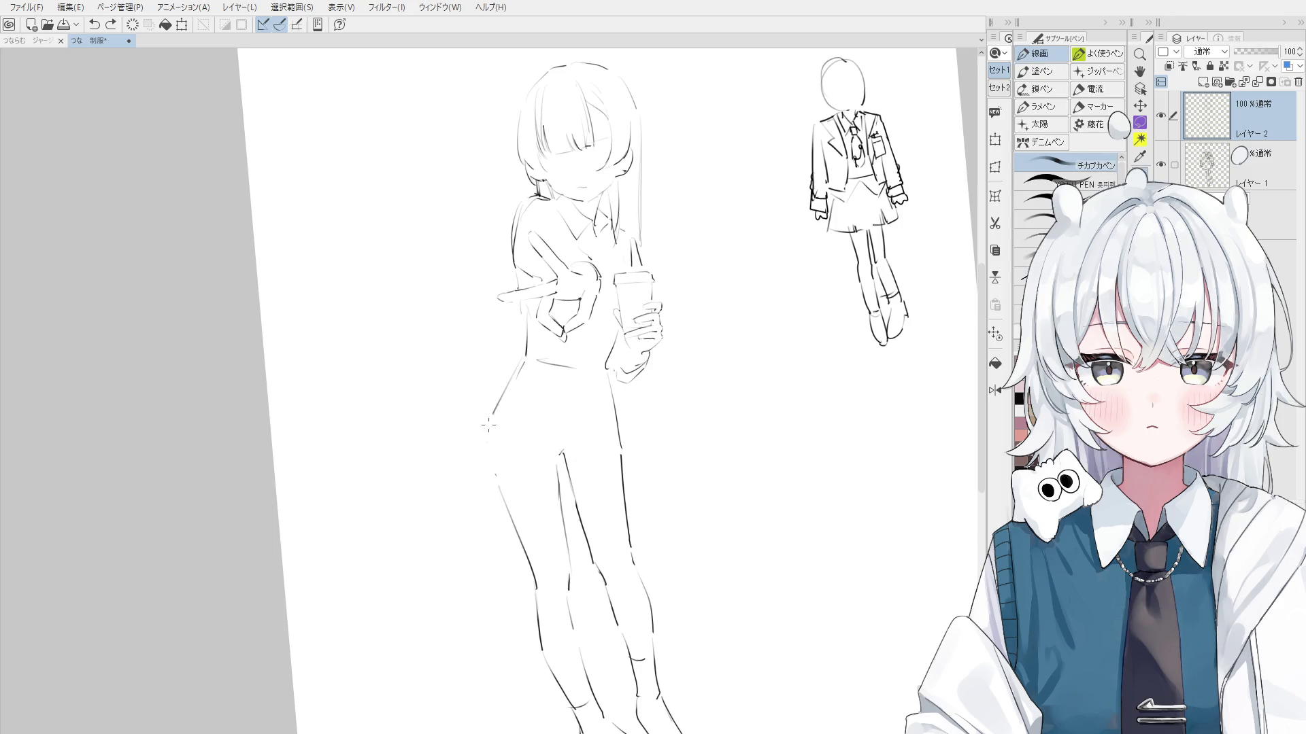
Add a figure stroke in a mirrored view rotated about 15°, then undo it
key("h")
left_click_drag(495, 437, 531, 461)
key("-")
key("p")
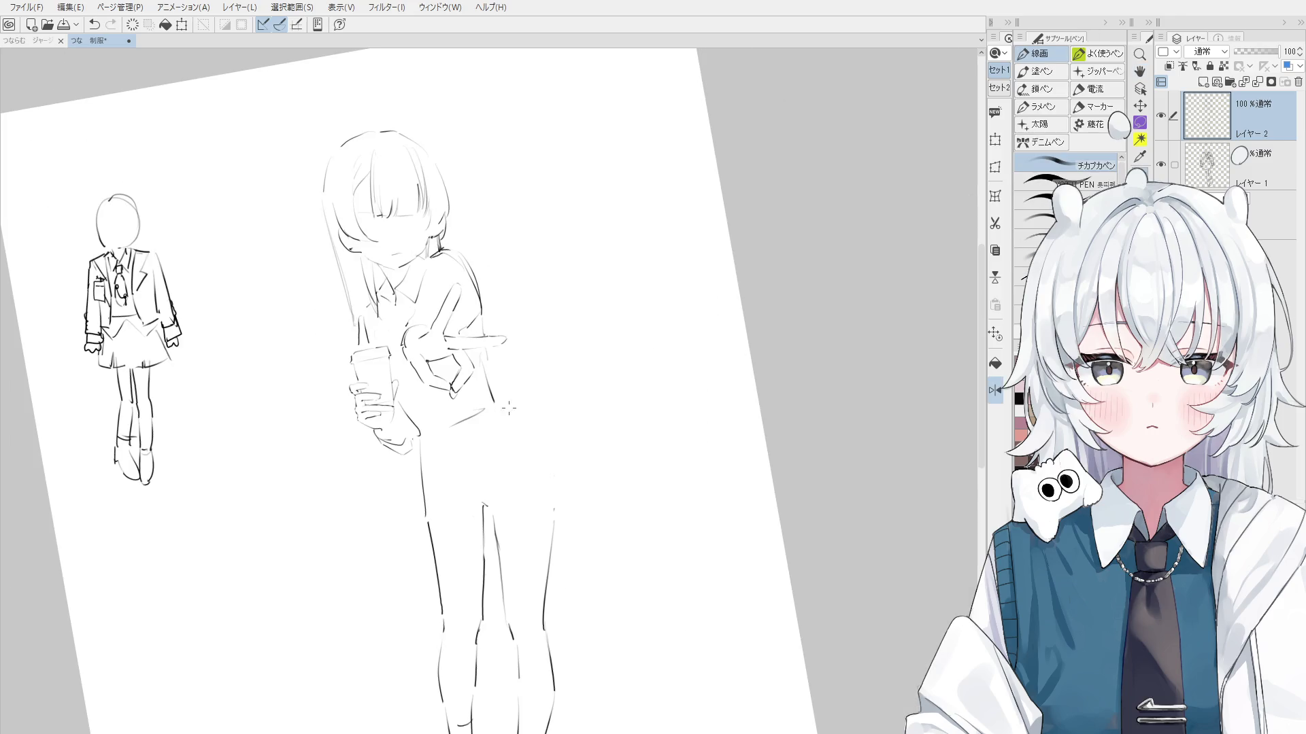
left_click_drag(503, 412, 551, 476)
key("h")
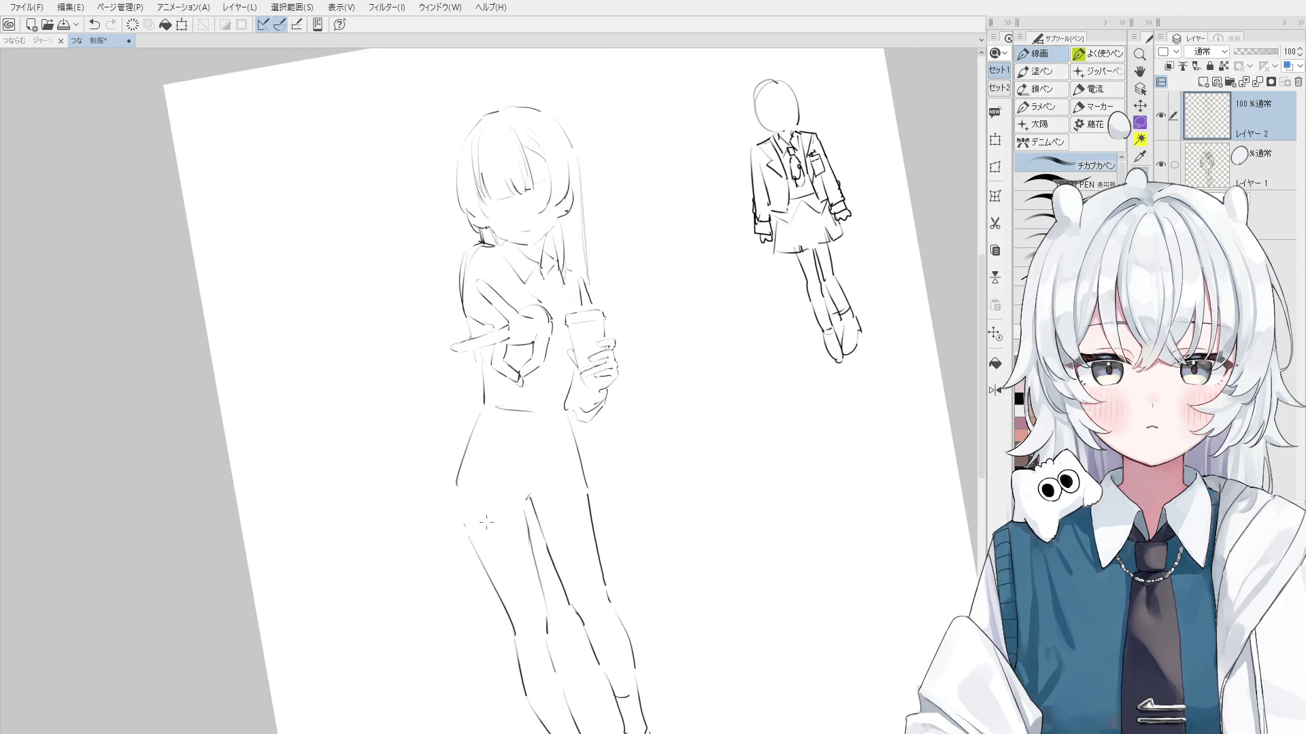
scroll(463, 533, "up", 2)
key("ctrl+z")
key("ctrl+y")
key("ctrl+z")
scroll(459, 517, "down", 1)
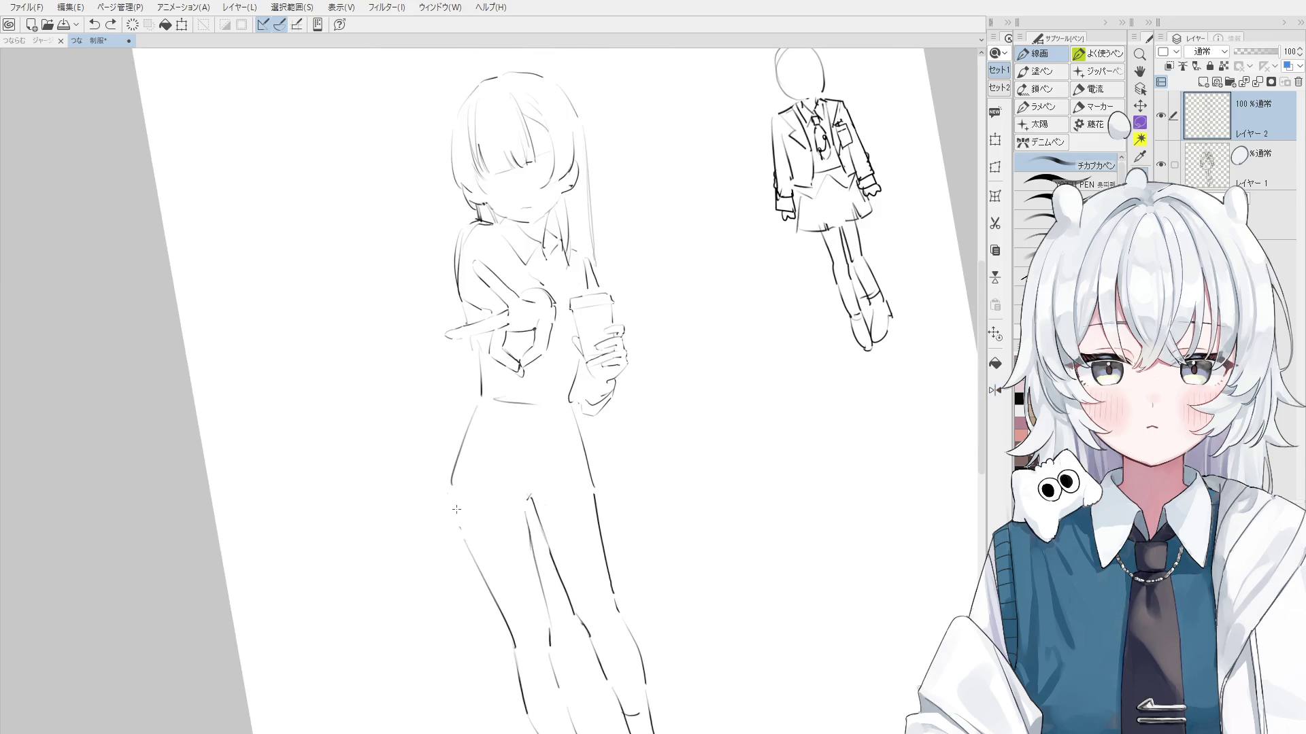
Reset the canvas rotation to upright and erase the old waist stroke
key("e")
scroll(475, 391, "up", 2)
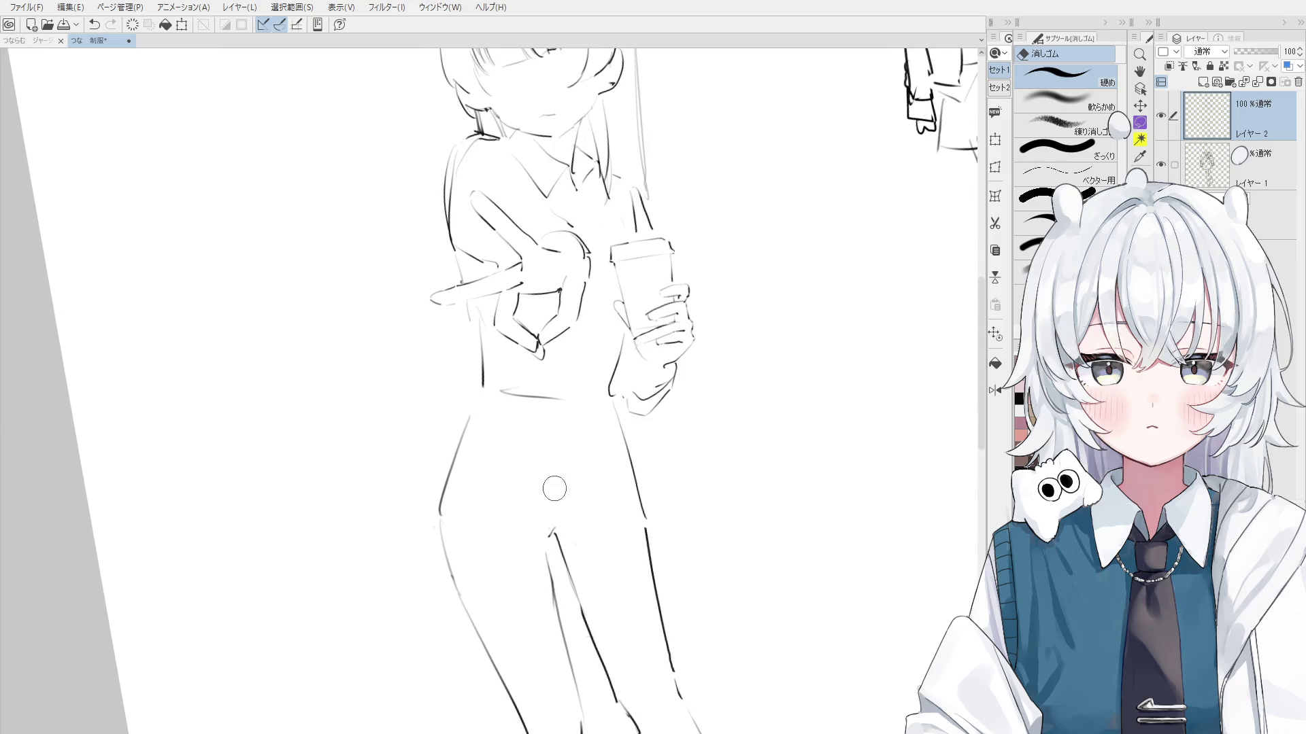
left_click_drag(551, 480, 559, 438)
key("p")
key("ctrl+@")
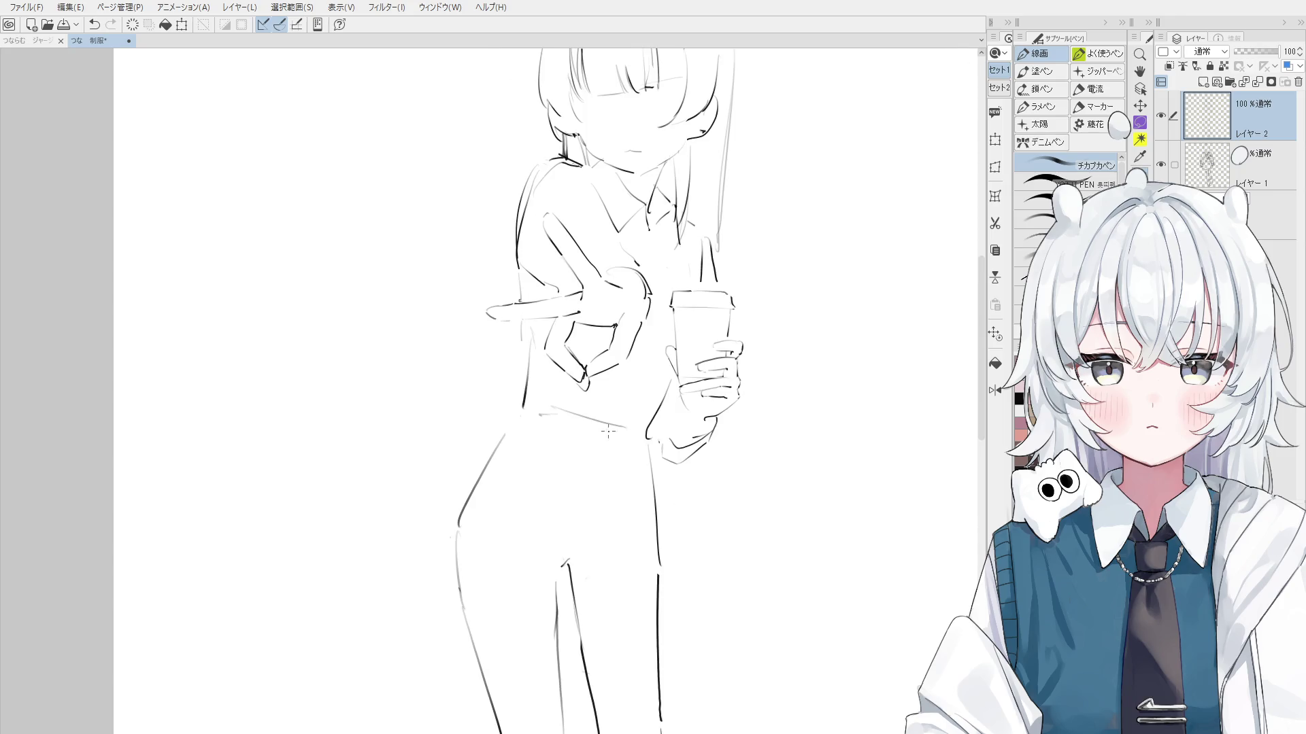
key("ctrl+z")
key("e")
left_click_drag(564, 420, 630, 450)
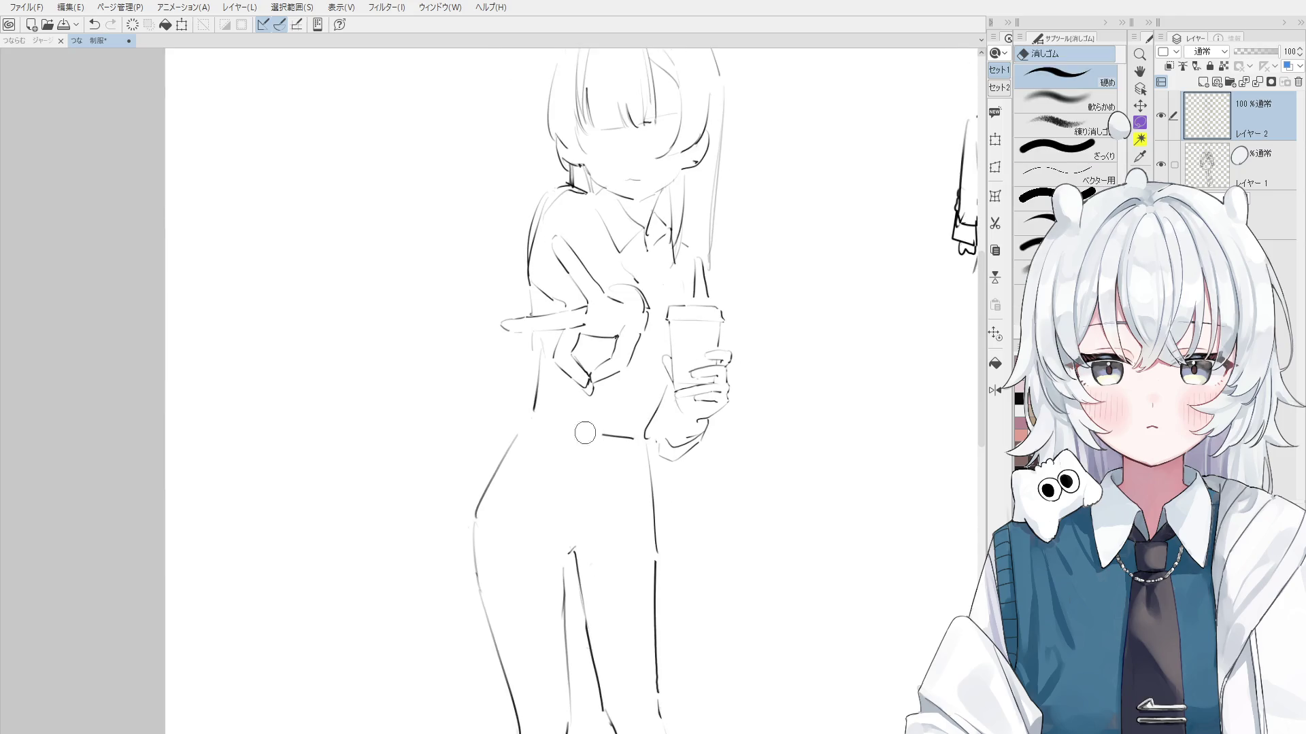
key("p")
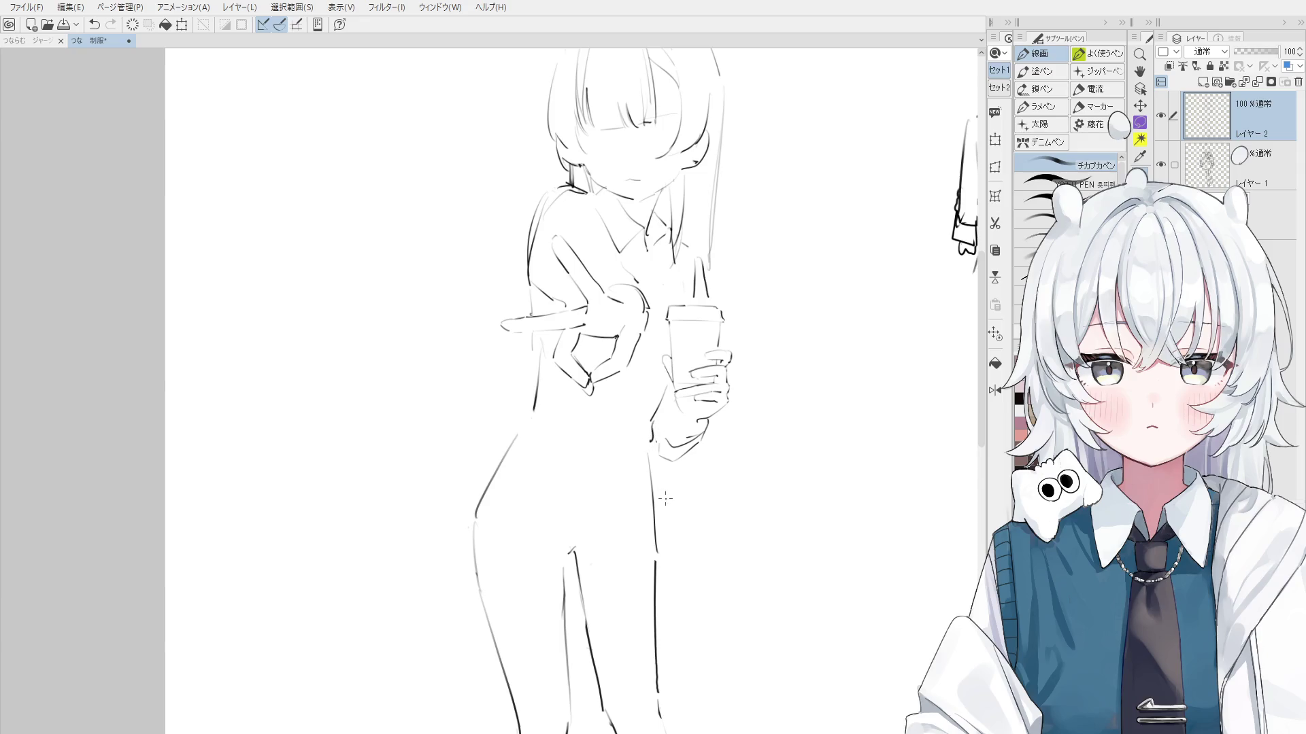
Alternate between eraser and pen while zooming around the hips
key("e")
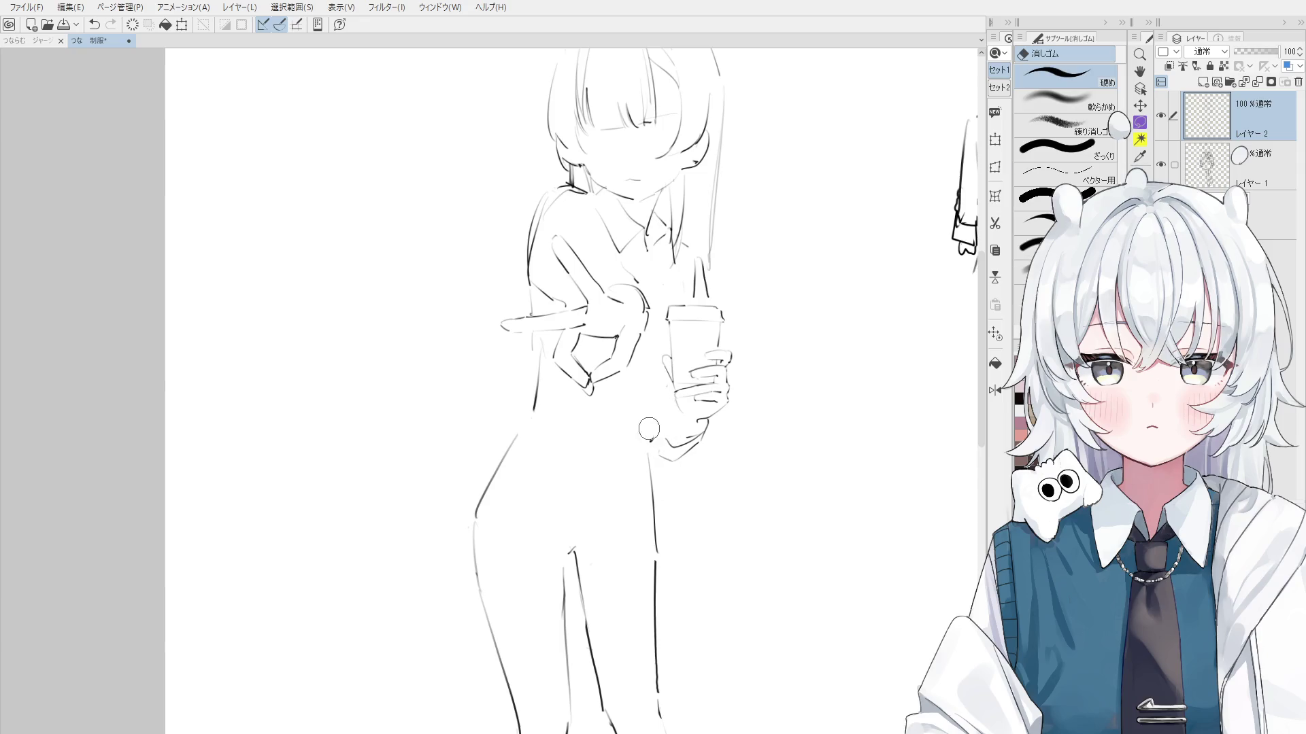
key("p")
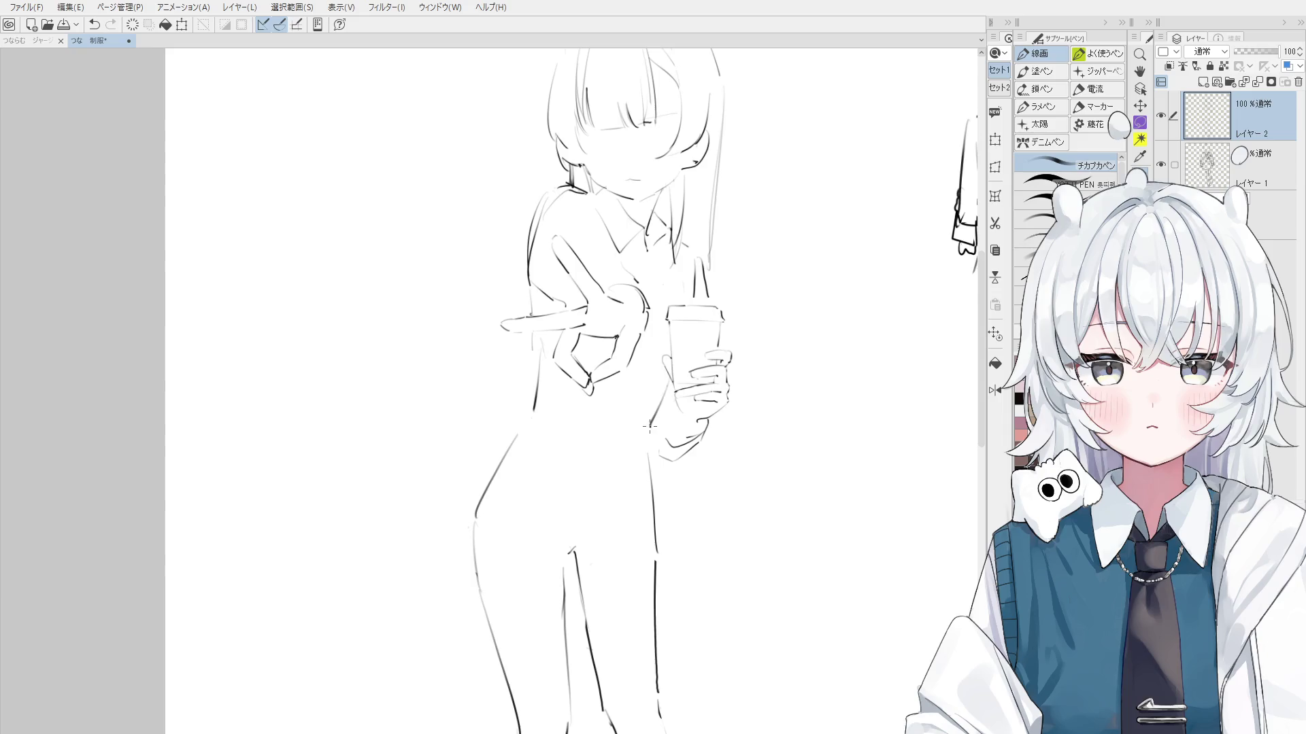
scroll(650, 428, "down", 1)
scroll(650, 428, "down", 1)
key("e")
scroll(641, 435, "up", 3)
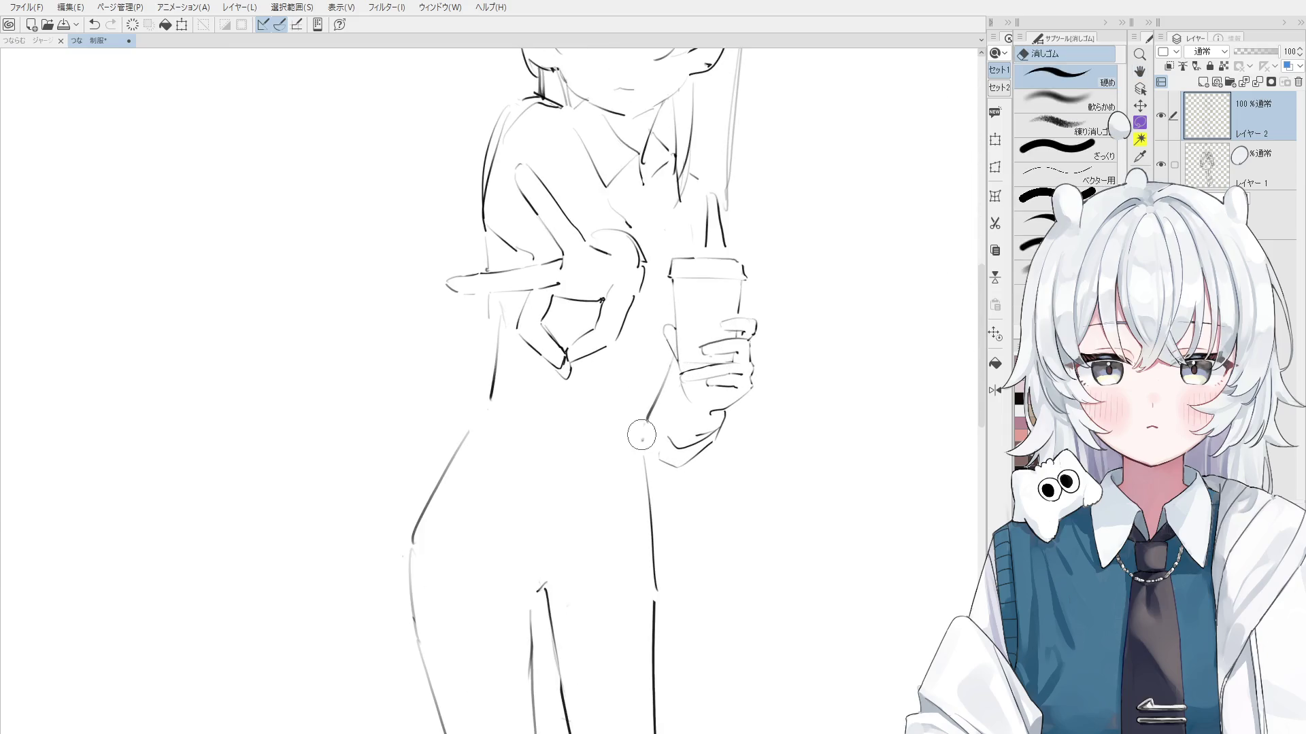
key("p")
scroll(648, 433, "down", 1)
key("e")
scroll(521, 340, "down", 1)
key("p")
key("e")
key("p")
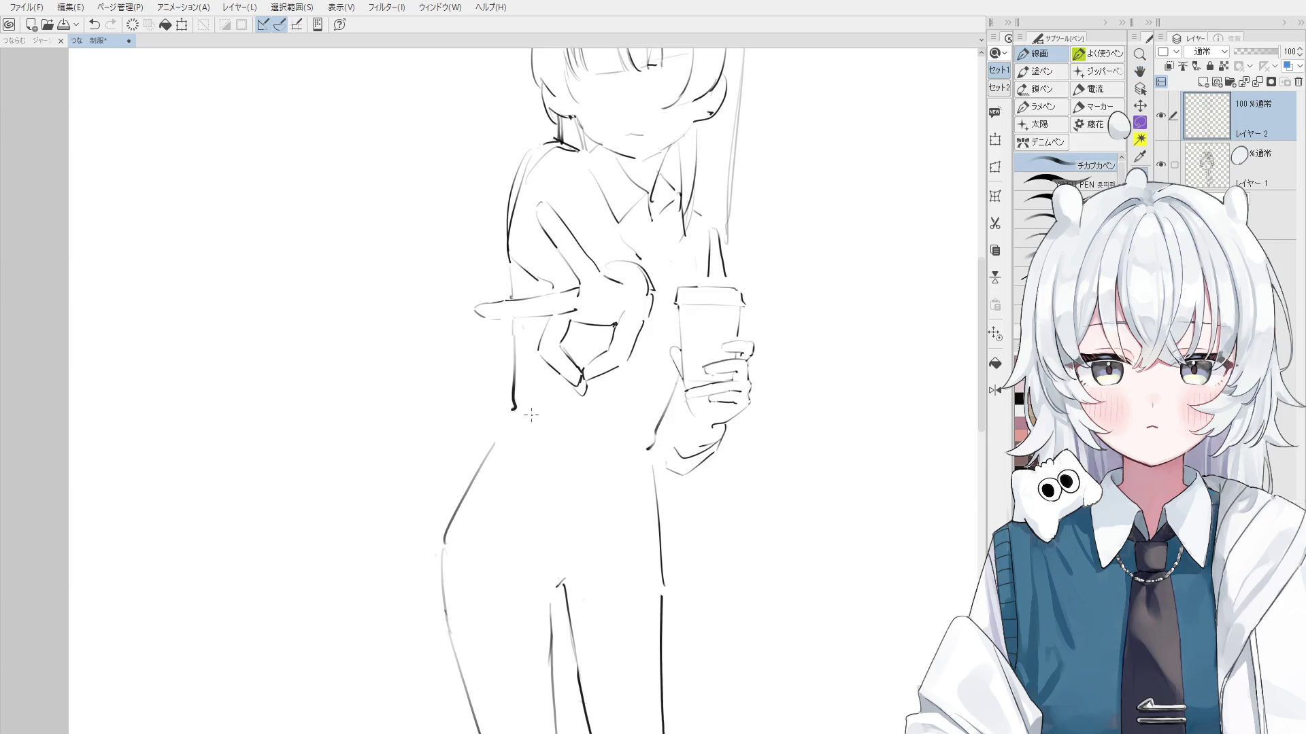
scroll(531, 414, "down", 1)
key("e")
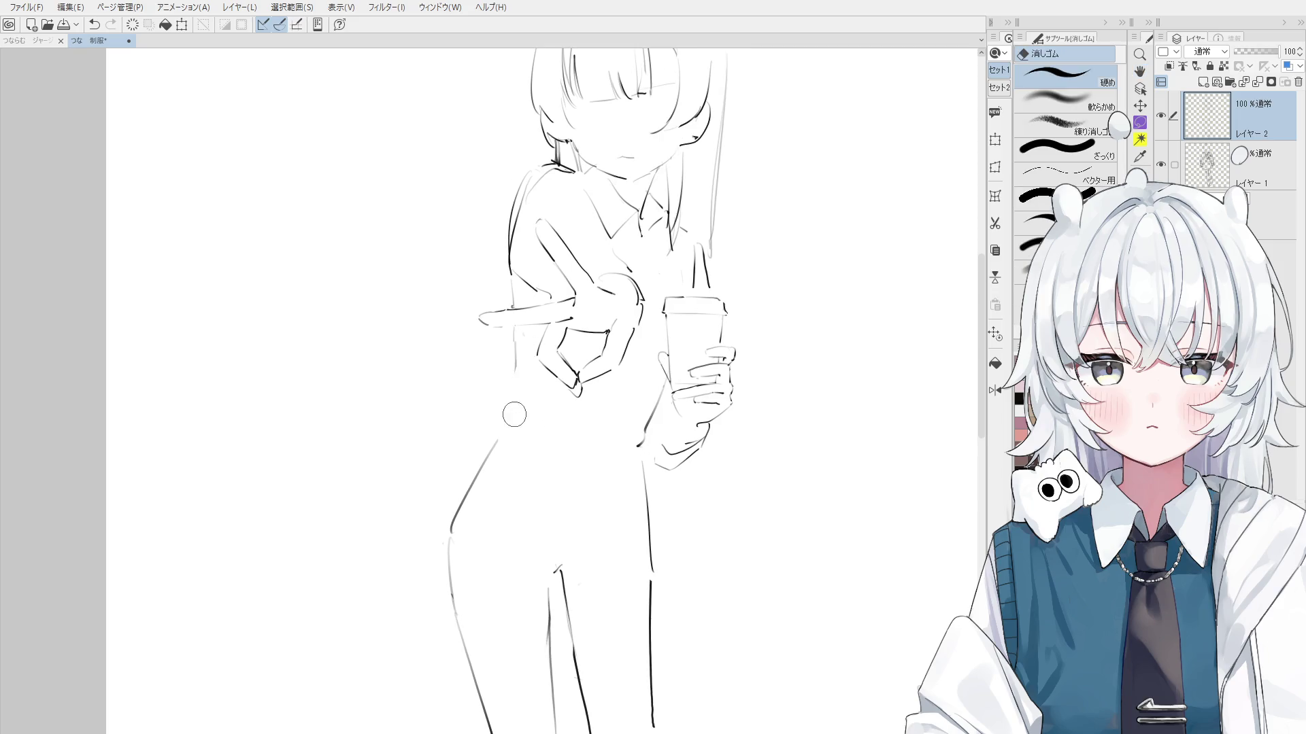
key("p")
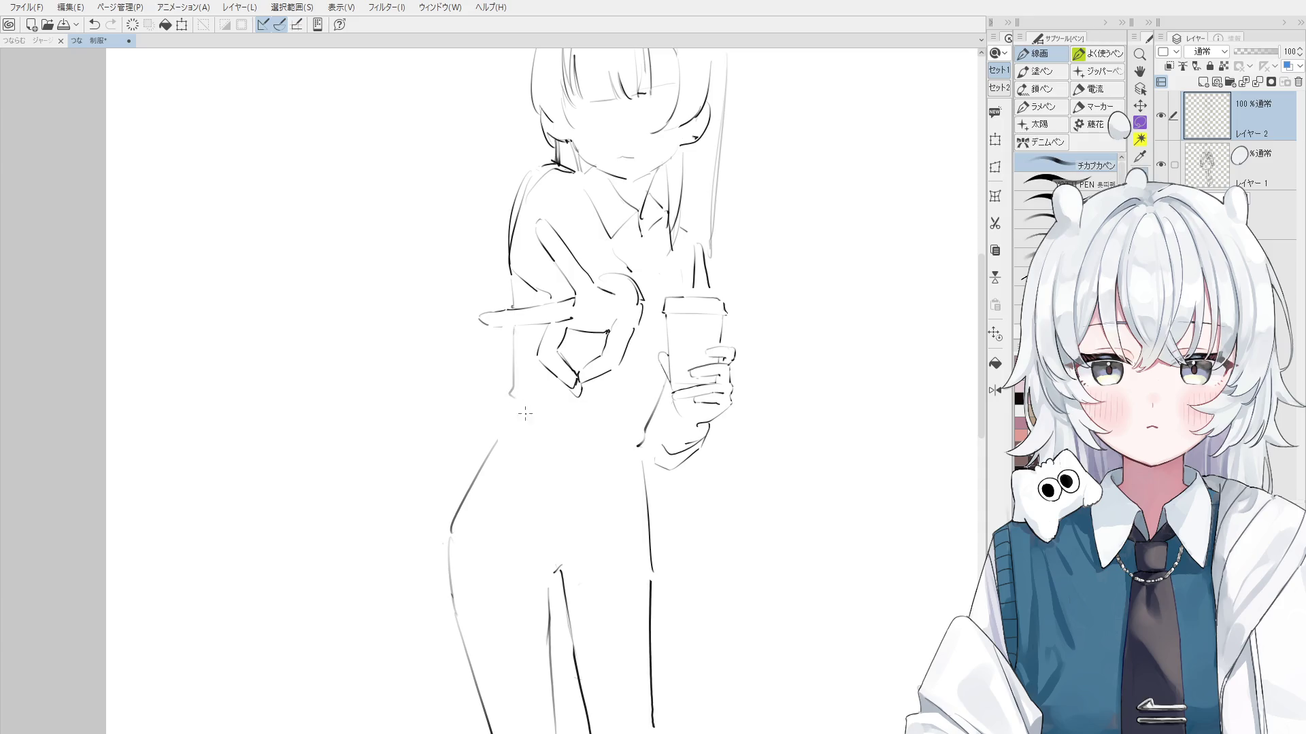
scroll(518, 404, "down", 2)
scroll(547, 417, "up", 2)
Draw a new waist line across the hips, then flip the canvas to check the pose
key("ctrl+z")
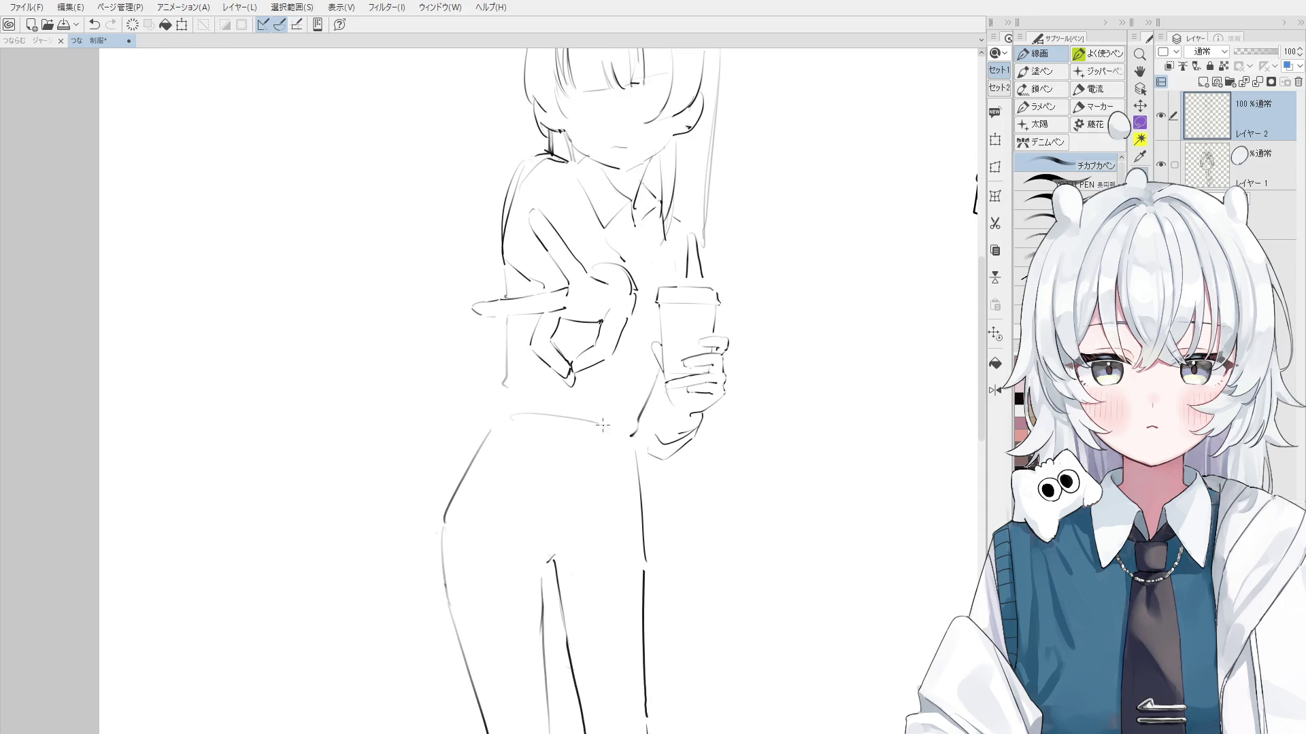
key("ctrl+z")
left_click_drag(524, 406, 616, 419)
key("ctrl+z")
scroll(524, 416, "down", 1)
key("ctrl+z")
left_click_drag(527, 417, 619, 440)
scroll(606, 437, "down", 1)
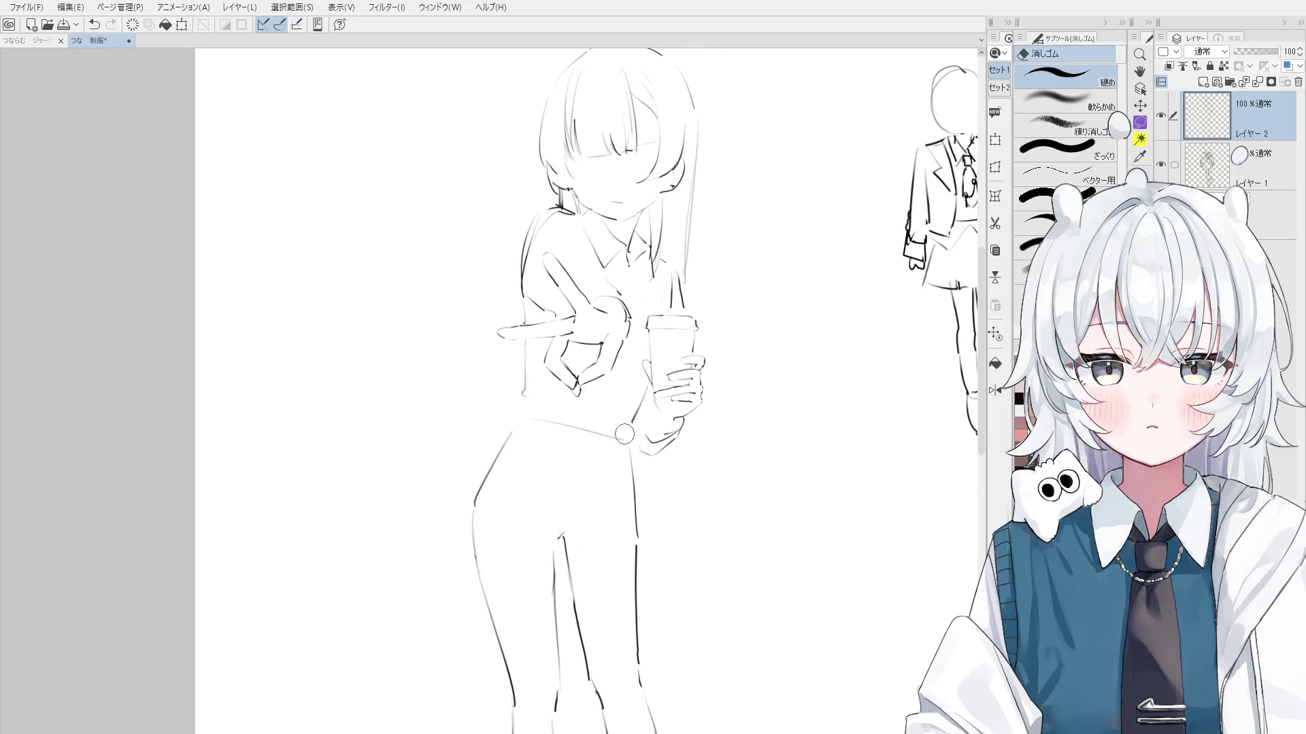
scroll(634, 437, "up", 1)
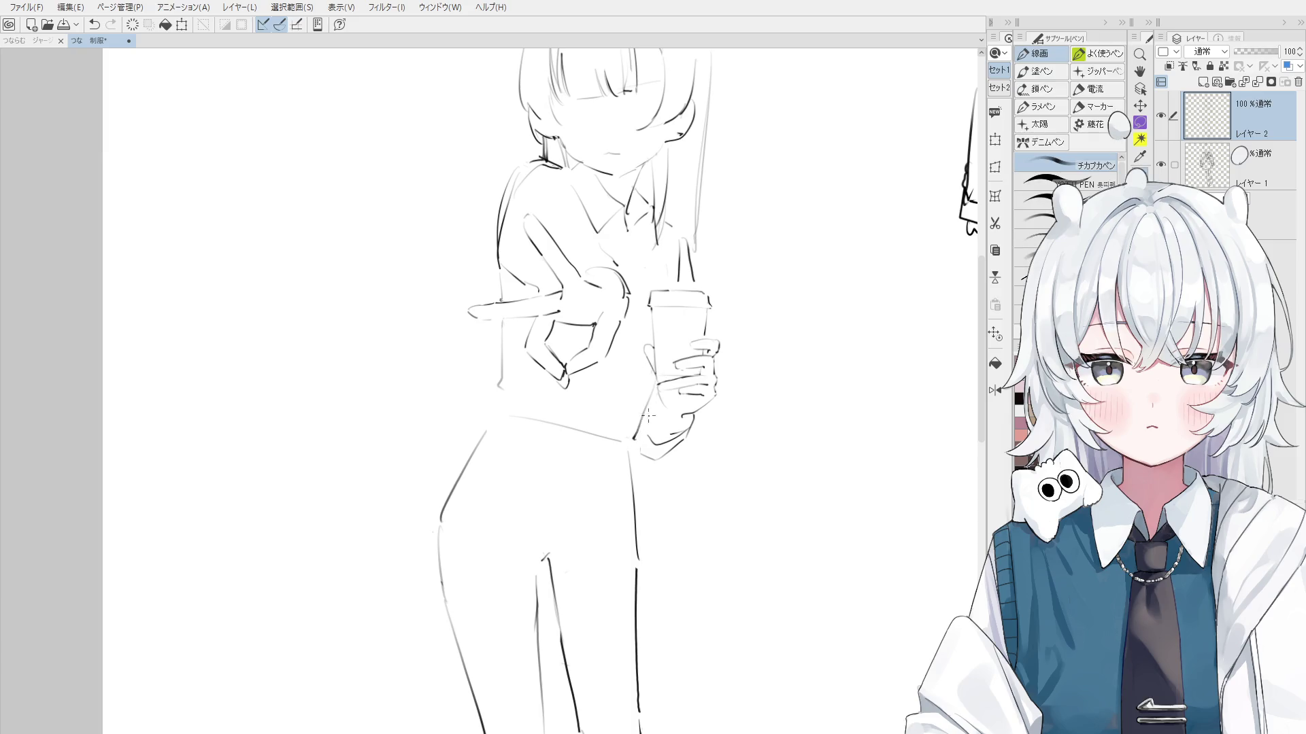
key("h")
scroll(635, 459, "down", 3)
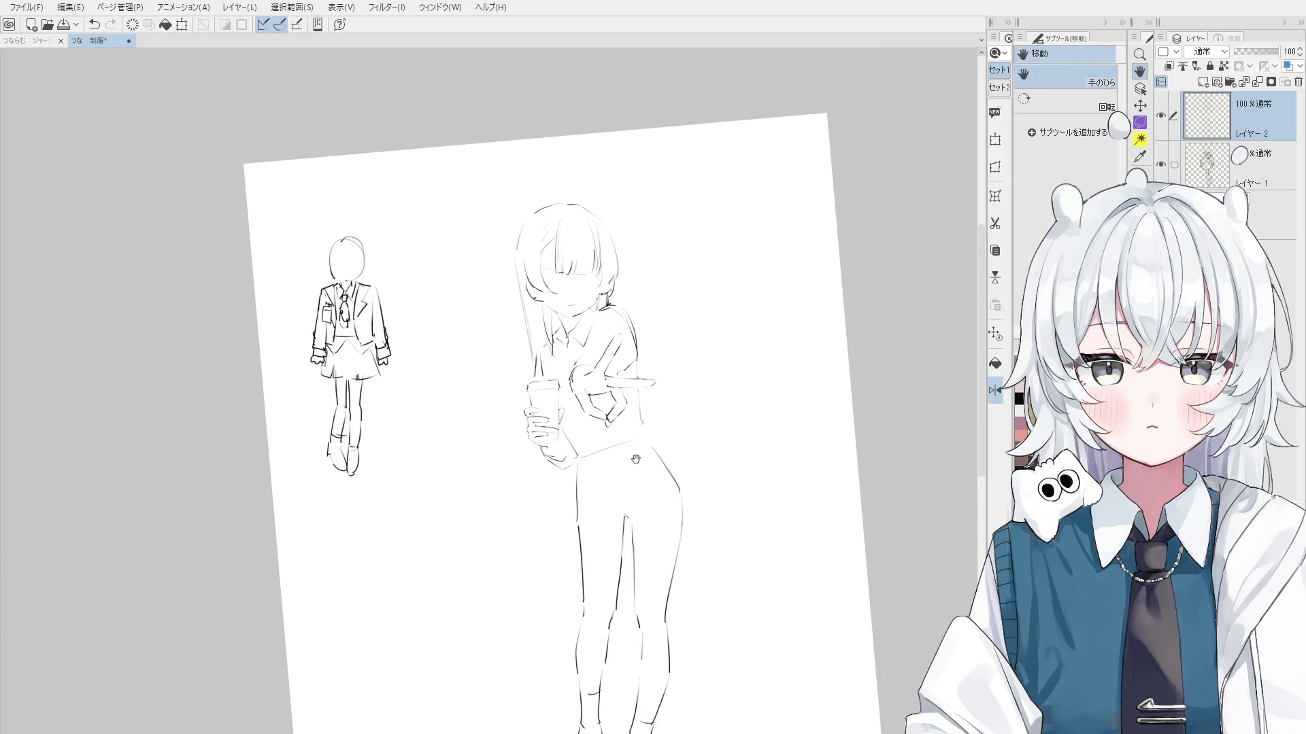
Try a first line along the peace-sign finger, undoing it to retry
scroll(635, 459, "up", 2)
key("e")
key("p")
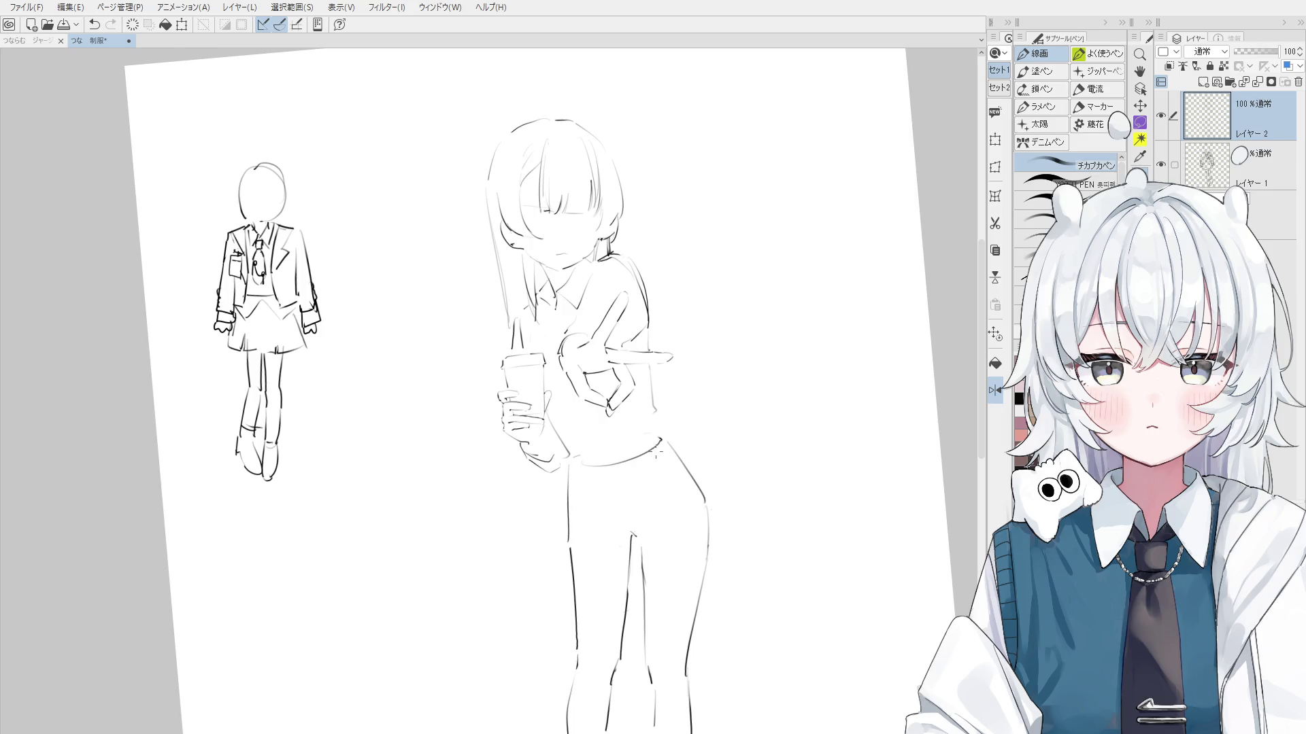
key("e")
scroll(656, 408, "up", 2)
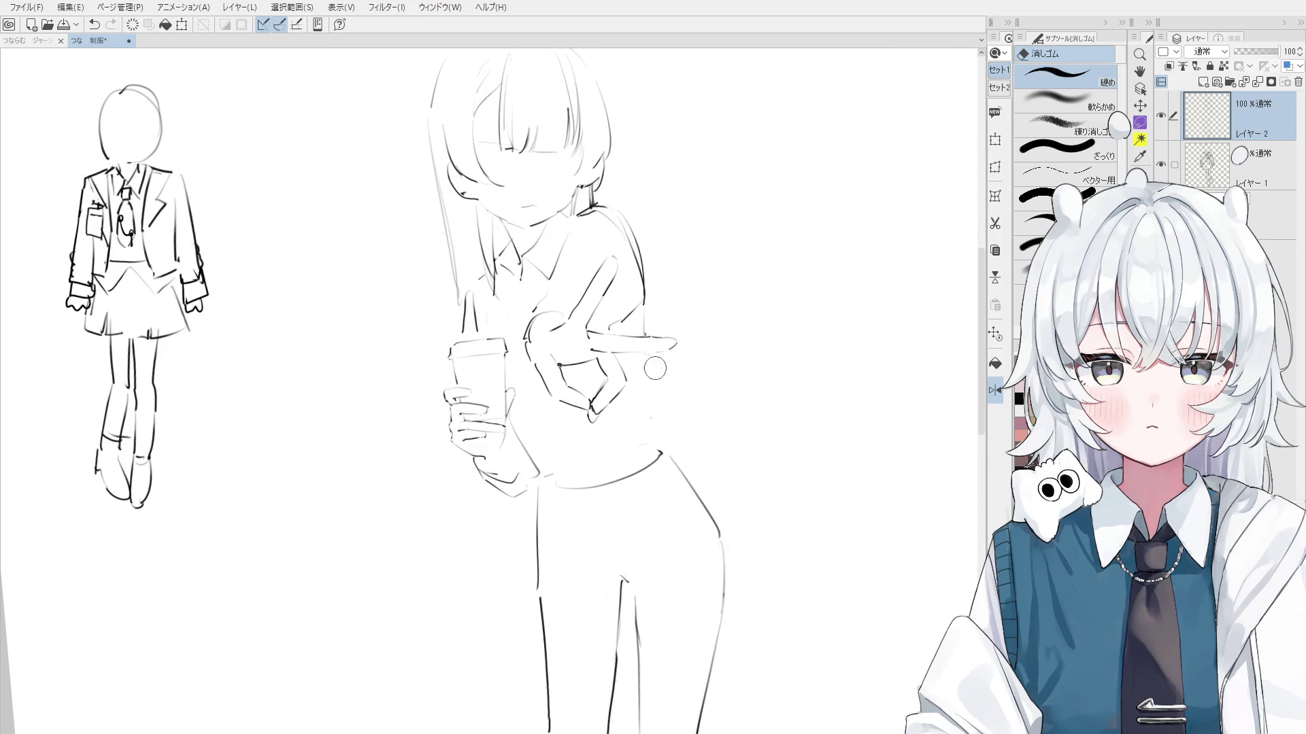
scroll(643, 384, "up", 2)
key("p")
scroll(640, 393, "up", 3)
left_click_drag(541, 316, 623, 289)
key("ctrl+z")
scroll(623, 289, "down", 3)
key("e")
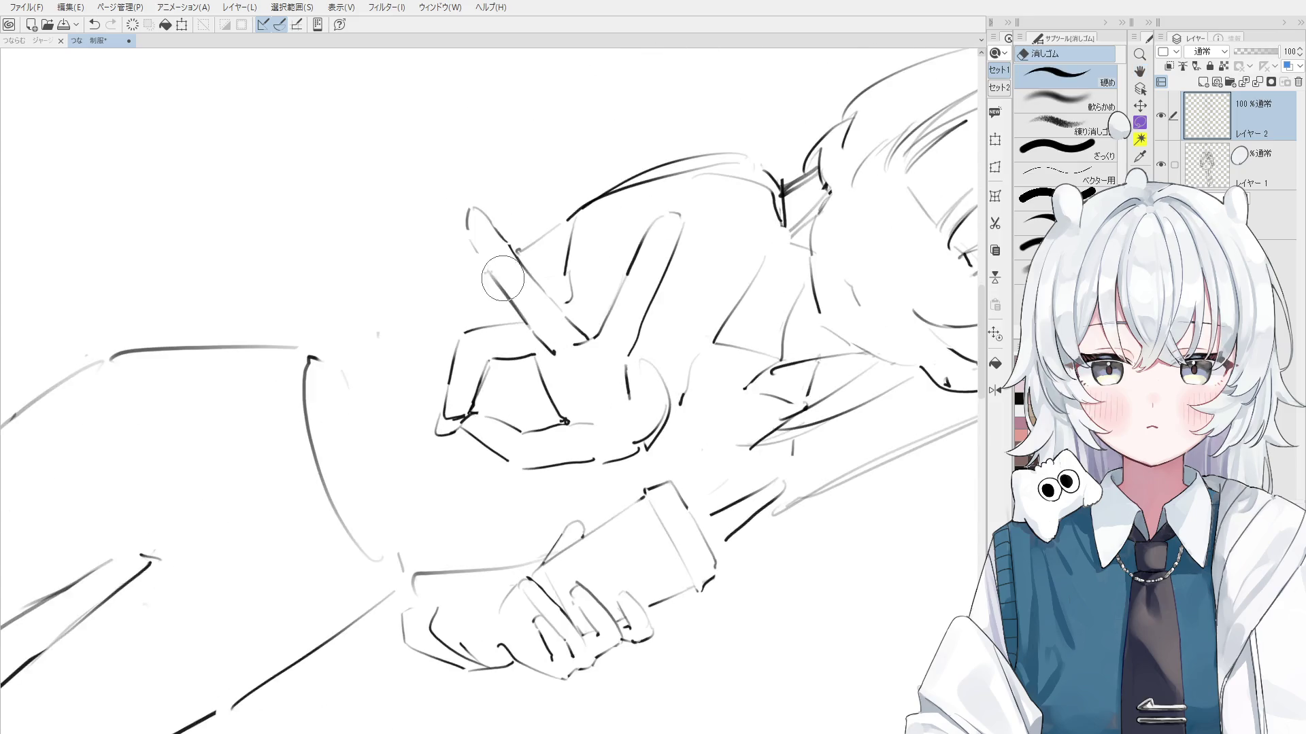
scroll(483, 272, "up", 3)
key("h")
scroll(516, 326, "down", 3)
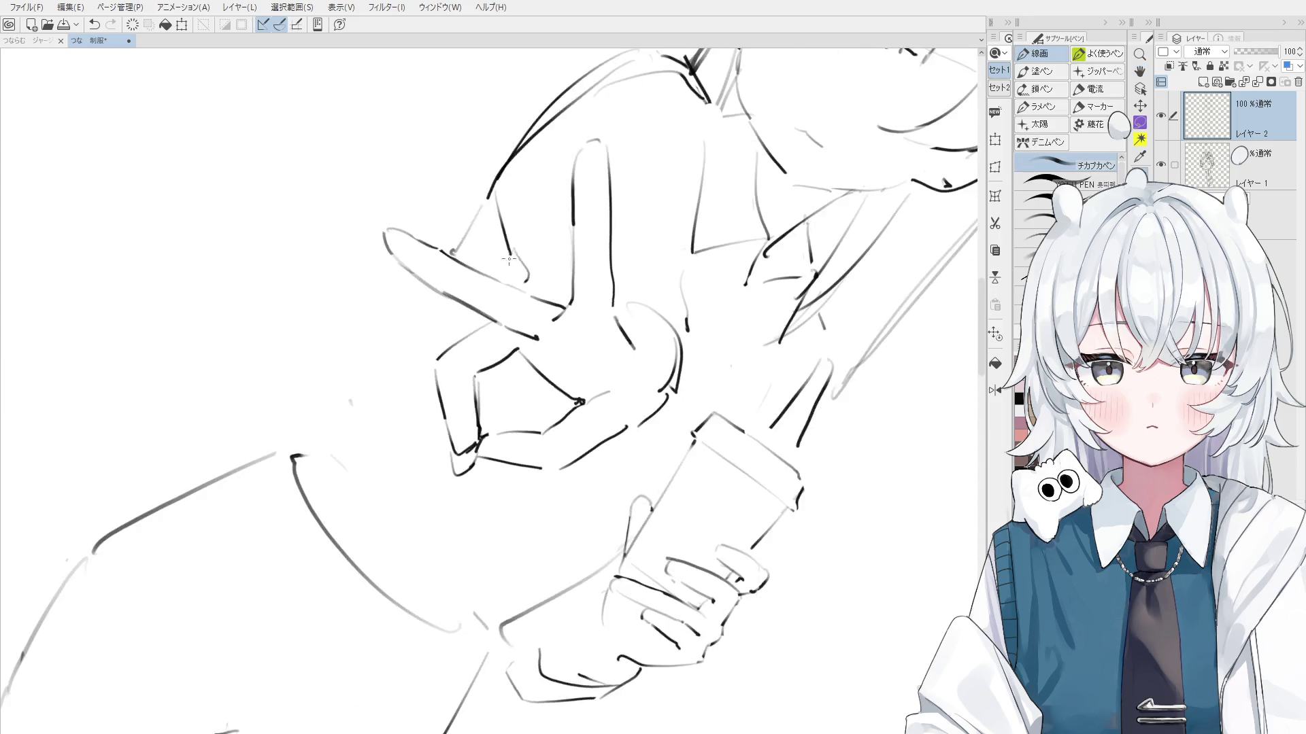
scroll(556, 350, "up", 3)
scroll(556, 351, "down", 3)
Redraw the outline of the left peace-sign finger over several retried strokes
key("p")
scroll(544, 327, "up", 3)
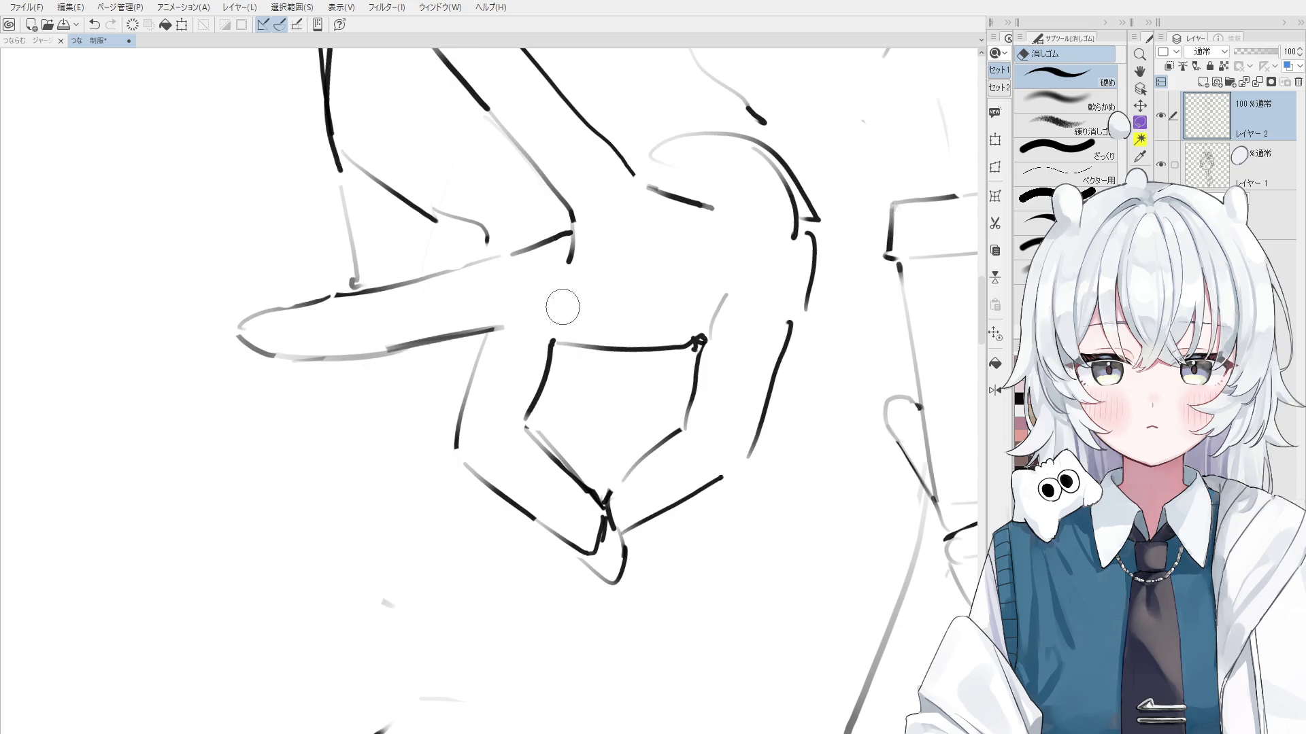
scroll(530, 317, "down", 2)
scroll(530, 317, "up", 1)
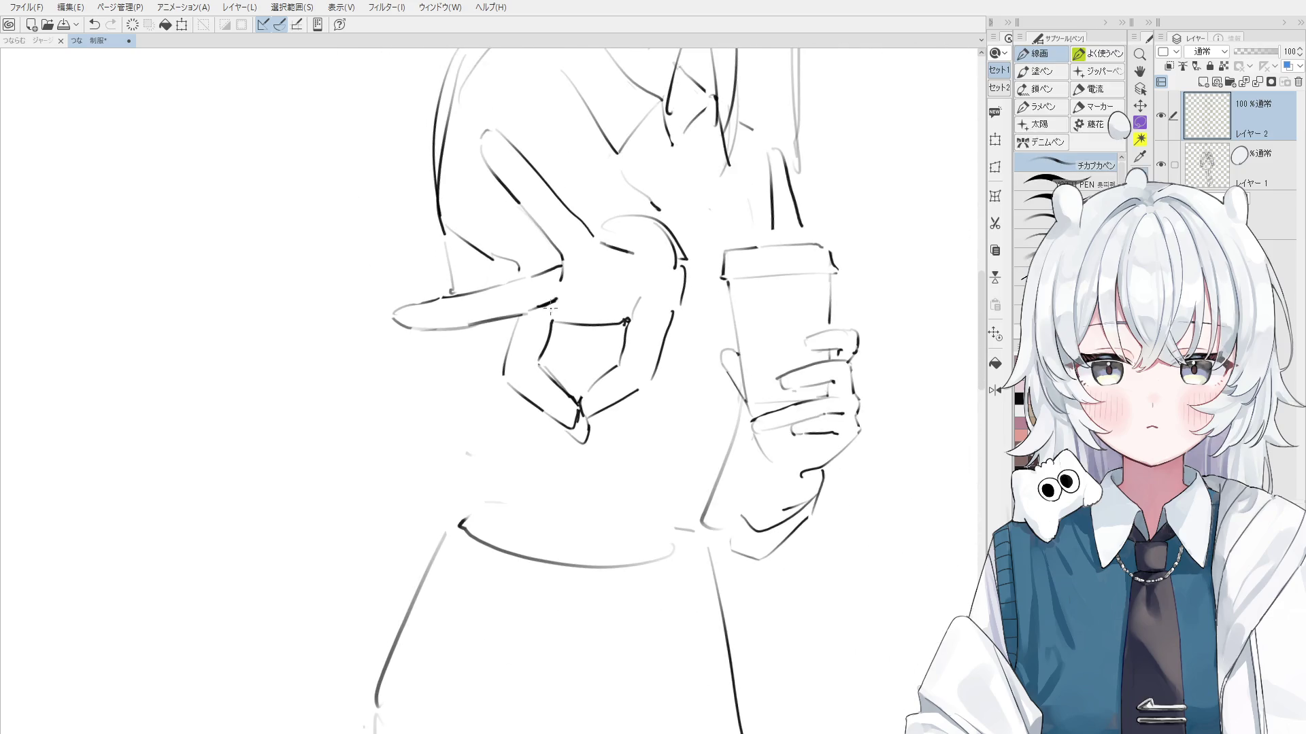
key("e")
scroll(529, 315, "up", 1)
key("p")
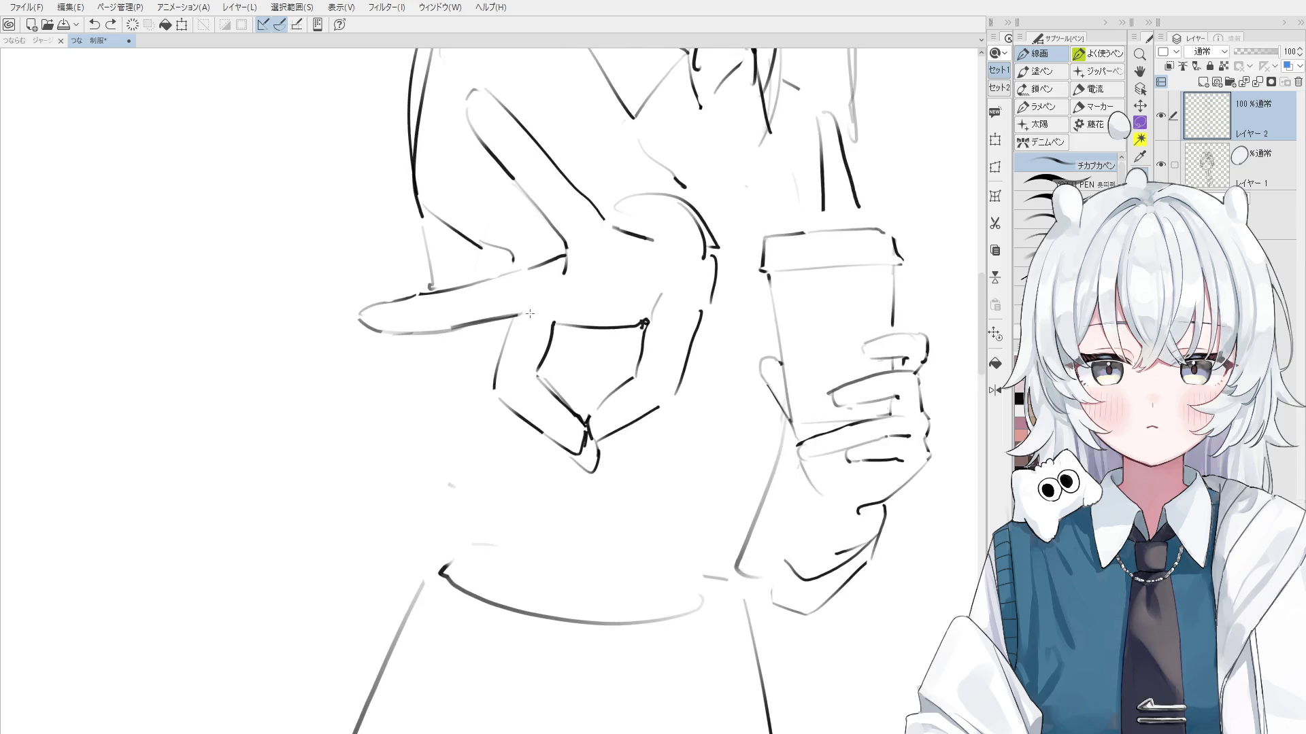
key("e")
key("p")
left_click_drag(587, 308, 517, 383)
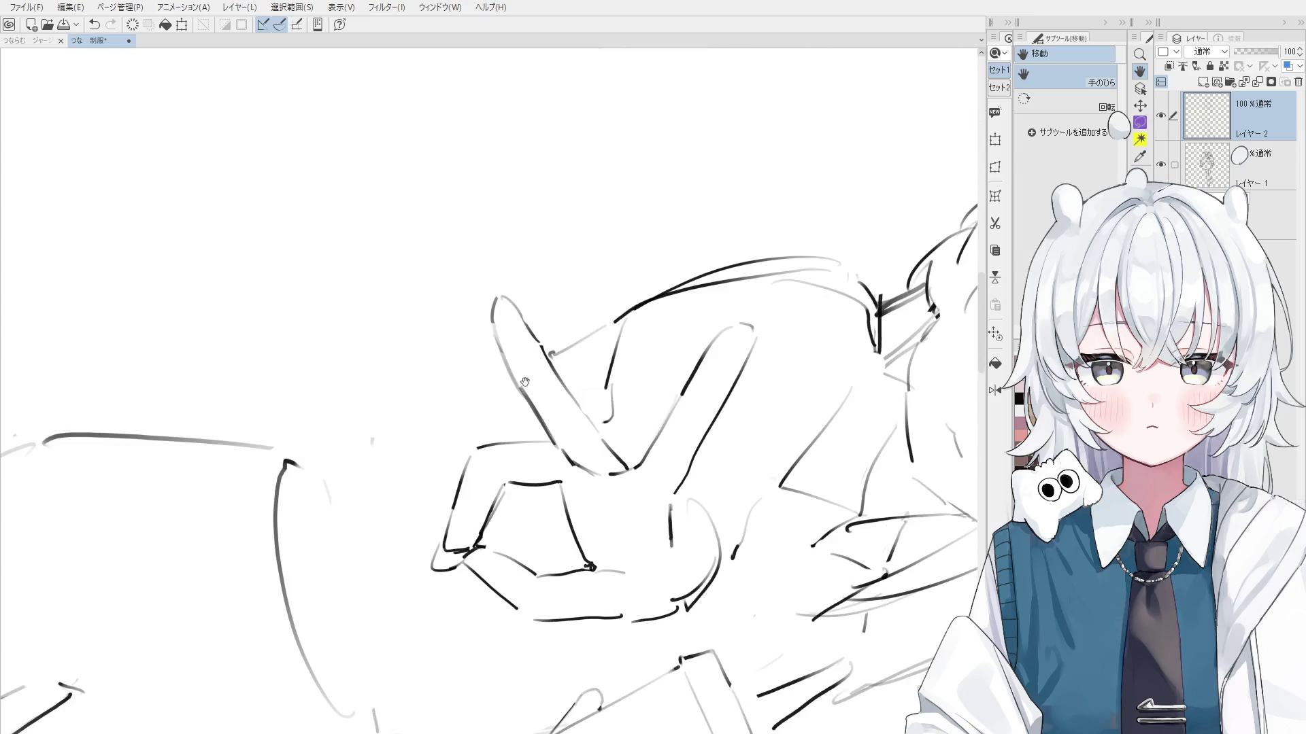
key("ctrl+z")
left_click_drag(496, 336, 529, 400)
key("ctrl+z")
mouse_move(497, 336)
left_mouse_down()
mouse_move(530, 398)
mouse_move(565, 367)
left_mouse_up()
key("ctrl+z")
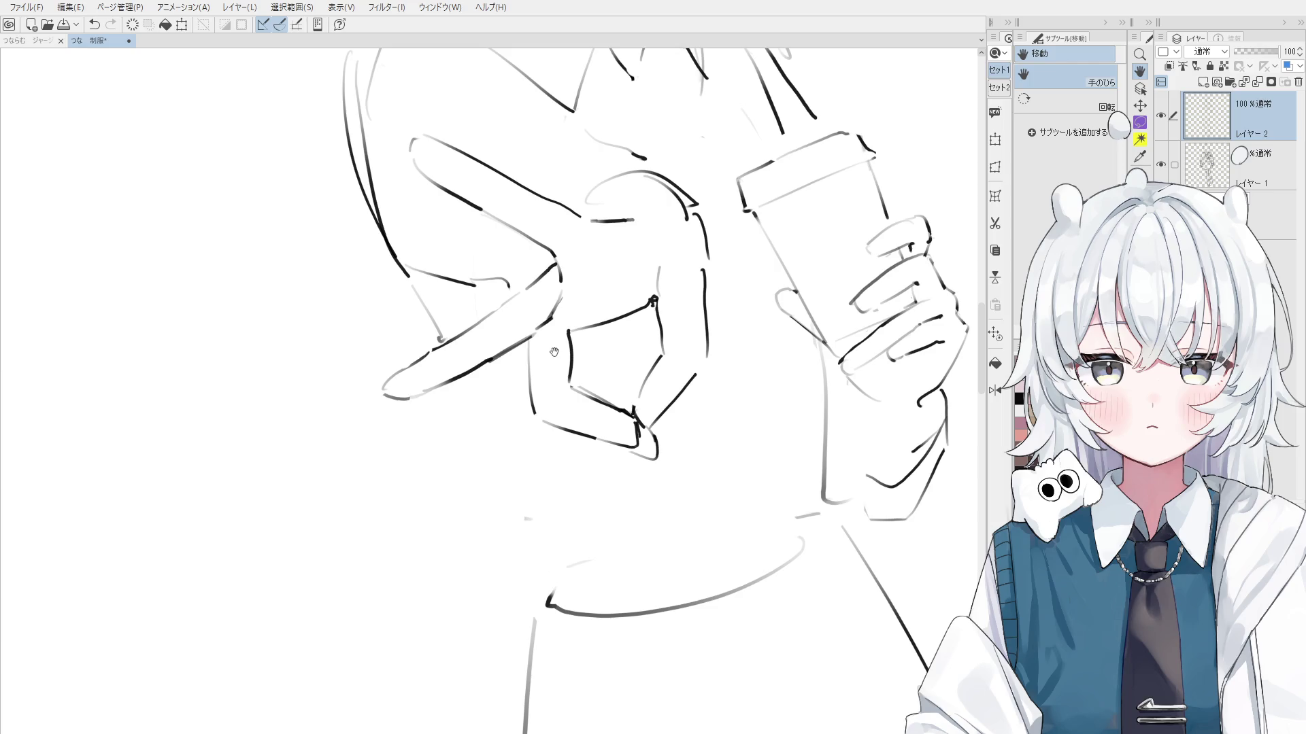
Touch up the outline of the hand gripping the cup
scroll(620, 375, "up", 1)
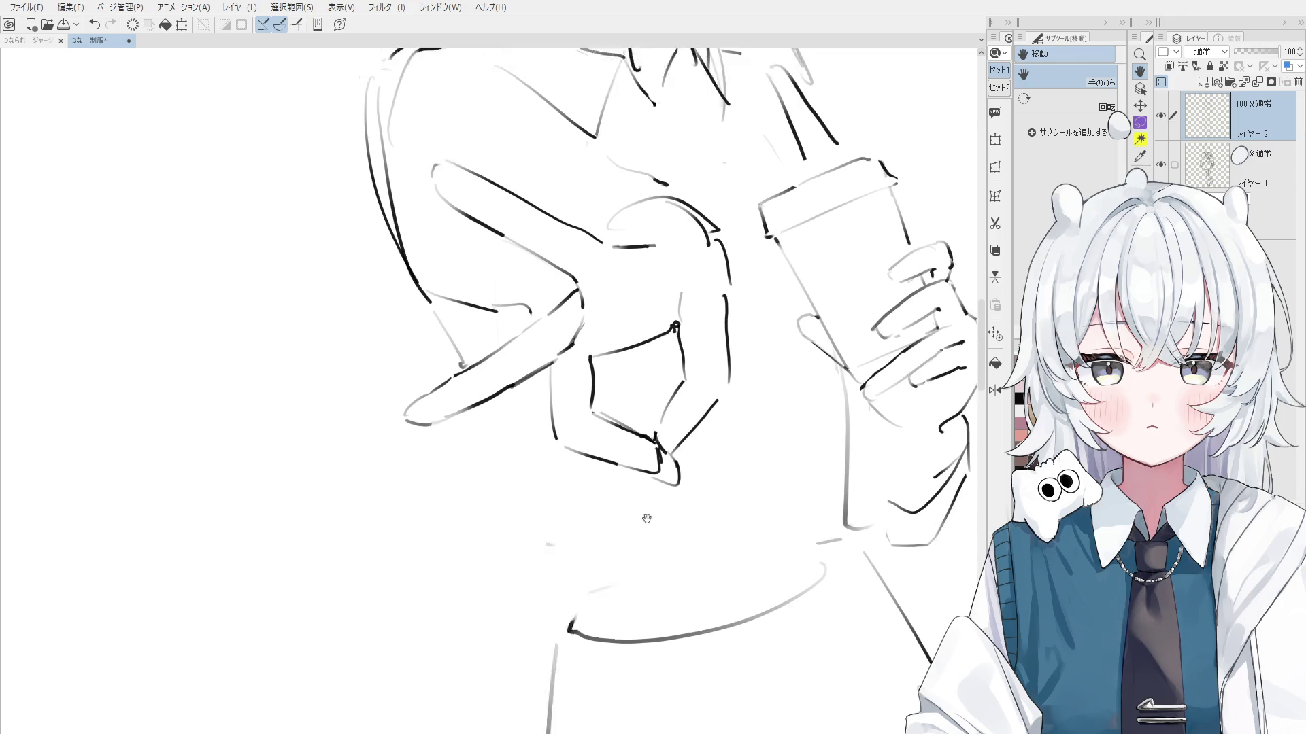
key("e")
scroll(484, 396, "up", 1)
key("h")
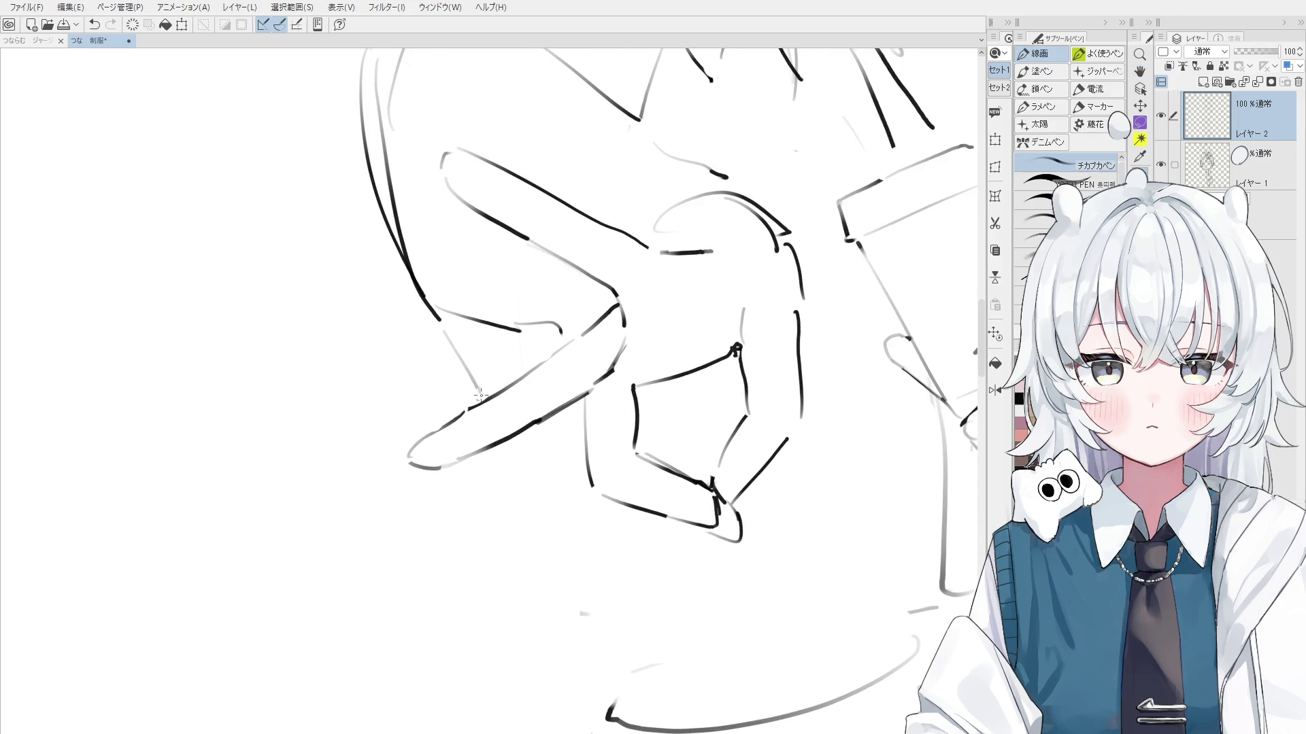
scroll(484, 396, "down", 2)
left_click_drag(635, 423, 671, 478)
scroll(617, 452, "up", 2)
key("p")
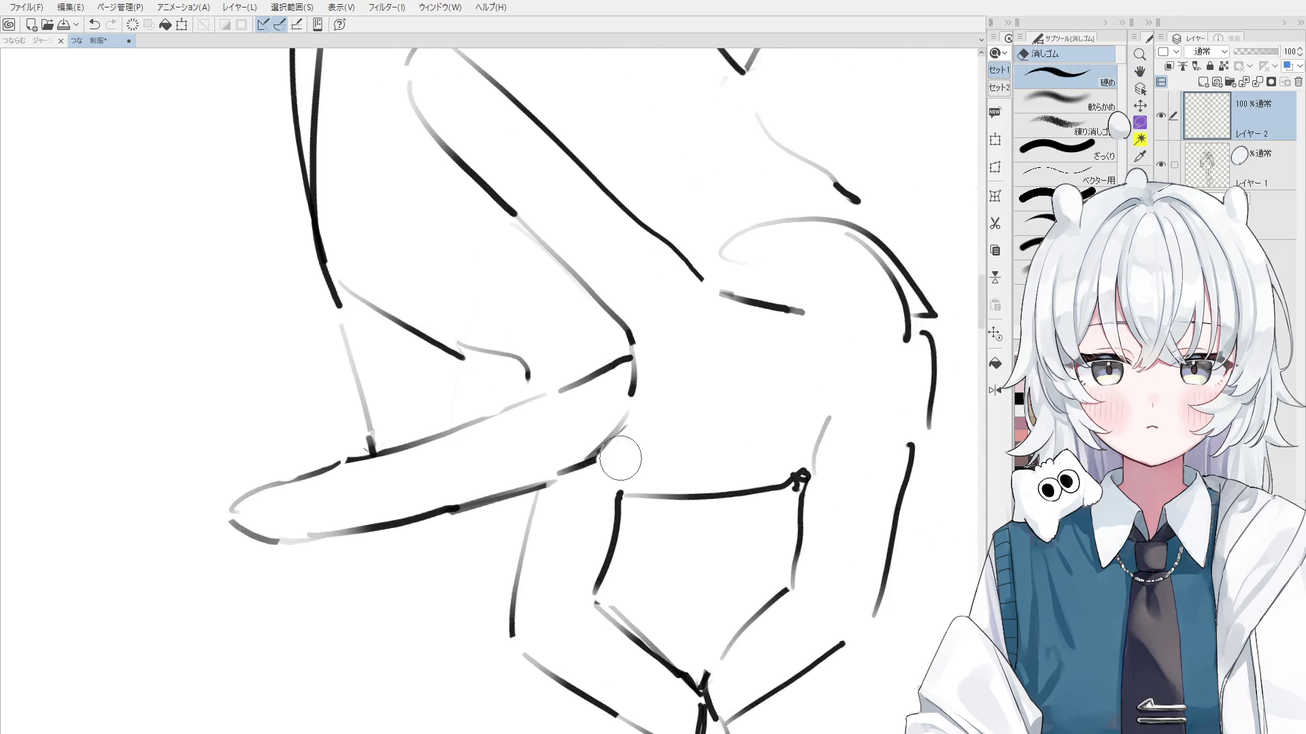
scroll(615, 449, "down", 1)
scroll(612, 441, "down", 1)
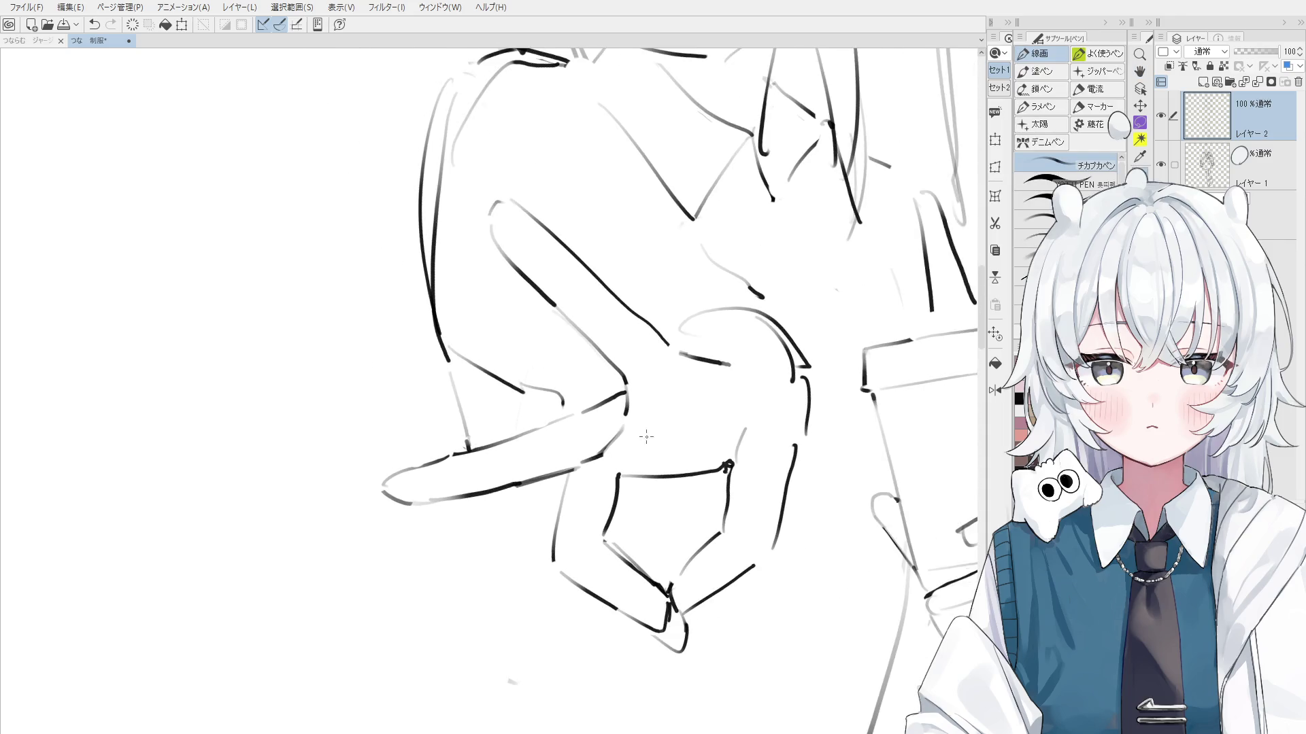
key("e")
scroll(599, 477, "up", 1)
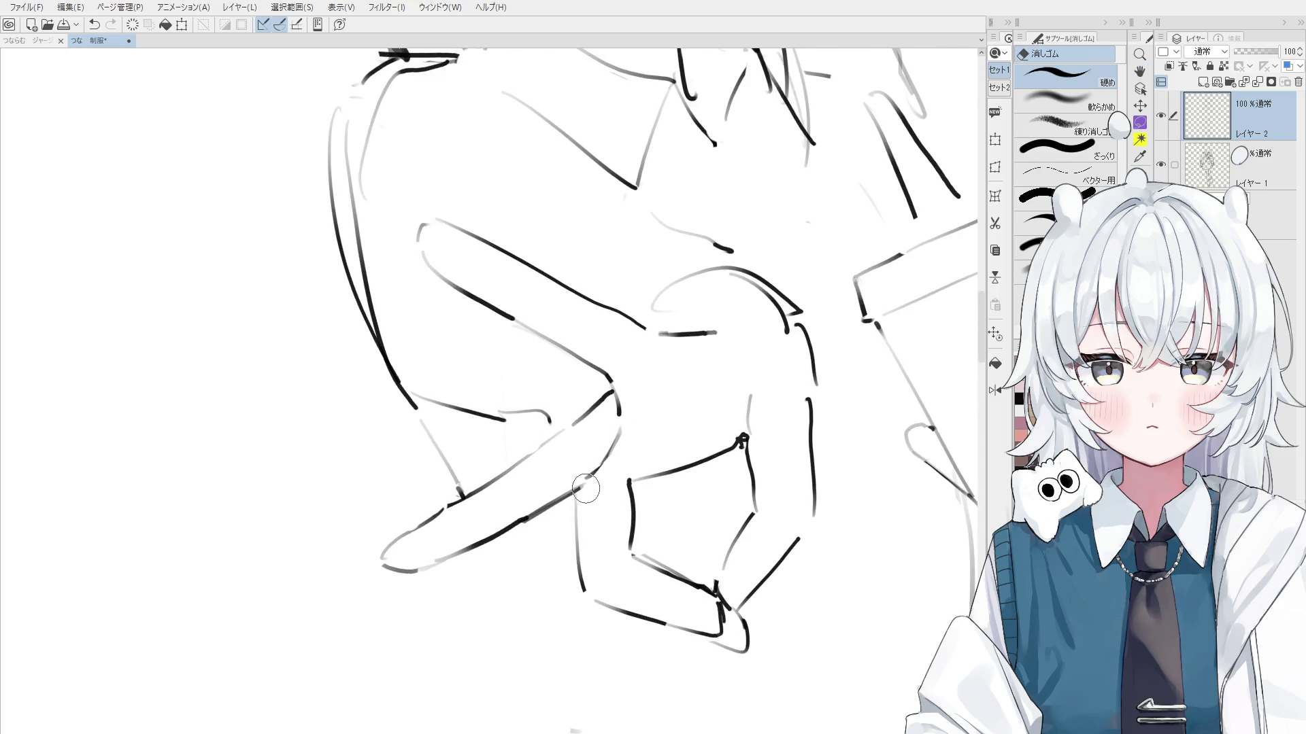
key("p")
scroll(584, 479, "down", 2)
scroll(584, 479, "down", 2)
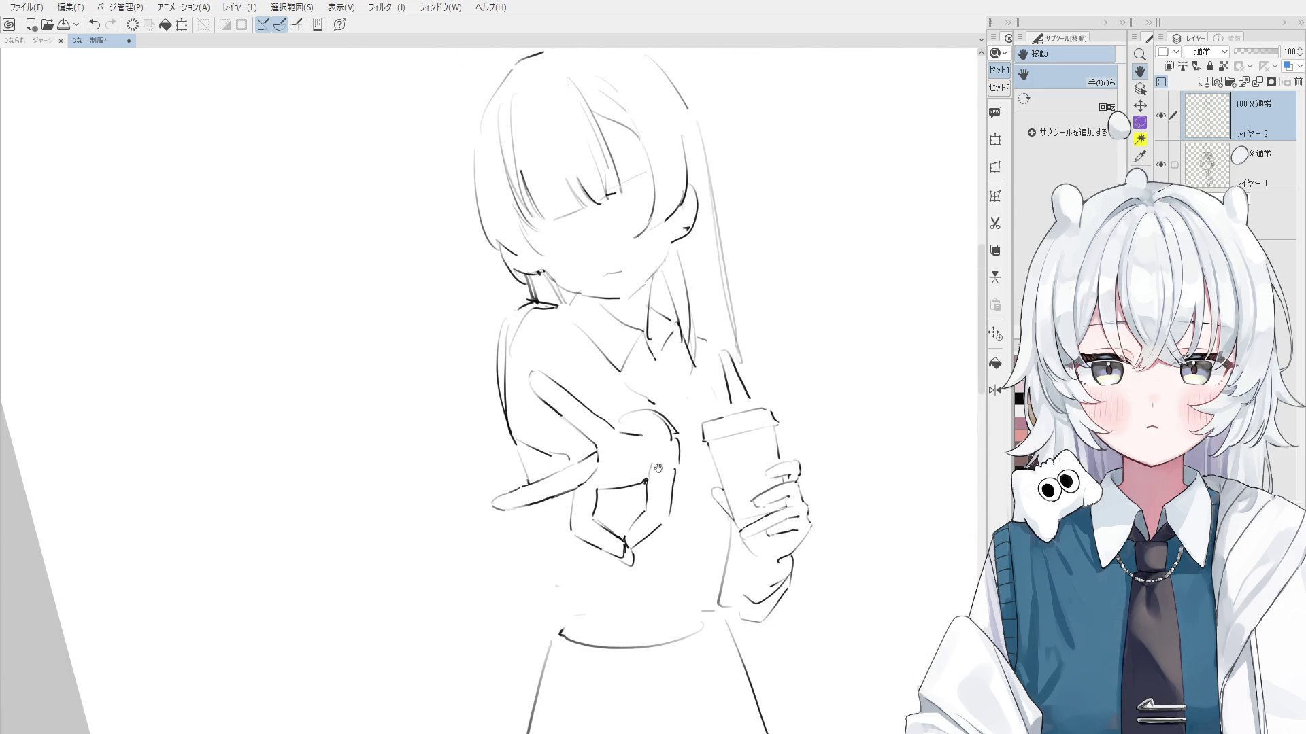
Touch up a small line detail near the neck
left_click_drag(675, 437, 665, 439)
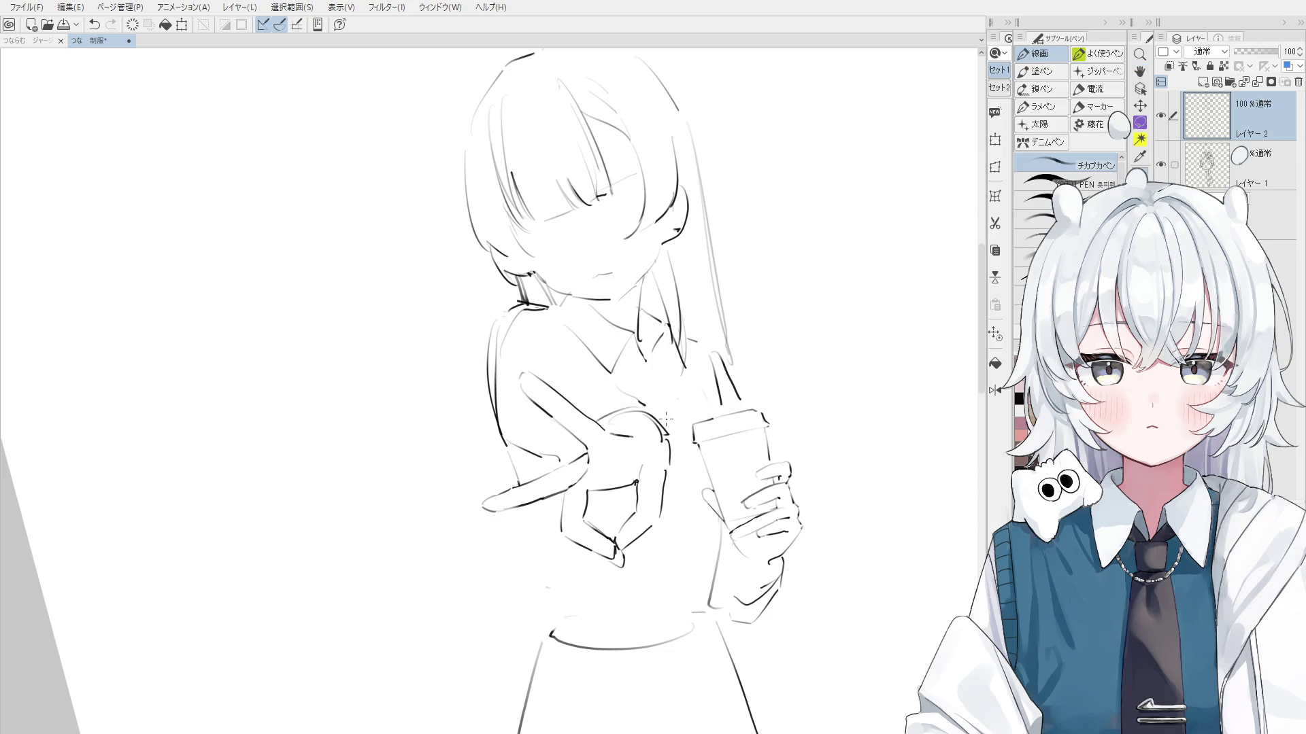
key("e")
scroll(633, 379, "up", 1)
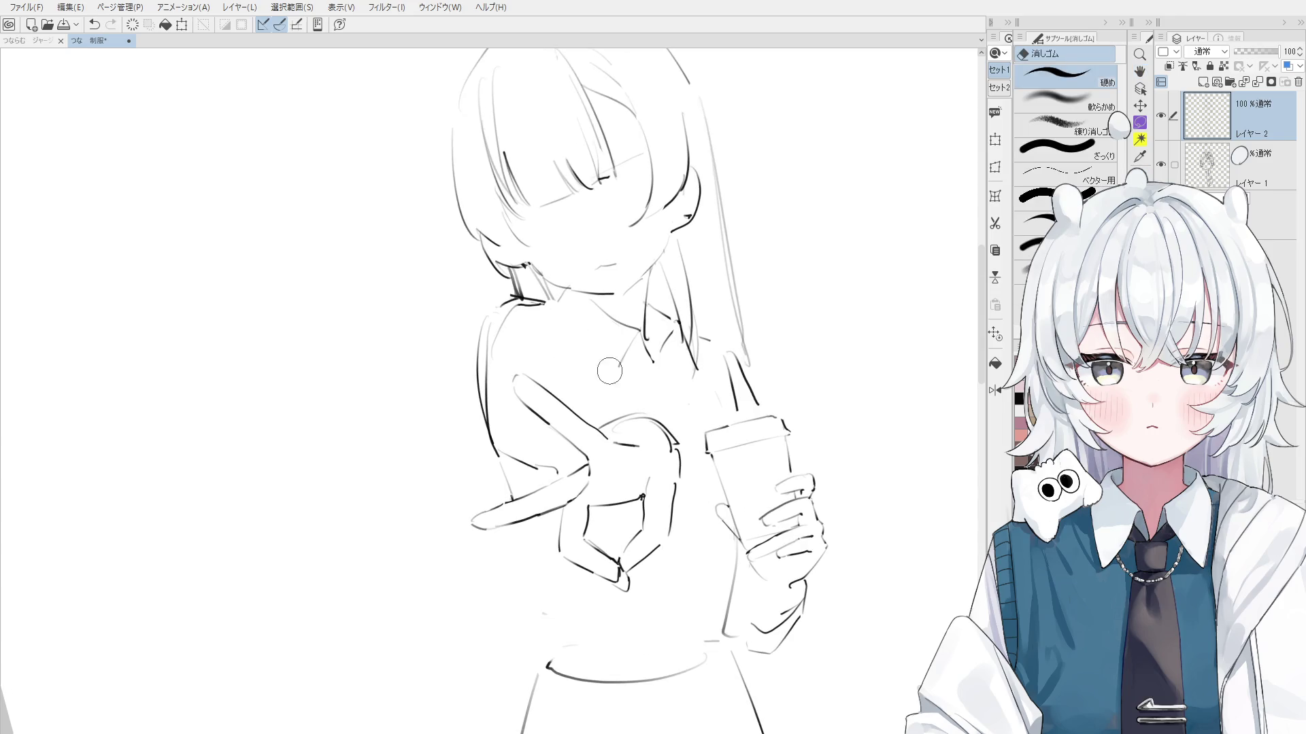
key("p")
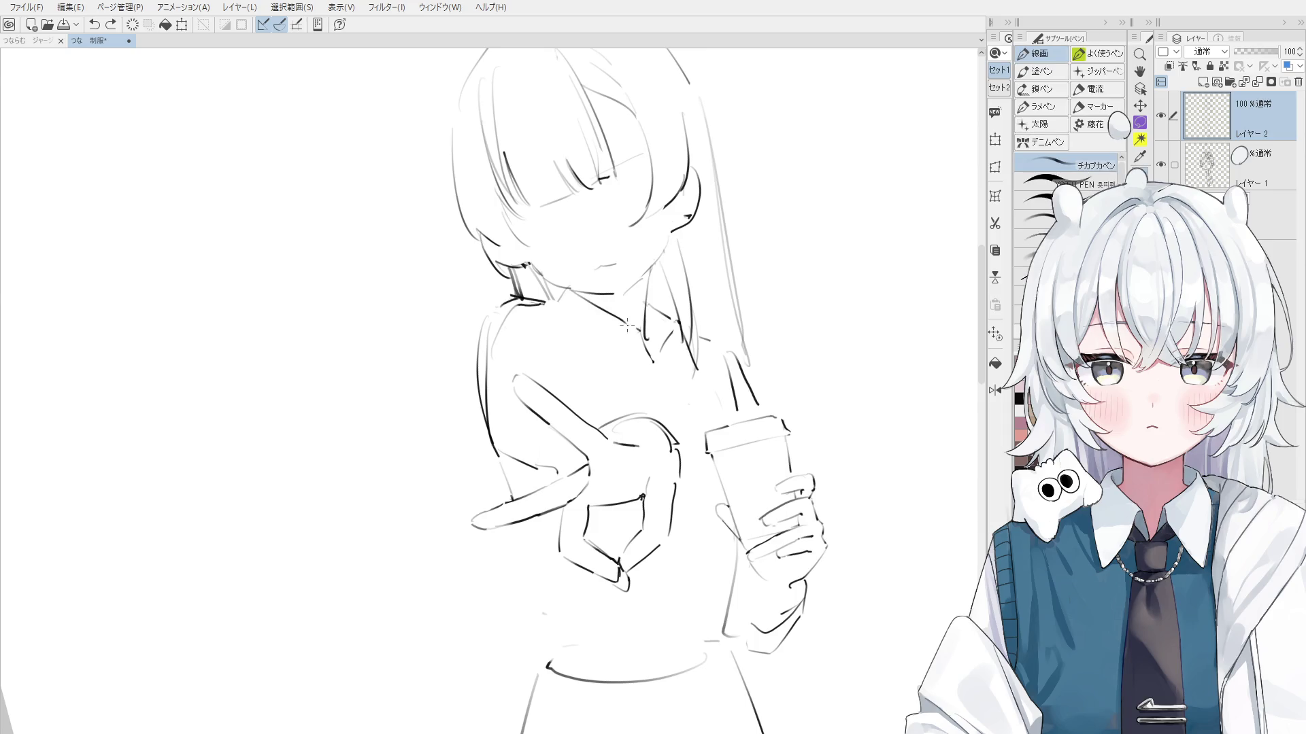
scroll(626, 325, "down", 1)
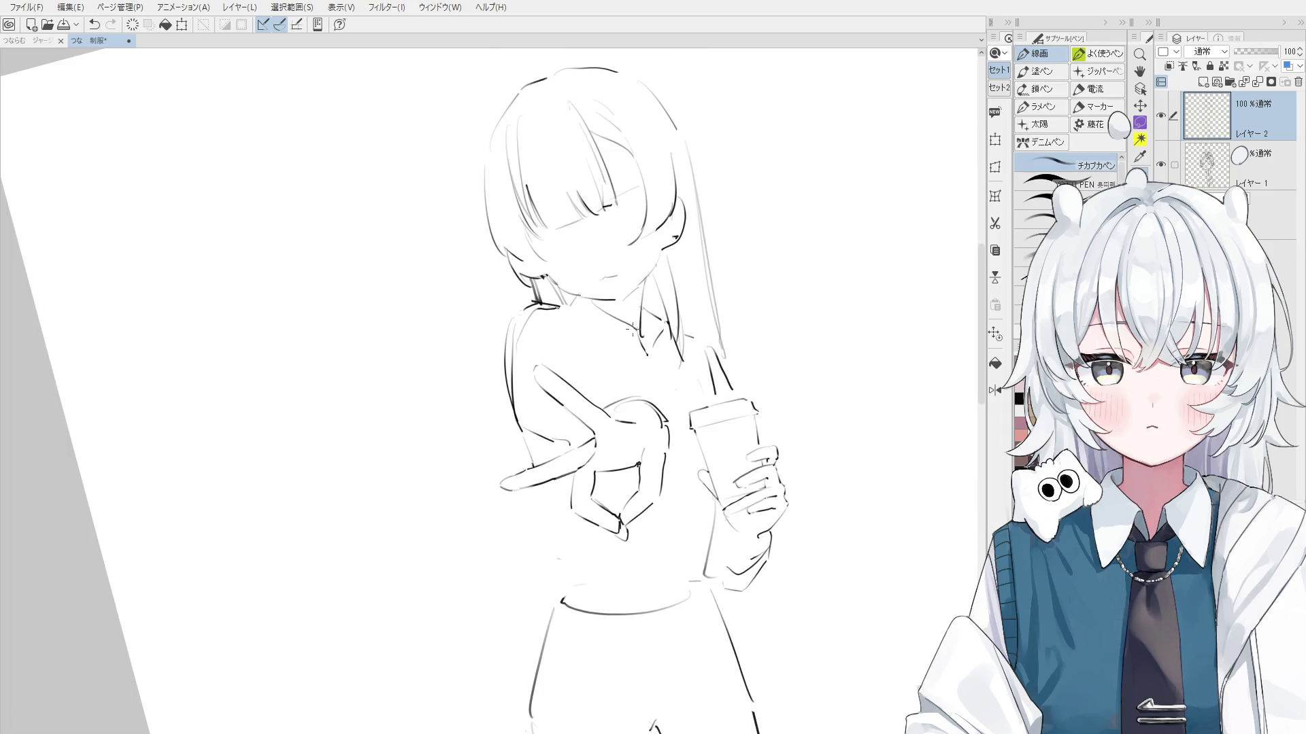
scroll(632, 329, "down", 1)
scroll(639, 338, "up", 2)
key("e")
key("p")
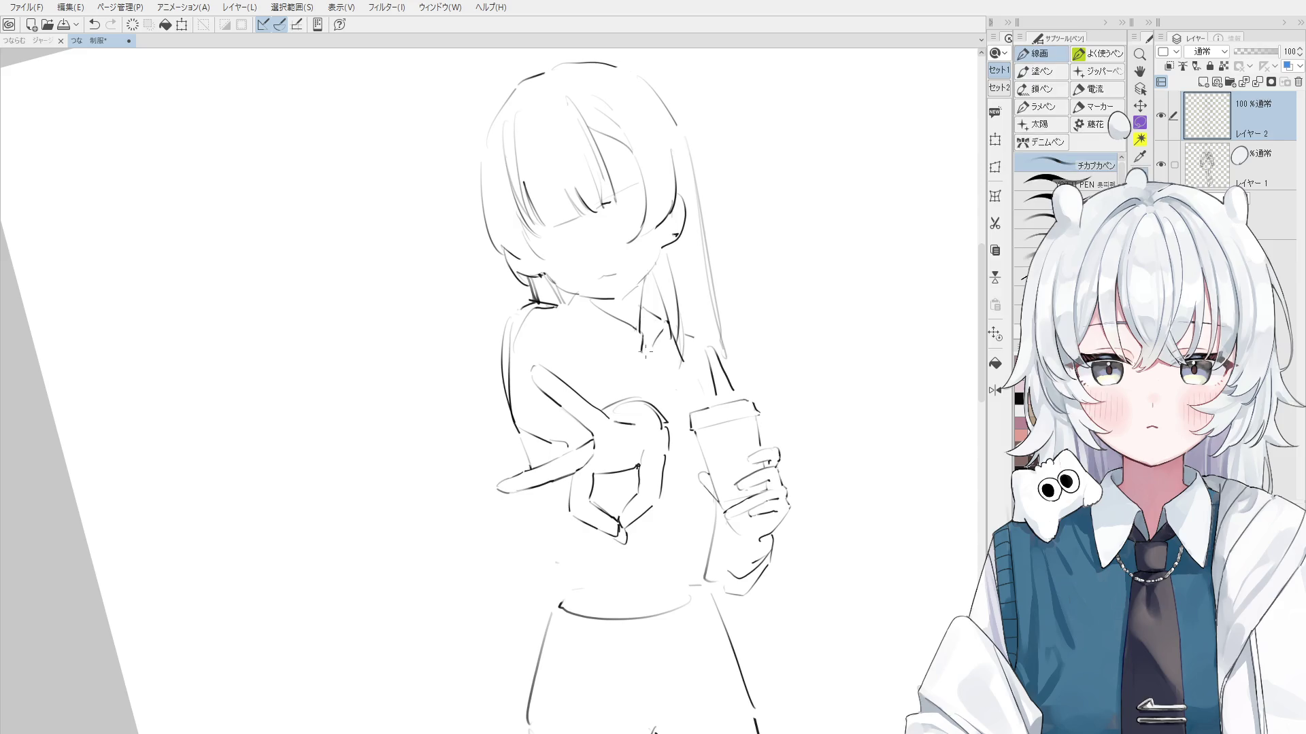
scroll(642, 352, "up", 1)
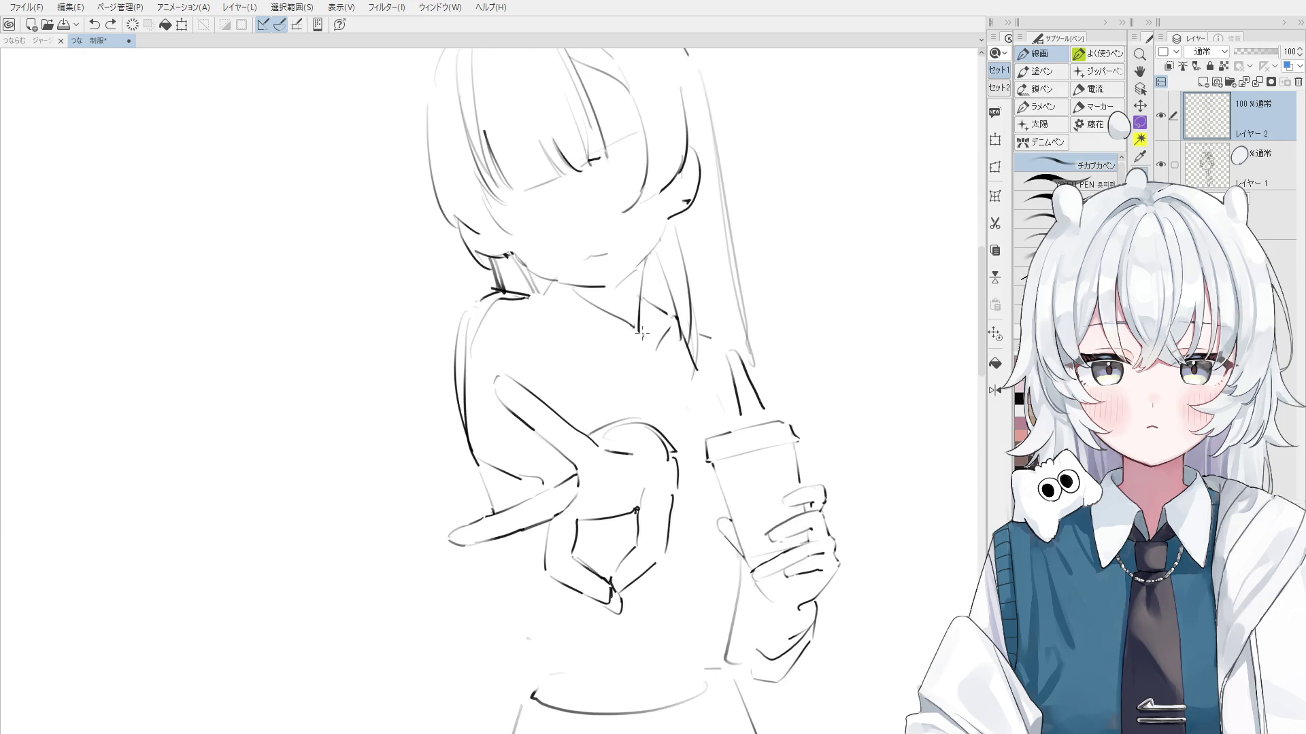
key("e")
key("p")
key("e")
left_click_drag(652, 325, 639, 327)
key("p")
scroll(637, 342, "down", 3)
scroll(645, 358, "up", 3)
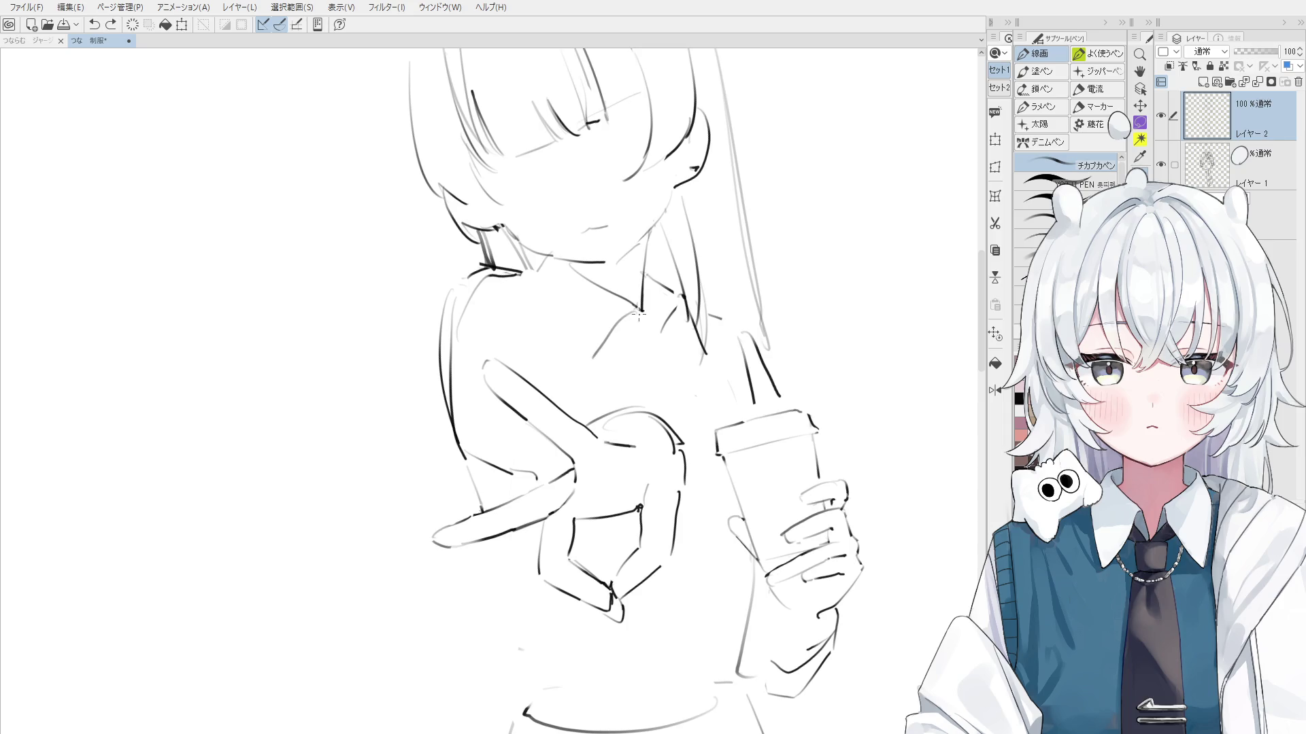
scroll(639, 315, "down", 1)
Erase small stray strokes near the collar and check the drawing in a mirrored view
key("e")
key("p")
left_click_drag(663, 326, 656, 319)
key("e")
key("p")
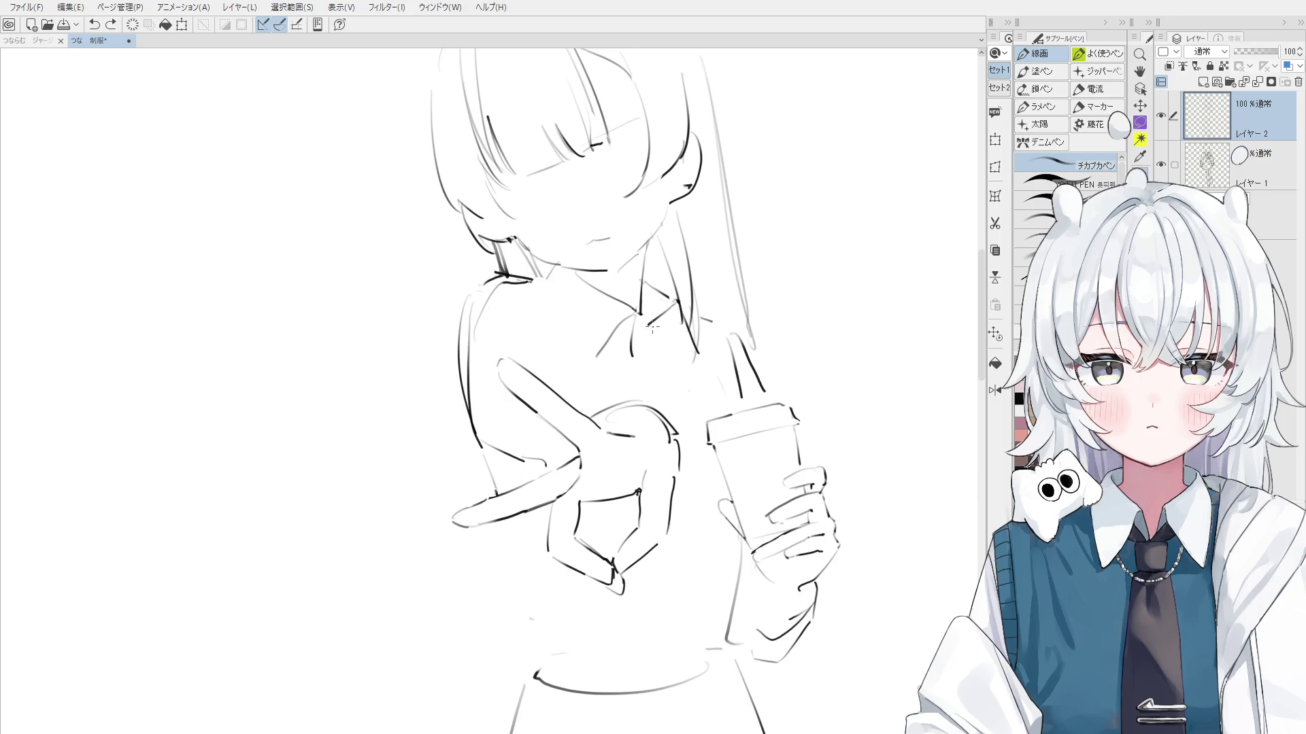
key("h")
key("e")
scroll(544, 340, "down", 2)
scroll(476, 354, "up", 2)
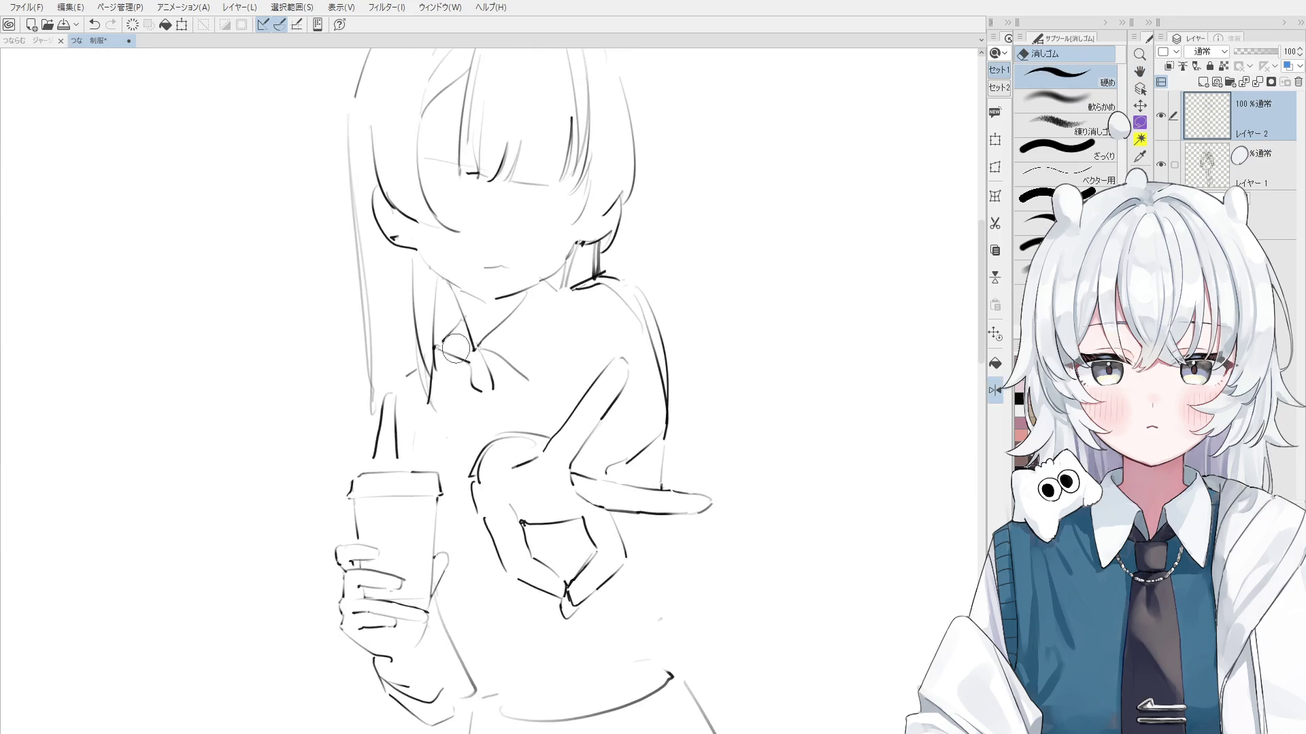
key("p")
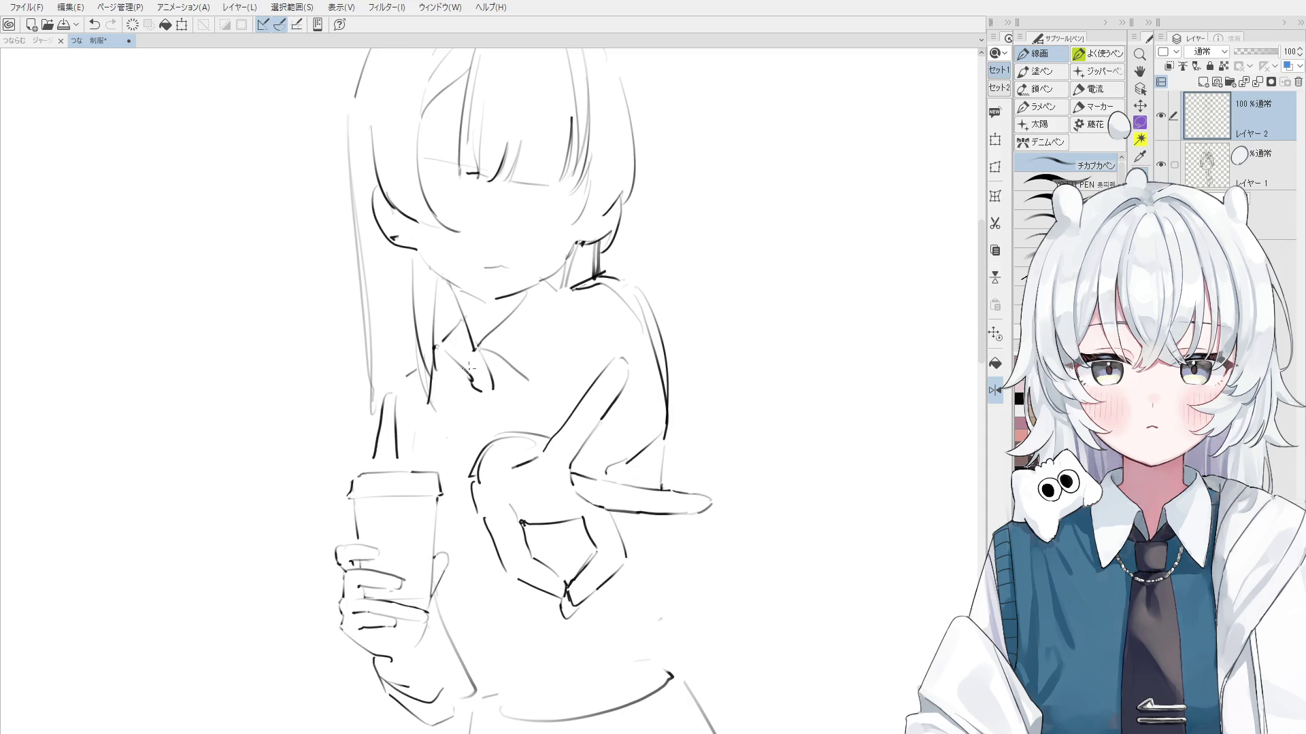
key("h")
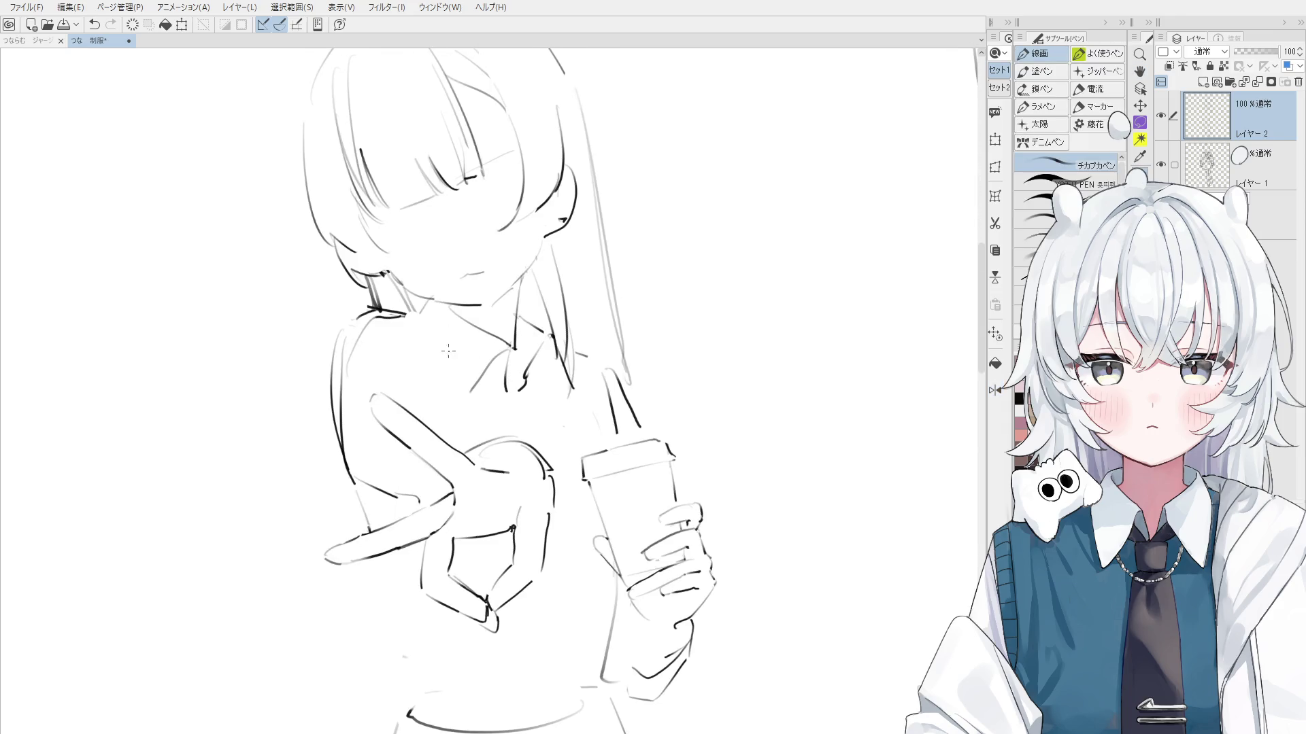
scroll(418, 329, "down", 1)
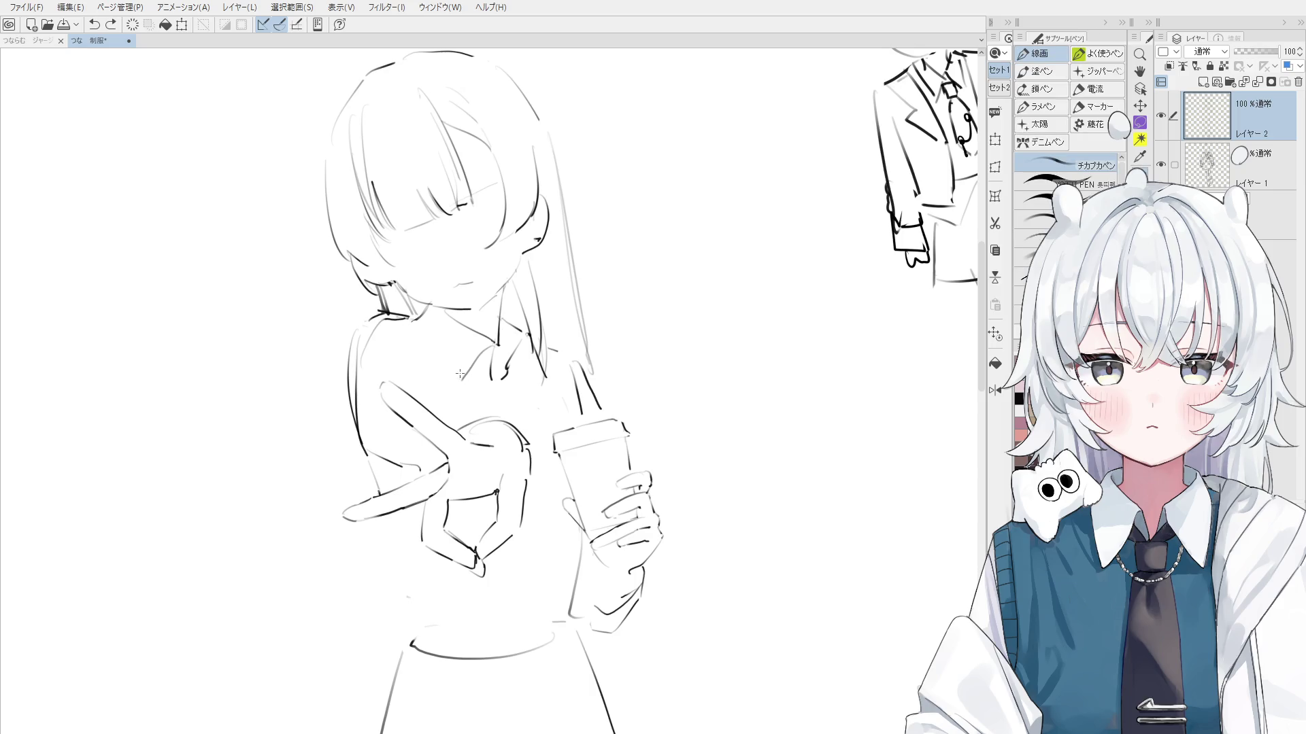
Redraw the collar line running down-right from the neck
left_click_drag(421, 324, 471, 396)
key("ctrl+z")
key("ctrl+z")
left_click_drag(410, 318, 489, 387)
key("ctrl+z")
left_click_drag(414, 323, 488, 390)
key("asciicircum")
key("e")
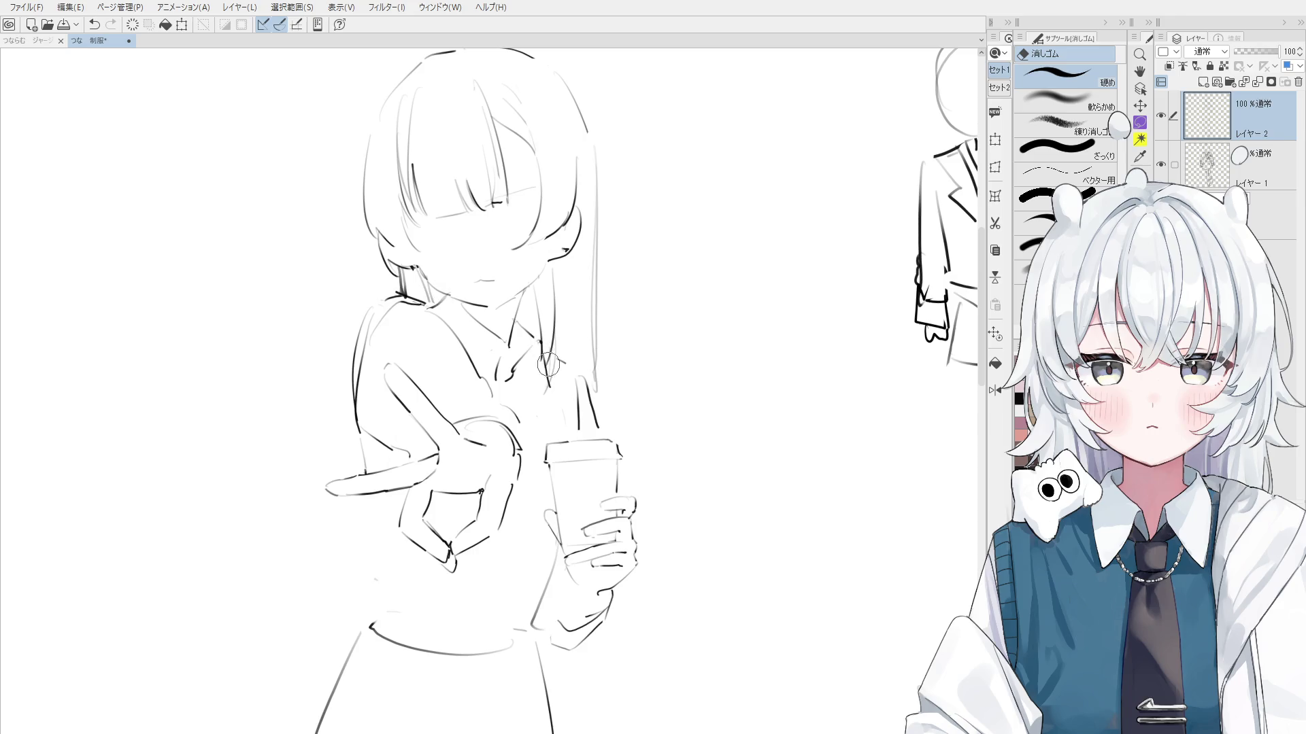
key("p")
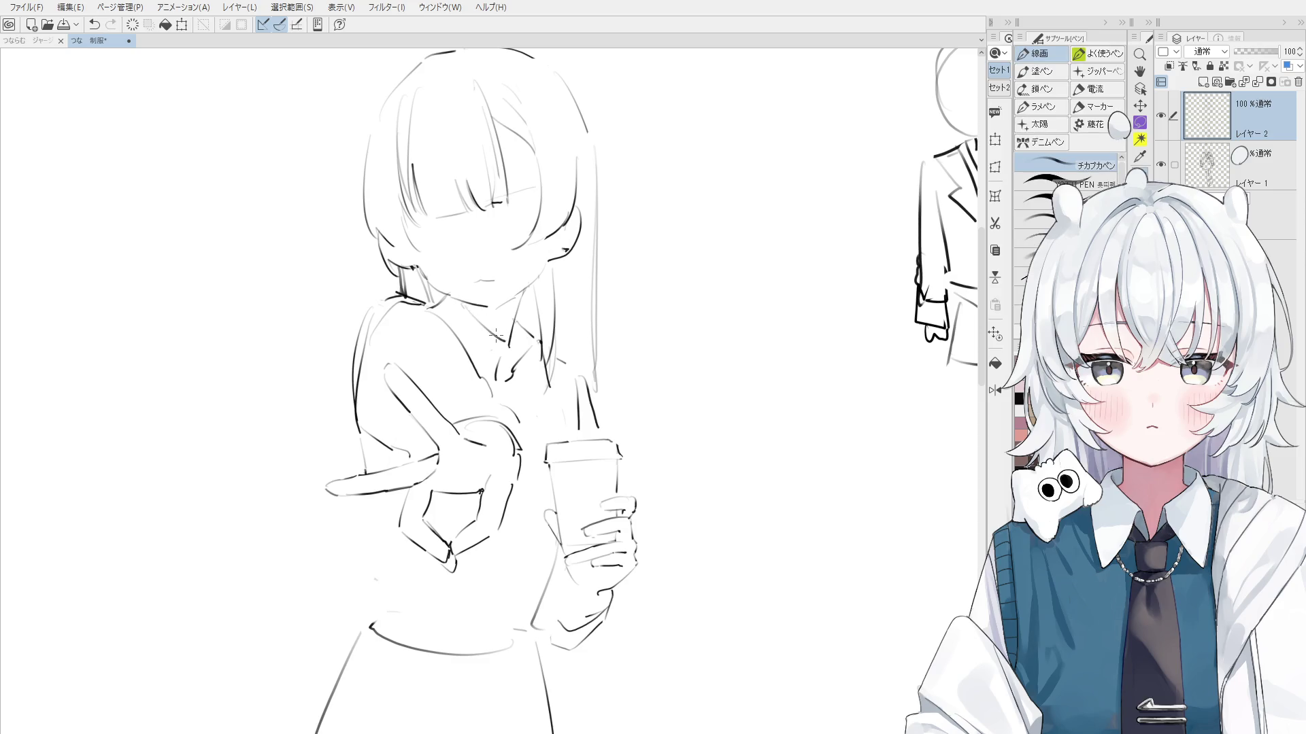
Sketch a diagonal stroke across the eye area under the bangs
left_click_drag(497, 333, 548, 374)
key("e")
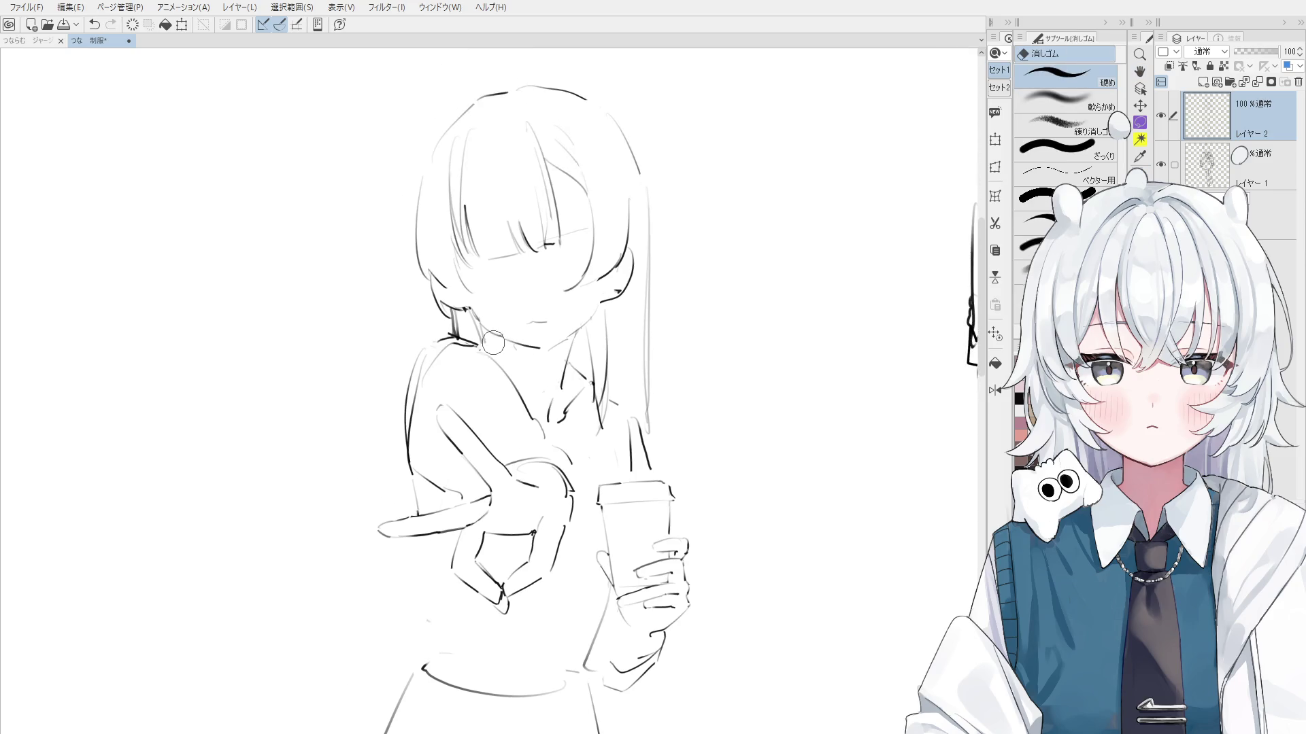
key("p")
key("ctrl+z")
mouse_move(541, 378)
left_mouse_down()
mouse_move(575, 313)
mouse_move(550, 288)
mouse_move(582, 263)
left_mouse_up()
key("ctrl+z")
key("ctrl+z")
left_click_drag(514, 306, 591, 263)
left_click_drag(612, 408, 588, 415)
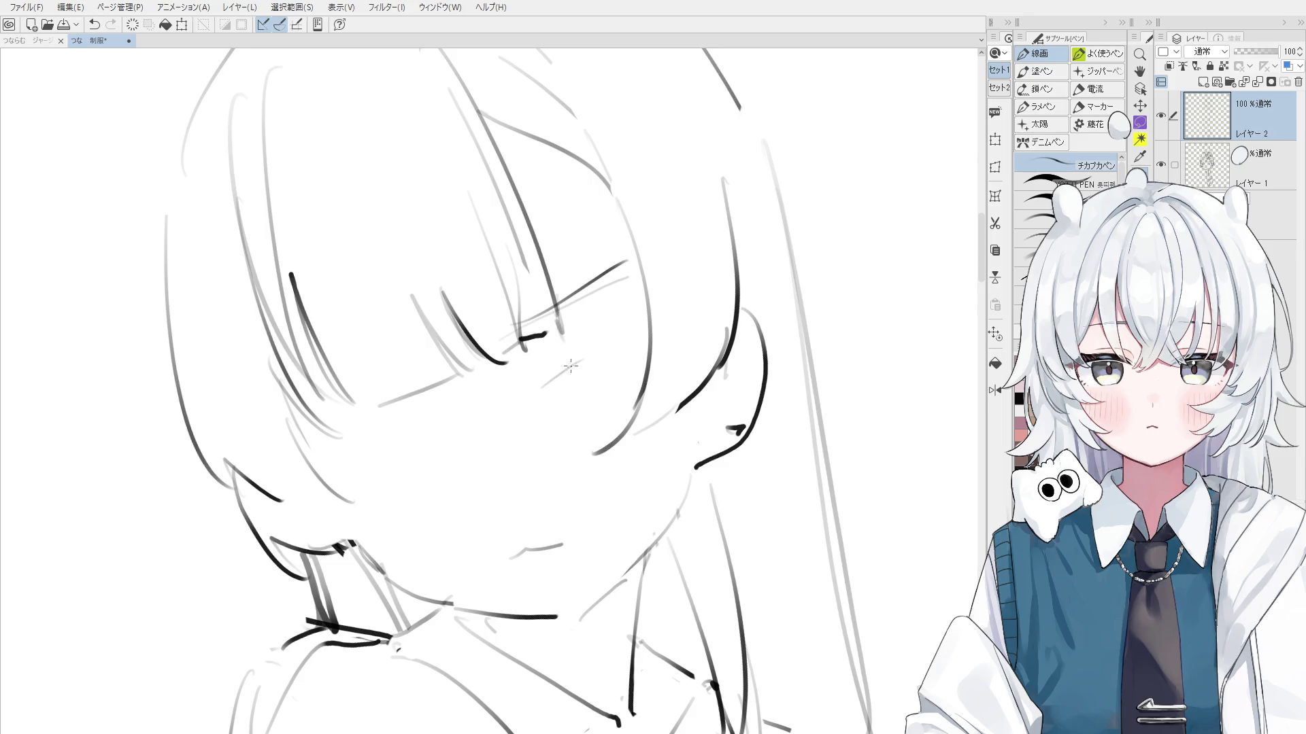
scroll(573, 378, "down", 2)
key("ctrl+z")
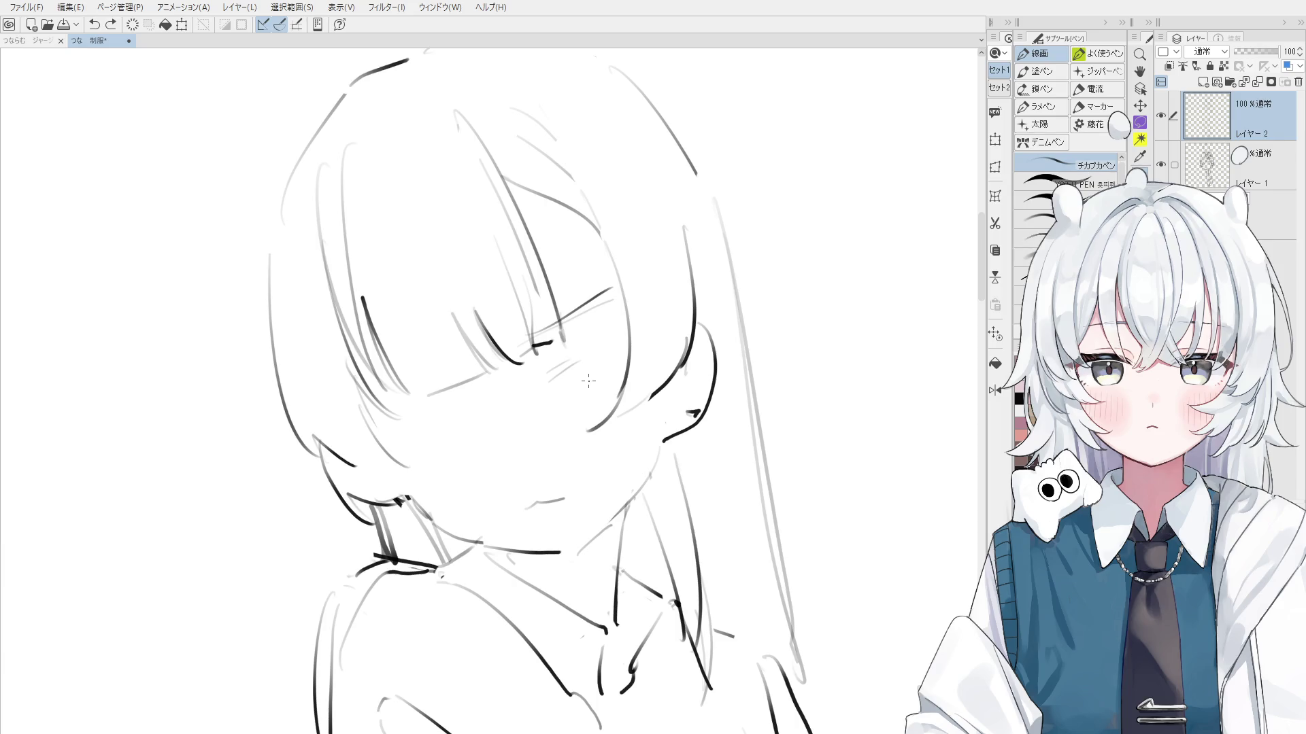
Erase the short dark stroke and faint hair line near the eye
key("e")
left_click_drag(563, 360, 510, 254)
left_click_drag(460, 137, 530, 272)
key("p")
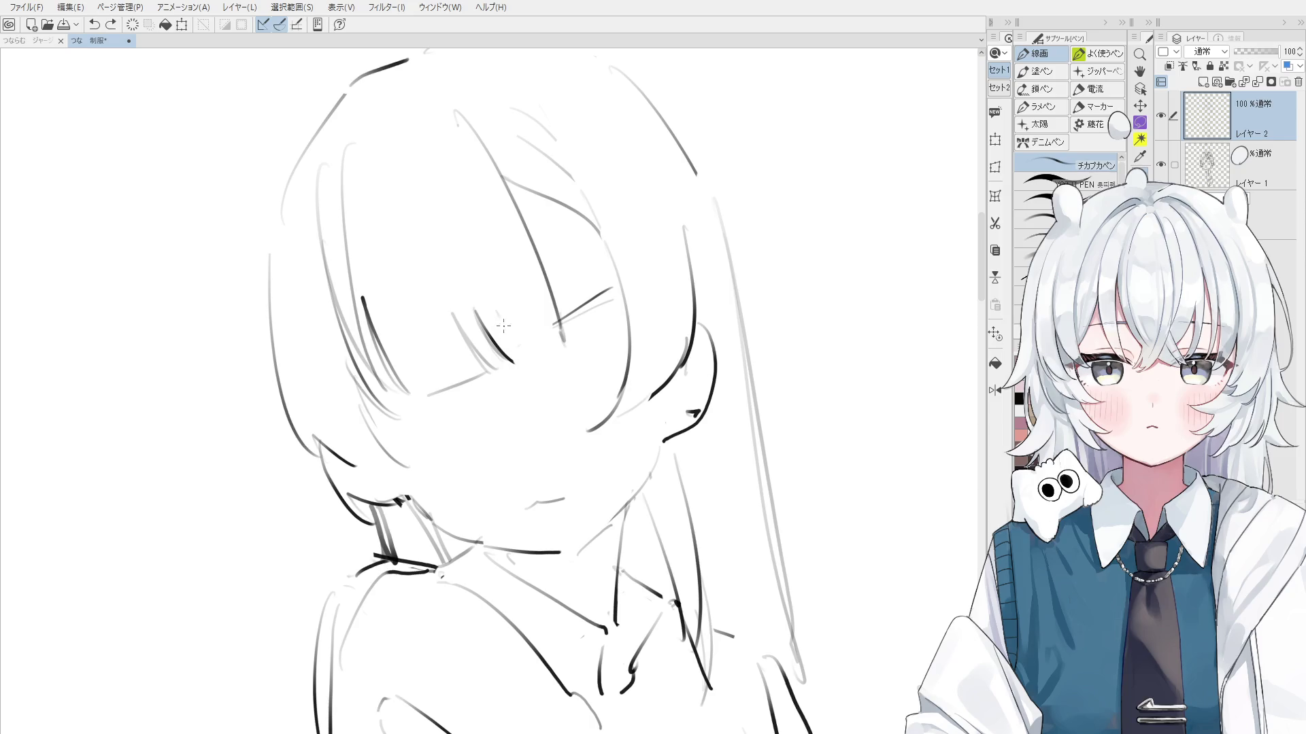
key("ctrl+minus")
key("ctrl+minus")
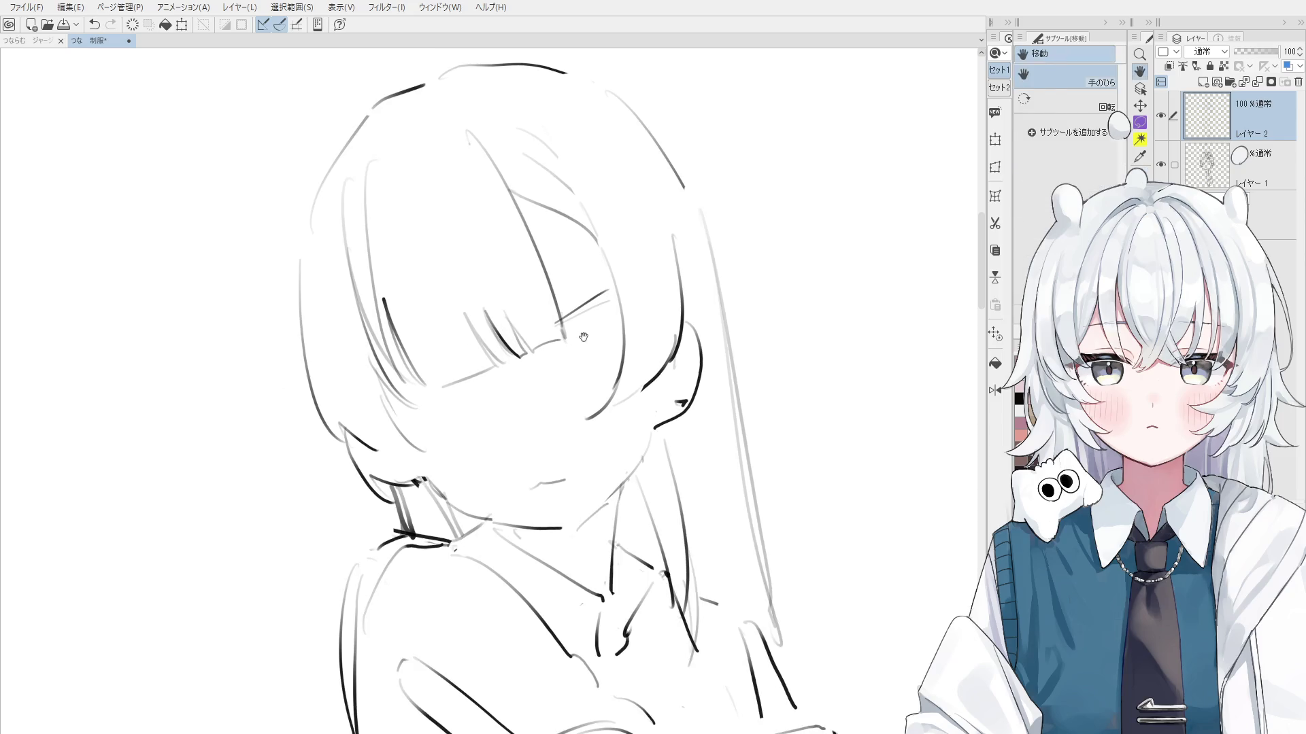
Replace the short diagonal stroke by the eye with a new stroke, comparing it via undo/redo
key("e")
left_click_drag(564, 328, 599, 297)
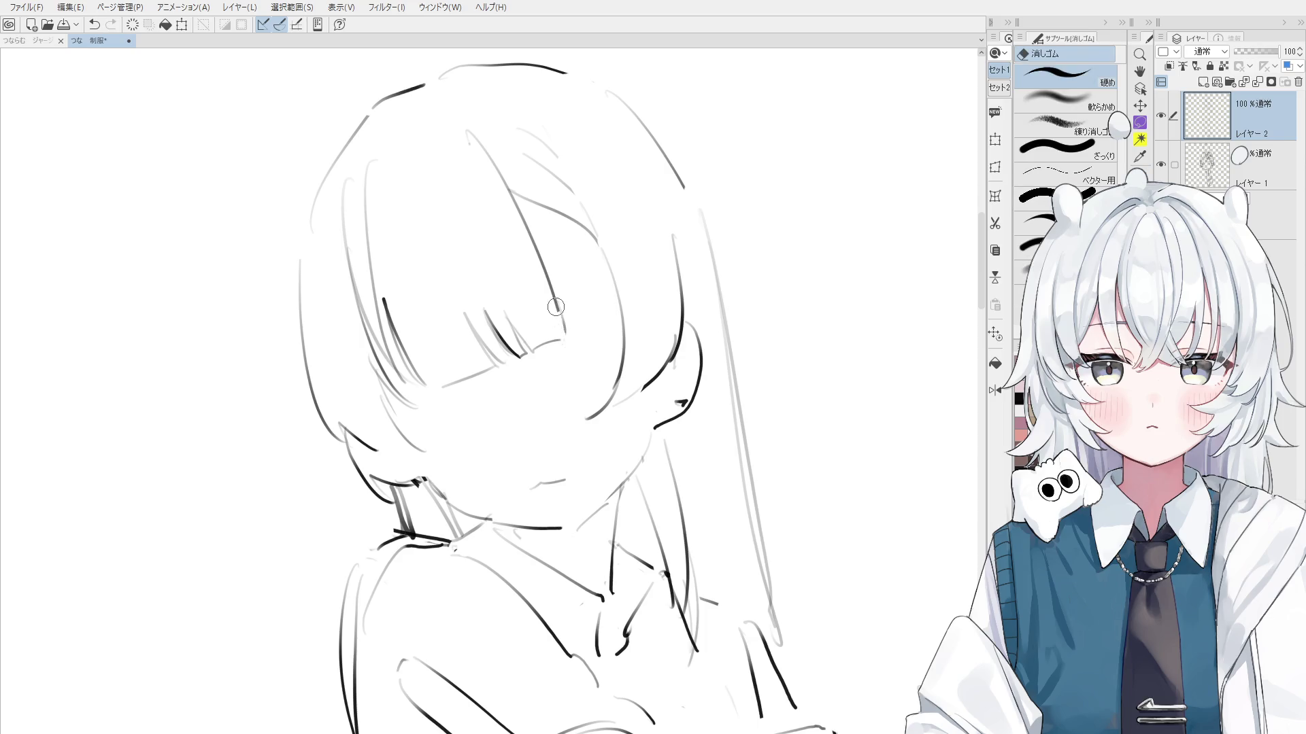
key("p")
mouse_move(554, 297)
left_mouse_down()
mouse_move(568, 337)
mouse_move(610, 304)
left_mouse_up()
key("ctrl+z")
key("ctrl+y")
key("ctrl+z")
key("ctrl+y")
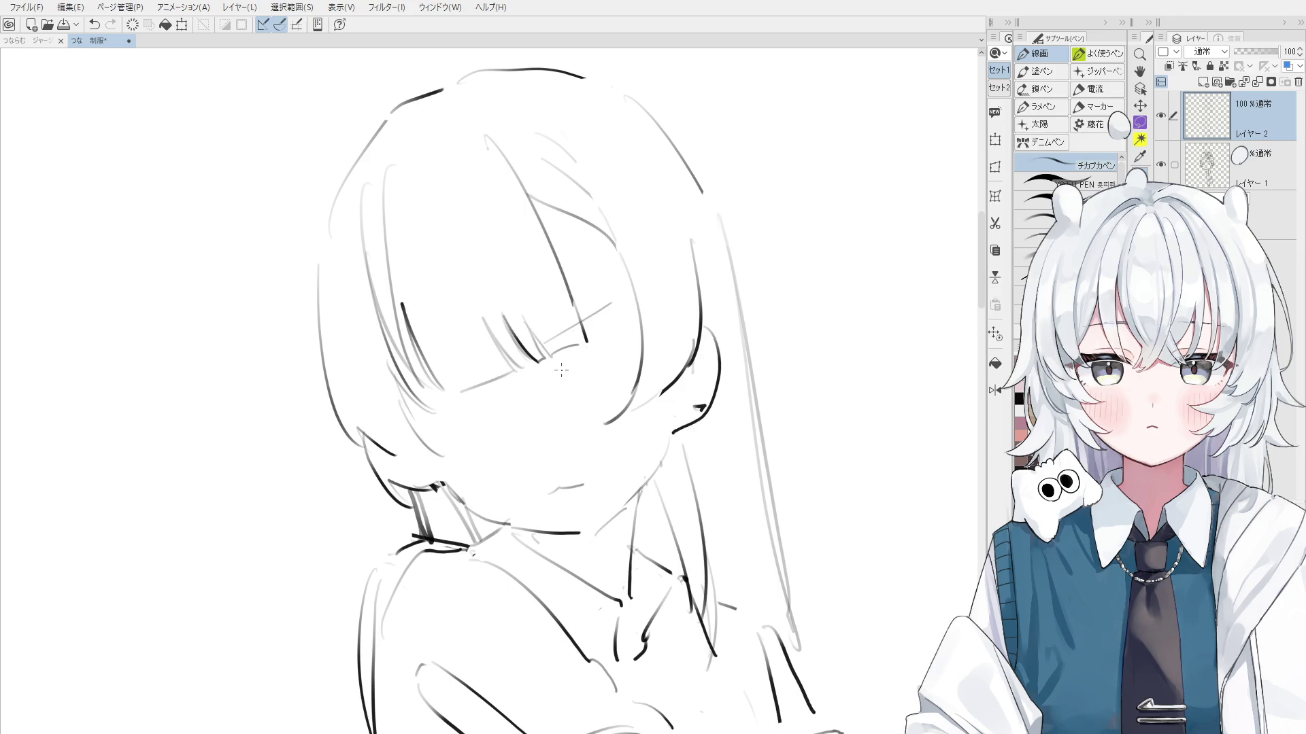
Erase the ear's inner lines and redraw its inner edge downward
key("e")
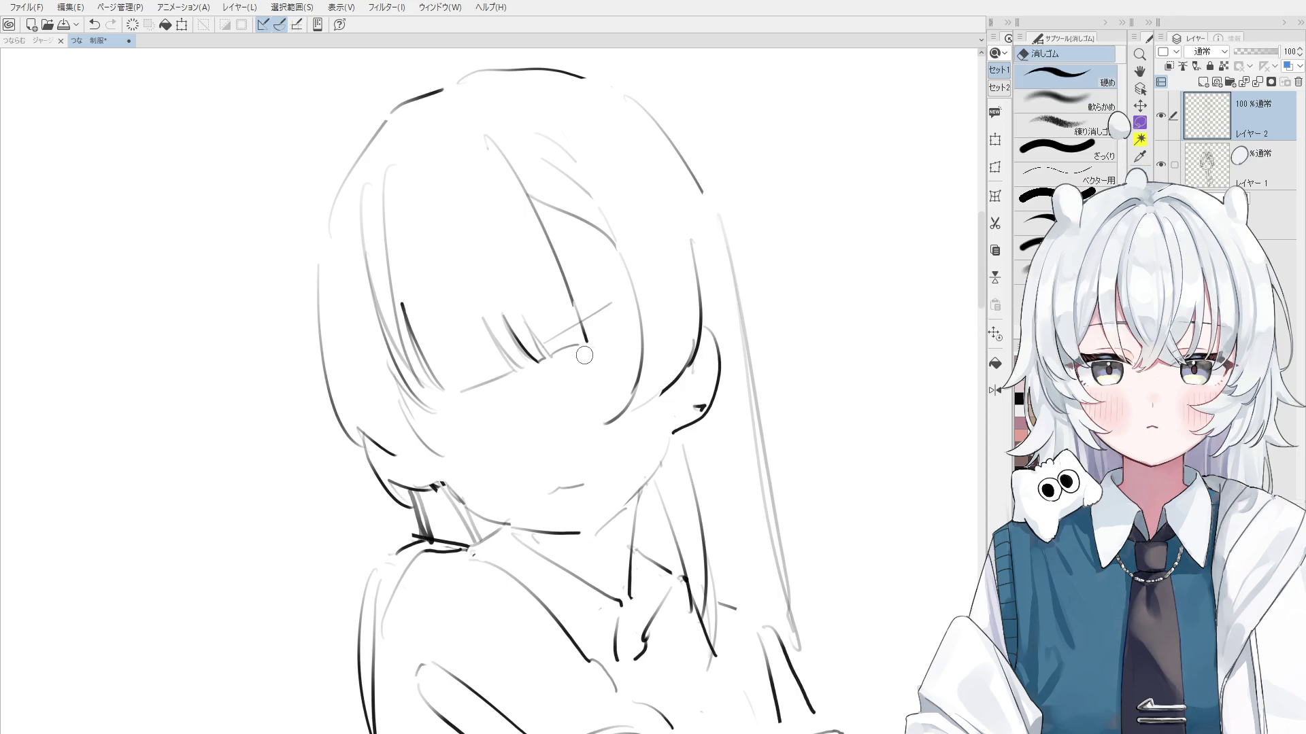
left_click_drag(700, 366, 670, 391)
key("p")
key("ctrl+z")
left_click_drag(701, 317, 681, 392)
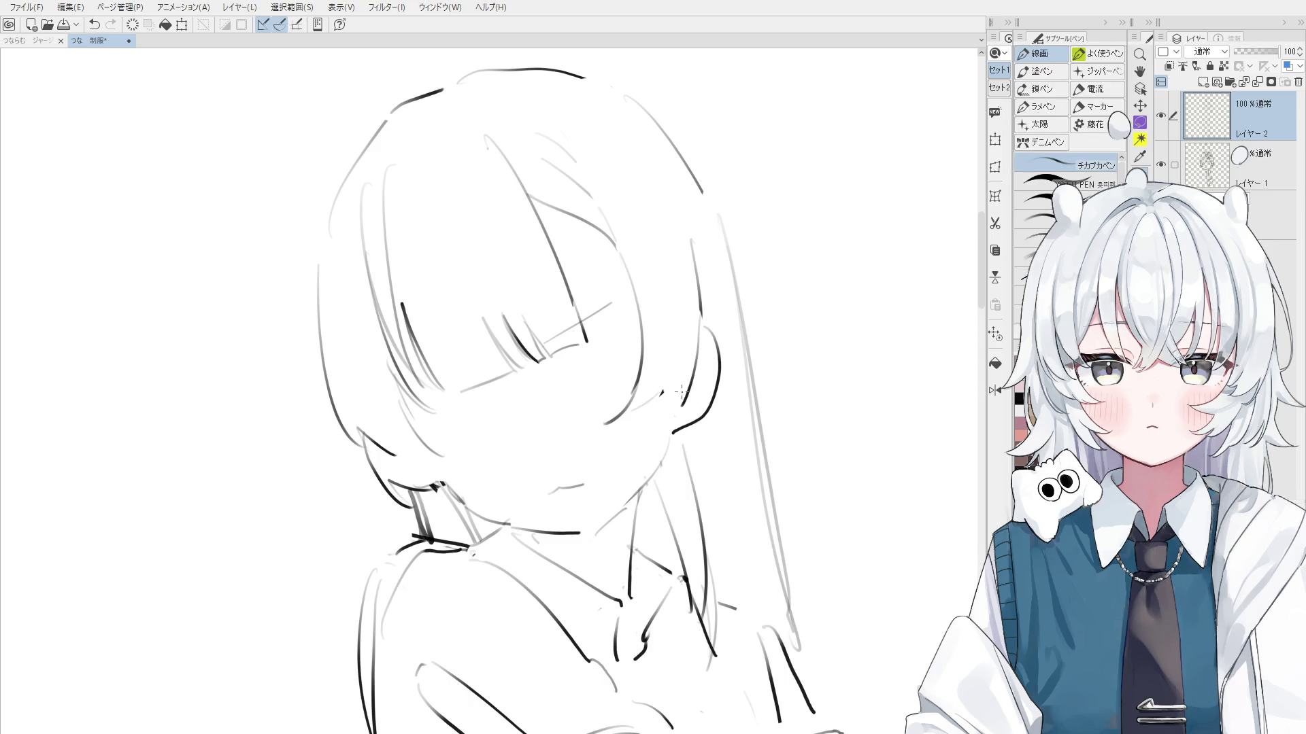
key("ctrl+z")
key("ctrl+y")
key("ctrl+z")
key("ctrl+y")
key("ctrl+z")
key("ctrl+y")
Clean up strokes around the eye and add eyelash strokes at its outer corner
left_click_drag(599, 392, 644, 376)
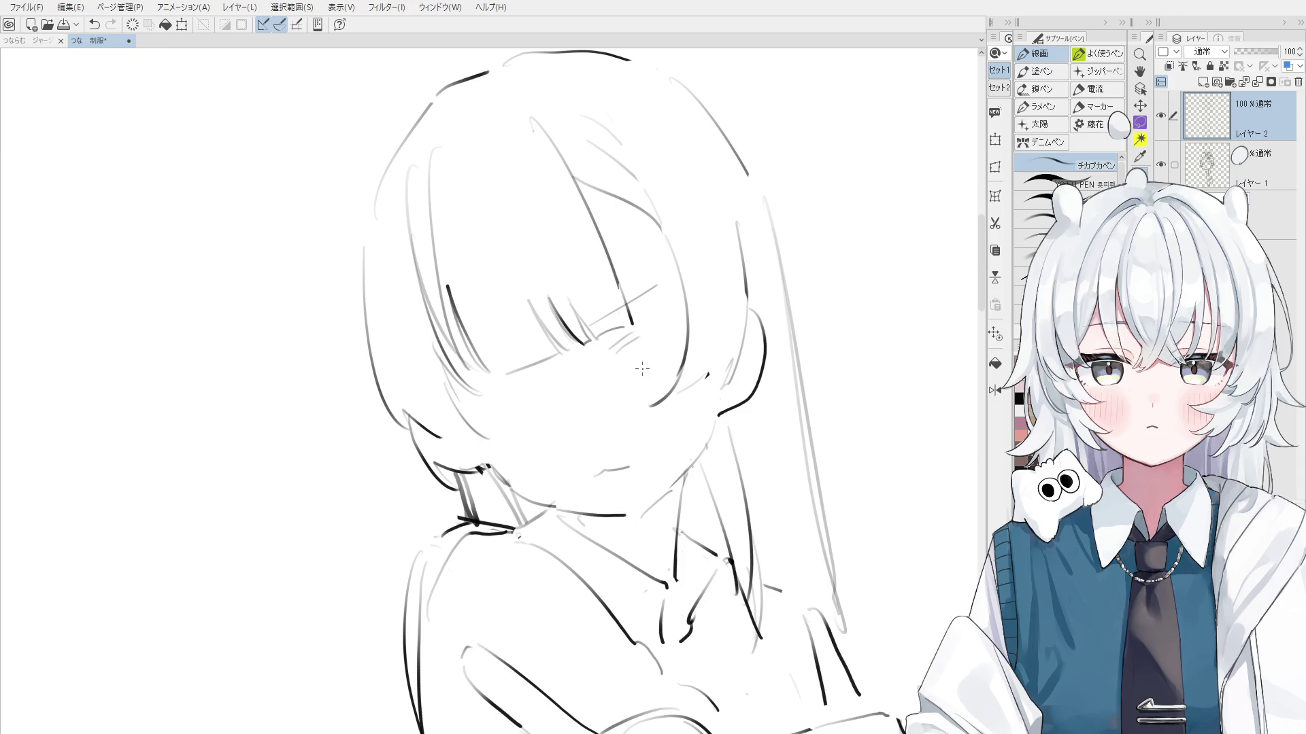
key("e")
mouse_move(639, 367)
left_mouse_down()
mouse_move(615, 337)
mouse_move(612, 354)
mouse_move(624, 348)
mouse_move(607, 359)
mouse_move(635, 333)
mouse_move(612, 360)
left_mouse_up()
key("p")
key("ctrl+z")
key("ctrl+z")
key("ctrl+z")
key("ctrl+z")
key("ctrl+z")
scroll(651, 382, "up", 2)
key("ctrl+z")
Thicken the upper lashes with darker strokes, extending them at the eye's outer corner
left_click_drag(604, 374, 653, 325)
key("ctrl+z")
mouse_move(604, 376)
left_mouse_down()
mouse_move(651, 323)
mouse_move(717, 315)
left_mouse_up()
key("ctrl+z")
key("ctrl+z")
left_click_drag(638, 334, 711, 316)
left_click_drag(602, 375, 654, 328)
left_click_drag(657, 328, 774, 316)
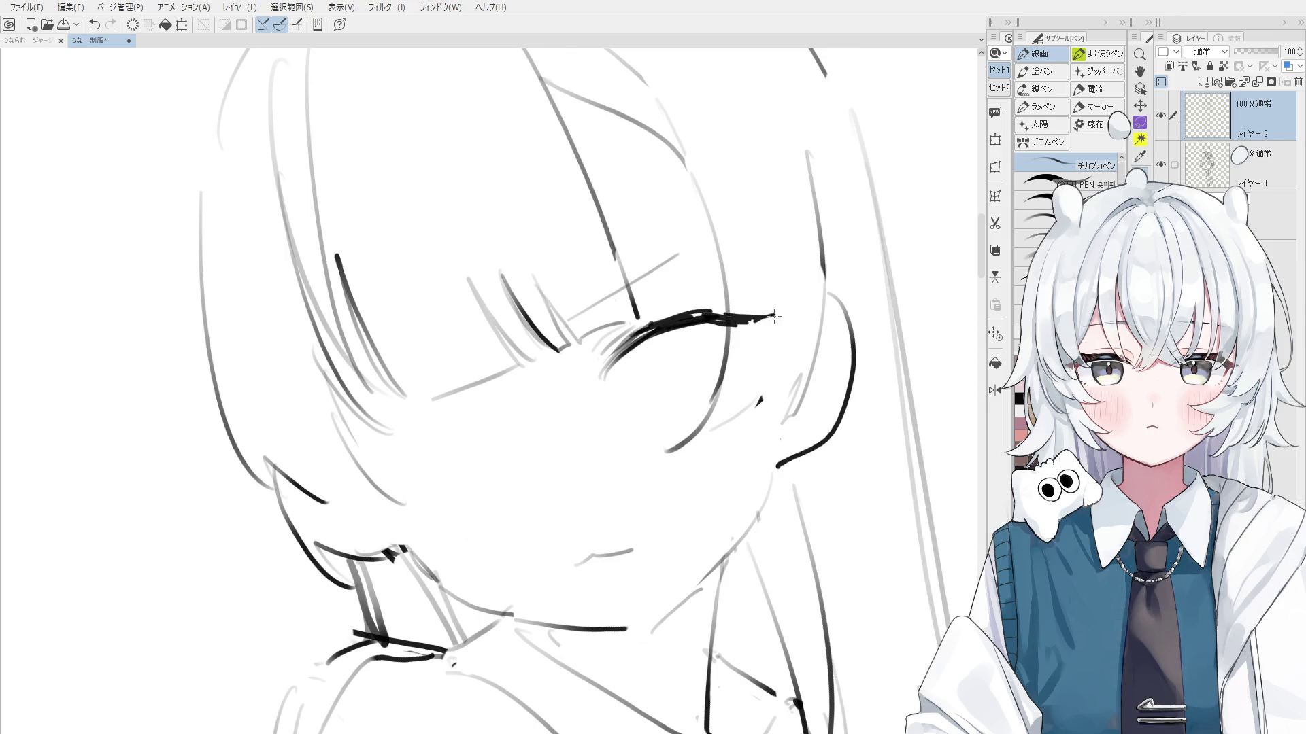
left_click_drag(619, 350, 673, 311)
key("ctrl+z")
key("ctrl+z")
mouse_move(578, 374)
left_mouse_down()
mouse_move(629, 325)
mouse_move(728, 291)
left_mouse_up()
Shrink the eraser, thicken the lower-left eyelid line and trim its lower tail
key("e")
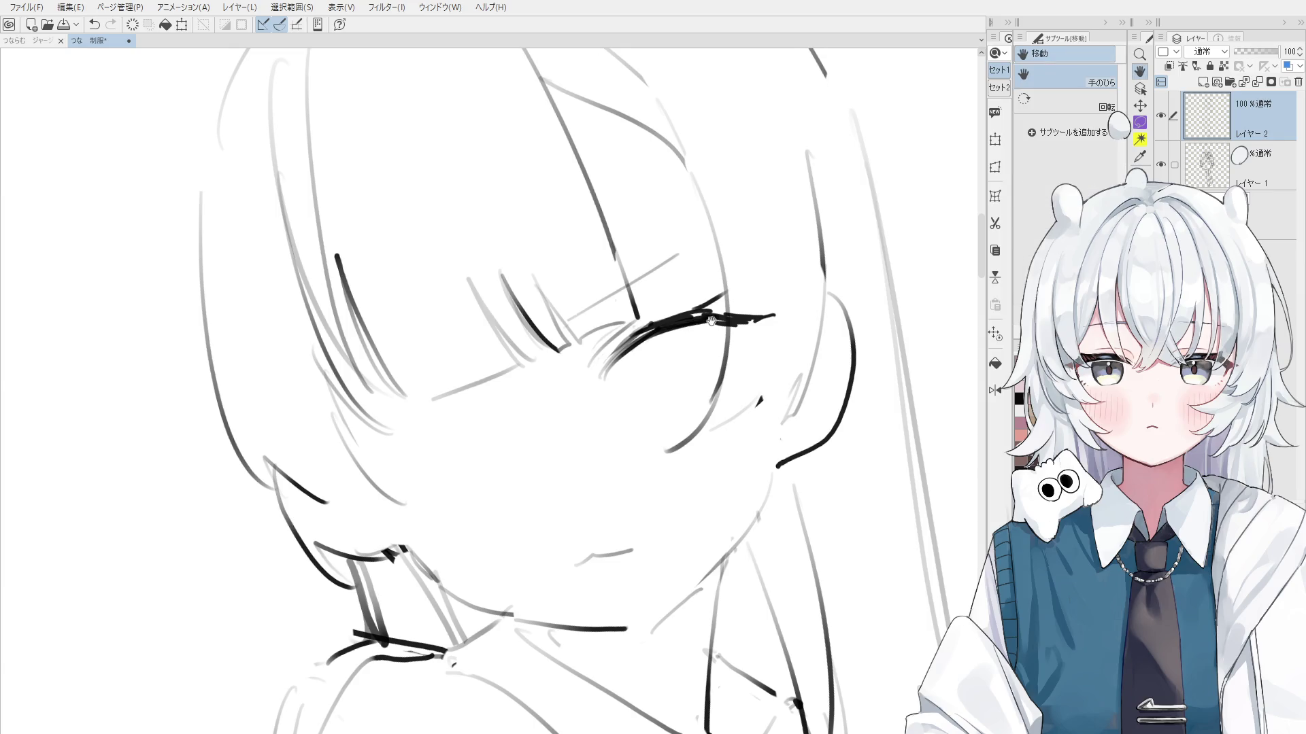
scroll(585, 129, "up", 1)
scroll(585, 129, "up", 1)
key("p")
key("e")
key("p")
left_click_drag(606, 443, 648, 401)
key("e")
key("p")
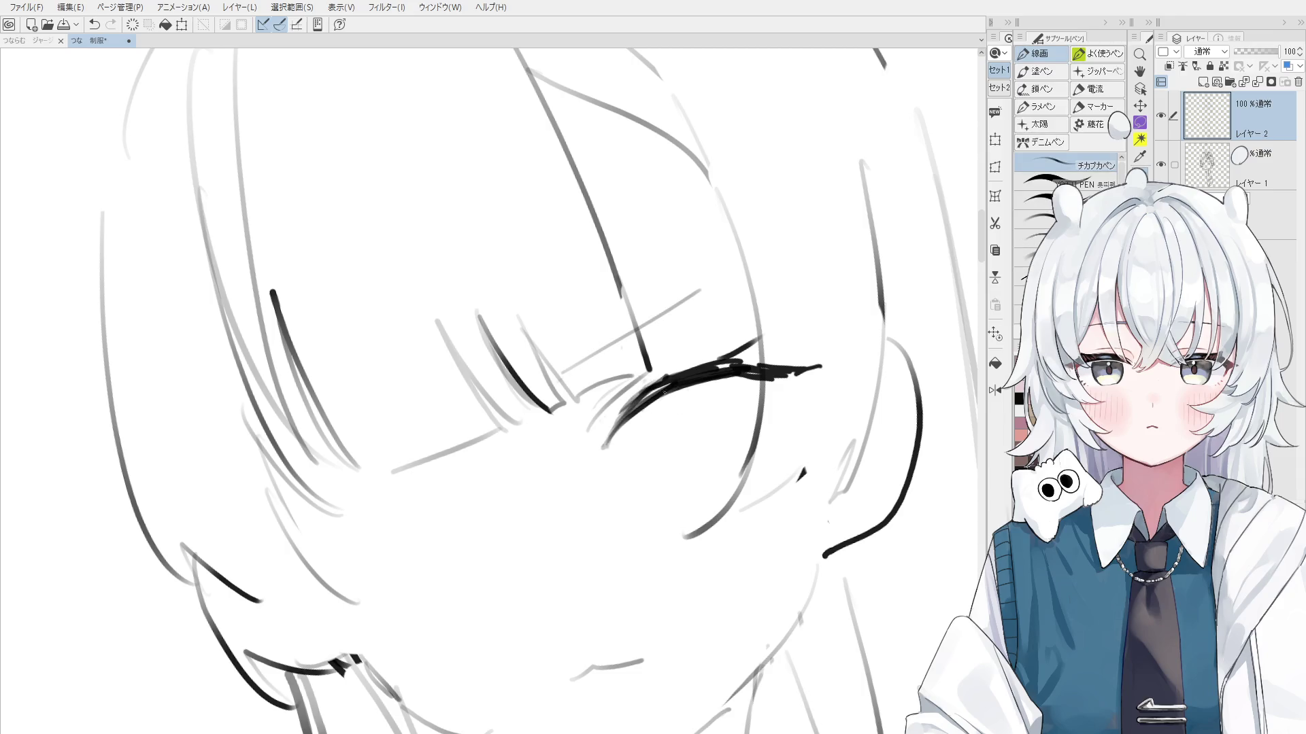
key("e")
mouse_move(606, 450)
left_mouse_down()
mouse_move(599, 439)
mouse_move(621, 424)
left_mouse_up()
key("p")
key("e")
key("p")
Recentre on the eye and draw a thin lower lid curve under it
scroll(646, 442, "down", 1)
left_click_drag(704, 545, 699, 533)
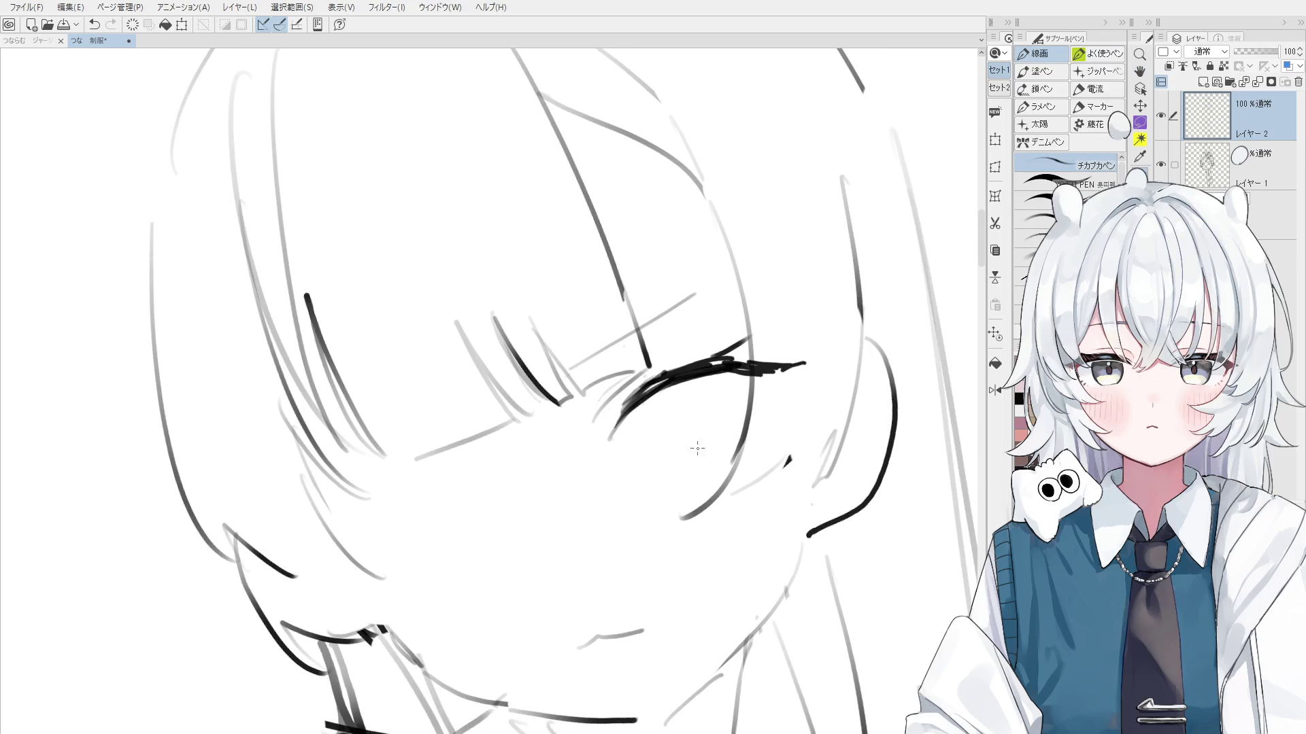
scroll(692, 470, "down", 1)
scroll(700, 473, "down", 1)
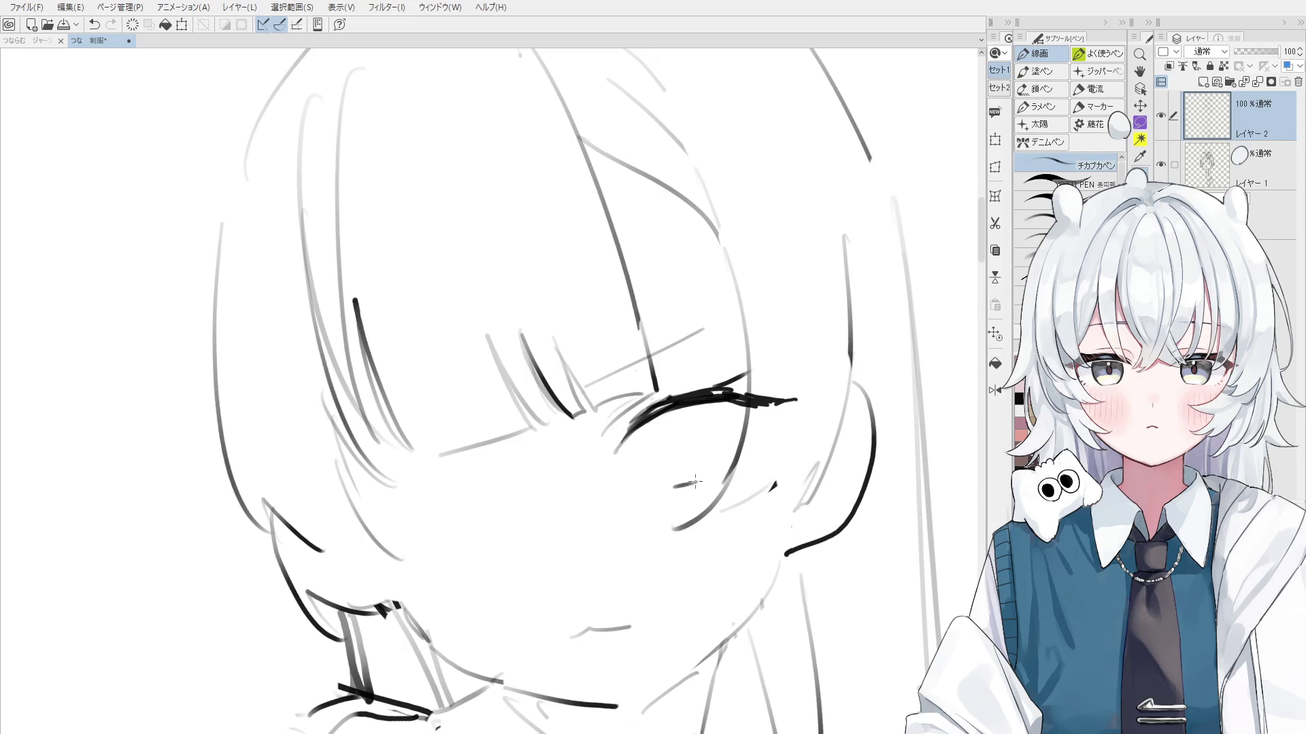
key("ctrl+z")
left_click_drag(673, 481, 698, 475)
key("ctrl+z")
mouse_move(645, 430)
left_mouse_down()
mouse_move(679, 483)
mouse_move(658, 474)
mouse_move(684, 483)
left_mouse_up()
key("ctrl+z")
key("ctrl+z")
key("ctrl+z")
left_click_drag(645, 444, 683, 480)
key("e")
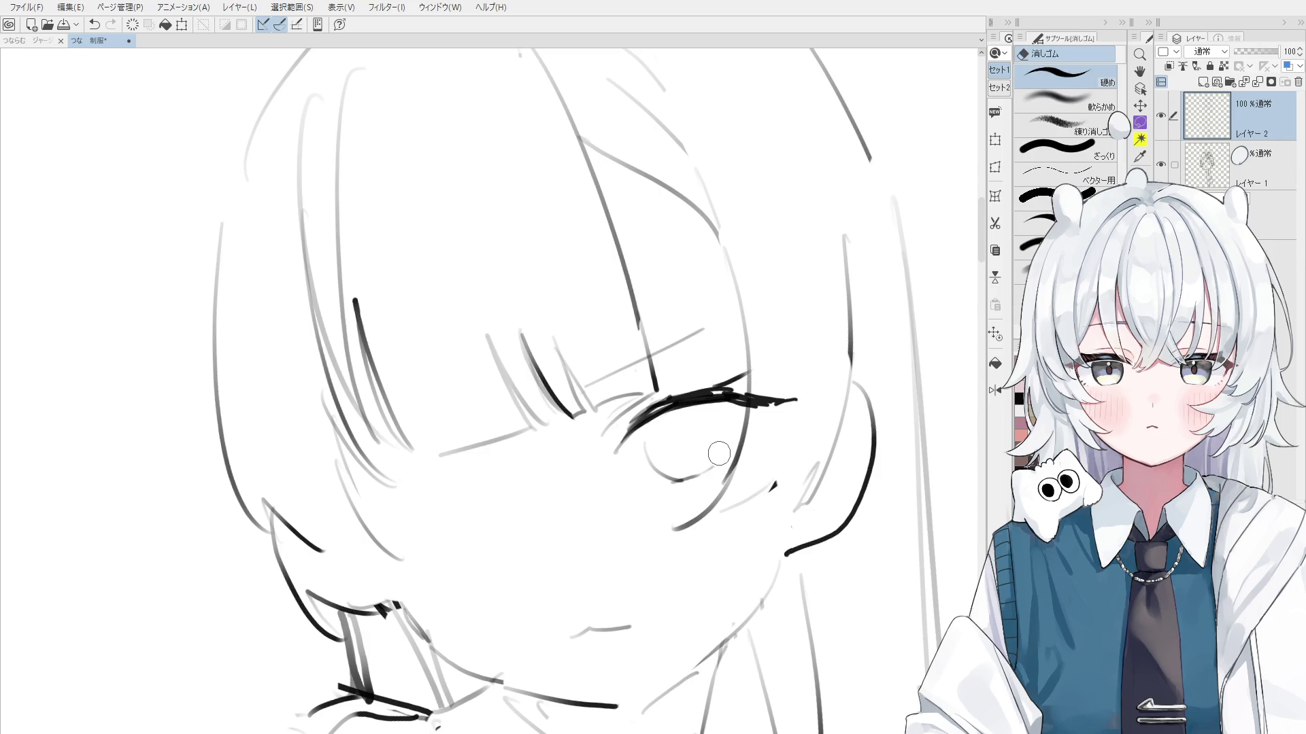
key("p")
Sketch the round iris outline inside the eye, undoing trial strokes
left_click_drag(718, 414, 725, 441)
key("e")
key("p")
scroll(710, 411, "up", 1)
scroll(711, 412, "up", 1)
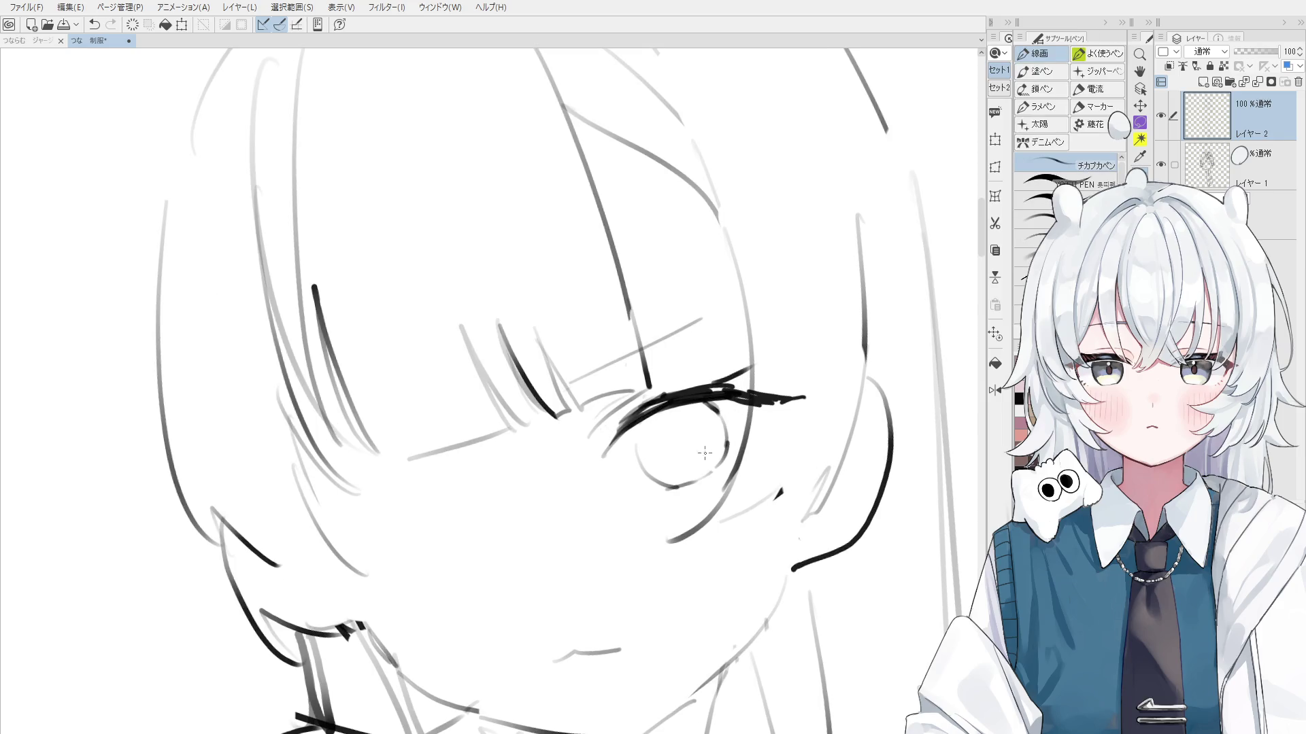
key("ctrl+z")
mouse_move(650, 428)
left_mouse_down()
mouse_move(633, 457)
mouse_move(684, 454)
mouse_move(634, 476)
mouse_move(681, 464)
left_mouse_up()
scroll(694, 457, "up", 1)
key("ctrl+z")
key("ctrl+z")
scroll(636, 475, "down", 1)
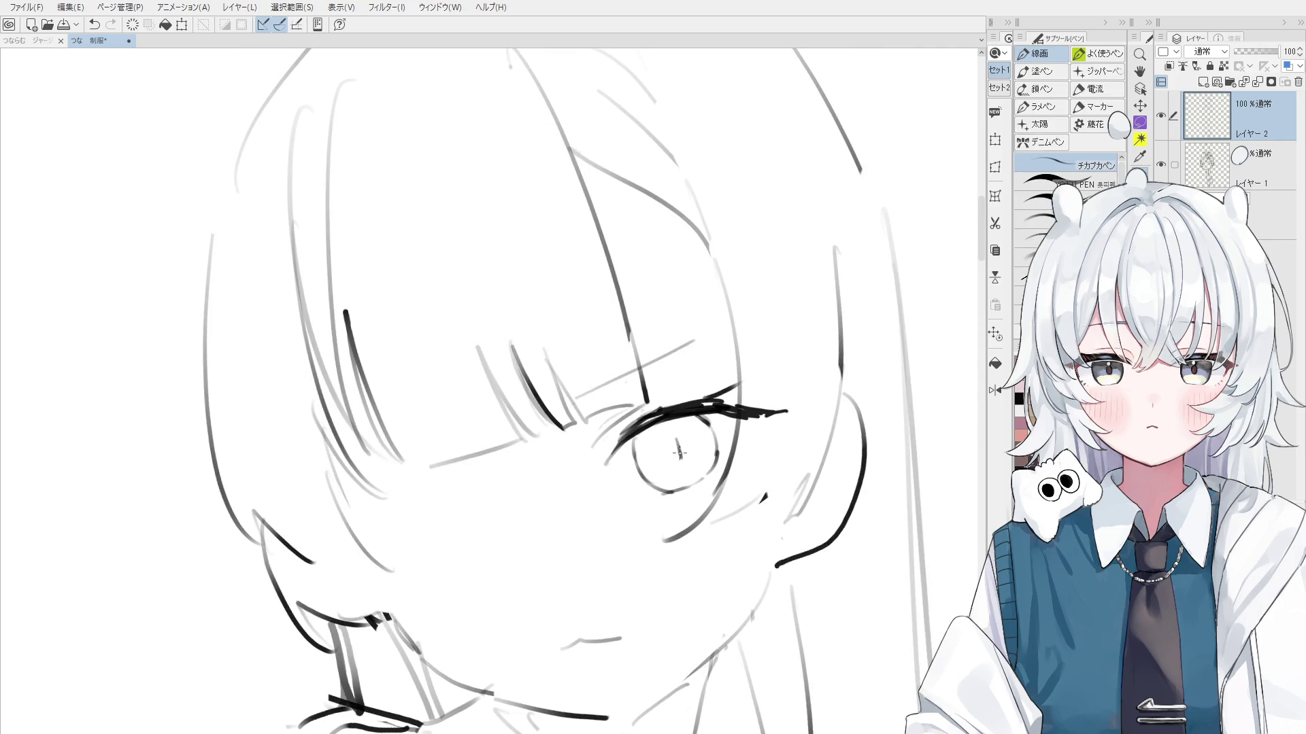
key("e")
scroll(677, 443, "down", 2)
scroll(673, 487, "up", 1)
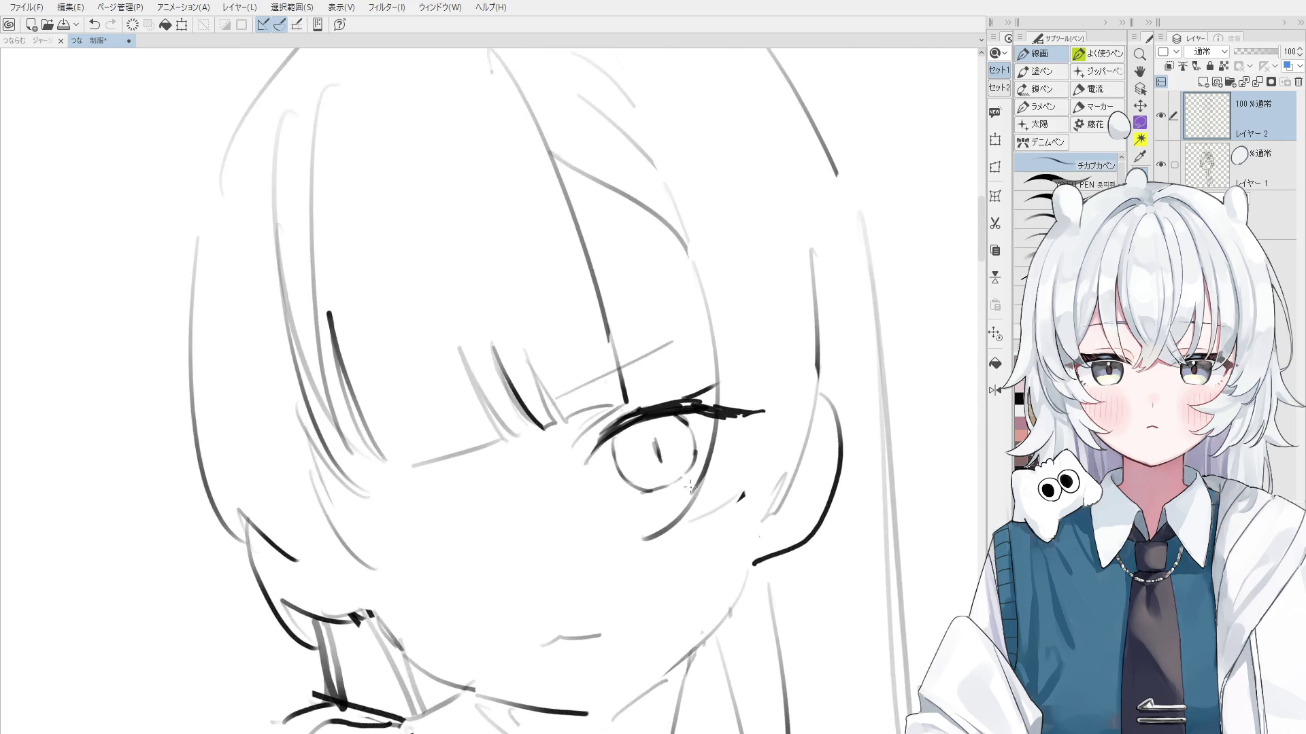
scroll(674, 487, "up", 1)
key("p")
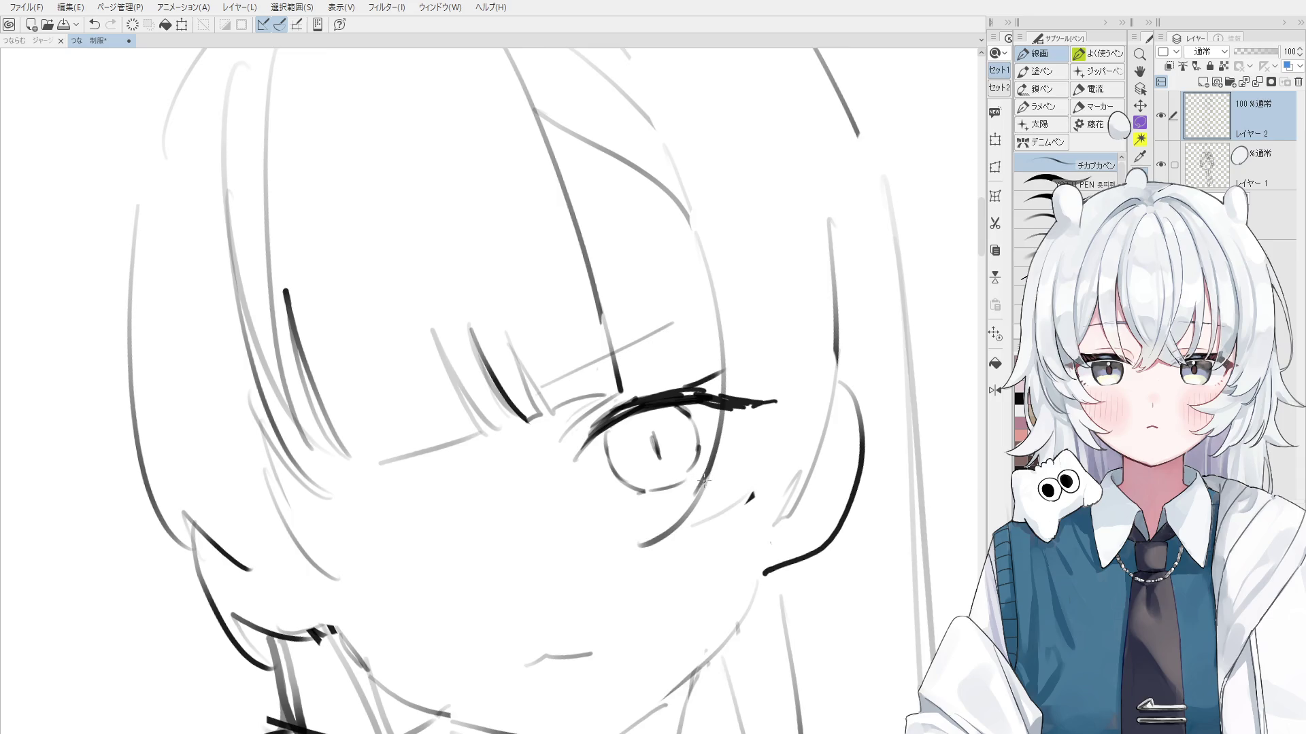
scroll(710, 476, "down", 1)
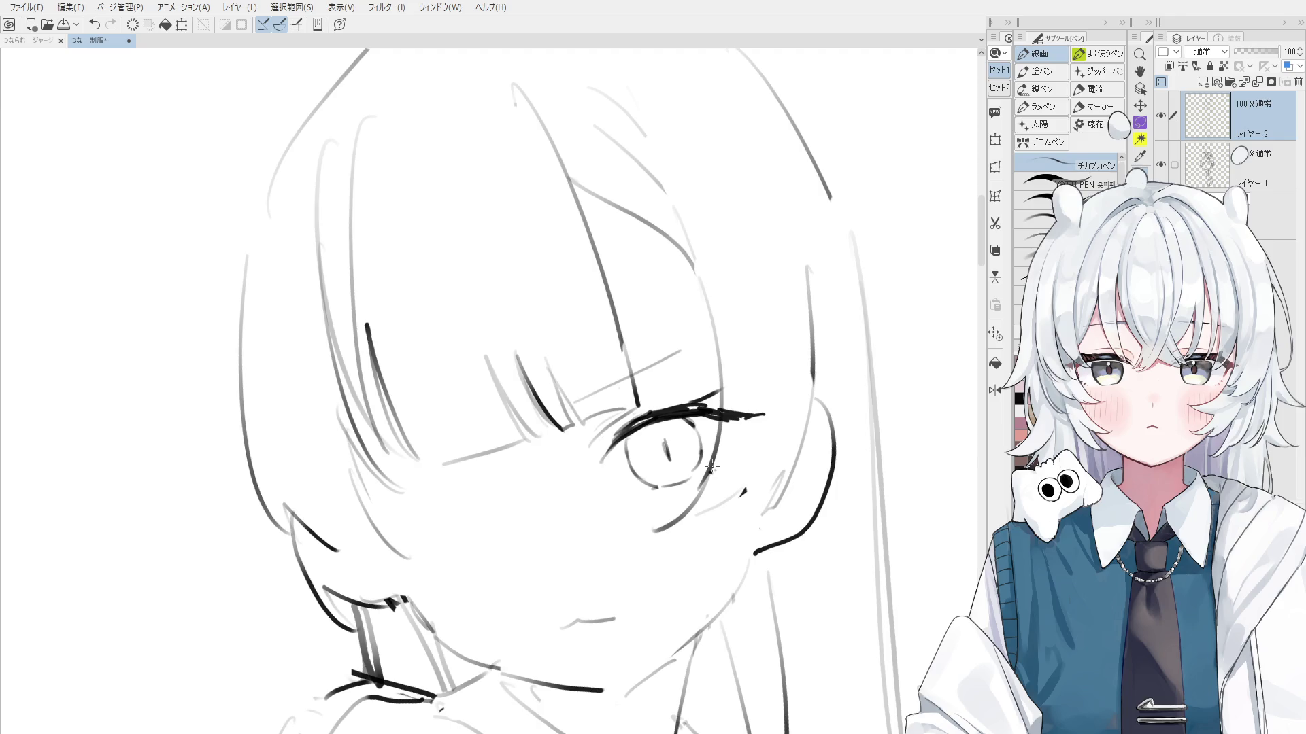
scroll(711, 468, "up", 1)
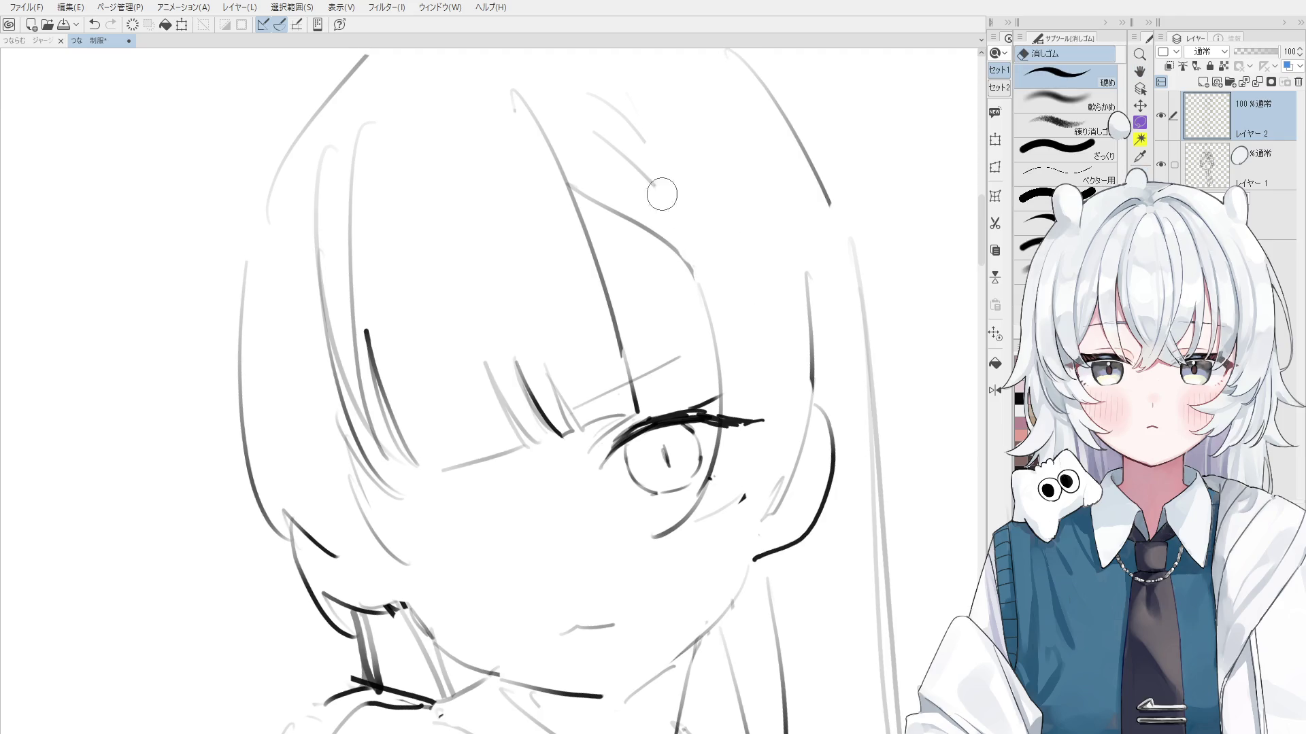
scroll(650, 236, "down", 1)
scroll(649, 236, "down", 1)
scroll(650, 236, "down", 1)
scroll(650, 236, "down", 1)
Add short diagonal hair strands at the top of the head
key("e")
key("p")
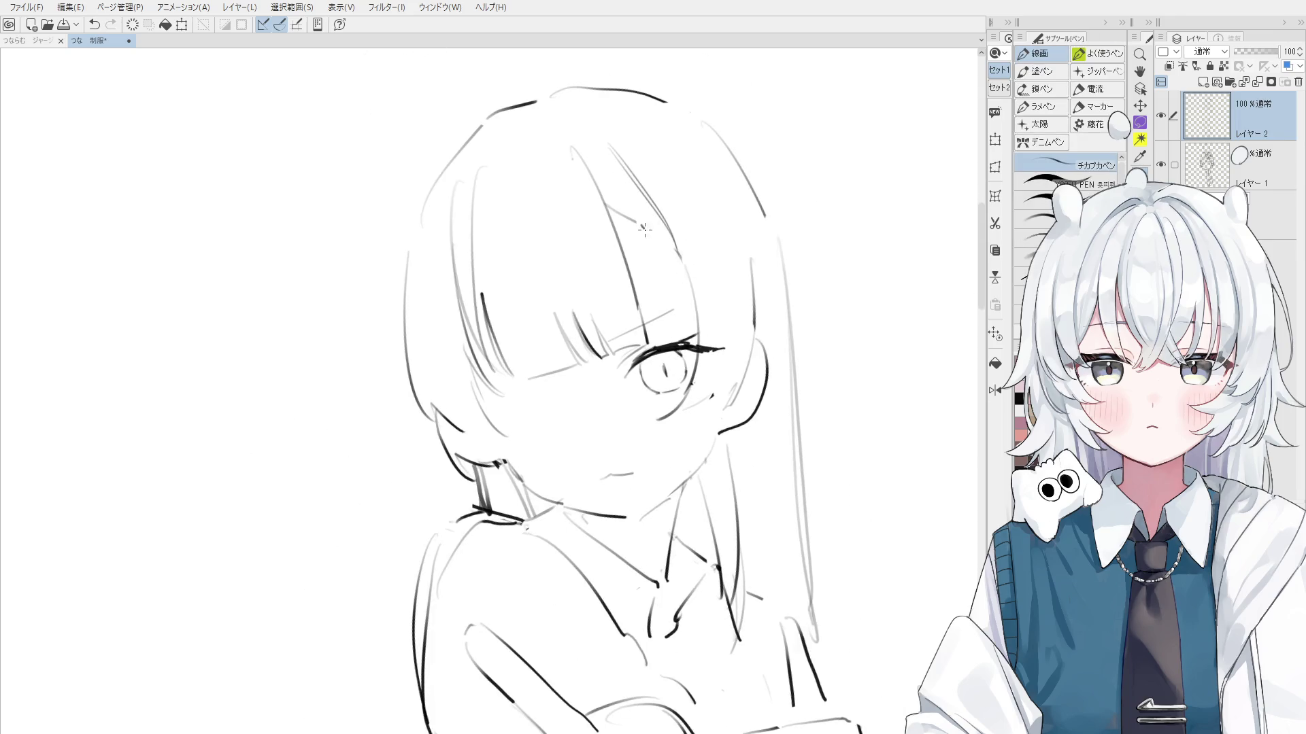
key("ctrl+z")
left_click_drag(651, 230, 680, 259)
left_click_drag(598, 203, 665, 246)
key("^")
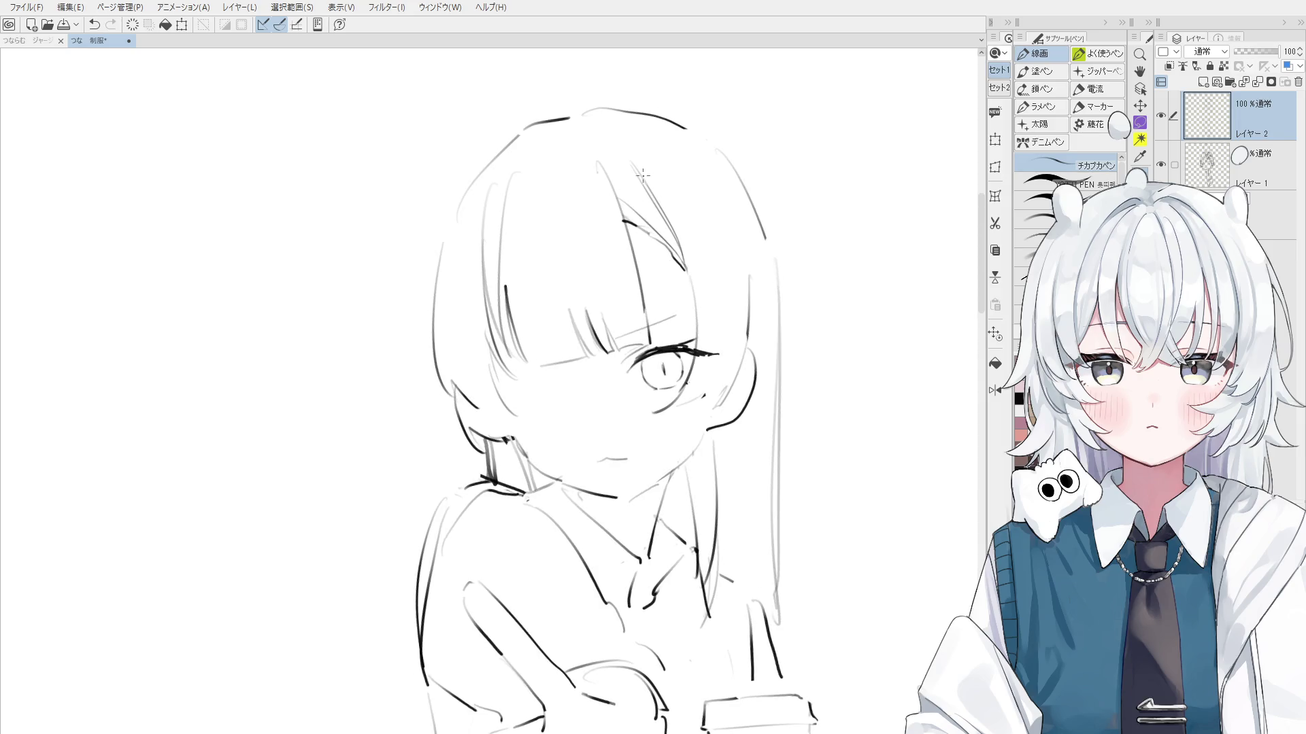
left_click_drag(608, 156, 658, 211)
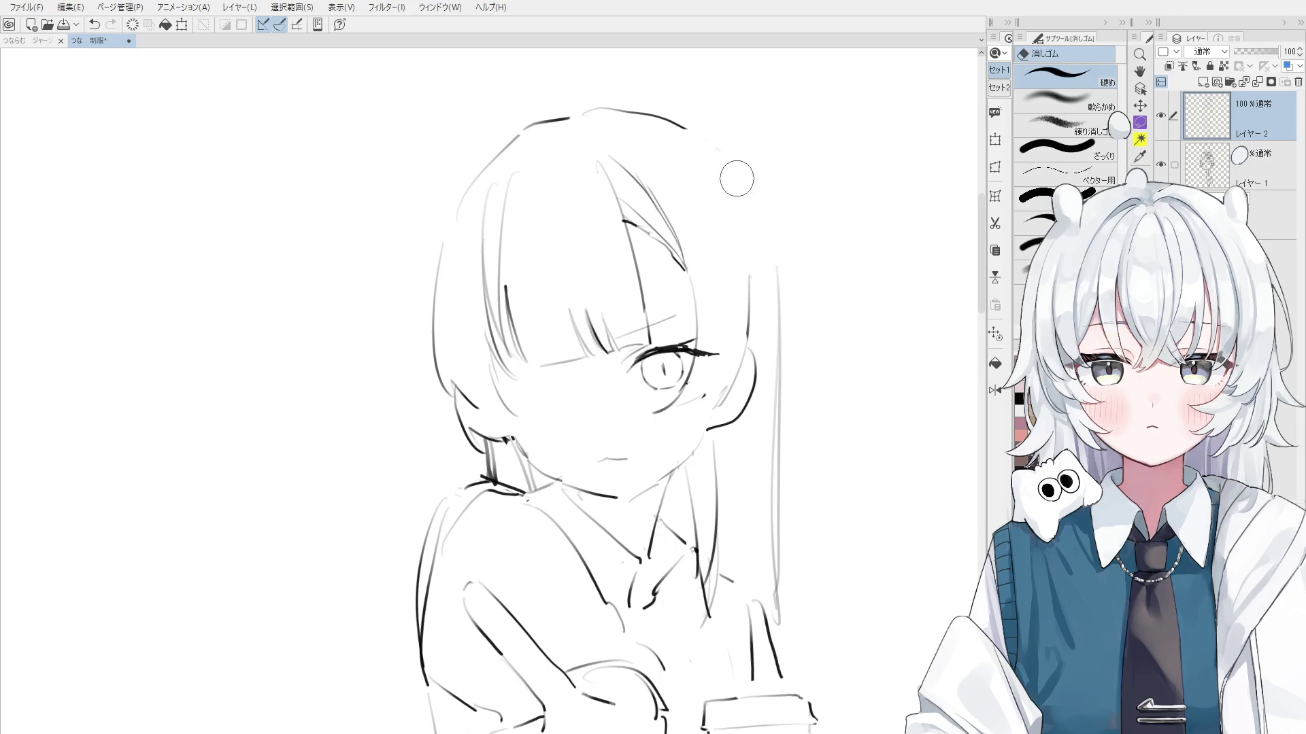
scroll(759, 243, "down", 1)
Redraw the long hair stroke on the right side of the head
key("ctrl+z")
left_click_drag(716, 163, 775, 255)
key("ctrl+z")
key("e")
scroll(768, 262, "up", 1)
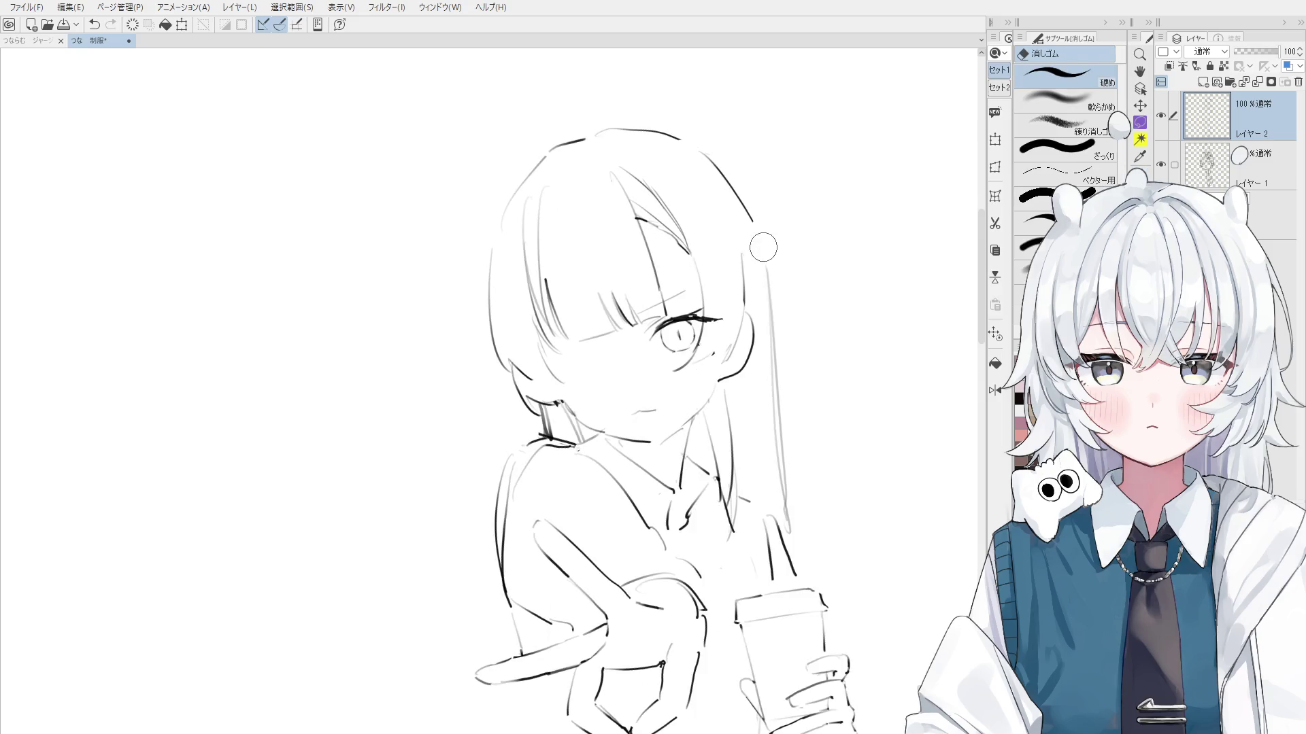
key("p")
scroll(766, 285, "down", 1)
key("e")
key("p")
left_click_drag(694, 154, 751, 221)
key("ctrl+z")
scroll(667, 340, "up", 2)
Redraw the short eyelash strokes and the lower eye outline, adding a stroke below the eye
mouse_move(609, 368)
left_mouse_down()
mouse_move(652, 328)
mouse_move(680, 408)
mouse_move(708, 384)
mouse_move(663, 388)
mouse_move(701, 386)
left_mouse_up()
key("ctrl+z")
scroll(651, 328, "up", 1)
key("e")
key("p")
key("e")
key("p")
scroll(700, 386, "down", 1)
key("e")
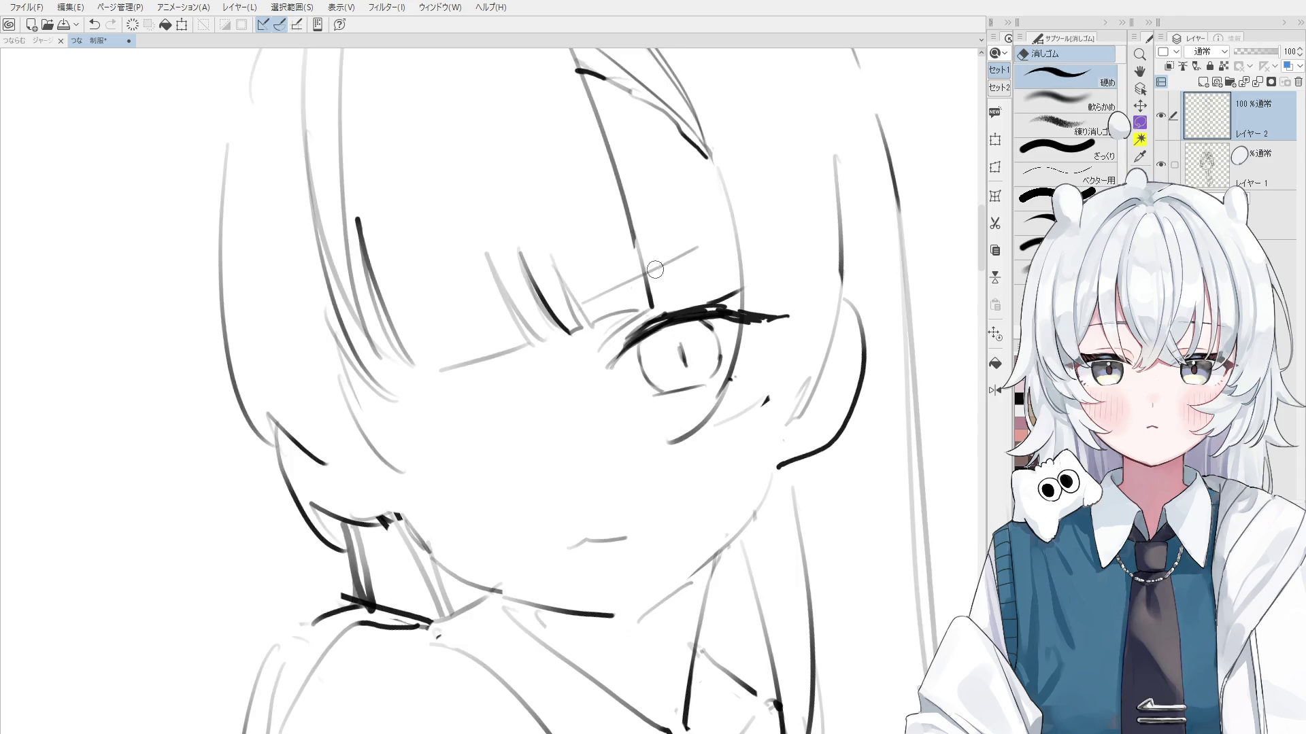
scroll(700, 248, "down", 2)
key("p")
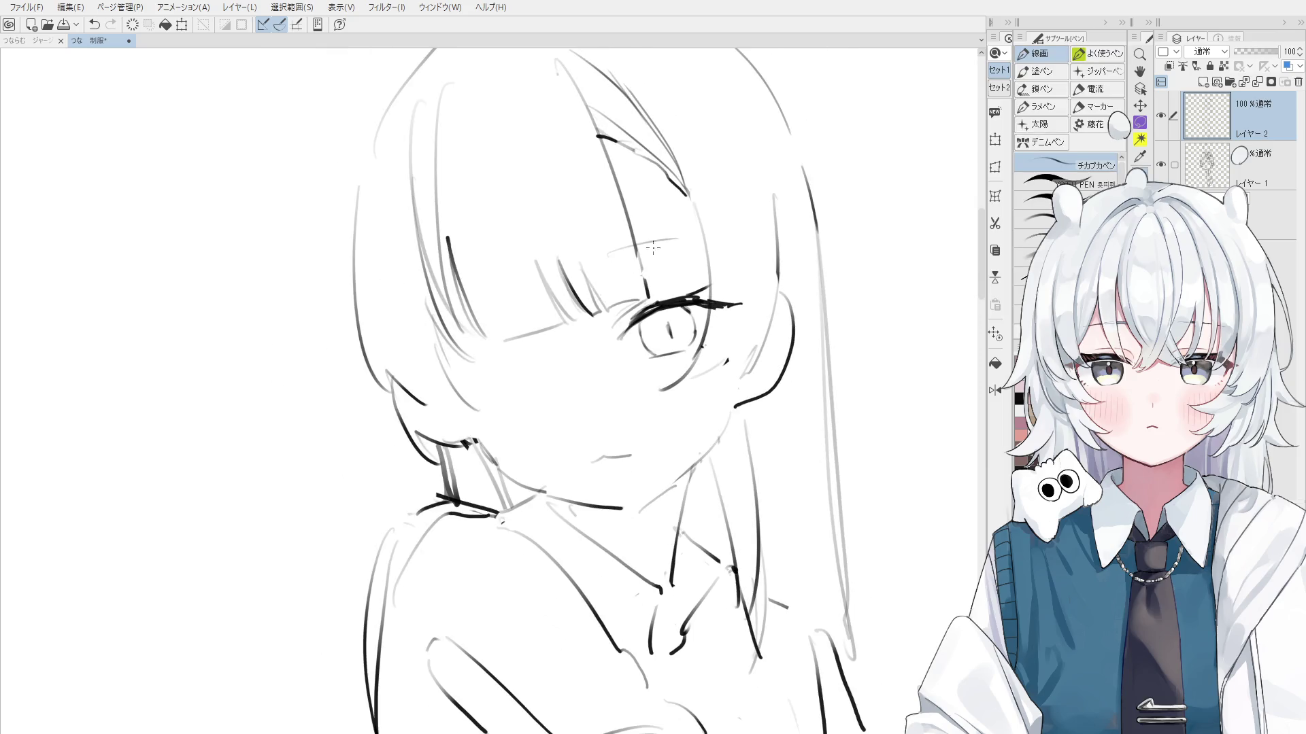
scroll(677, 367, "up", 1)
left_click_drag(657, 393, 656, 373)
Mirror and tilt the view, then thicken and extend the upper lash's outer end
key("h")
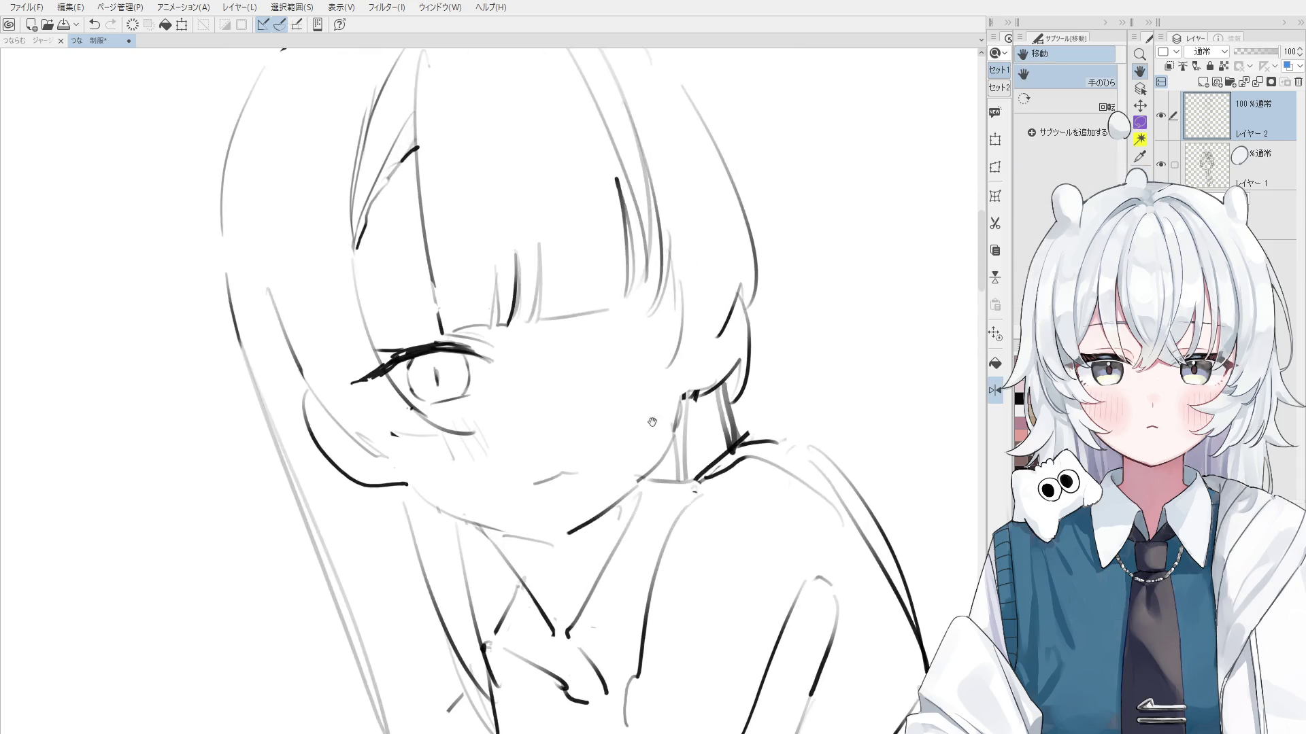
scroll(529, 387, "up", 1)
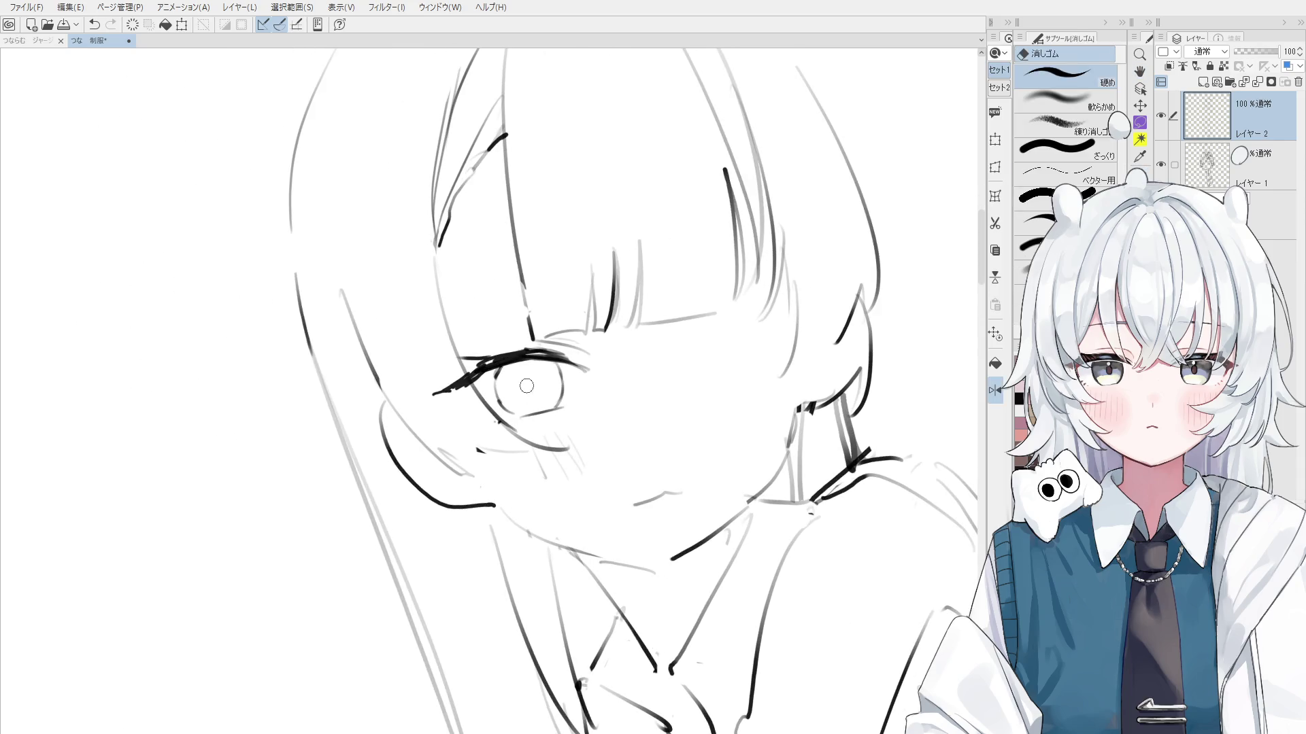
scroll(529, 386, "down", 1)
key("minus")
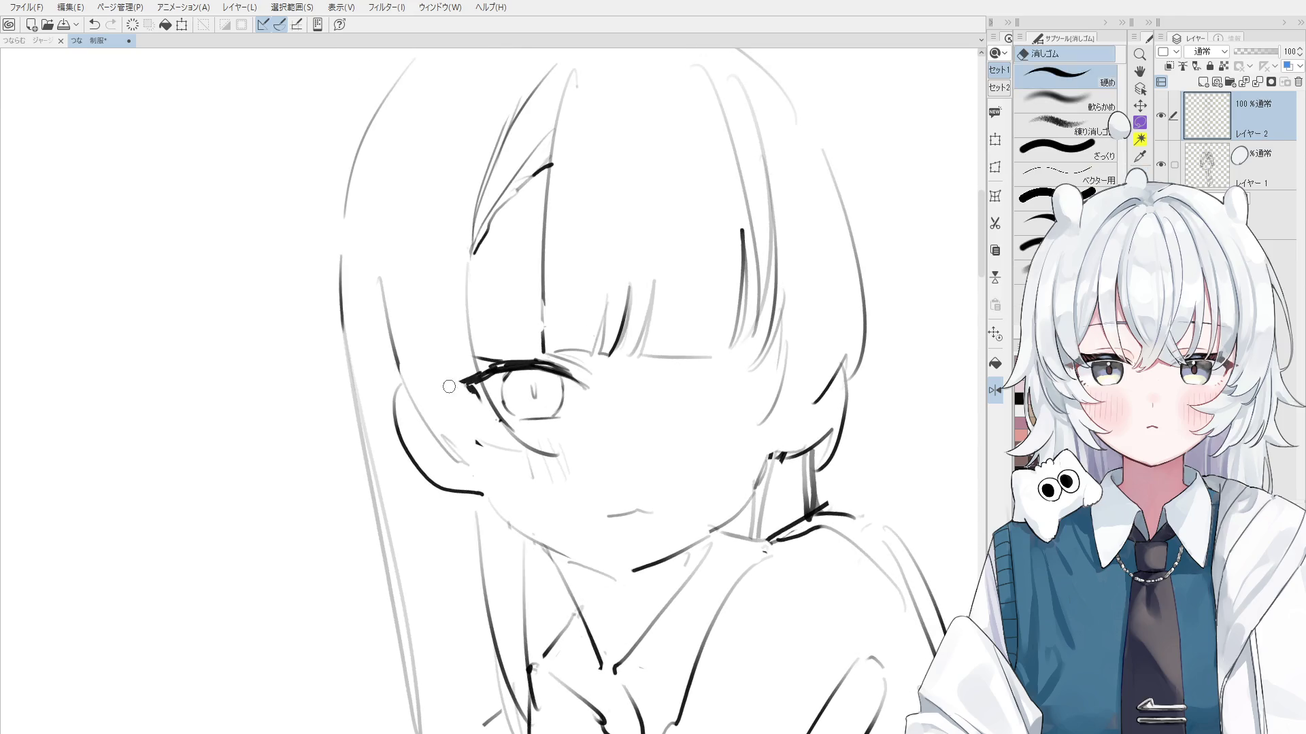
mouse_move(478, 375)
left_mouse_down()
mouse_move(455, 385)
mouse_move(476, 391)
left_mouse_up()
key("minus")
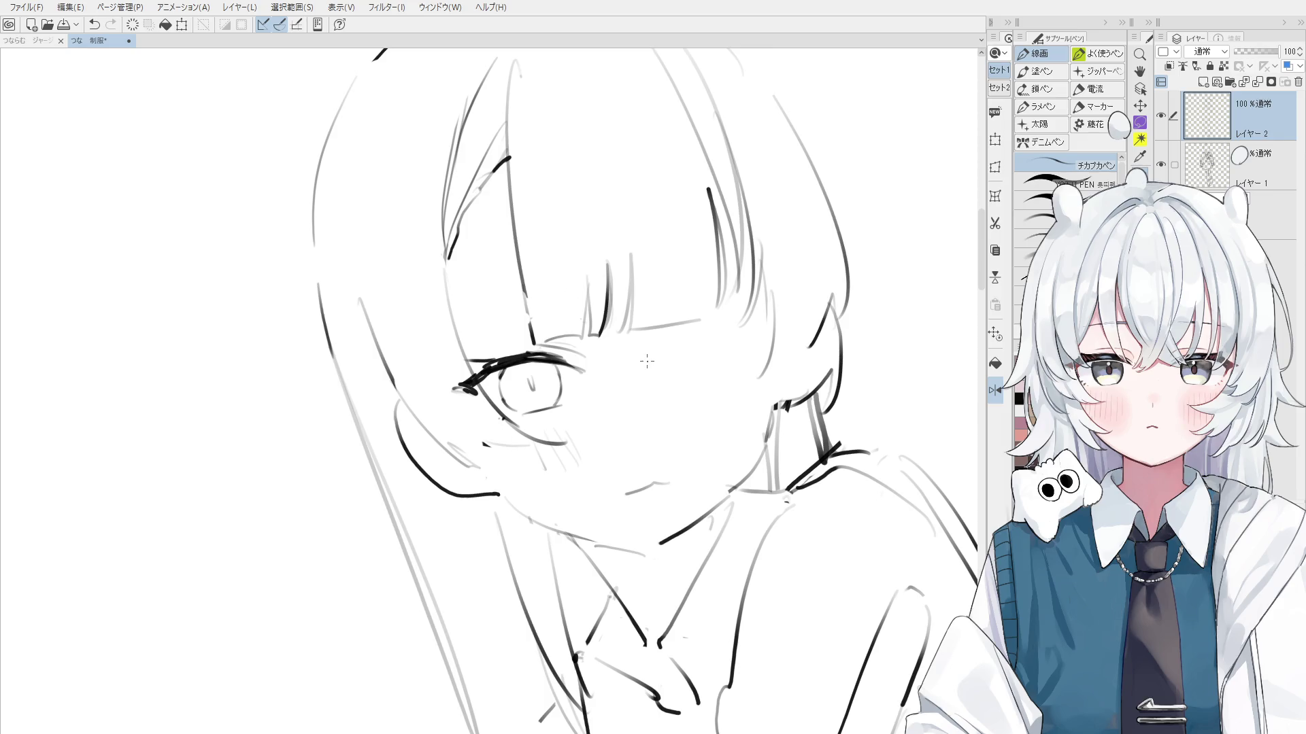
Thicken the first eye's upper eyelash line and redraw it more cleanly
scroll(462, 387, "up", 1)
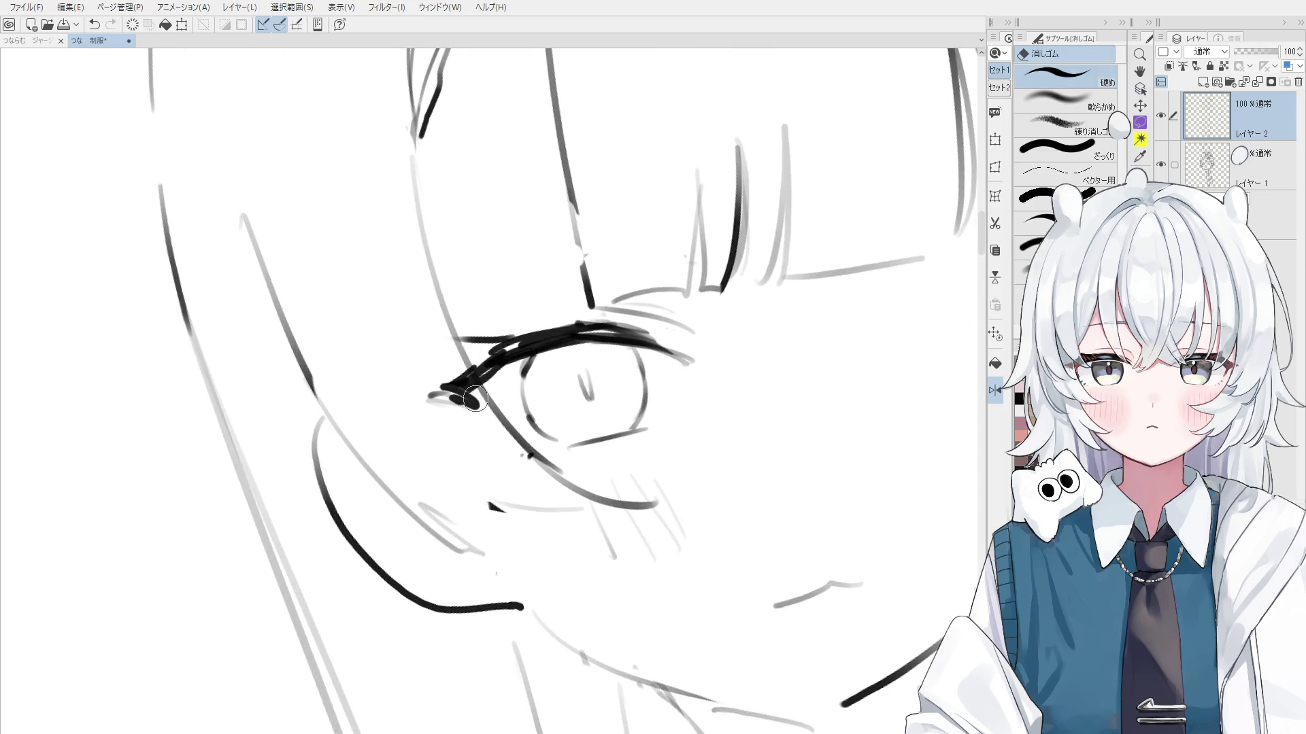
scroll(463, 388, "up", 1)
key("h")
scroll(461, 393, "down", 2)
left_click_drag(507, 376, 549, 392)
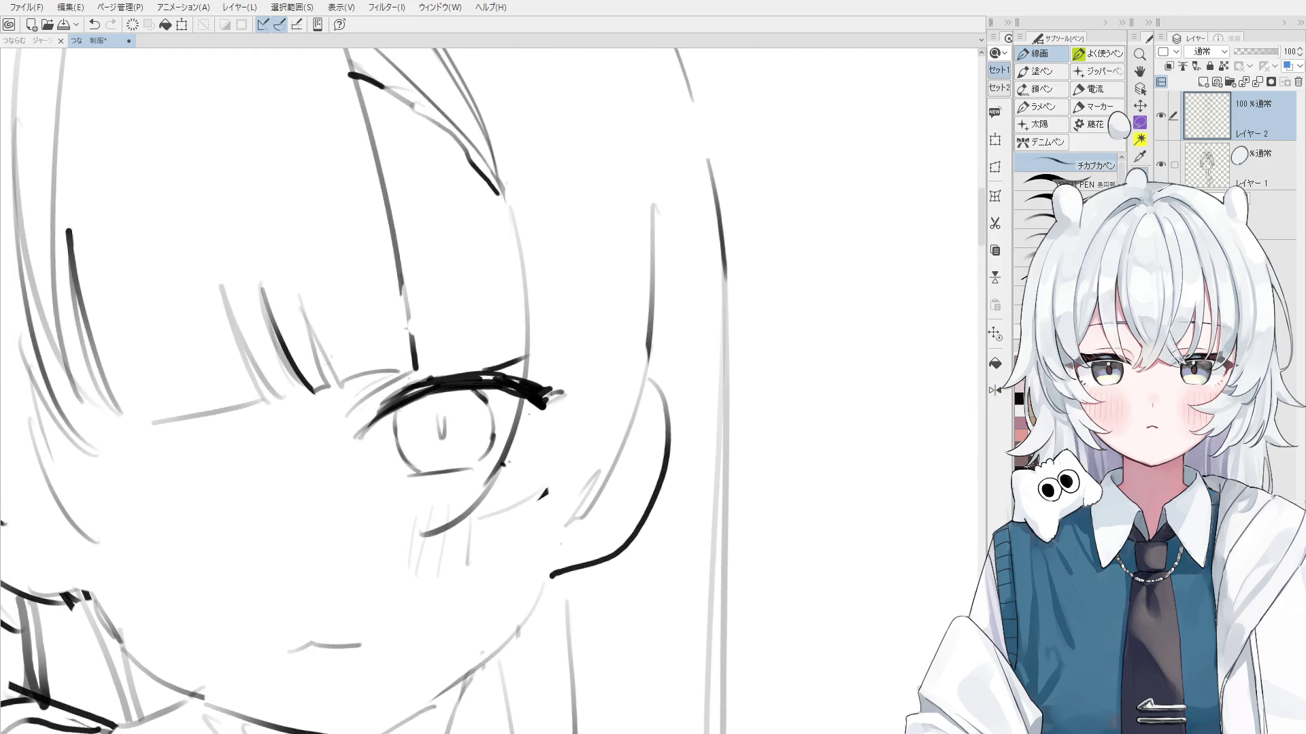
scroll(517, 401, "down", 1)
key("ctrl+z")
mouse_move(486, 386)
left_mouse_down()
mouse_move(540, 408)
mouse_move(564, 393)
mouse_move(557, 411)
left_mouse_up()
key("ctrl+z")
scroll(546, 413, "down", 1)
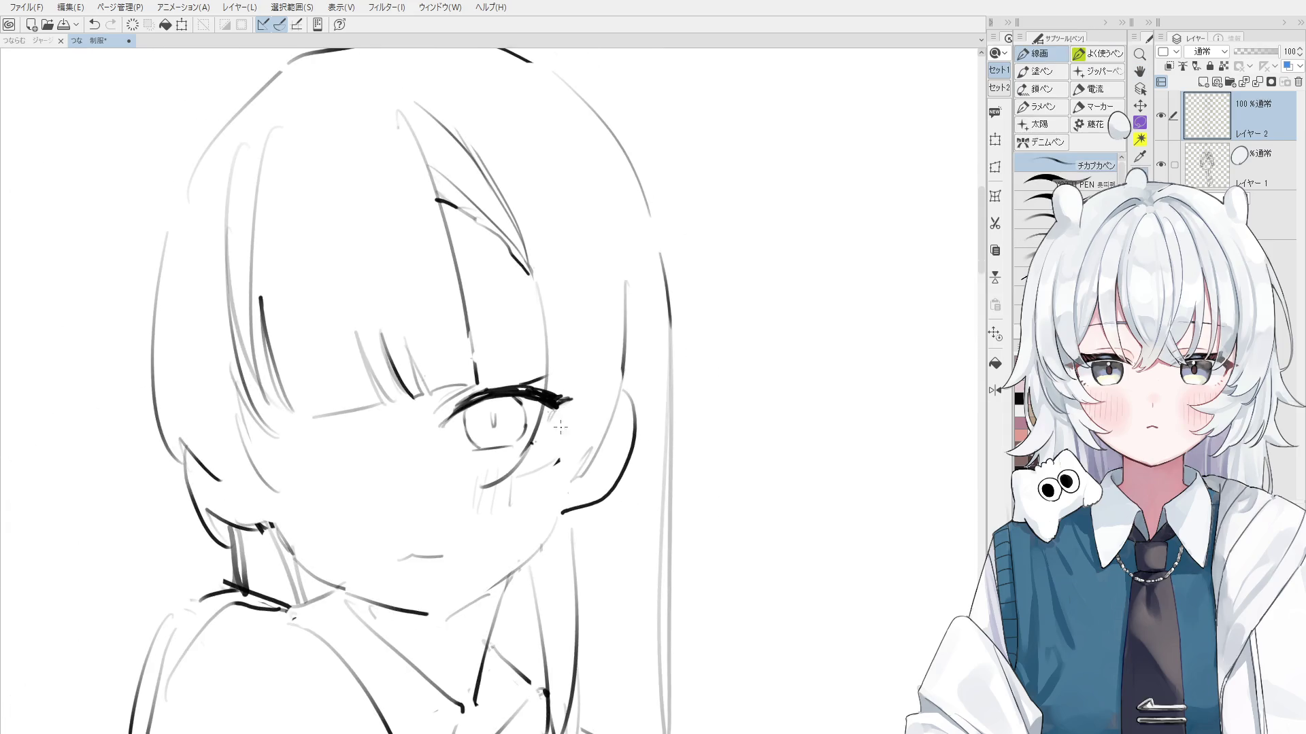
Alternate between eraser and pen around the lash and recentre the view on the face
key("e")
scroll(558, 422, "up", 1)
scroll(554, 415, "up", 1)
scroll(547, 401, "up", 1)
scroll(540, 387, "up", 1)
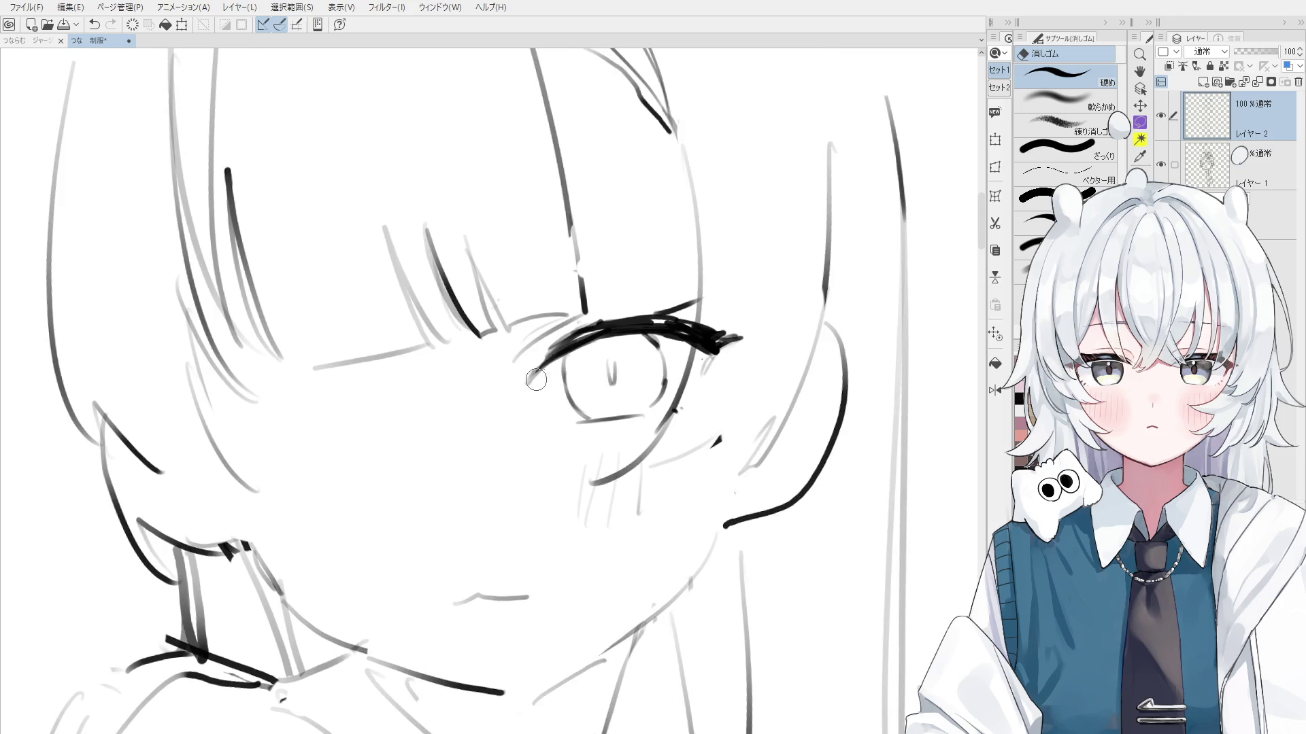
key("p")
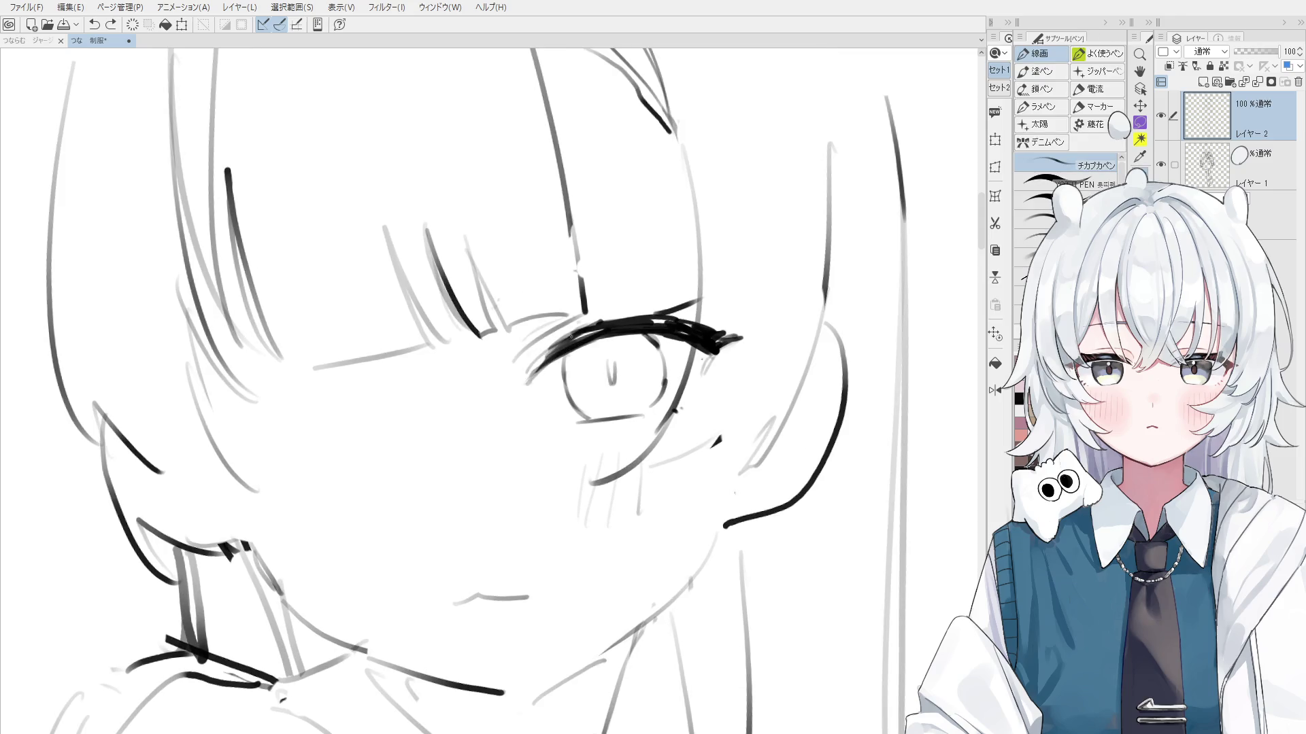
scroll(592, 335, "down", 1)
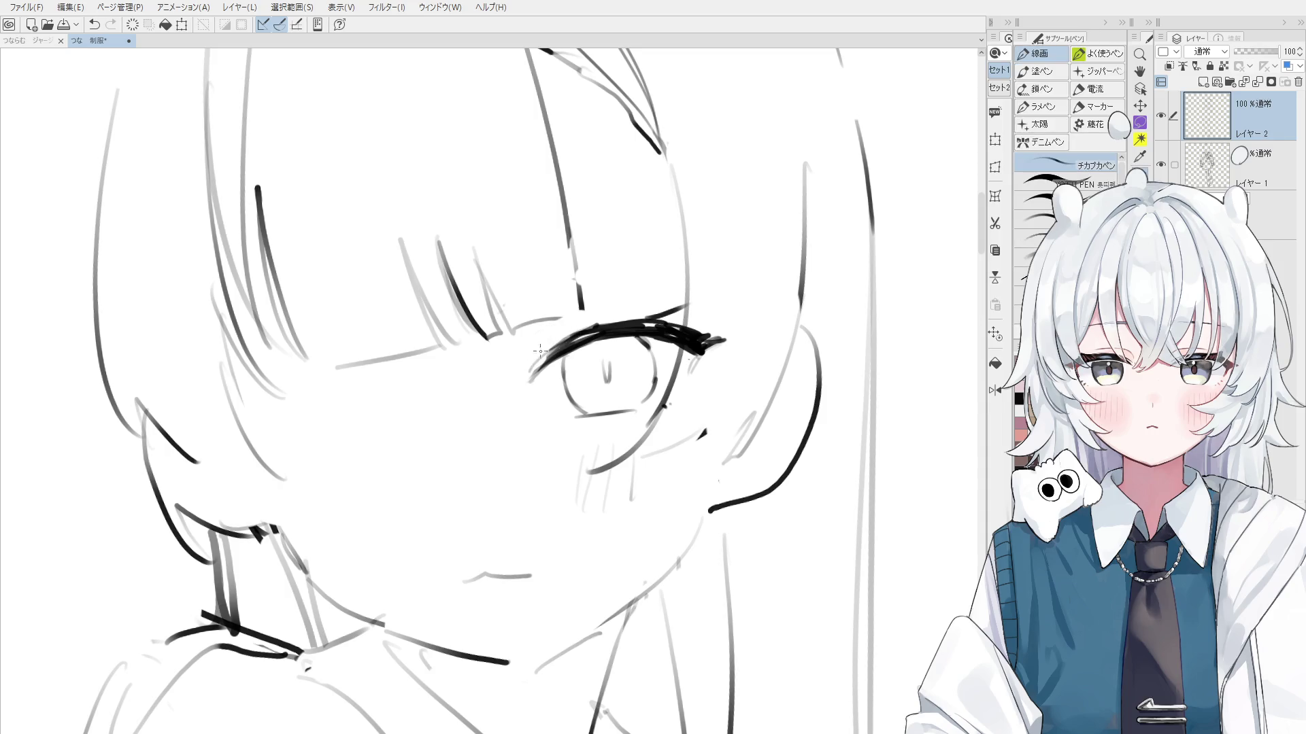
scroll(589, 339, "down", 1)
left_click_drag(589, 340, 602, 332)
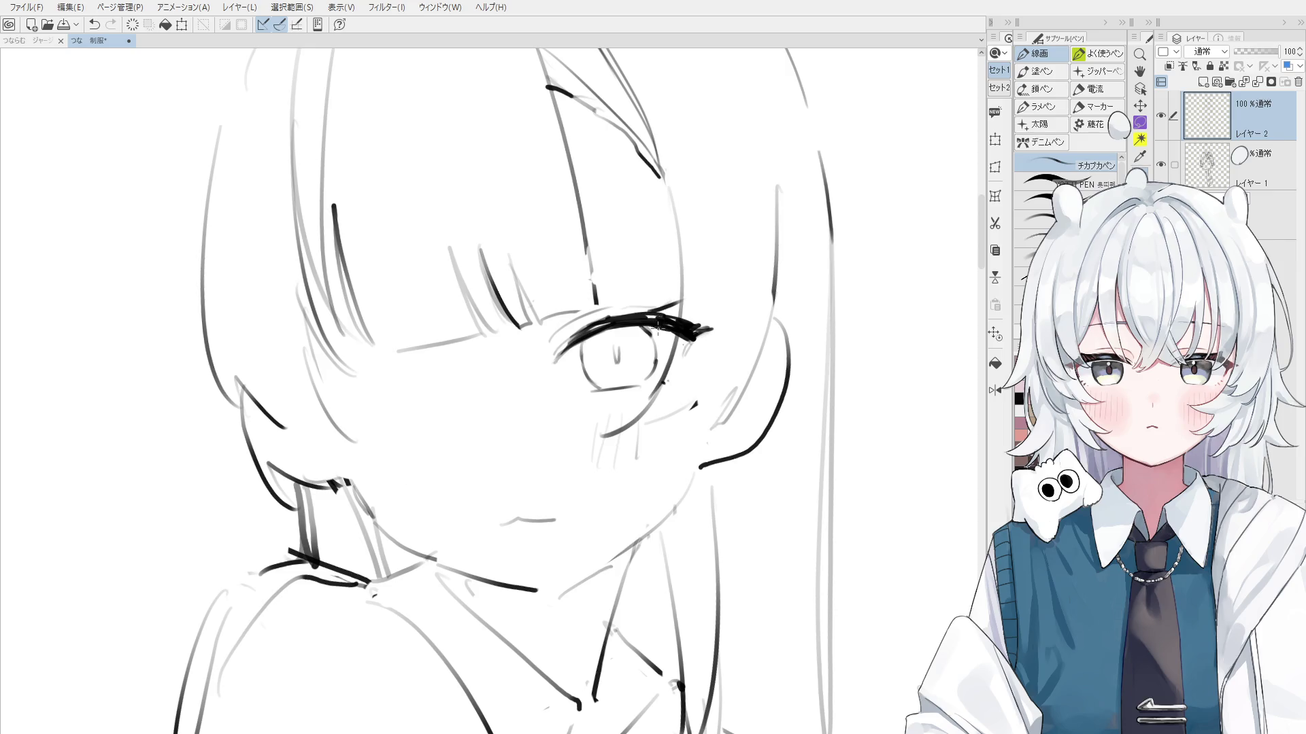
Mirror the view to check the face and restore the darker closed-eye curve
key("h")
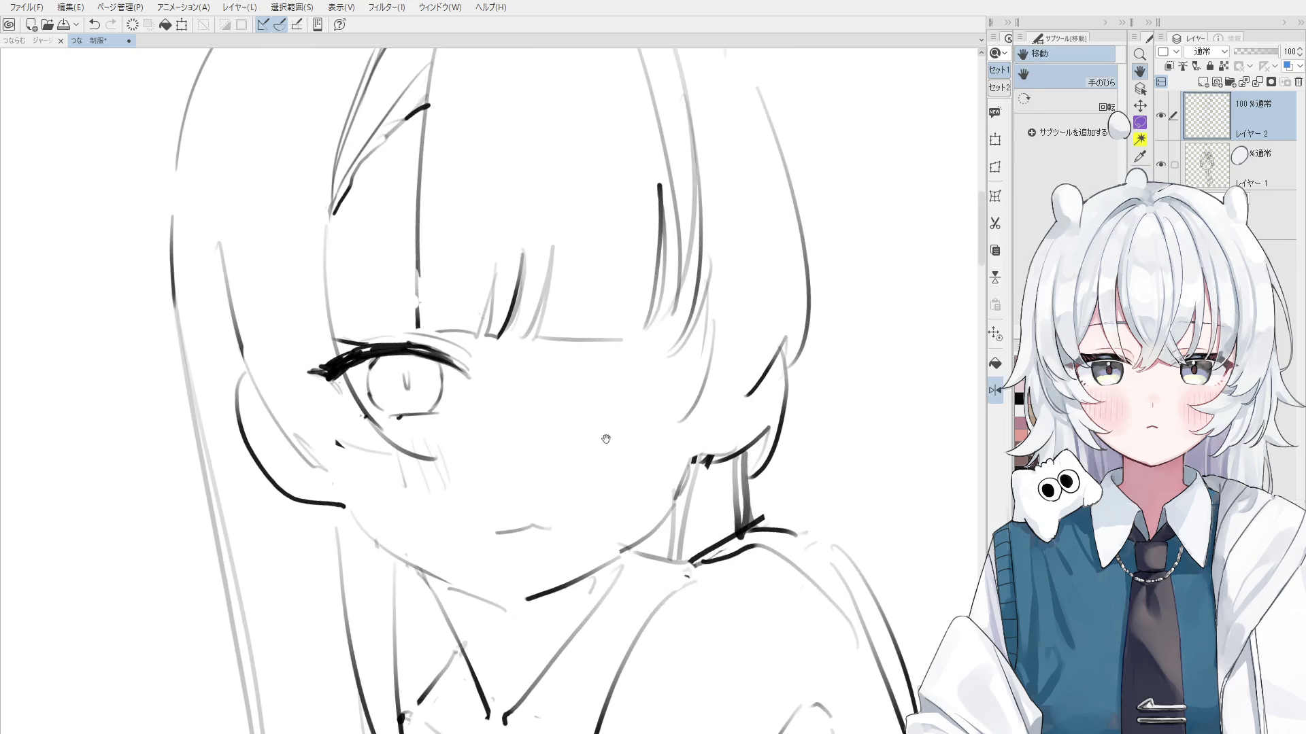
key("ctrl+z")
scroll(589, 382, "down", 3)
mouse_move(590, 381)
left_mouse_down()
mouse_move(667, 388)
mouse_move(612, 388)
left_mouse_up()
scroll(615, 385, "down", 2)
scroll(618, 389, "up", 3)
scroll(618, 388, "up", 2)
key("ctrl+z")
key("ctrl+z")
Tilt the view and try darkening the closed eye's upper lid line, then undo it
key("e")
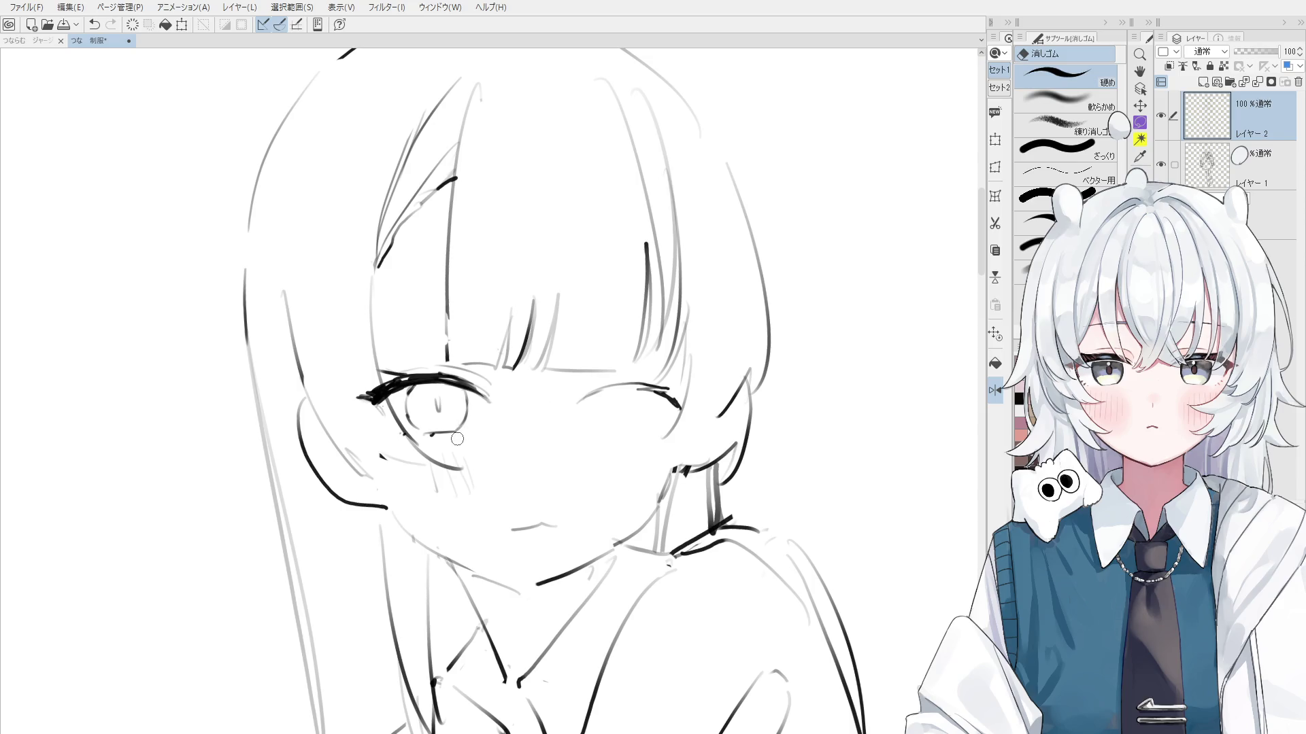
key("minus")
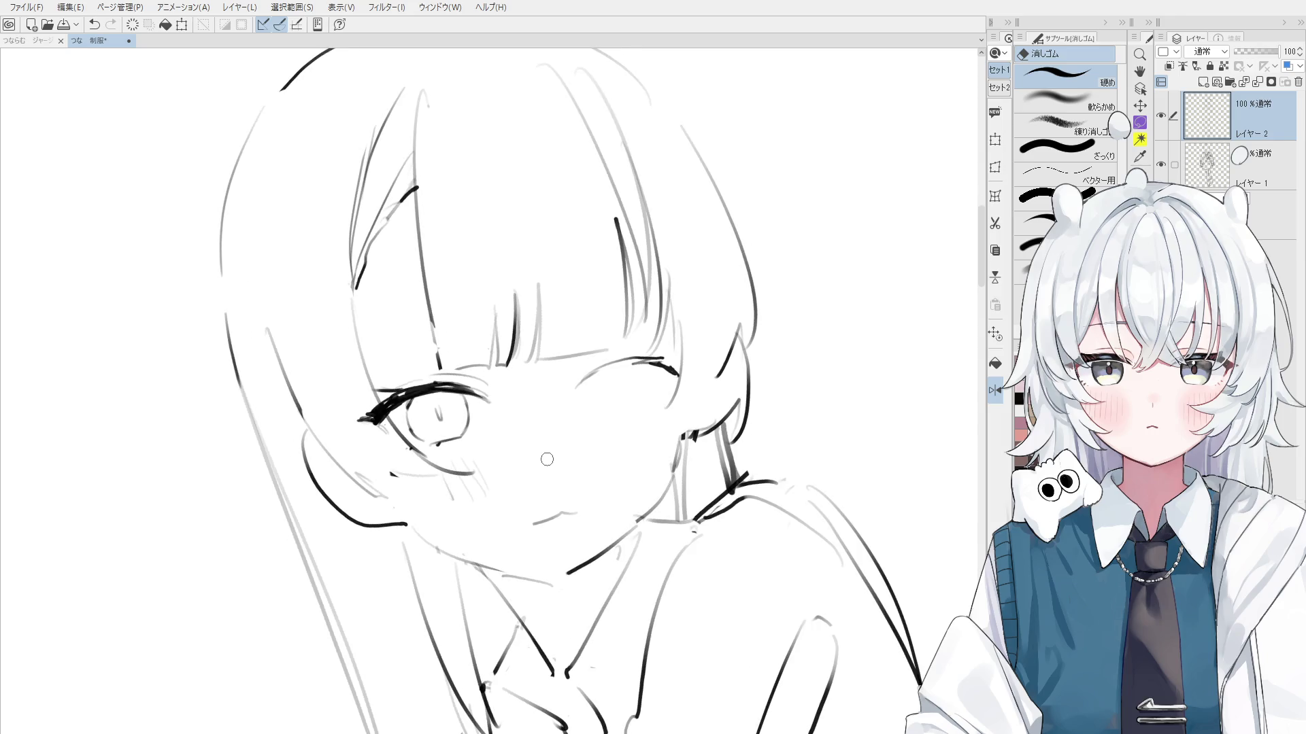
key("ctrl+plus")
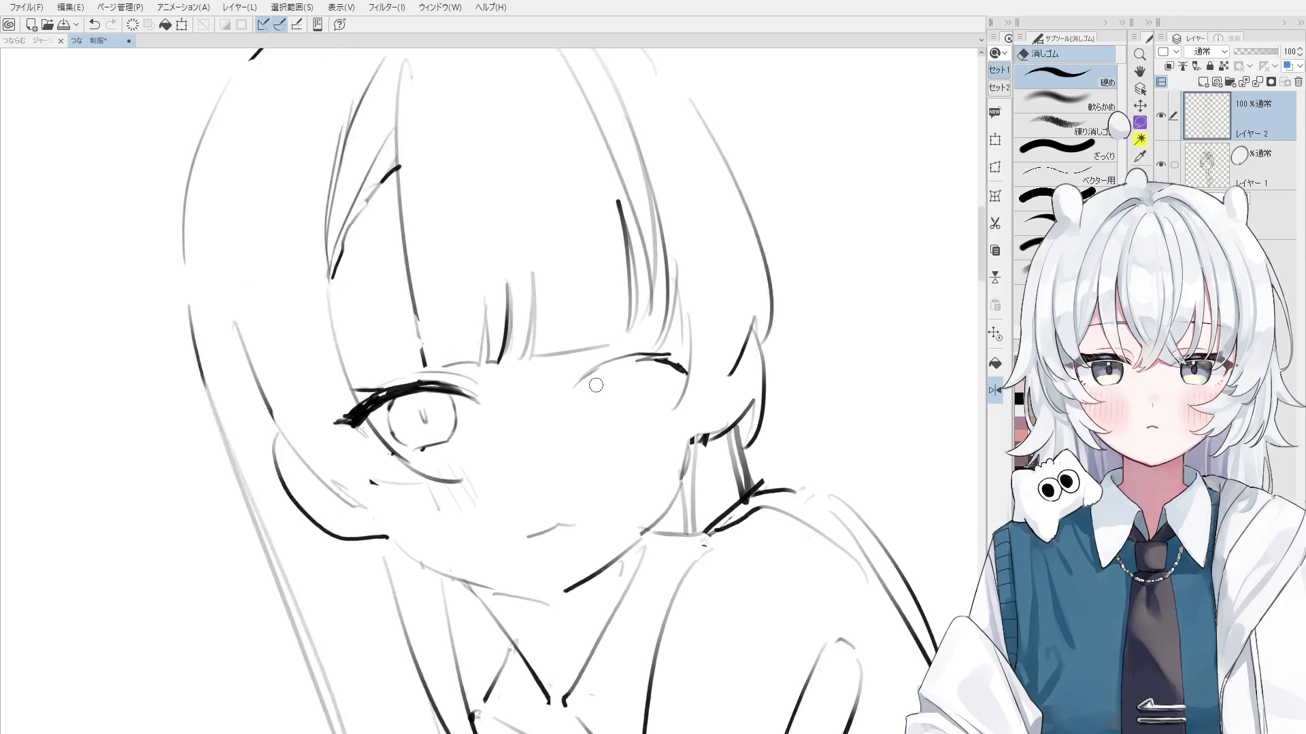
key("p")
left_click_drag(586, 367, 659, 349)
key("ctrl+z")
mouse_move(589, 383)
left_mouse_down()
mouse_move(694, 357)
mouse_move(714, 381)
left_mouse_up()
key("ctrl+z")
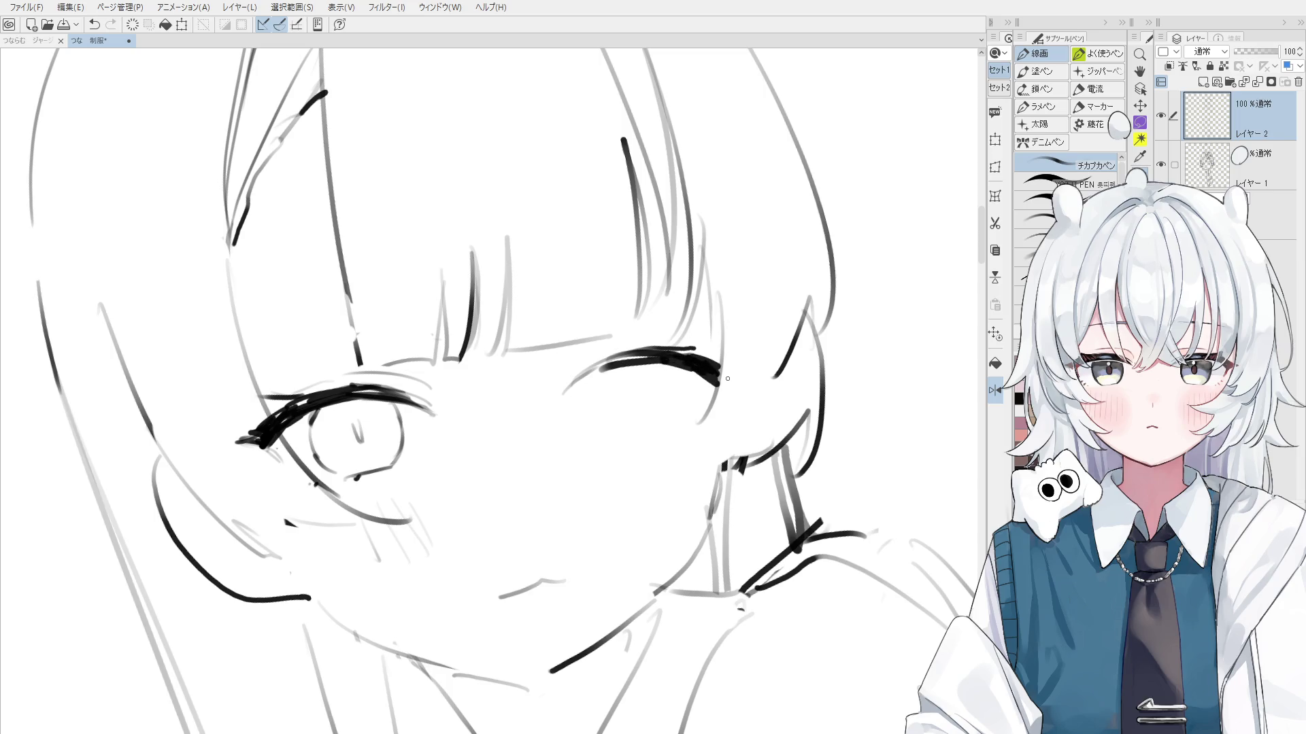
scroll(727, 378, "down", 3)
scroll(741, 374, "up", 2)
Erase the stray hair strand ends and the closed-eye lashes near the second eye
key("e")
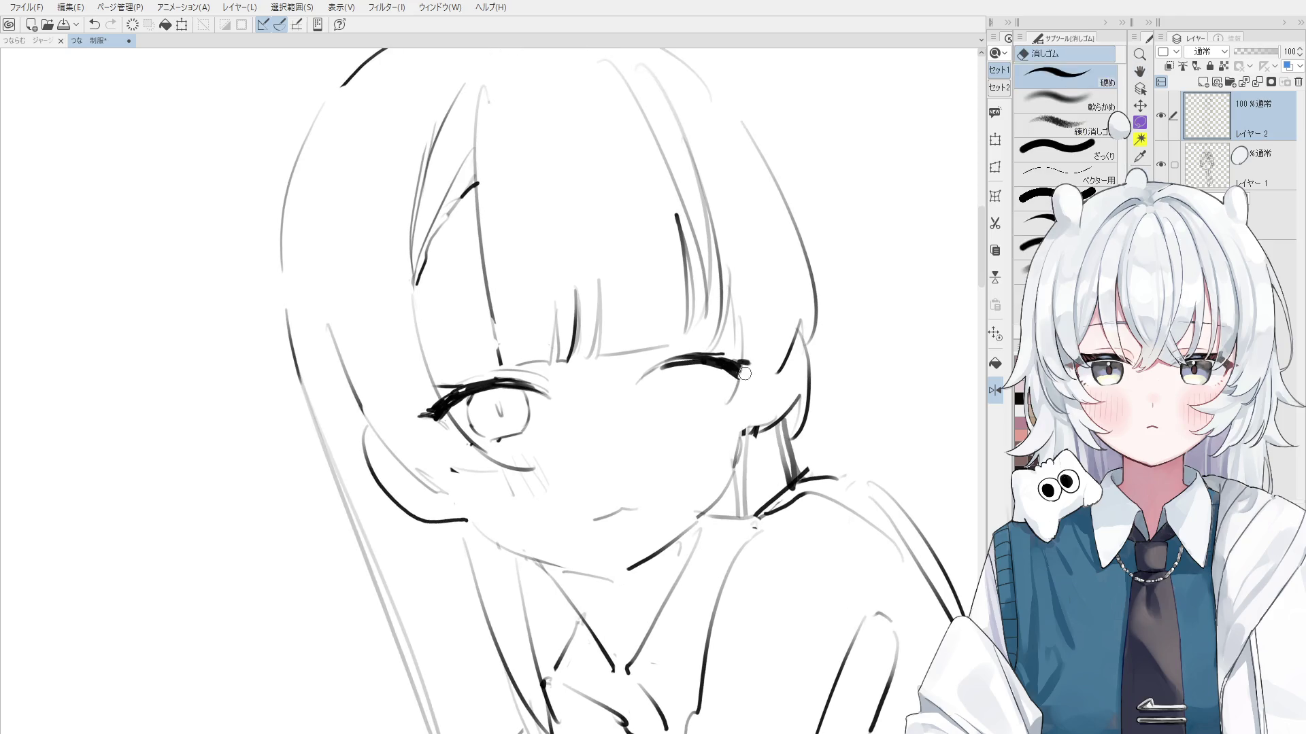
scroll(744, 367, "down", 1)
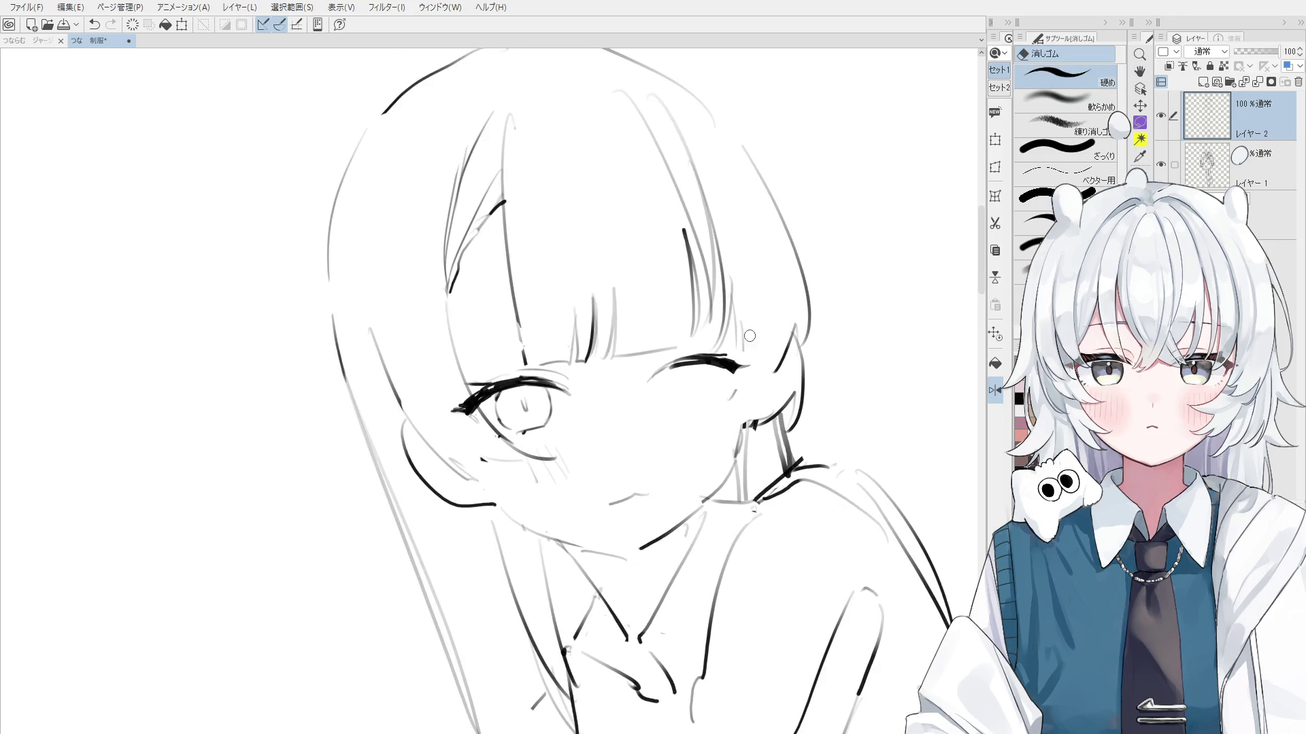
left_click_drag(750, 335, 718, 347)
key("p")
scroll(728, 306, "down", 1)
scroll(738, 310, "down", 1)
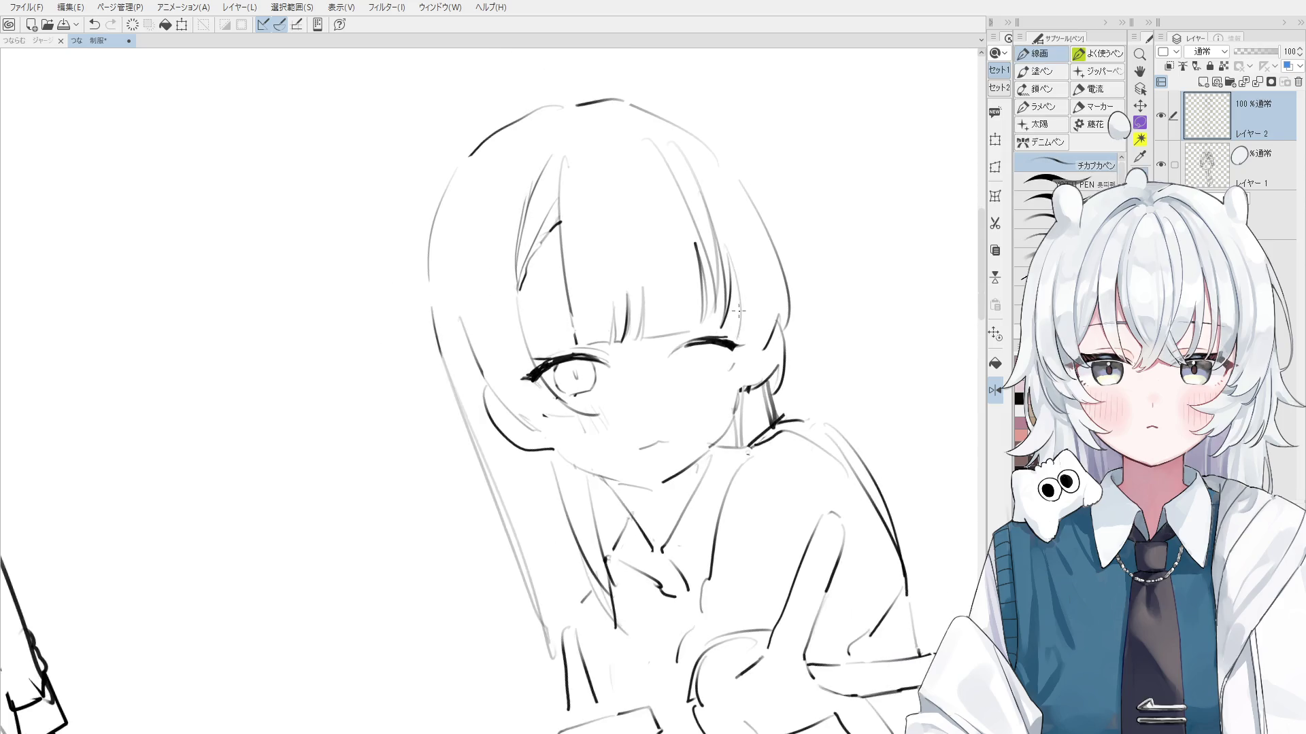
scroll(738, 311, "up", 1)
key("e")
left_click_drag(748, 360, 655, 363)
key("p")
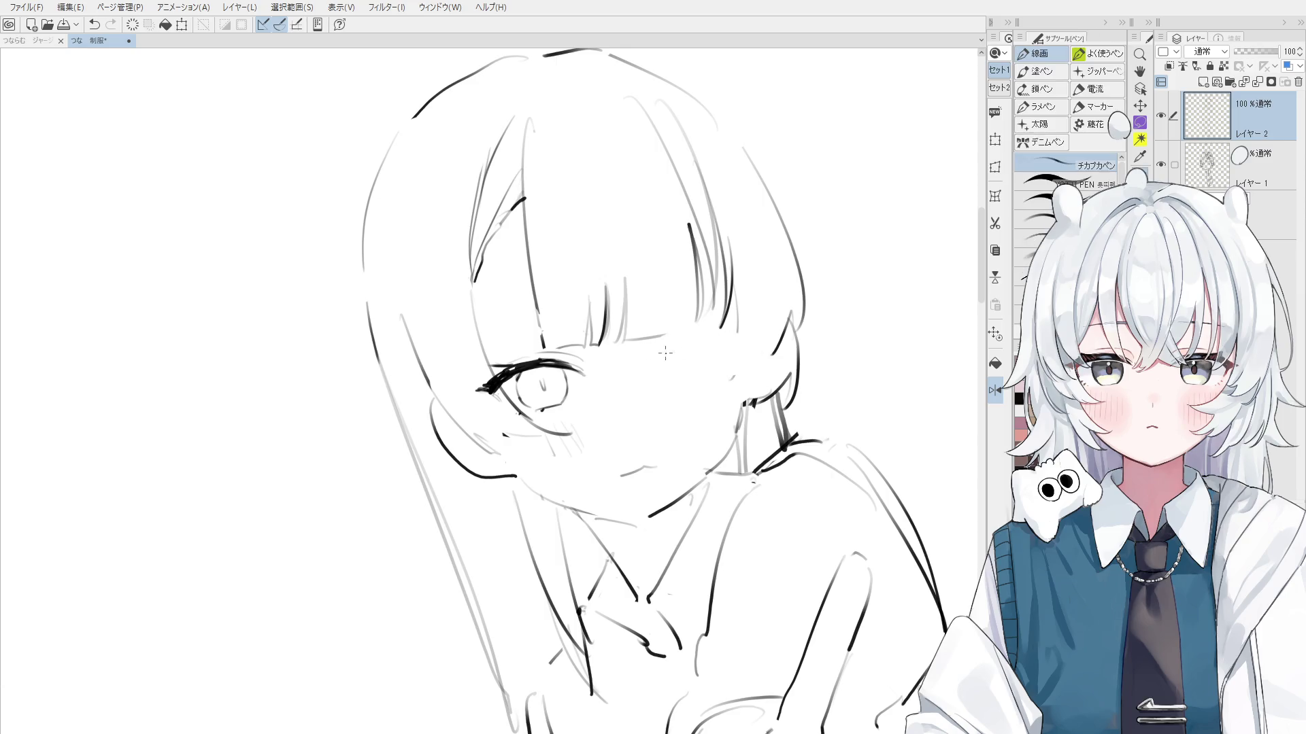
scroll(554, 401, "up", 1)
scroll(558, 404, "up", 1)
scroll(558, 405, "up", 1)
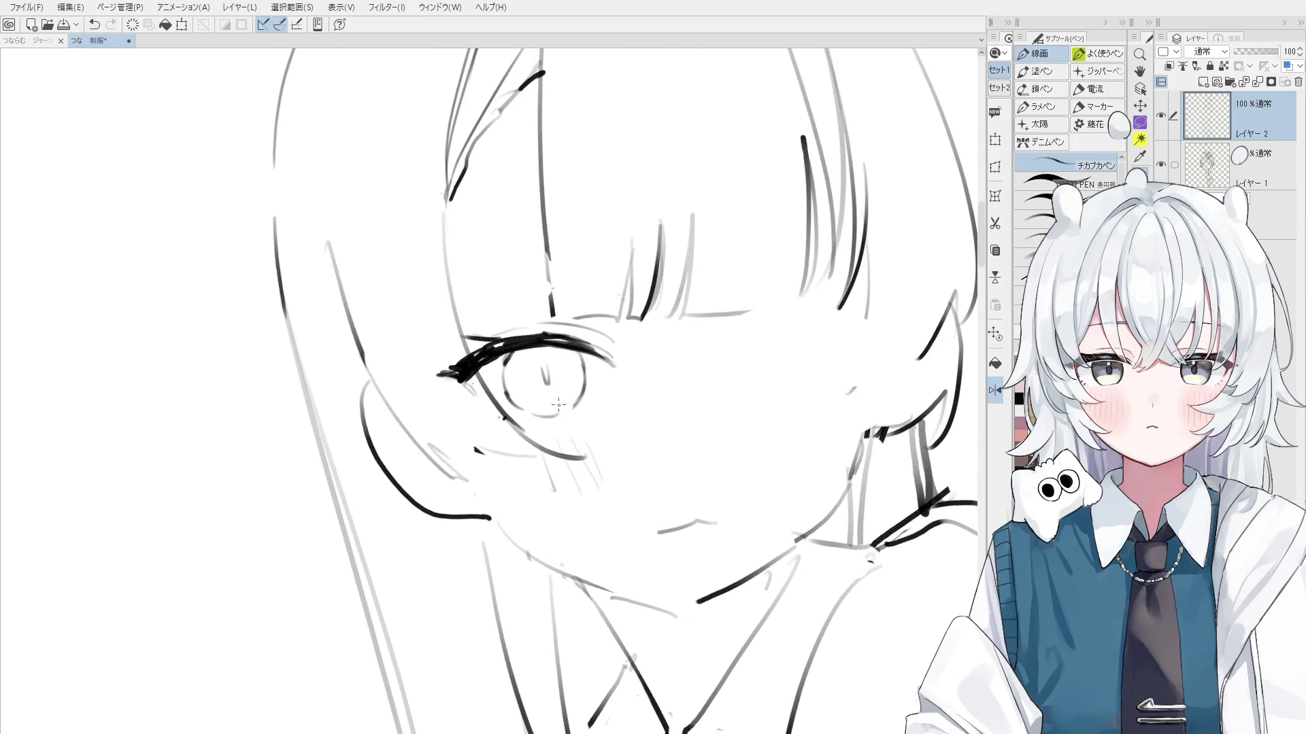
Trim the thin tail of the first eye's upper eyelash tip and clean stray marks
key("e")
mouse_move(476, 388)
left_mouse_down()
mouse_move(439, 374)
mouse_move(469, 381)
mouse_move(482, 347)
mouse_move(435, 372)
mouse_move(453, 364)
mouse_move(441, 372)
mouse_move(468, 378)
left_mouse_up()
key("p")
key("e")
key("p")
key("e")
key("p")
scroll(476, 354, "down", 1)
key("e")
key("p")
key("ctrl+z")
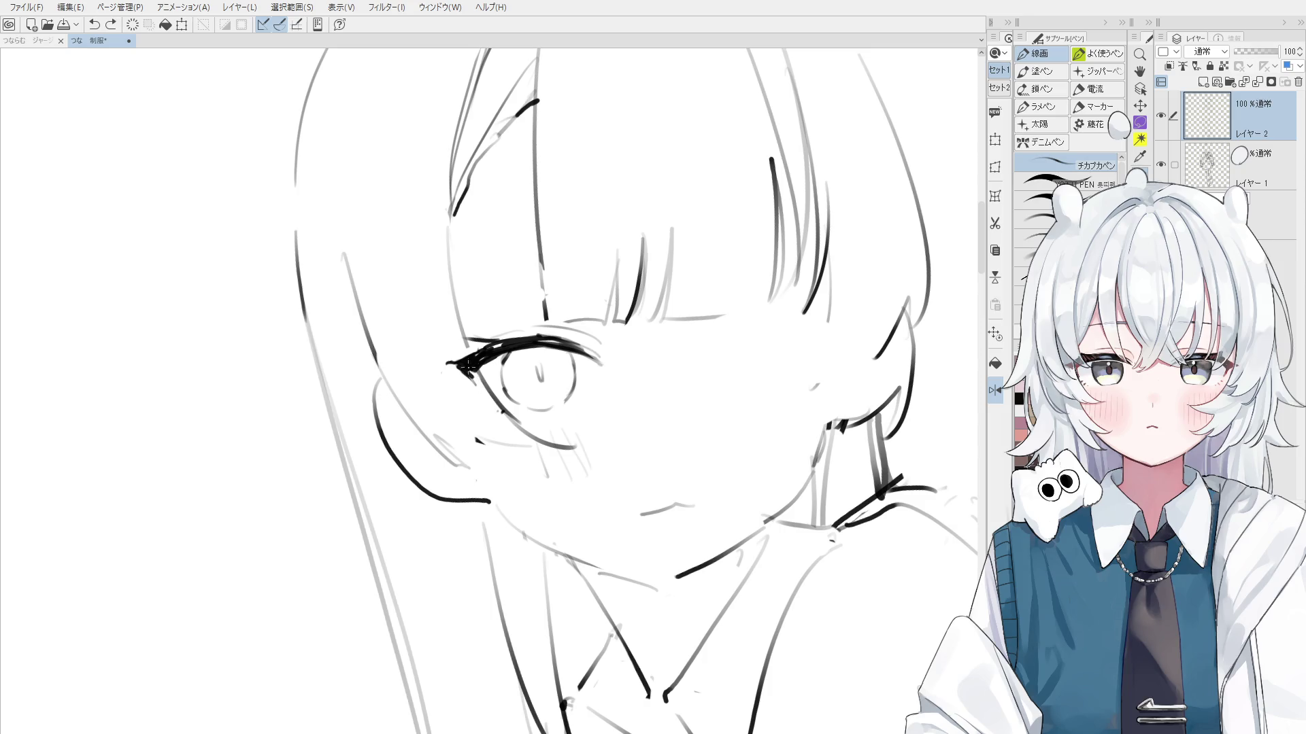
Draw the second eye's curved upper lid with dark lashes along it
mouse_move(714, 357)
left_mouse_down()
mouse_move(762, 331)
mouse_move(824, 337)
left_mouse_up()
key("ctrl+z")
mouse_move(707, 354)
left_mouse_down()
mouse_move(756, 325)
mouse_move(740, 336)
mouse_move(828, 336)
mouse_move(844, 354)
mouse_move(856, 343)
mouse_move(797, 396)
left_mouse_up()
key("p")
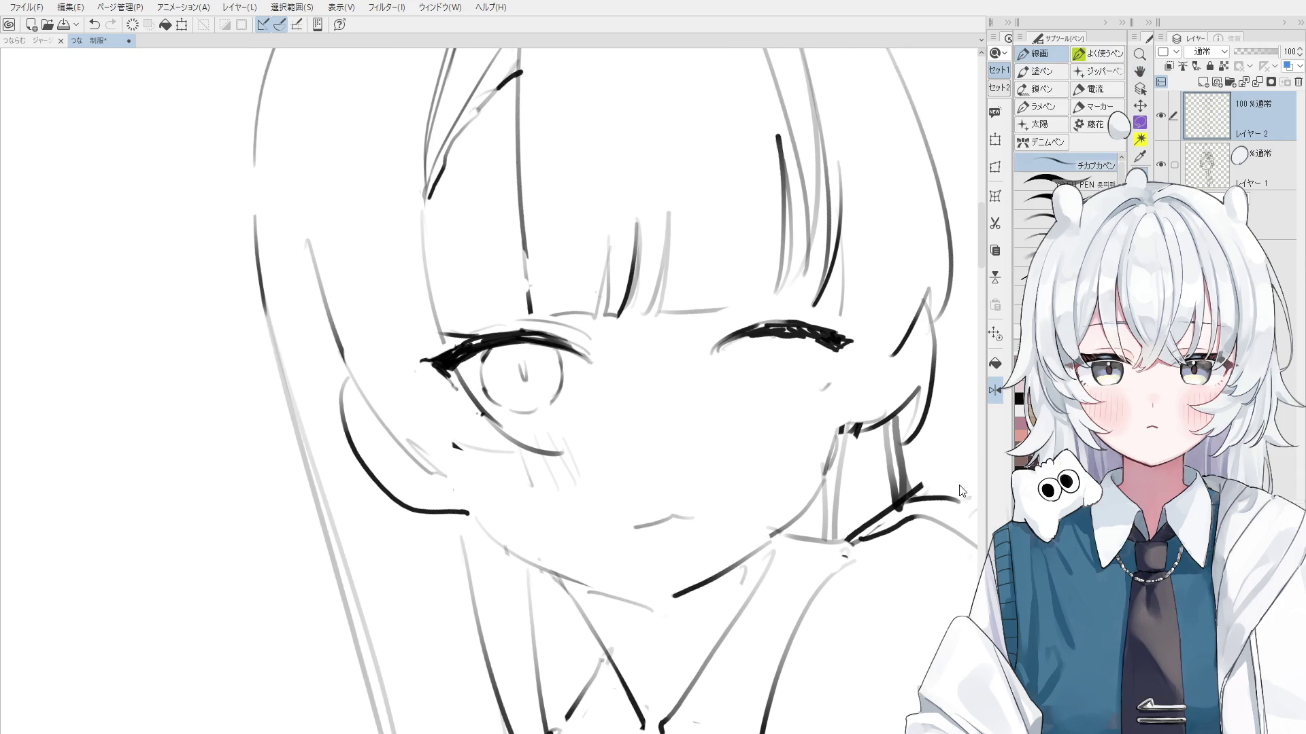
scroll(684, 129, "up", 1)
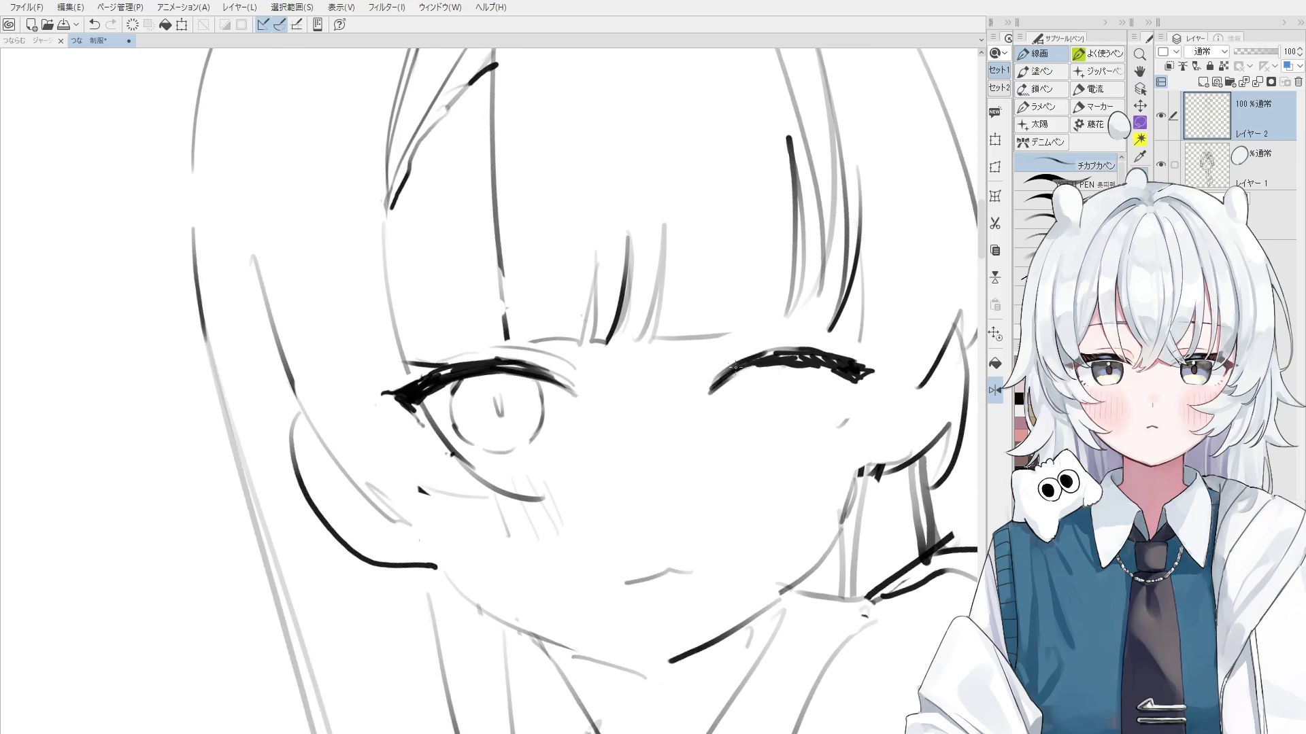
Add an arc above the second eye and a light lower lid beneath it
left_click_drag(711, 360, 841, 336)
left_click_drag(748, 383, 729, 440)
key("ctrl+z")
key("ctrl+z")
left_click_drag(715, 393, 730, 436)
key("ctrl+z")
mouse_move(808, 373)
left_mouse_down()
mouse_move(765, 454)
mouse_move(813, 393)
mouse_move(755, 364)
left_mouse_up()
key("ctrl+z")
scroll(804, 401, "down", 2)
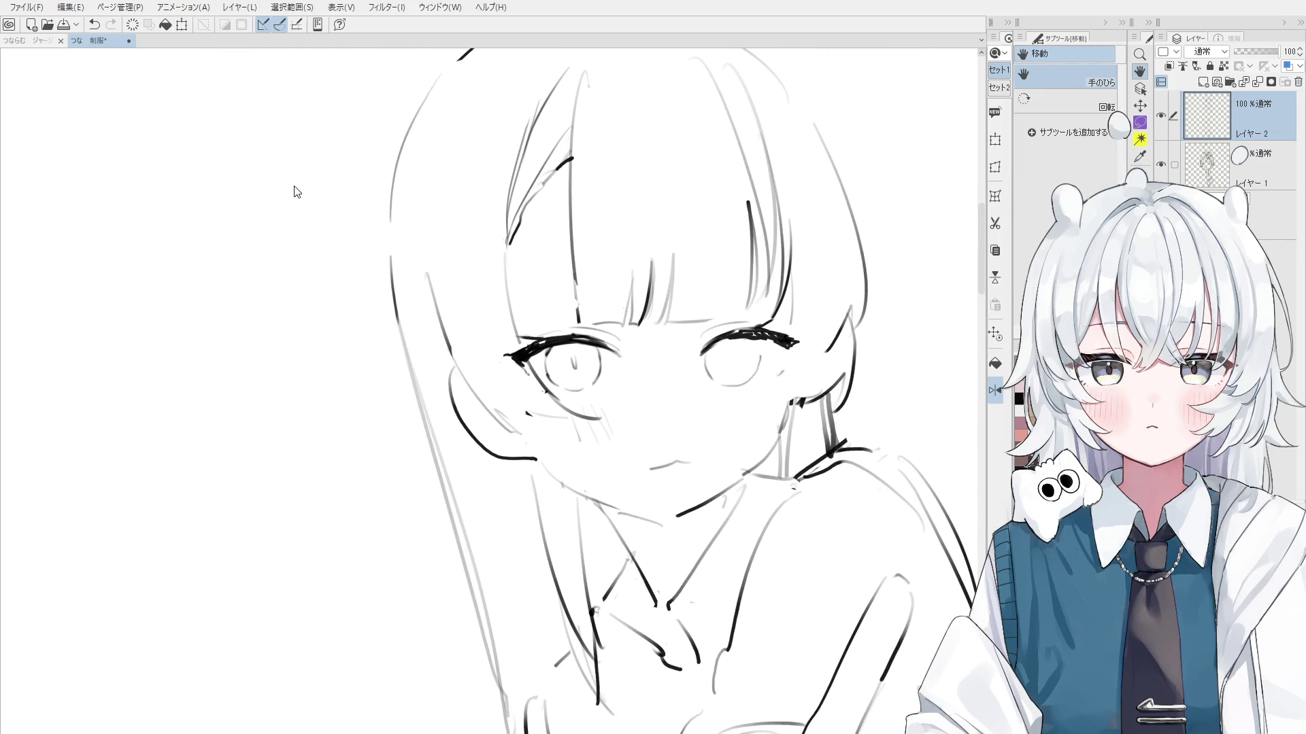
Lasso-select the figure's legs, stretch them and move them down, then confirm
left_click_drag(684, 494, 690, 430)
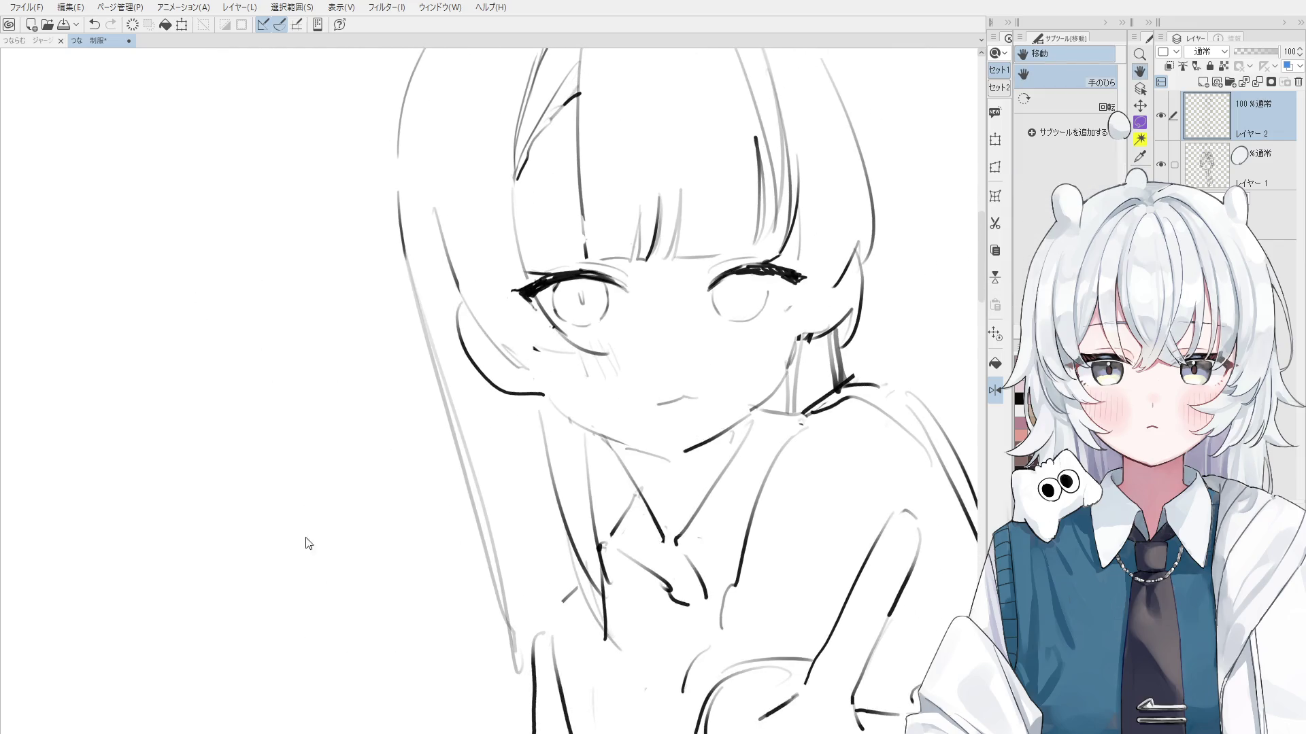
scroll(756, 456, "down", 3)
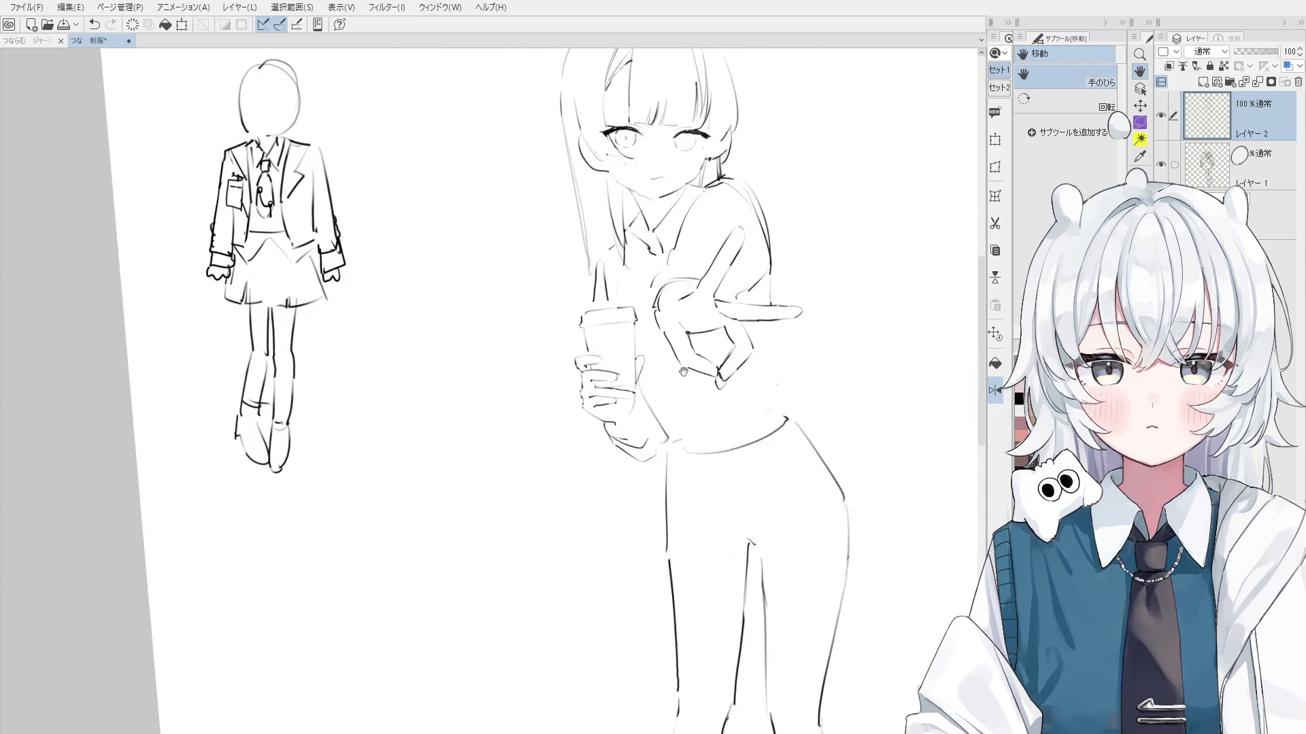
left_click_drag(755, 456, 508, 461)
key("m")
left_click_drag(499, 333, 583, 578)
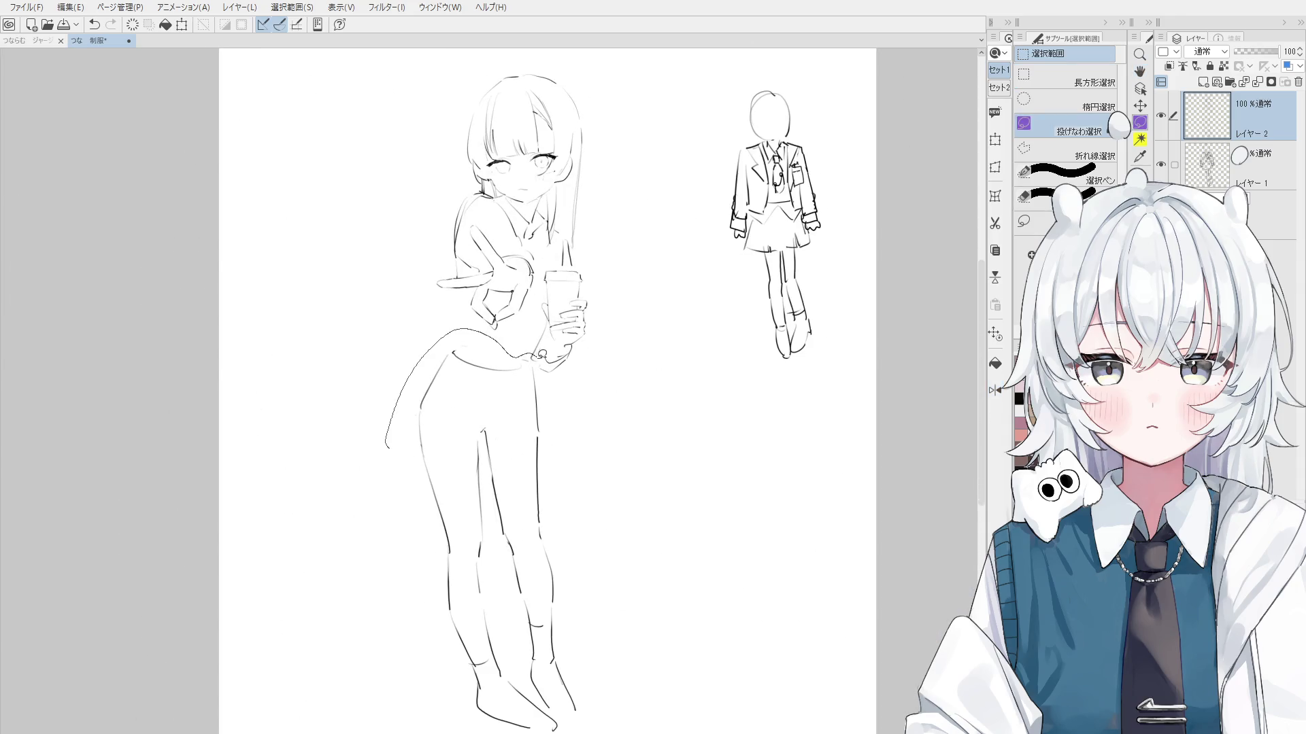
scroll(583, 578, "down", 3)
left_click(552, 728)
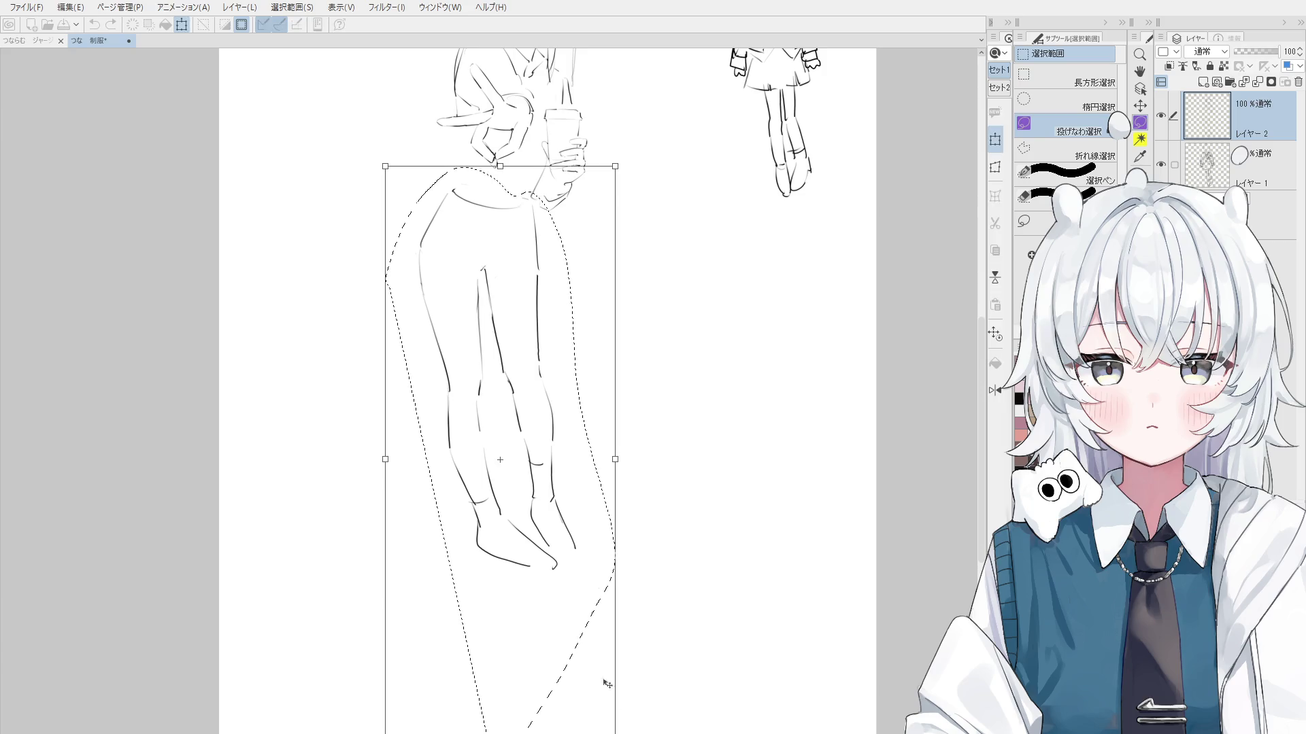
scroll(603, 409, "down", 1)
left_click_drag(655, 150, 621, 197)
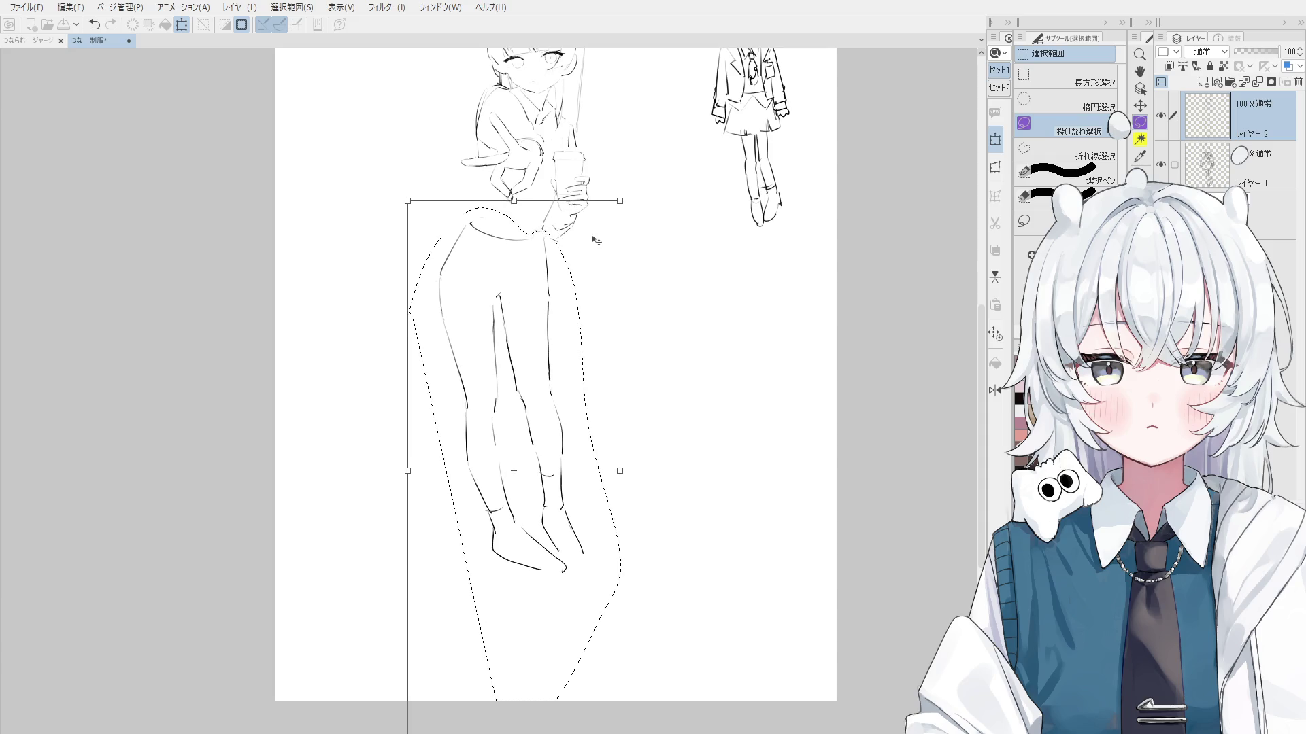
scroll(594, 149, "down", 1)
scroll(592, 204, "up", 1)
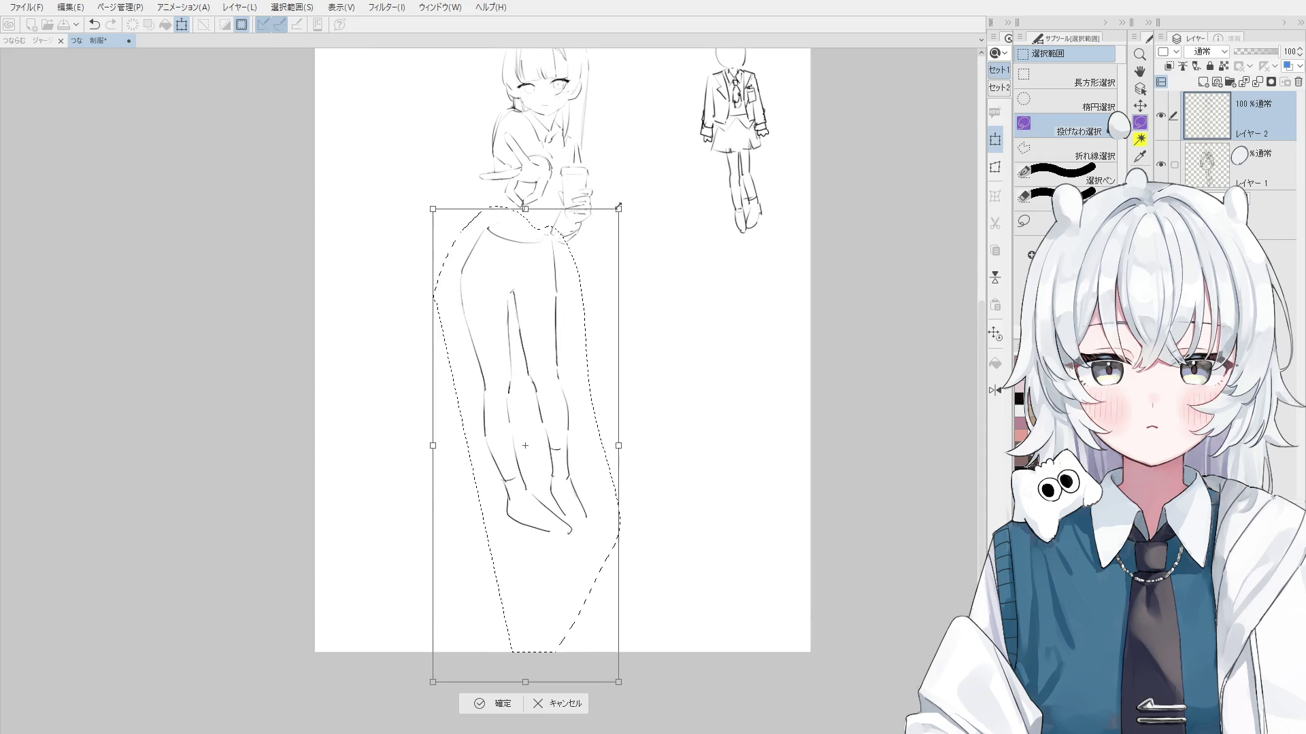
left_click(486, 701)
Lasso-select the whole left girl figure, rescale it with Ctrl+T and commit
scroll(495, 619, "up", 1)
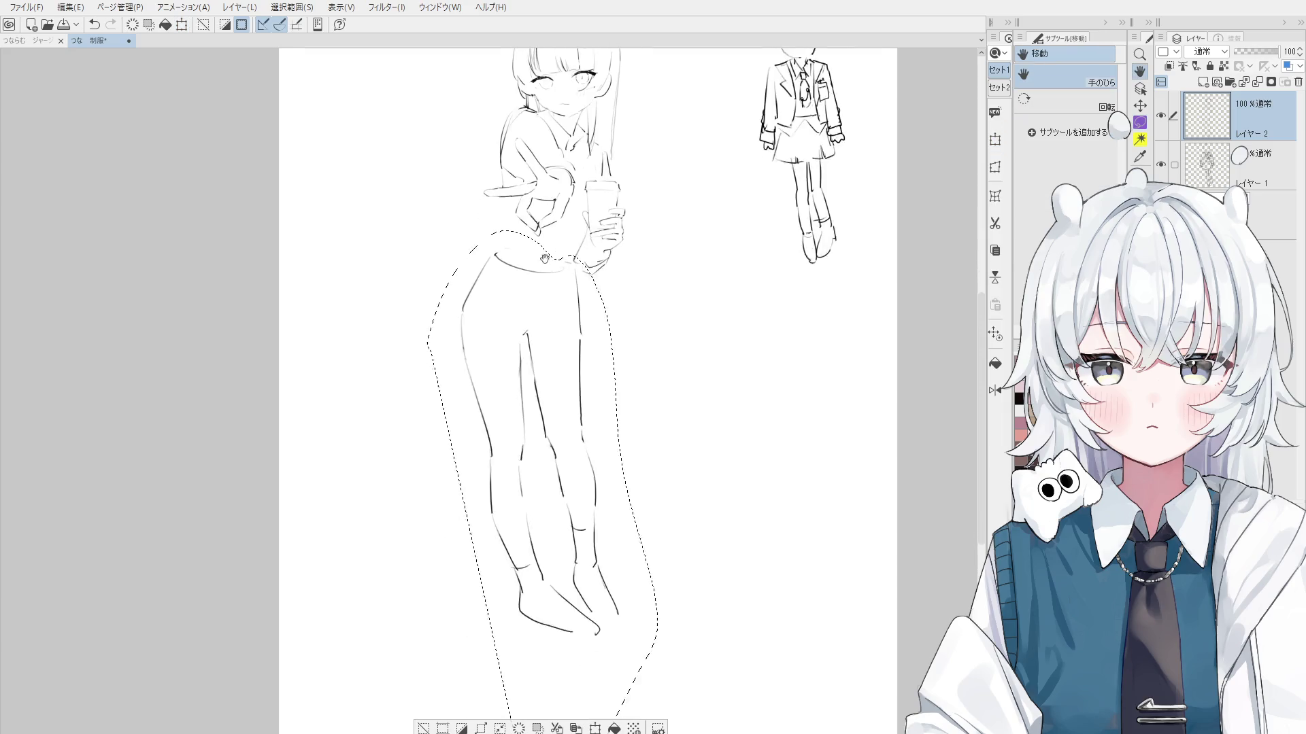
key("ctrl+d")
key("m")
left_click_drag(534, 650, 673, 678)
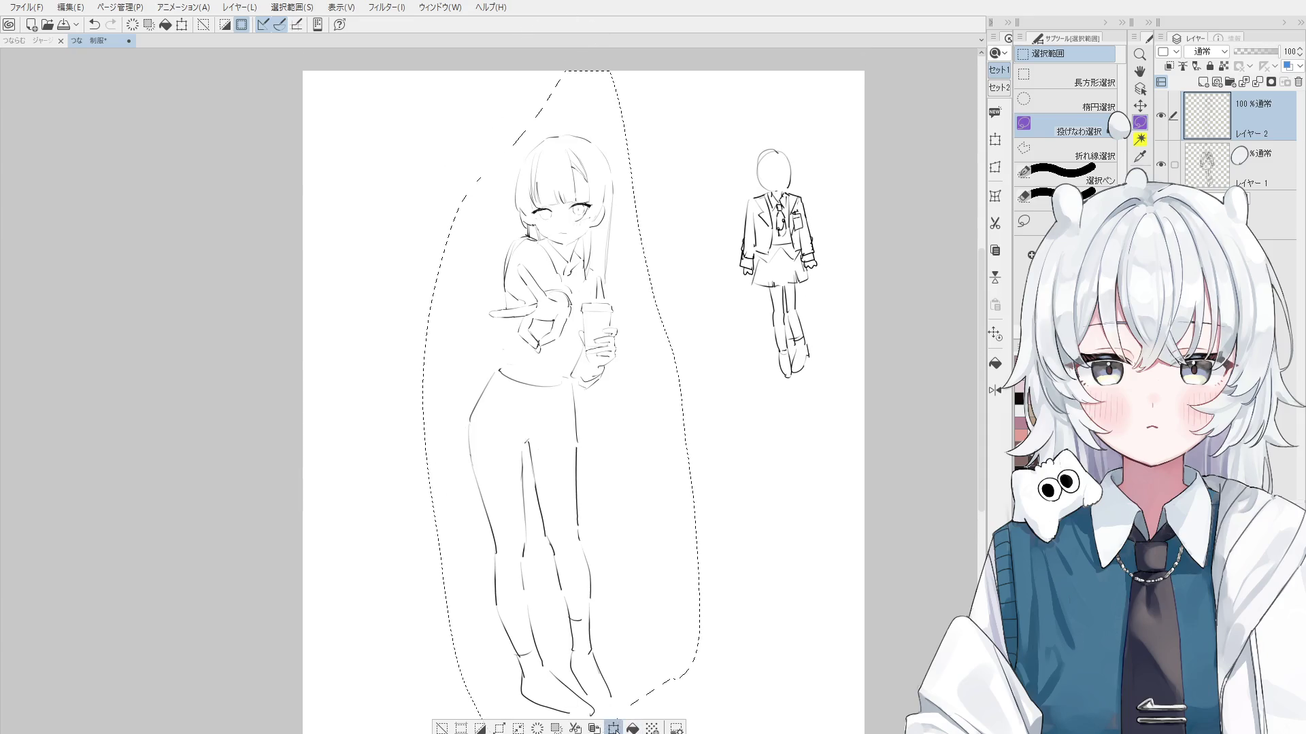
key("ctrl+t")
scroll(678, 102, "down", 1)
mouse_move(714, 32)
left_mouse_down()
mouse_move(729, 164)
mouse_move(746, 63)
left_mouse_up()
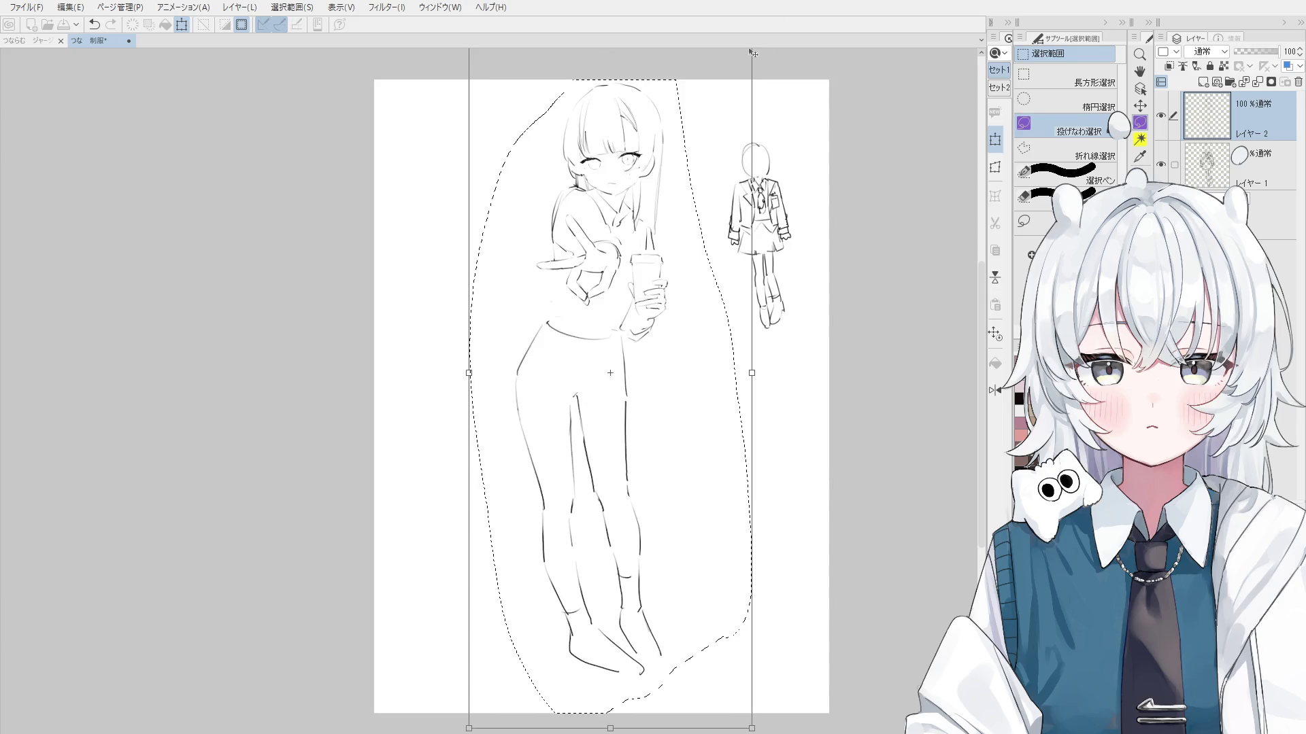
scroll(746, 63, "down", 1)
left_click_drag(785, 64, 739, 87)
scroll(712, 520, "up", 1)
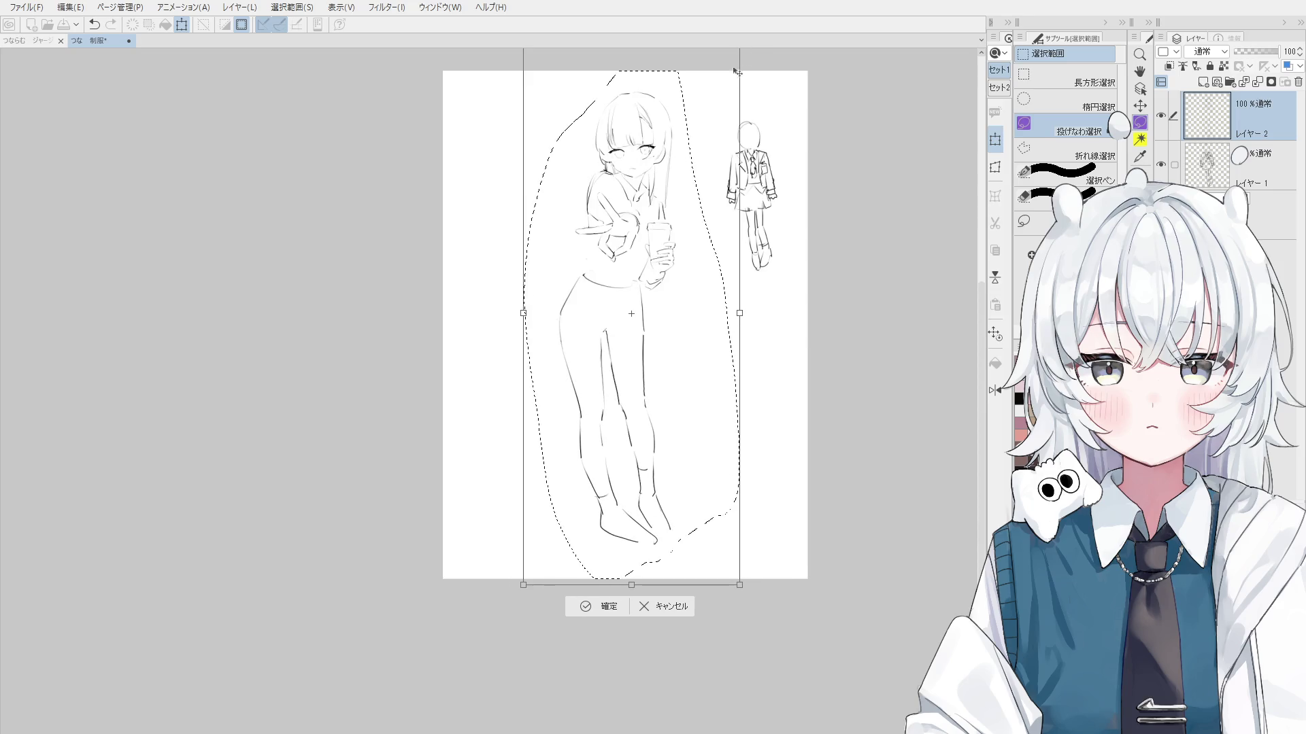
left_click(586, 612)
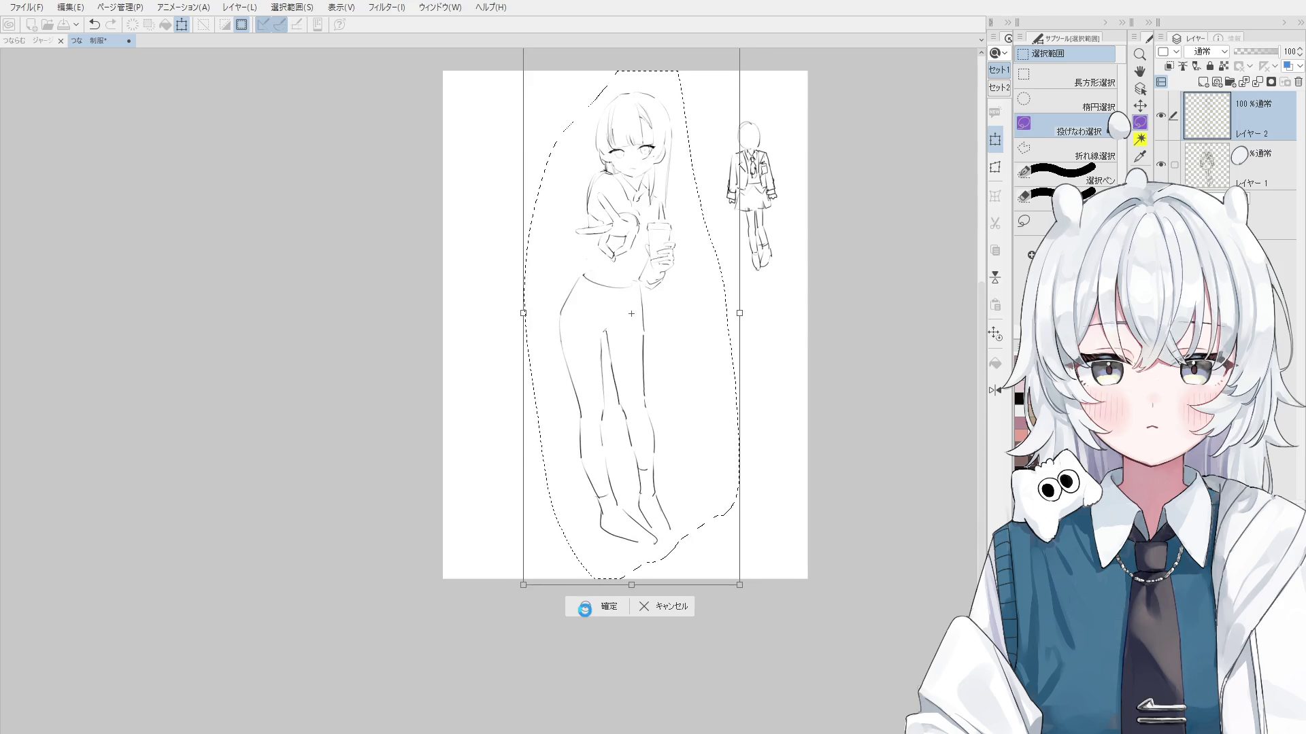
Pan across the main figure and select the lower sketch layer
scroll(629, 475, "up", 3)
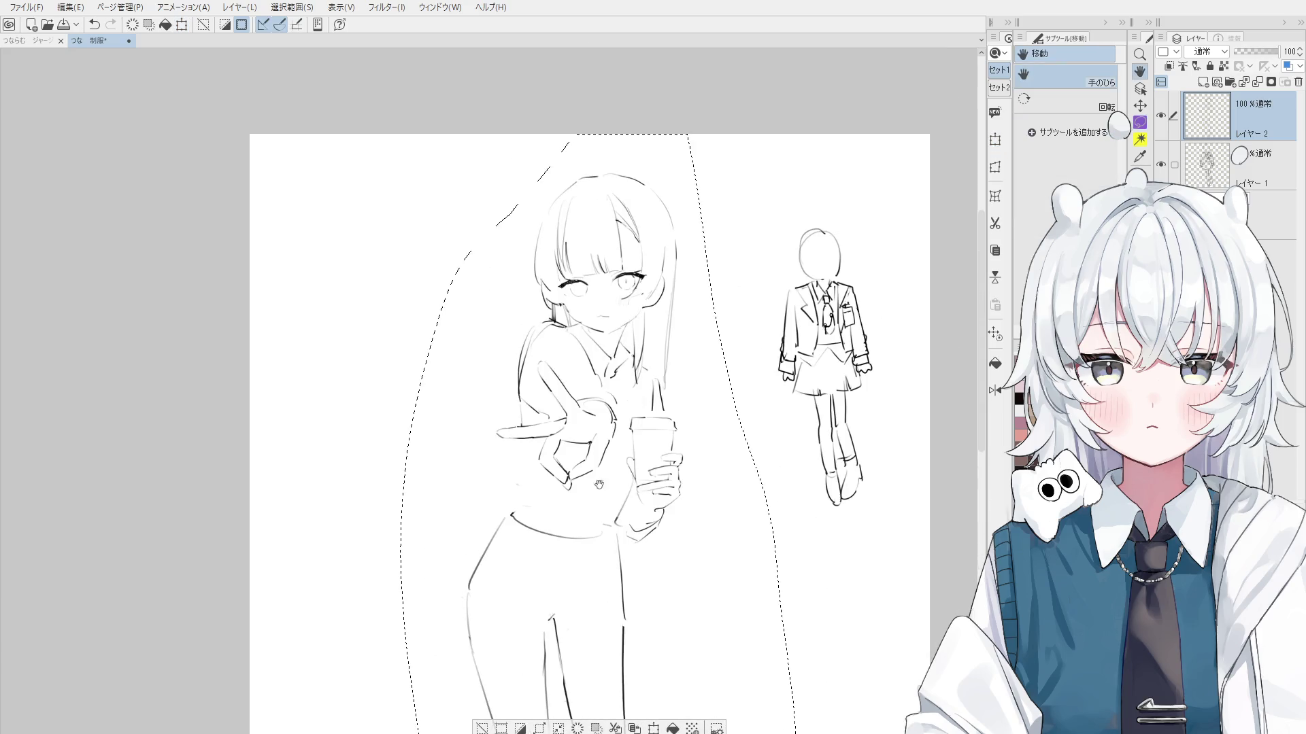
left_click_drag(641, 438, 629, 475)
scroll(825, 332, "up", 2)
left_click(825, 332, "ctrl+shift")
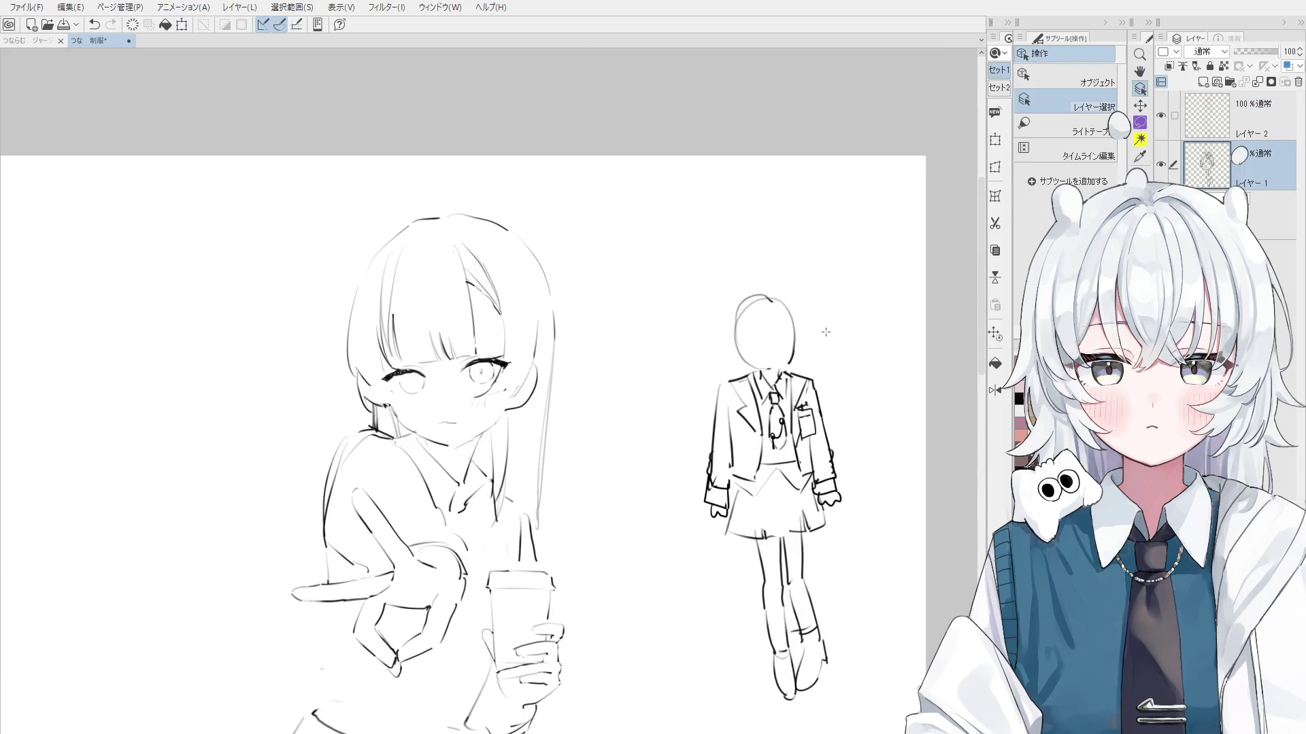
Draw a diagonal pen line above the girl's eye, redrawing it after a mirrored check
scroll(621, 361, "up", 2)
scroll(589, 316, "up", 3)
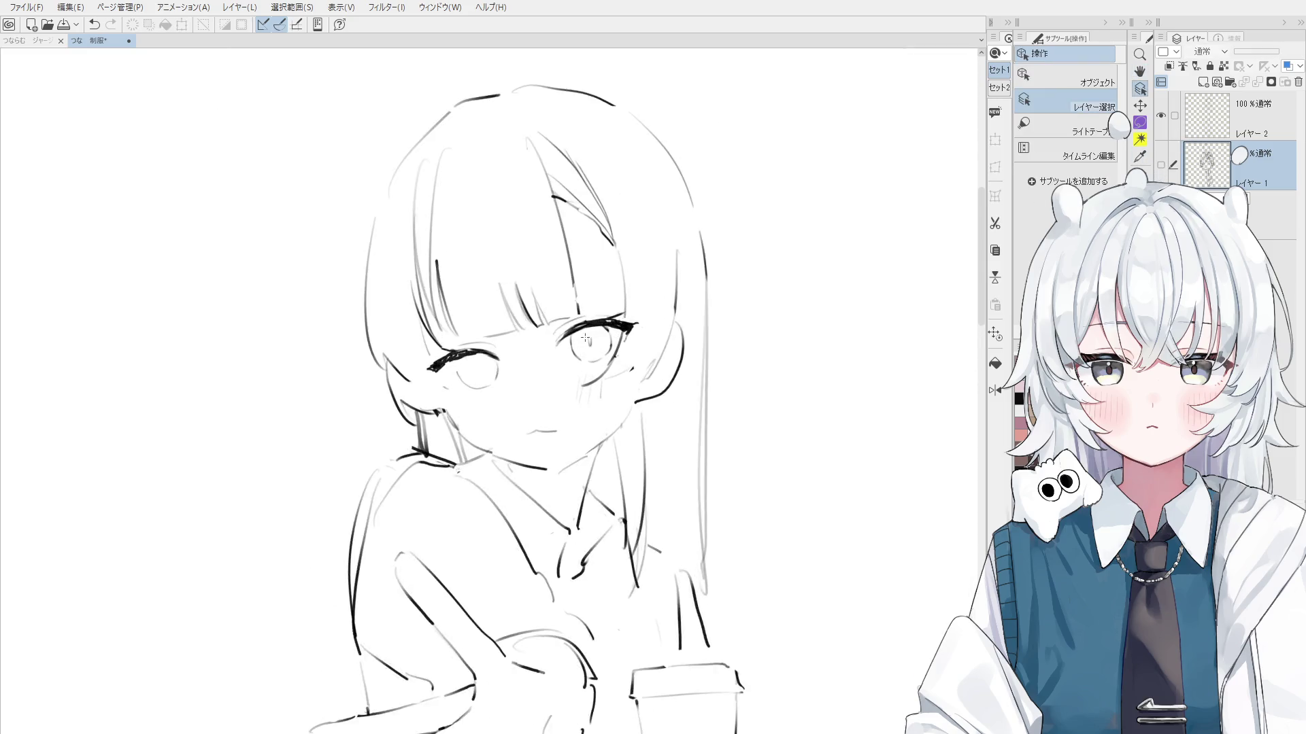
key("p")
left_click_drag(653, 295, 559, 333)
scroll(616, 313, "down", 3)
key("h")
scroll(529, 340, "up", 2)
key("ctrl+z")
mouse_move(580, 285)
left_mouse_down()
mouse_move(520, 309)
mouse_move(515, 300)
left_mouse_up()
left_click_drag(525, 380, 595, 320)
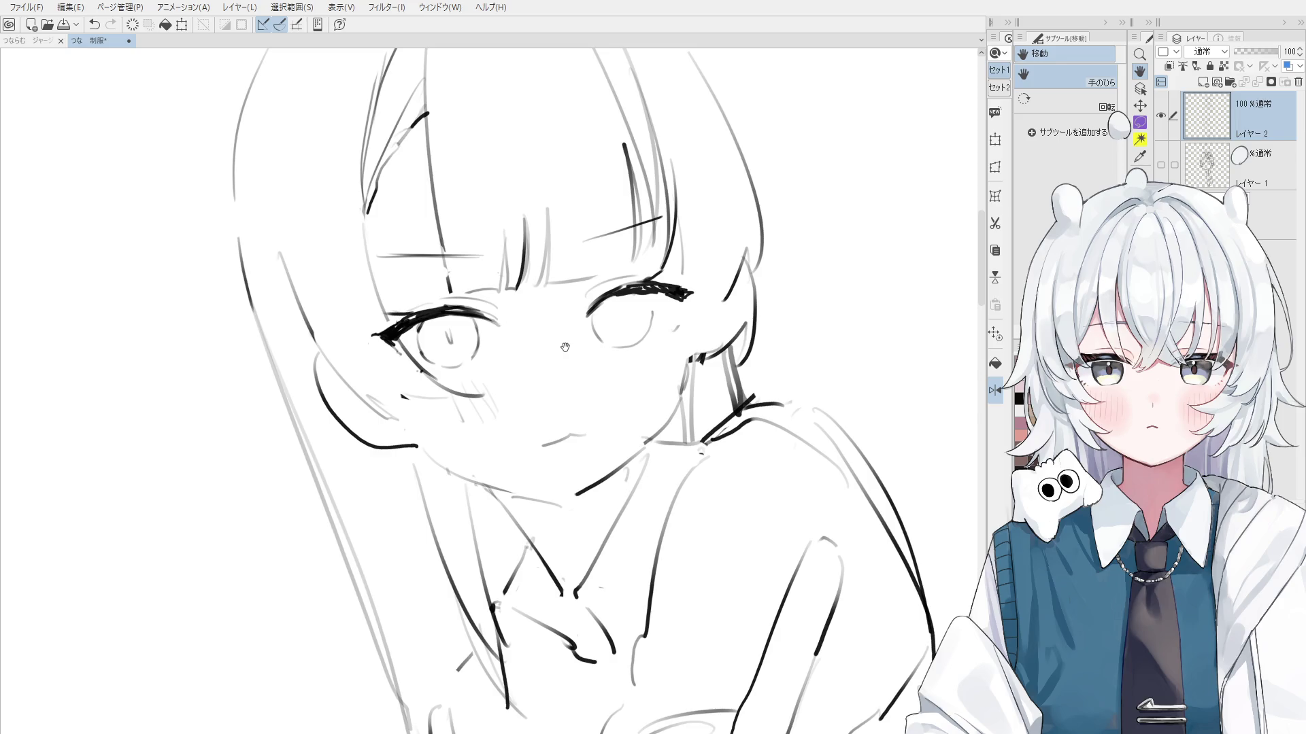
Redraw the right eye's upper lash stroke and the flick at its outer tip
key("e")
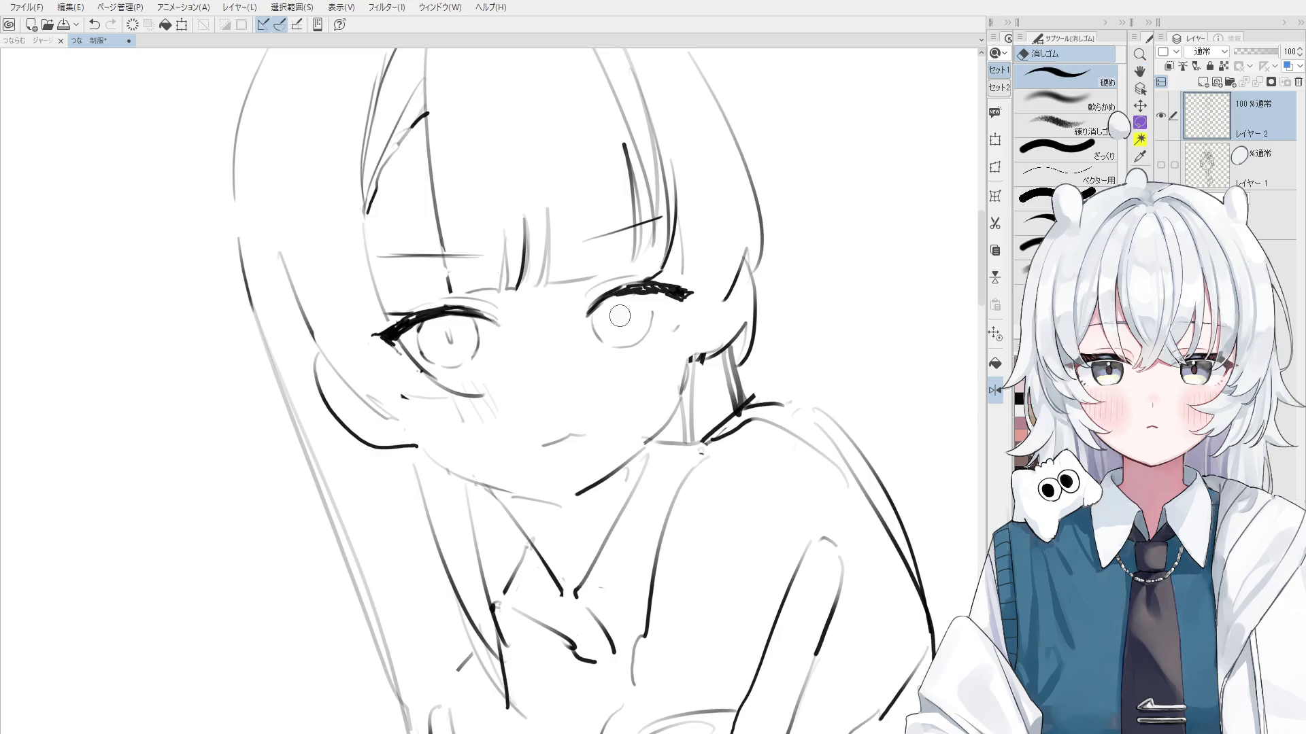
scroll(599, 319, "up", 1)
left_click_drag(592, 326, 629, 285)
scroll(636, 276, "up", 2)
key("p")
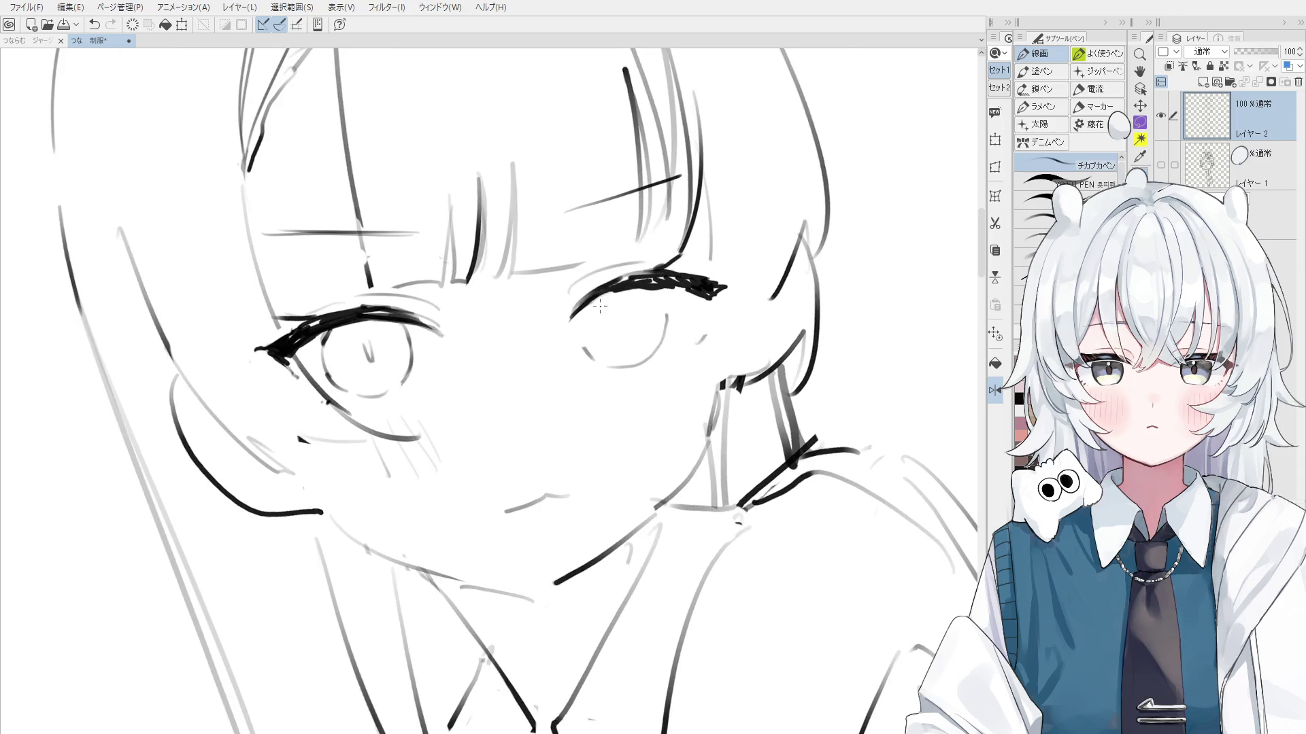
scroll(595, 318, "down", 1)
key("ctrl+z")
mouse_move(571, 325)
left_mouse_down()
mouse_move(646, 278)
mouse_move(615, 289)
mouse_move(677, 272)
mouse_move(668, 259)
left_mouse_up()
scroll(656, 271, "down", 1)
scroll(661, 269, "down", 1)
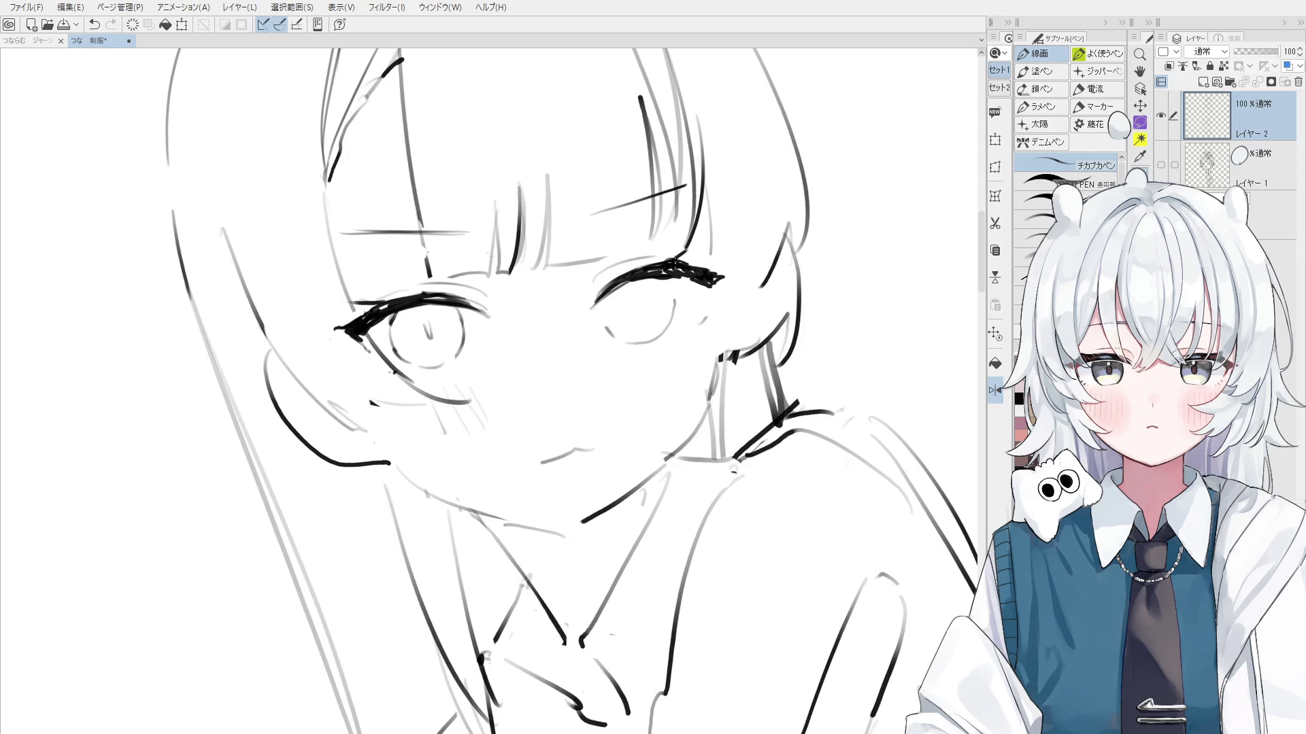
scroll(700, 279, "up", 1)
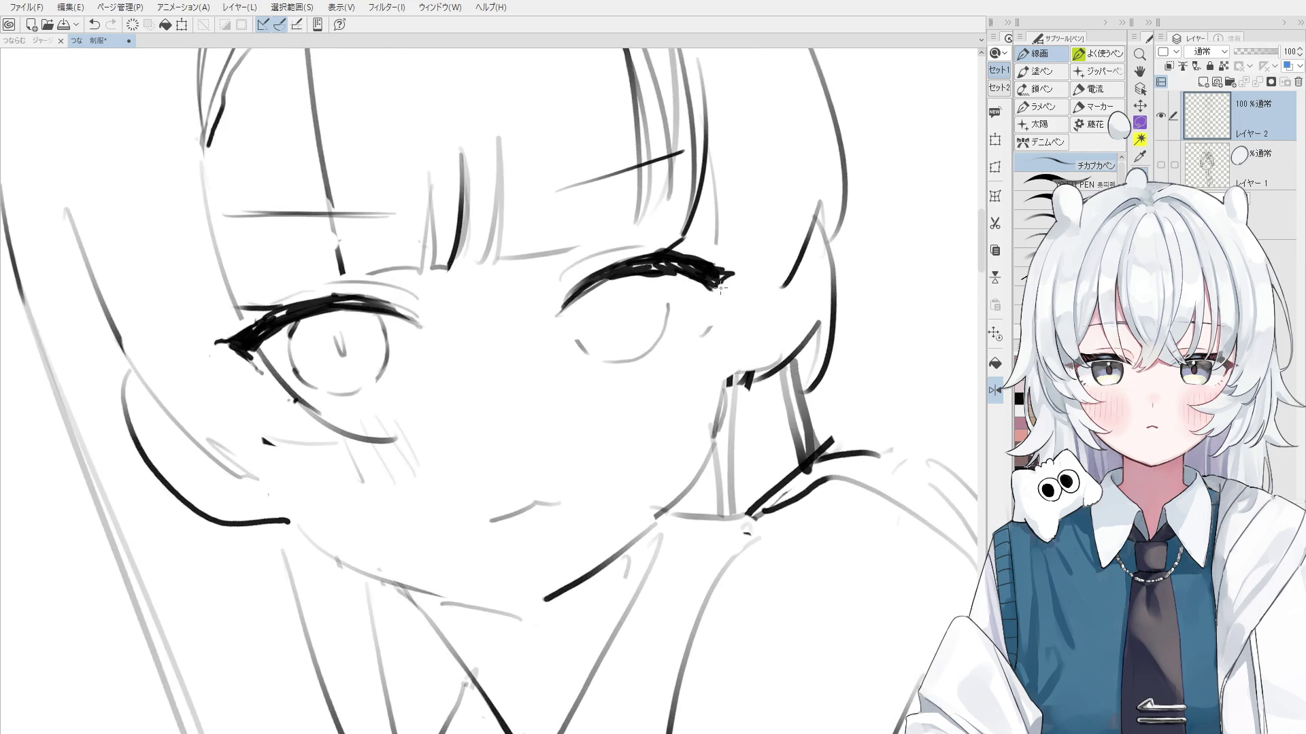
left_click_drag(723, 274, 735, 268)
key("ctrl+z")
key("ctrl+z")
left_click_drag(714, 278, 741, 271)
Replace the under-eye line with a longer, flatter one and redraw the lash's inner end
scroll(705, 299, "down", 1)
scroll(729, 347, "down", 1)
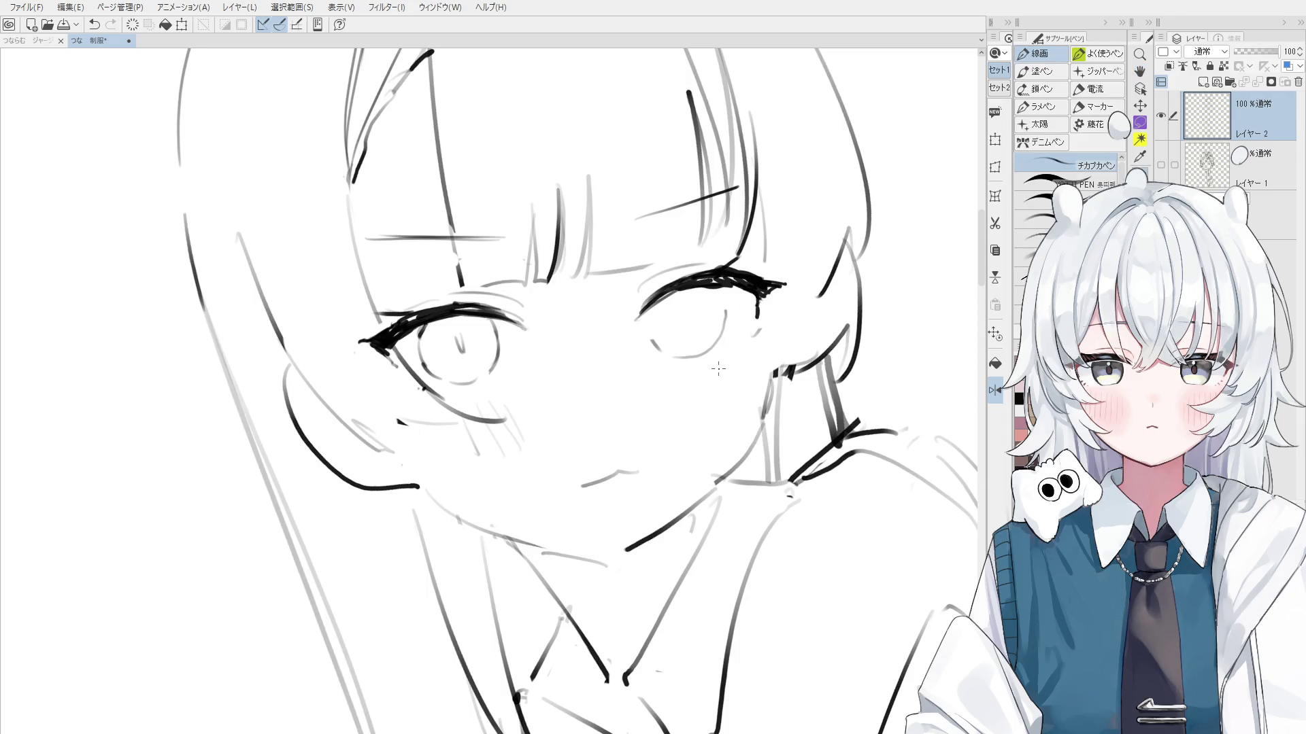
key("ctrl+z")
mouse_move(664, 359)
left_mouse_down()
mouse_move(692, 362)
mouse_move(679, 310)
mouse_move(666, 359)
left_mouse_up()
key("ctrl+z")
key("ctrl+z")
key("ctrl+z")
key("ctrl+z")
key("ctrl+@")
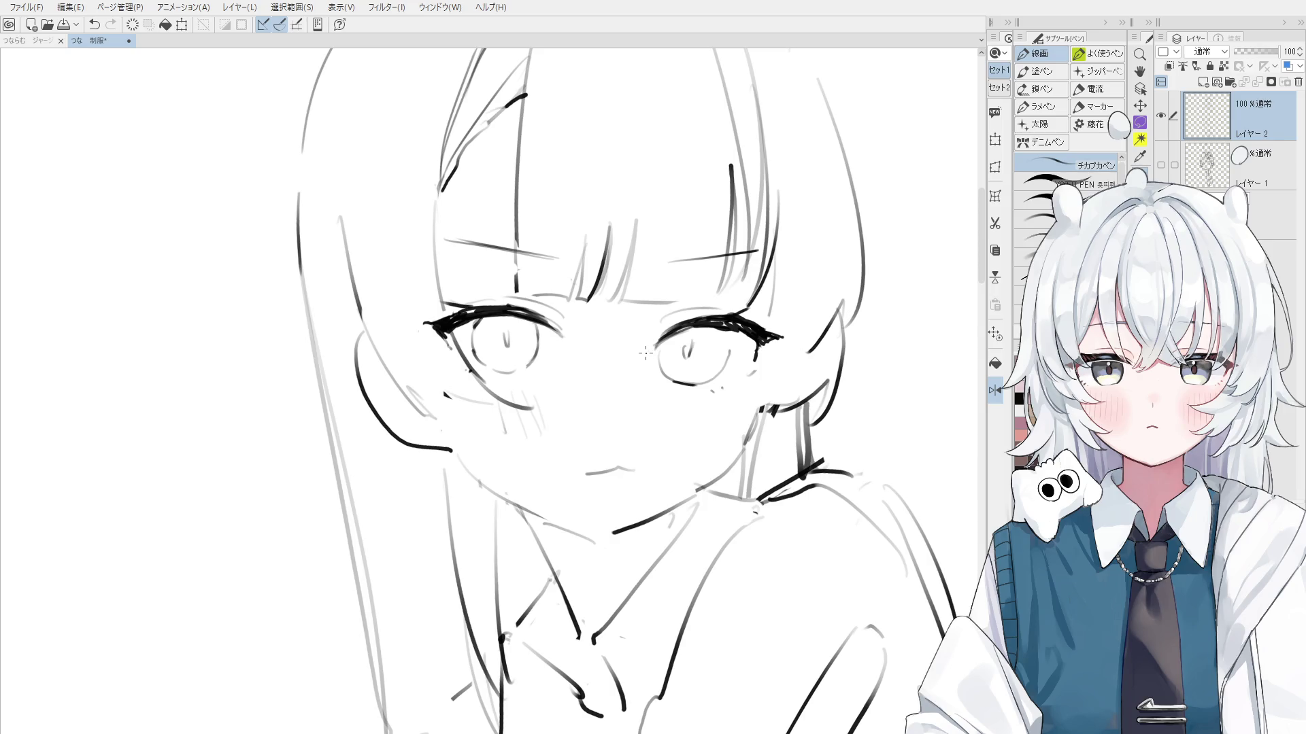
key("e")
scroll(653, 367, "up", 3)
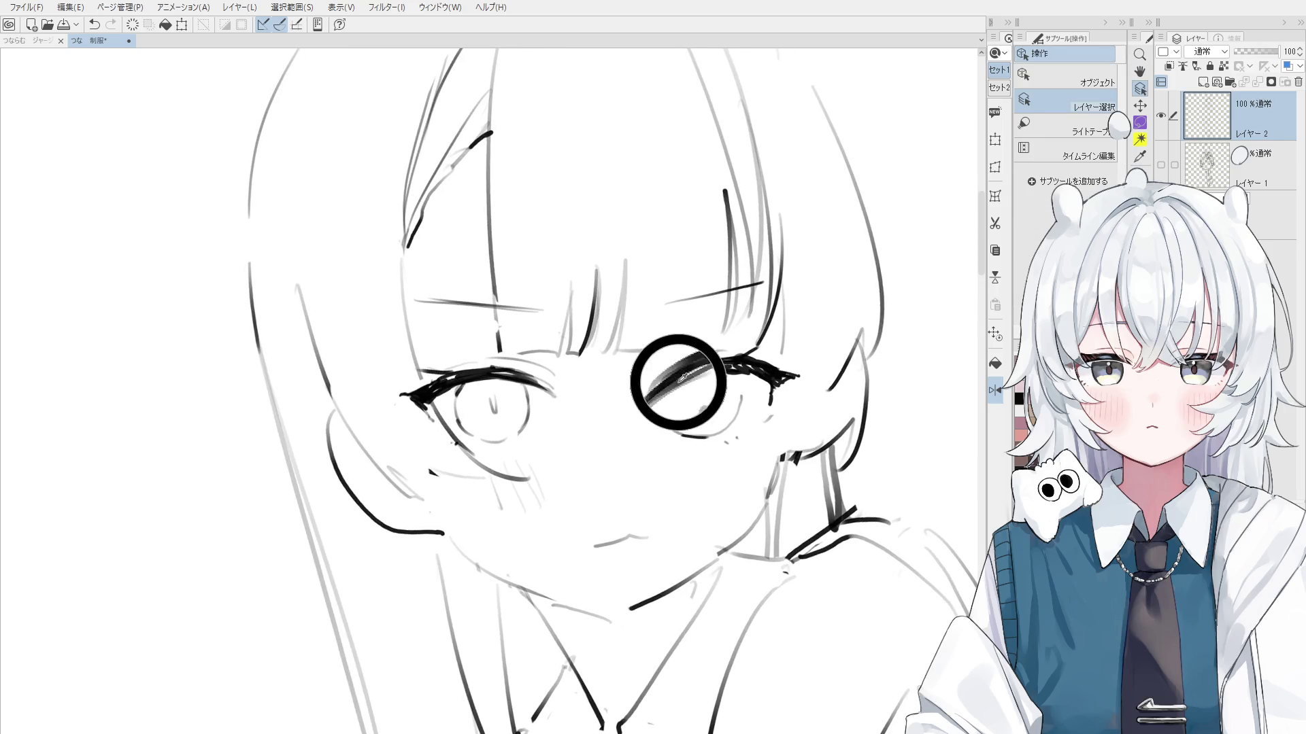
scroll(674, 408, "down", 1)
key("p")
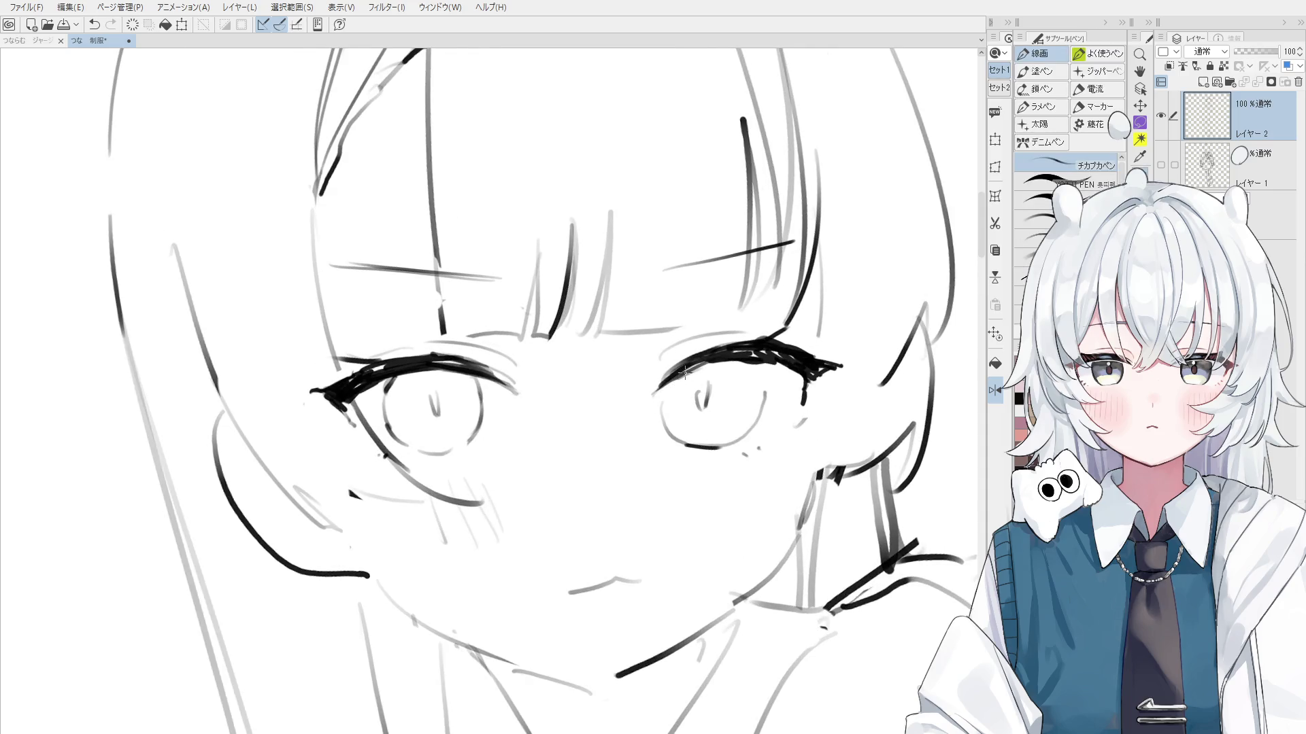
key("ctrl+z")
left_click_drag(692, 361, 680, 364)
Add thin hair strands between the bangs, erasing stray lines near the right bangs
scroll(682, 338, "down", 2)
mouse_move(699, 175)
left_mouse_down()
mouse_move(703, 331)
mouse_move(713, 309)
left_mouse_up()
key("ctrl+z")
mouse_move(701, 223)
left_mouse_down()
mouse_move(707, 322)
mouse_move(719, 330)
mouse_move(729, 140)
left_mouse_up()
key("e")
key("p")
left_click_drag(729, 197, 748, 323)
key("ctrl+z")
left_click_drag(765, 224, 754, 330)
scroll(751, 272, "down", 1)
key("e")
left_click_drag(751, 170, 754, 285)
key("p")
left_click_drag(765, 197, 754, 309)
key("ctrl+z")
Add blush hatching lines across the right cheek
key("-")
left_click_drag(700, 389, 711, 420)
mouse_move(714, 387)
left_mouse_down()
mouse_move(719, 423)
mouse_move(741, 425)
left_mouse_up()
mouse_move(748, 381)
left_mouse_down()
mouse_move(756, 418)
mouse_move(809, 439)
mouse_move(773, 445)
mouse_move(797, 343)
mouse_move(793, 382)
left_mouse_up()
key("-")
key("e")
key("p")
key("ctrl+z")
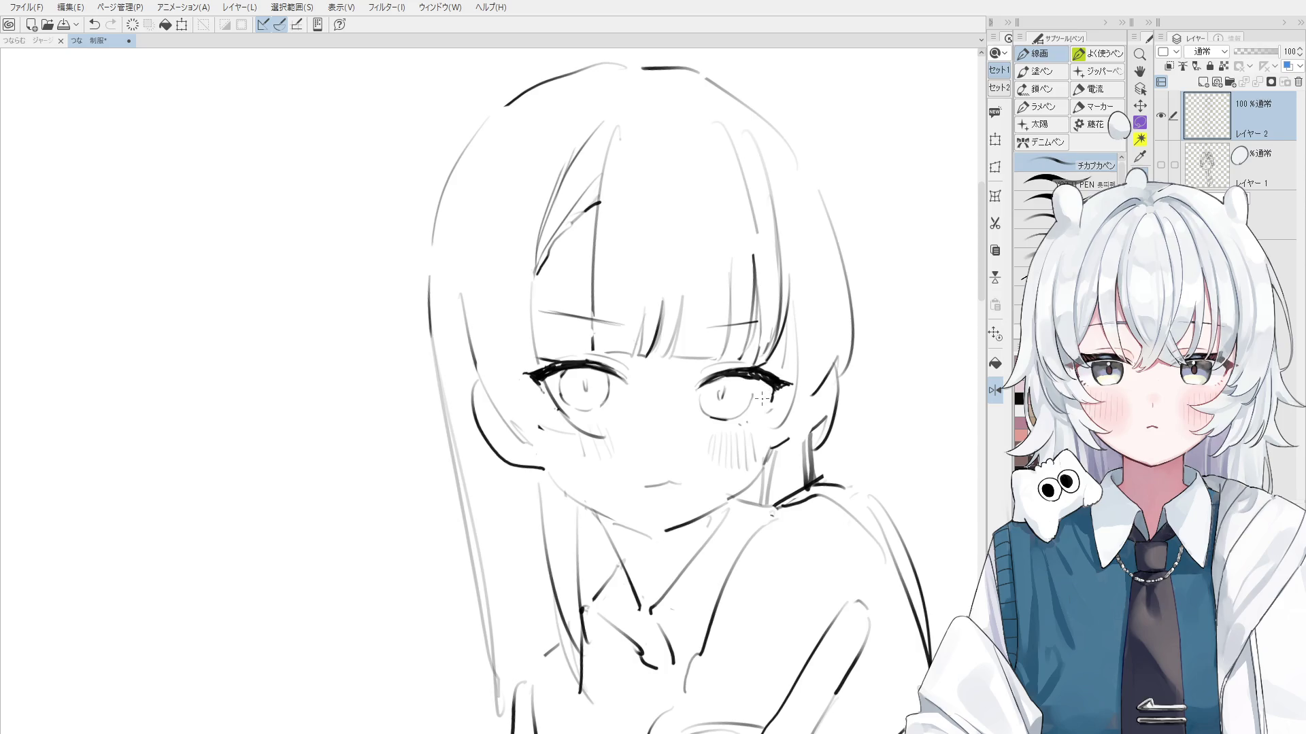
Redraw the outer corner of the right eye's lash
left_click_drag(765, 393, 752, 367)
key("p")
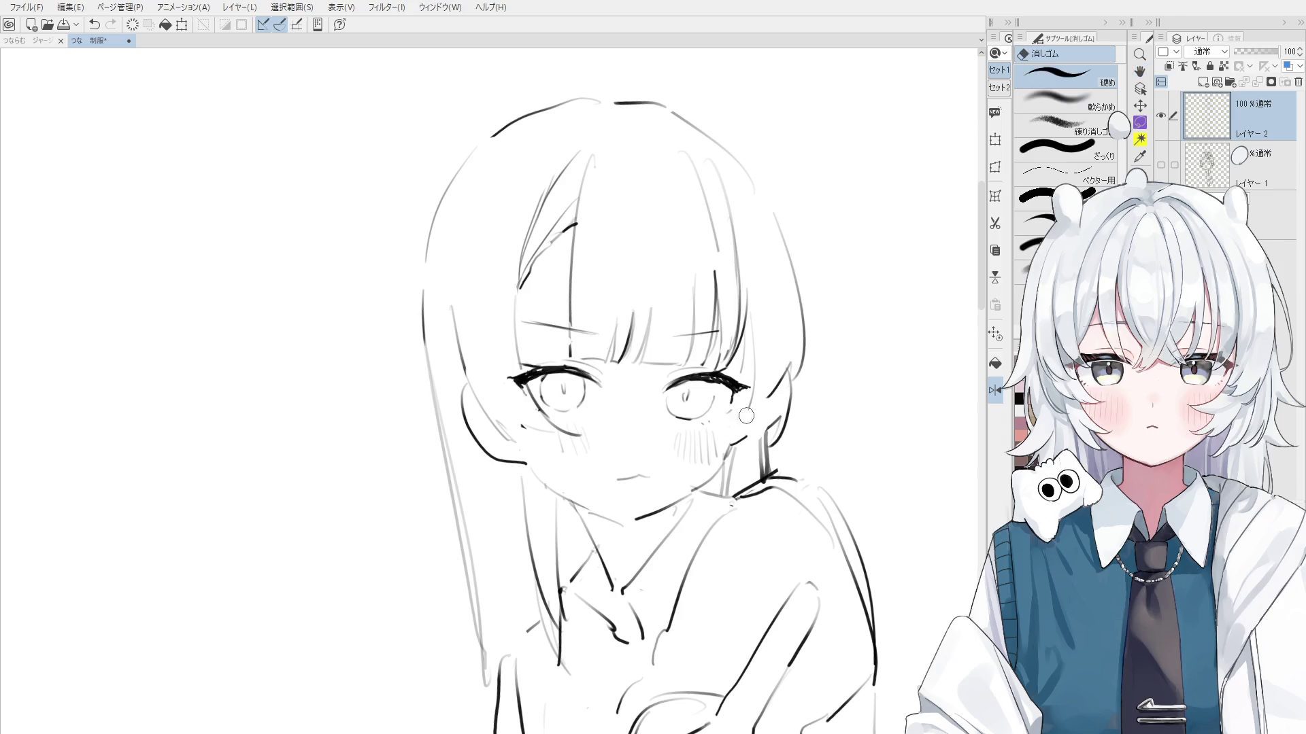
key("ctrl+z")
mouse_move(746, 388)
left_mouse_down()
mouse_move(732, 404)
mouse_move(743, 392)
left_mouse_up()
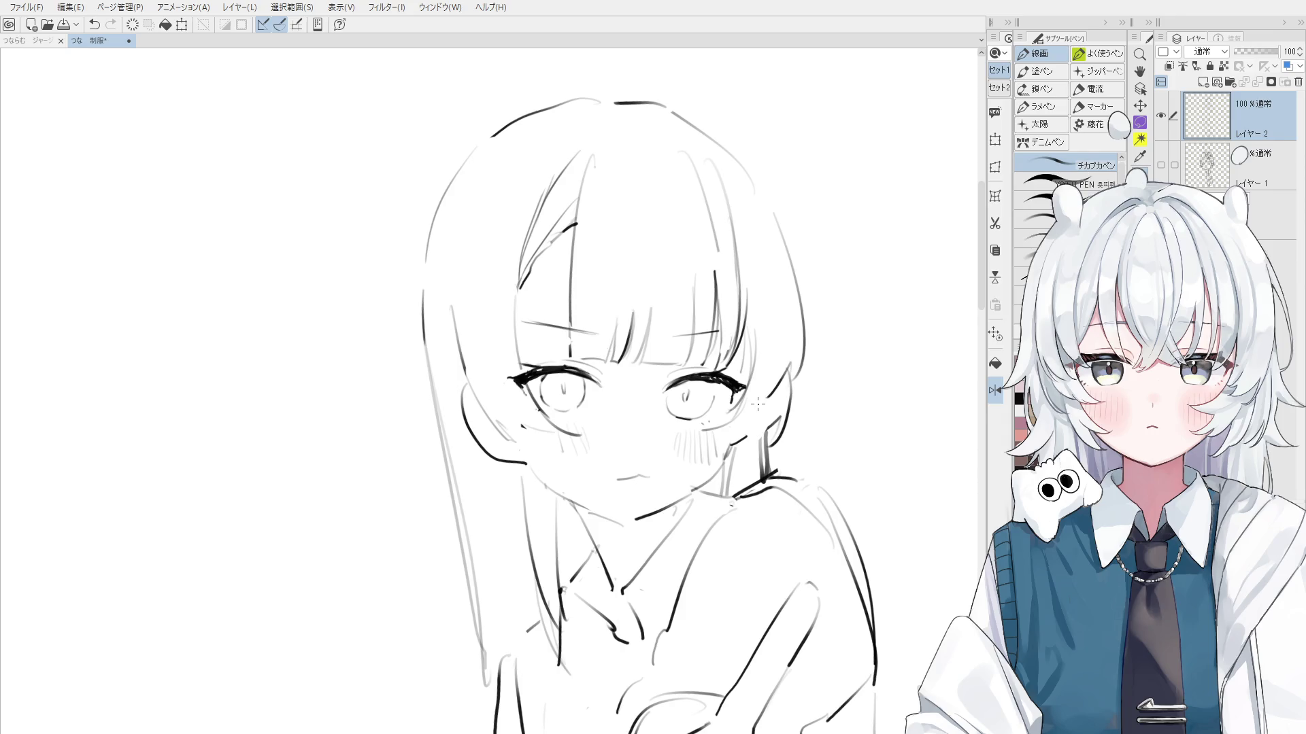
key("minus")
key("minus")
key("minus")
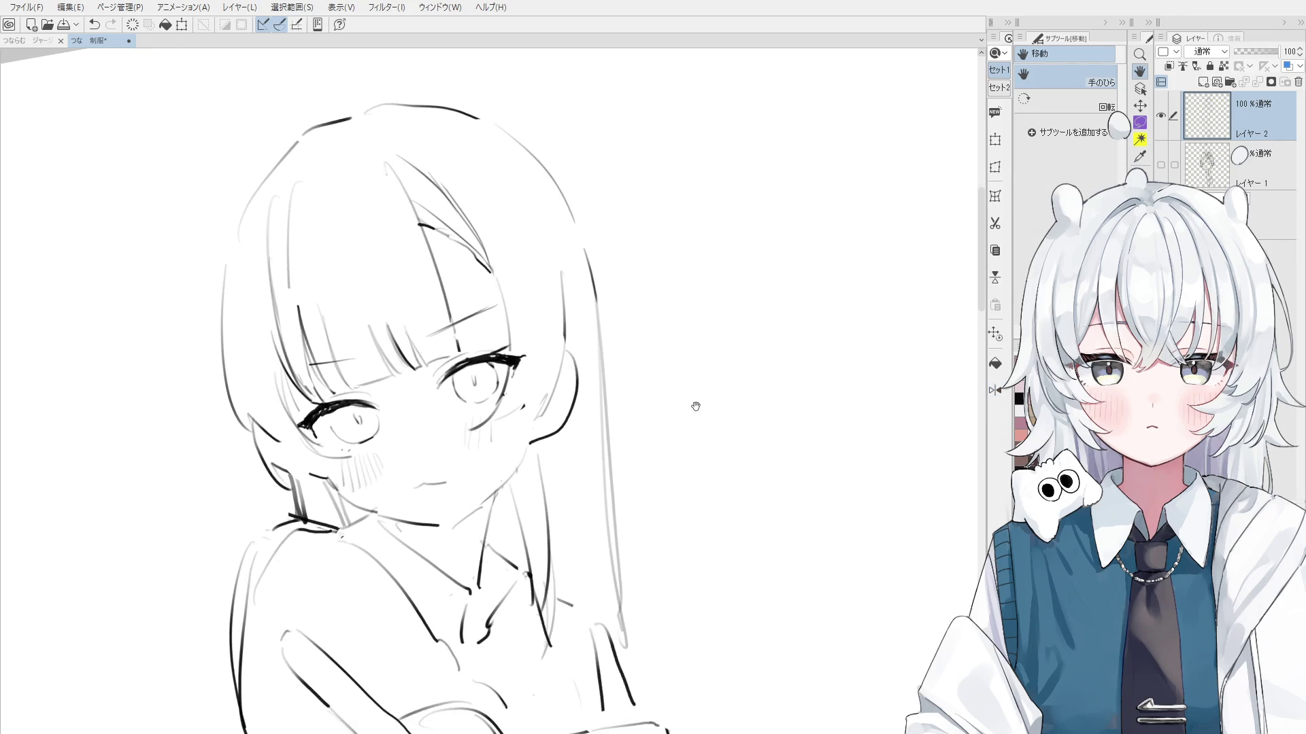
scroll(689, 374, "left", 1)
scroll(707, 385, "left", 1)
key("e")
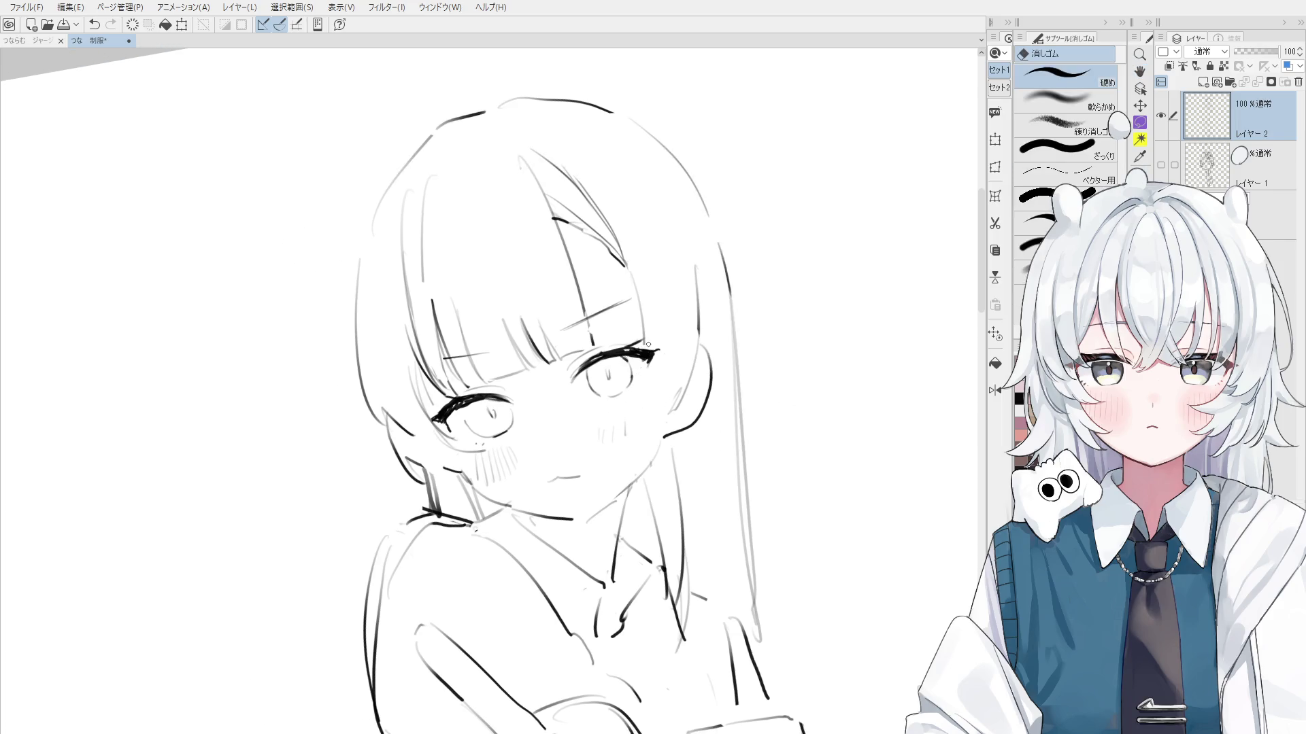
key("p")
key("ctrl+z")
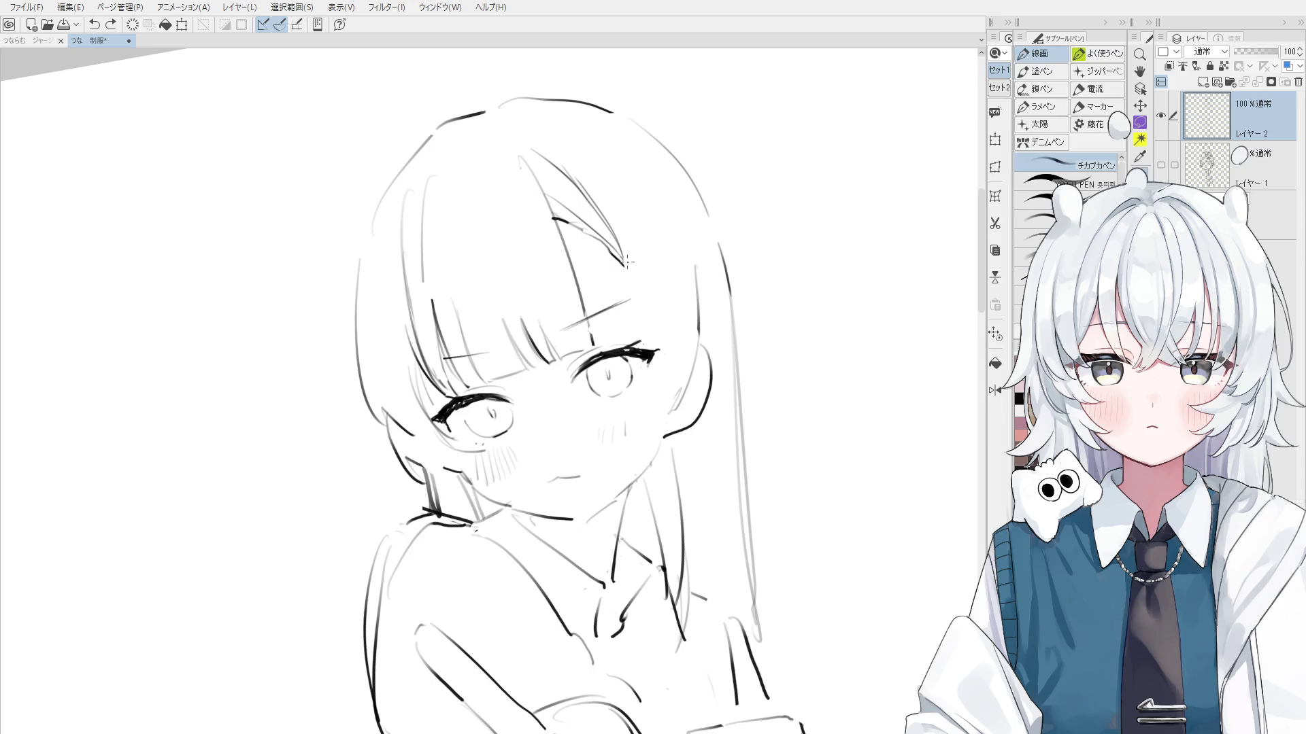
Add a short stroke at the right eye's corner
left_click_drag(645, 359, 638, 387)
scroll(643, 367, "up", 2)
key("e")
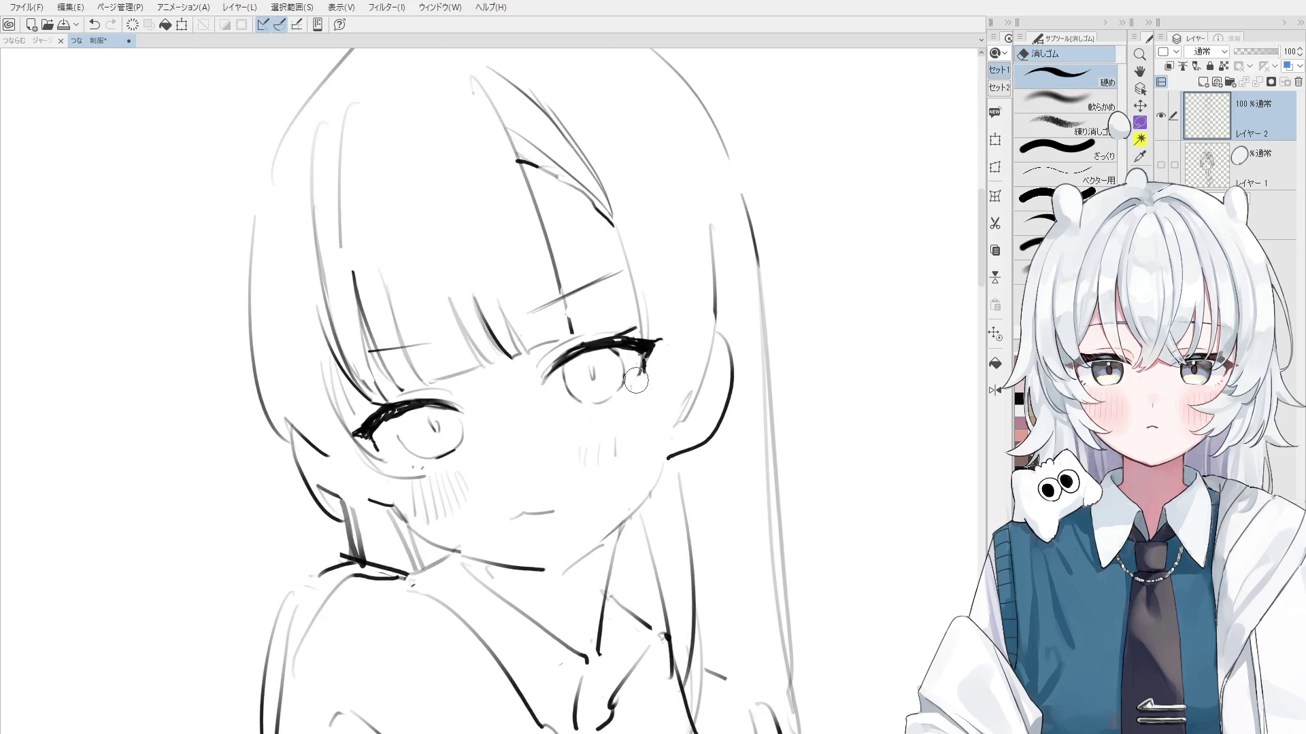
scroll(639, 374, "up", 1)
key("p")
key("ctrl+z")
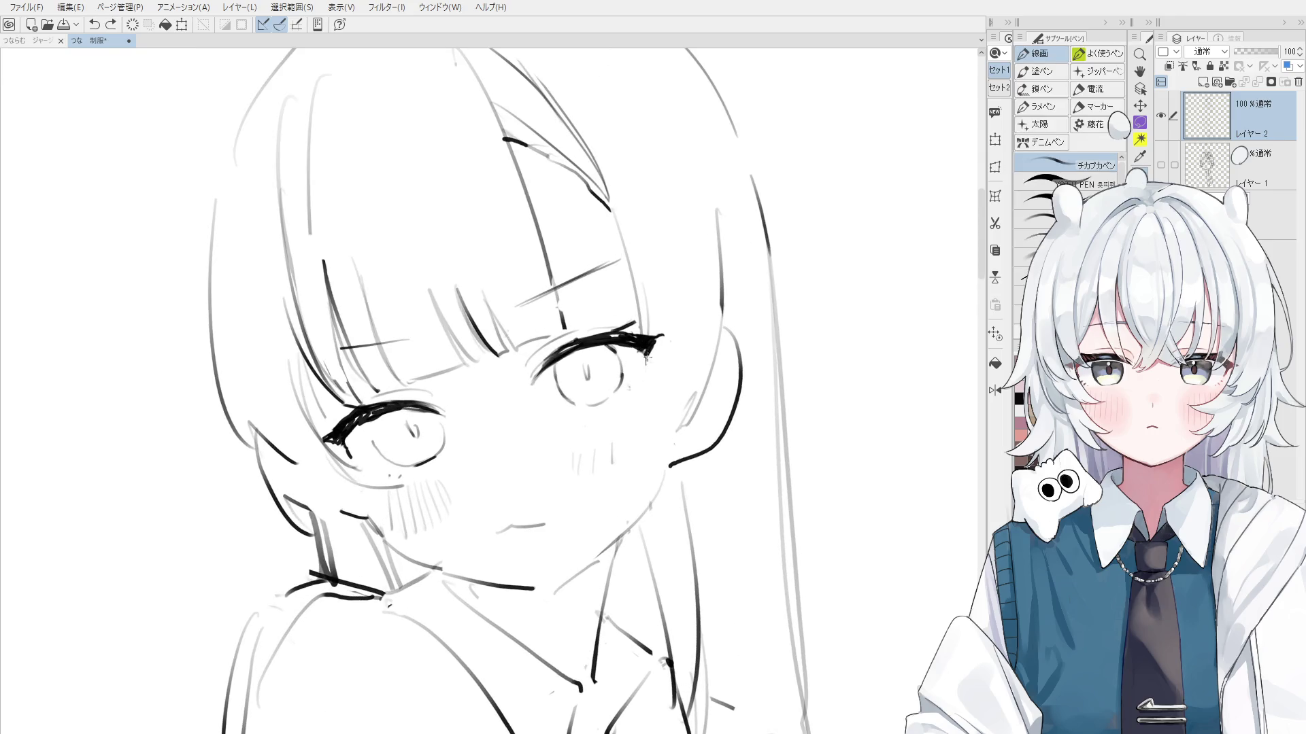
left_click_drag(649, 357, 639, 381)
scroll(643, 384, "down", 1)
scroll(644, 391, "down", 1)
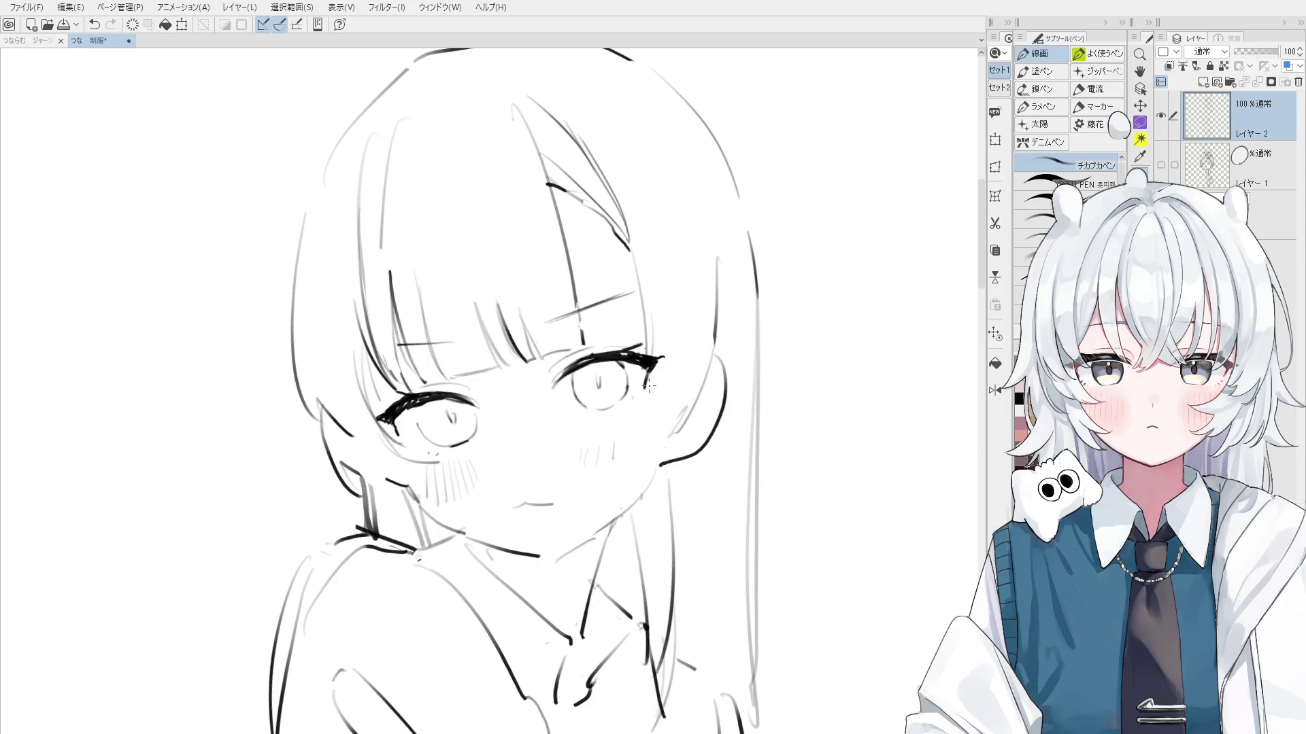
Thicken the right eye's upper lashes with extra strokes along the lid
scroll(646, 386, "up", 2)
scroll(653, 381, "up", 2)
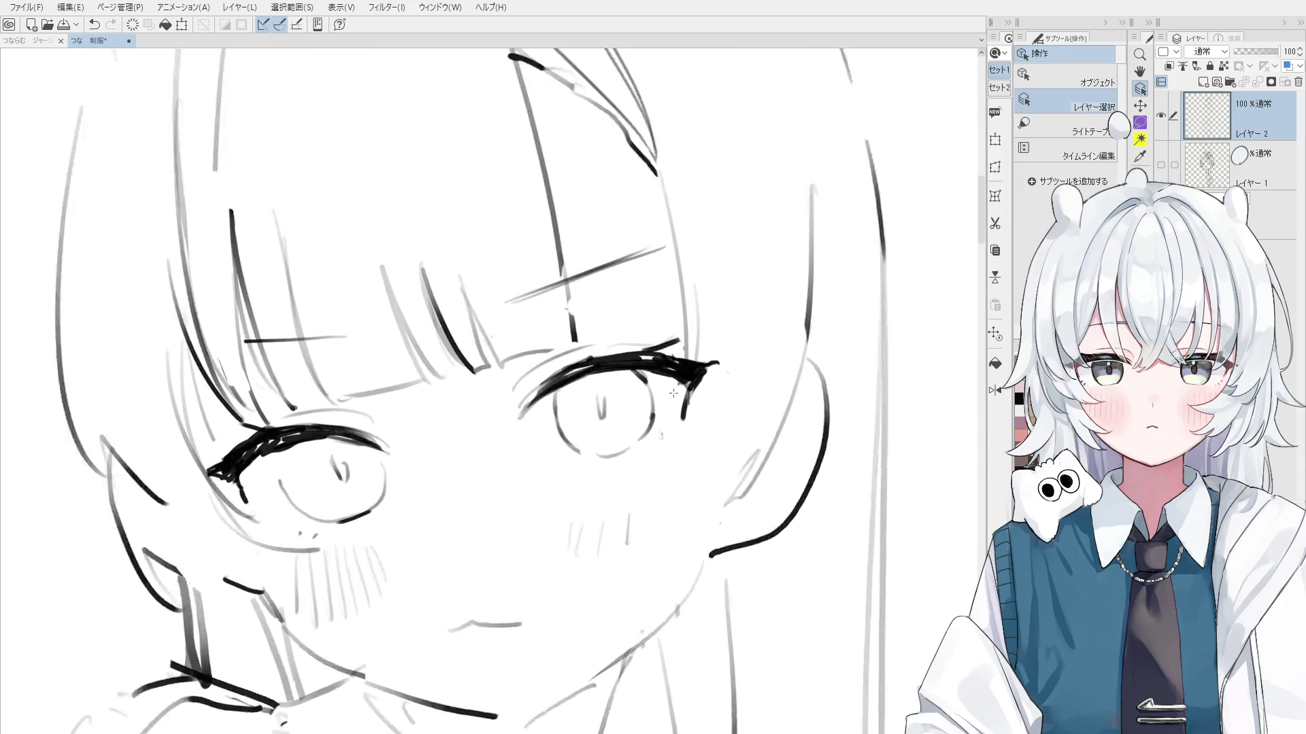
scroll(673, 373, "up", 2)
mouse_move(636, 351)
left_mouse_down()
mouse_move(688, 353)
mouse_move(667, 344)
left_mouse_up()
key("ctrl+z")
left_click_drag(578, 359, 670, 356)
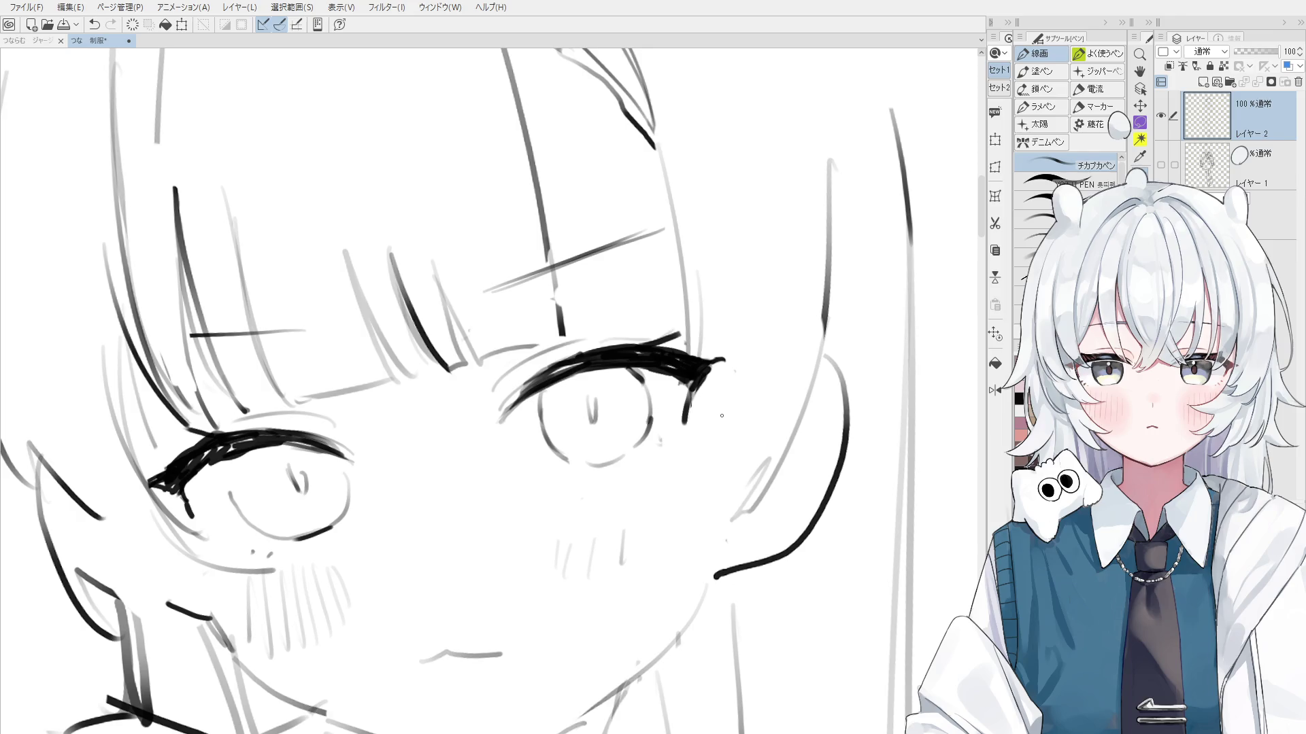
Zoom and rotate the canvas, then level the view and recentre it on the girl's face
scroll(722, 415, "down", 1)
key("e")
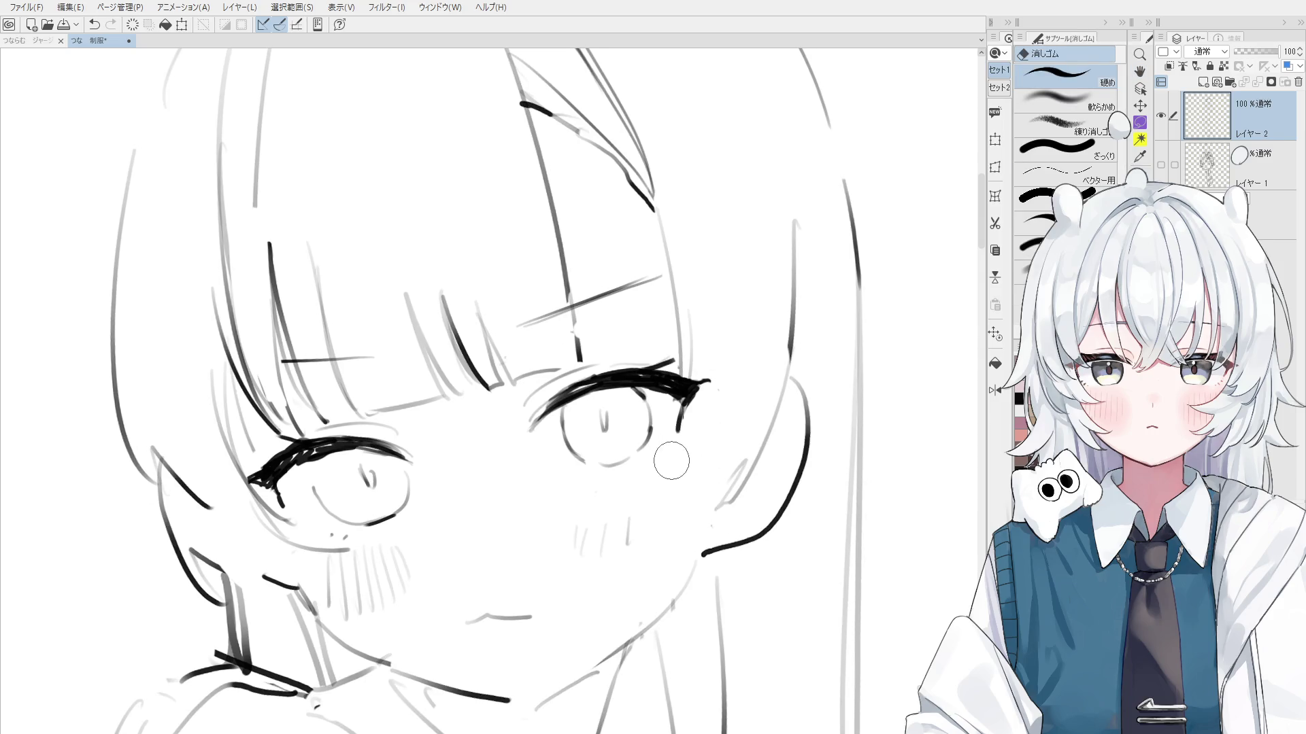
scroll(707, 469, "down", 1)
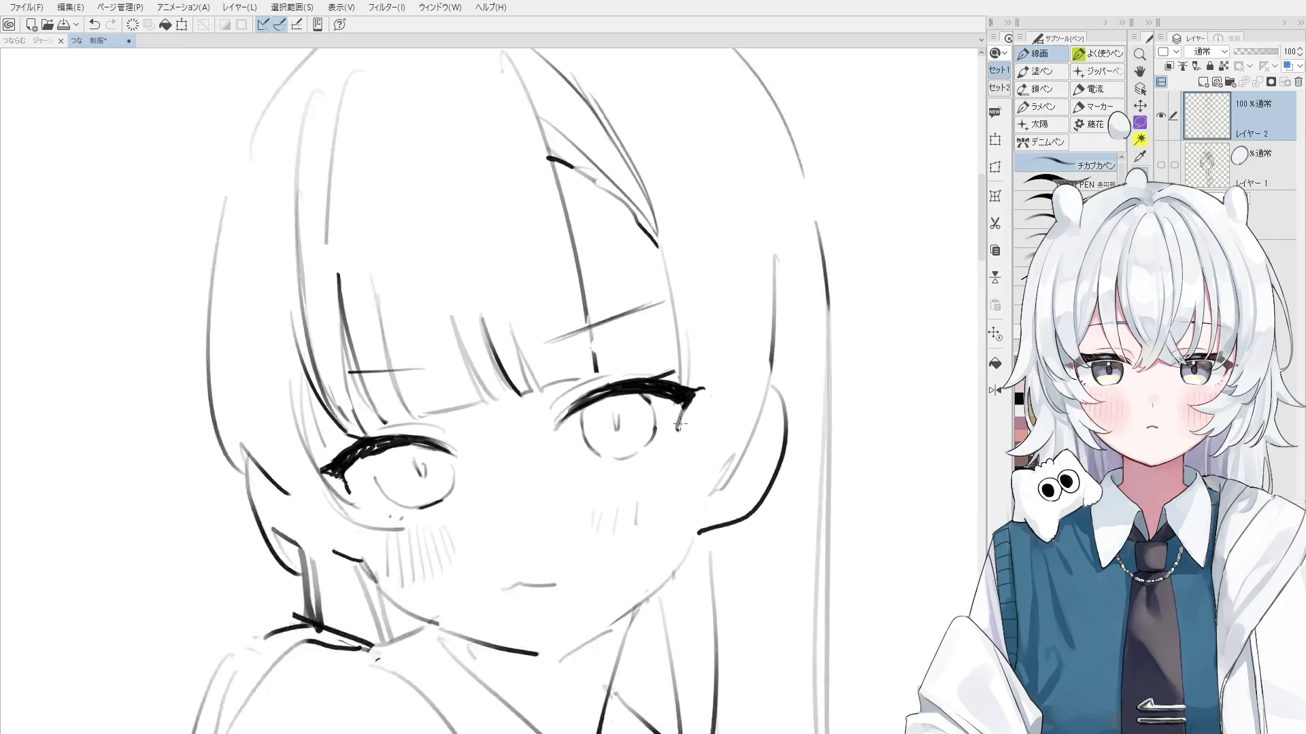
scroll(711, 483, "down", 1)
scroll(714, 476, "up", 1)
scroll(725, 457, "up", 1)
scroll(733, 452, "up", 1)
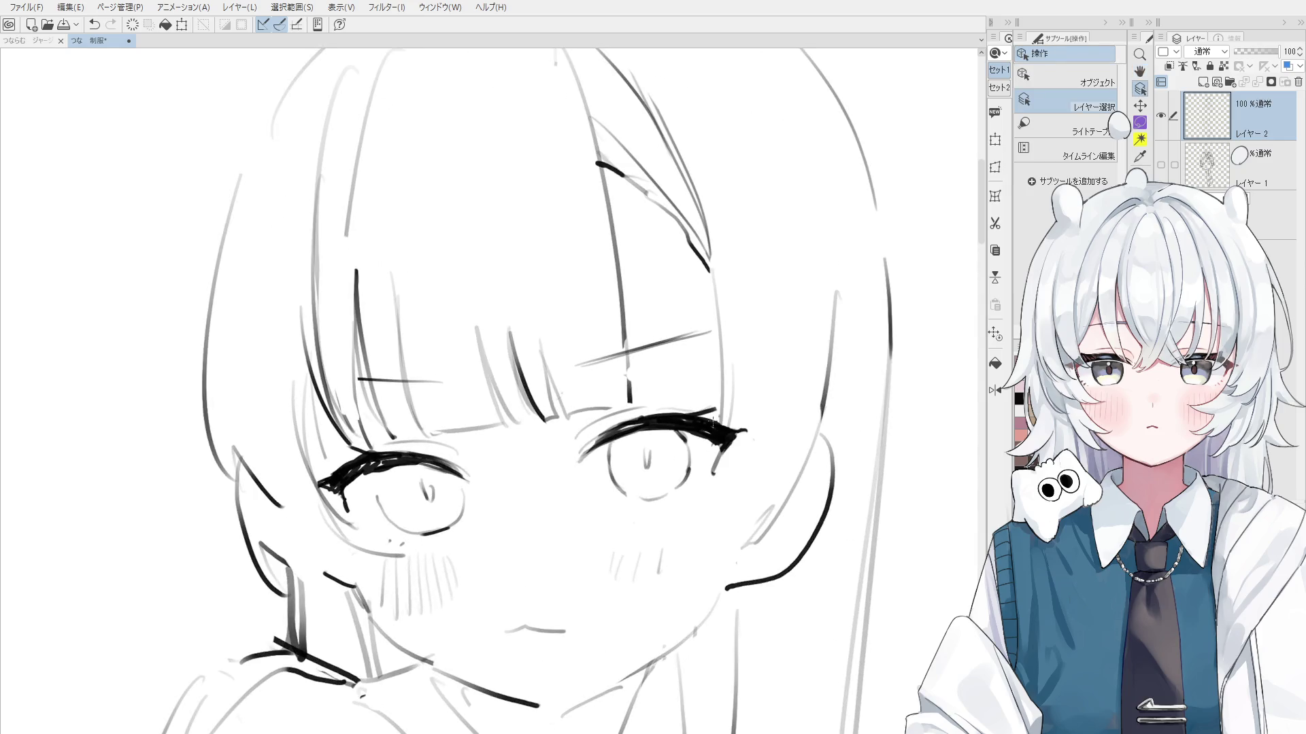
scroll(743, 446, "up", 1)
scroll(743, 446, "up", 1)
key("e")
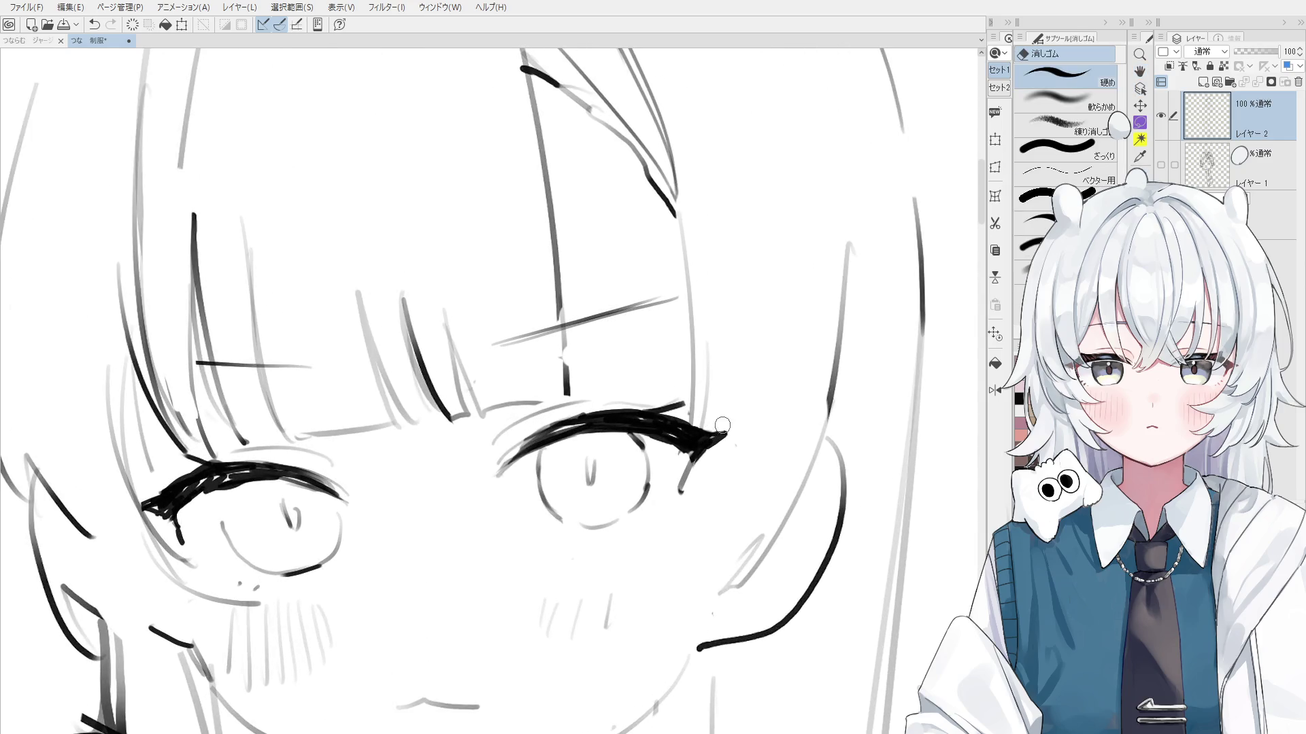
scroll(689, 462, "down", 1)
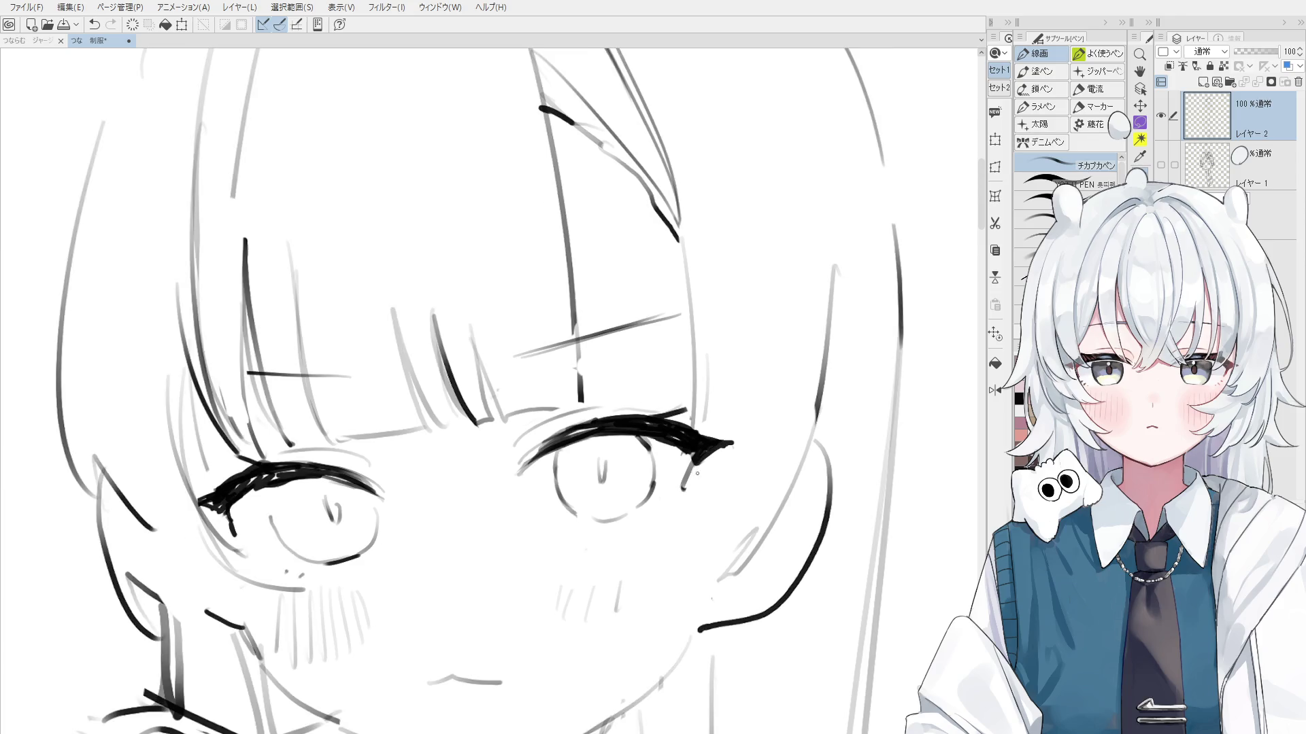
key("p")
key("-")
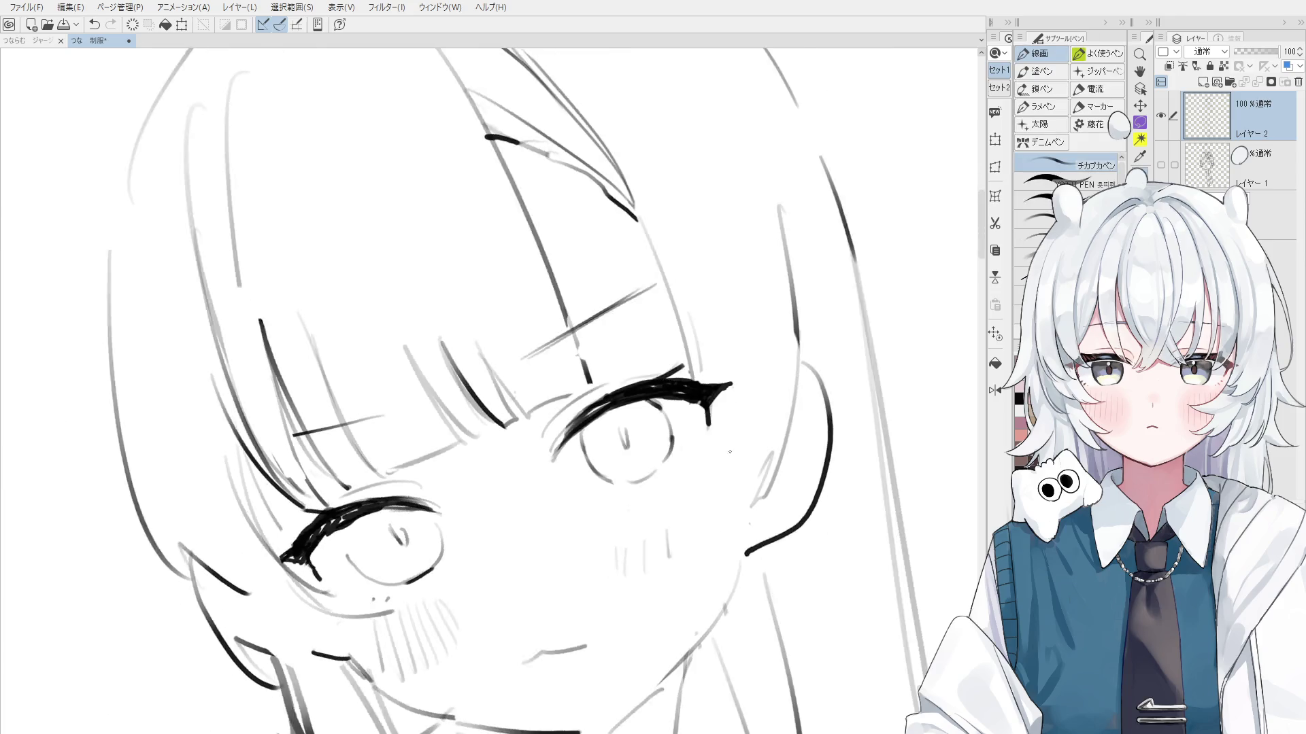
scroll(707, 427, "down", 1)
left_click_drag(707, 426, 551, 510)
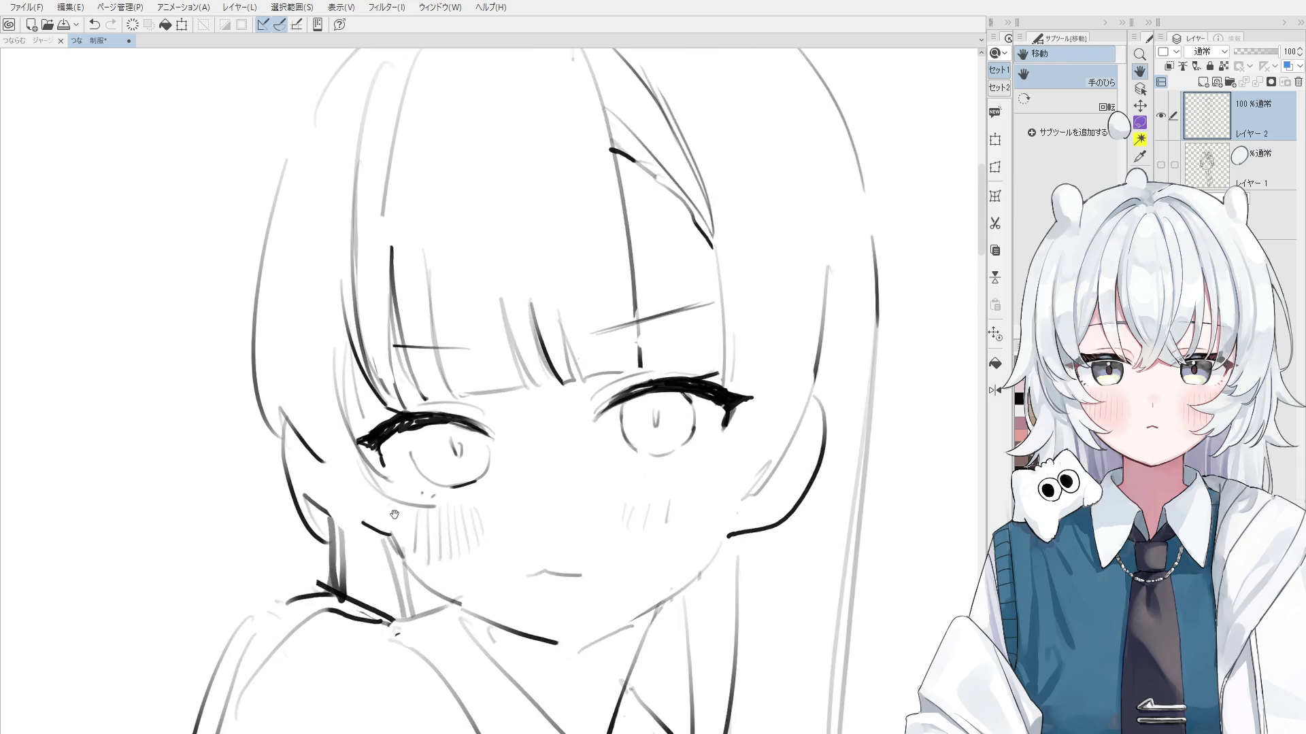
left_click_drag(318, 488, 289, 454)
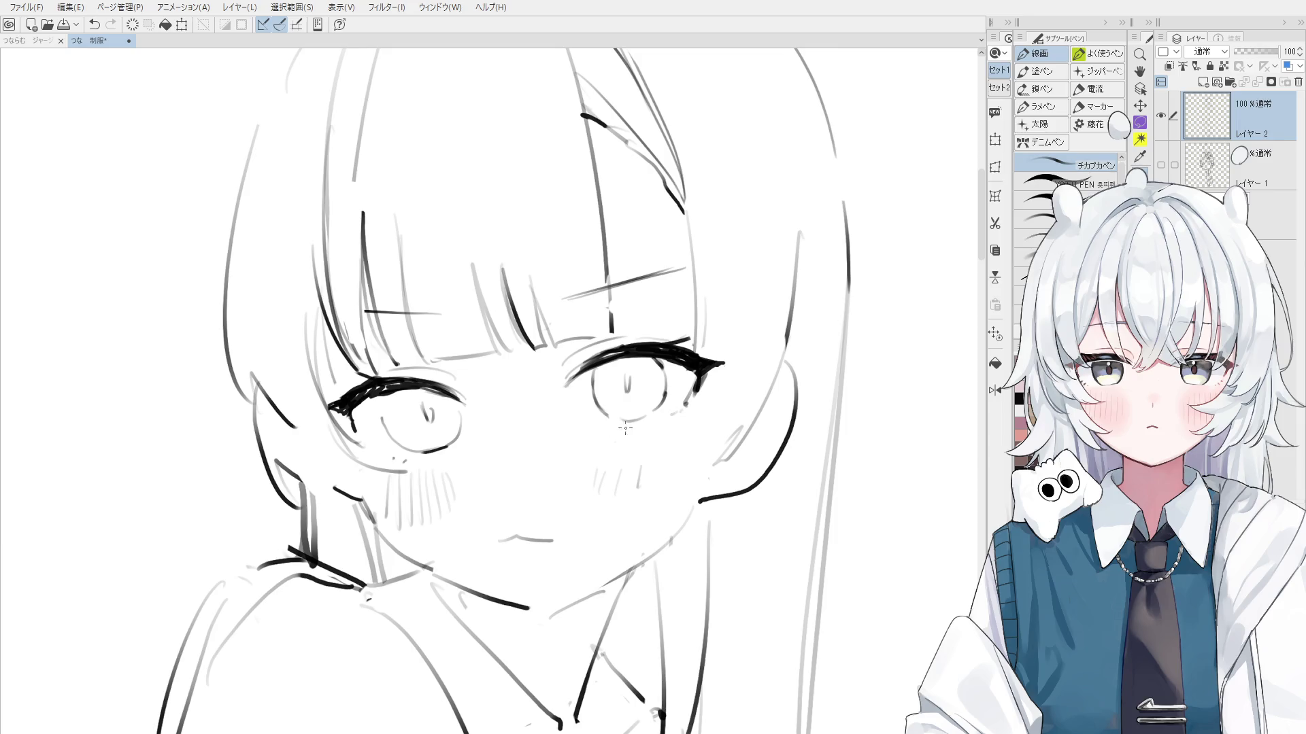
Darken the right eye's lower iris outline and lower eyelid with the 線画 pen
key("e")
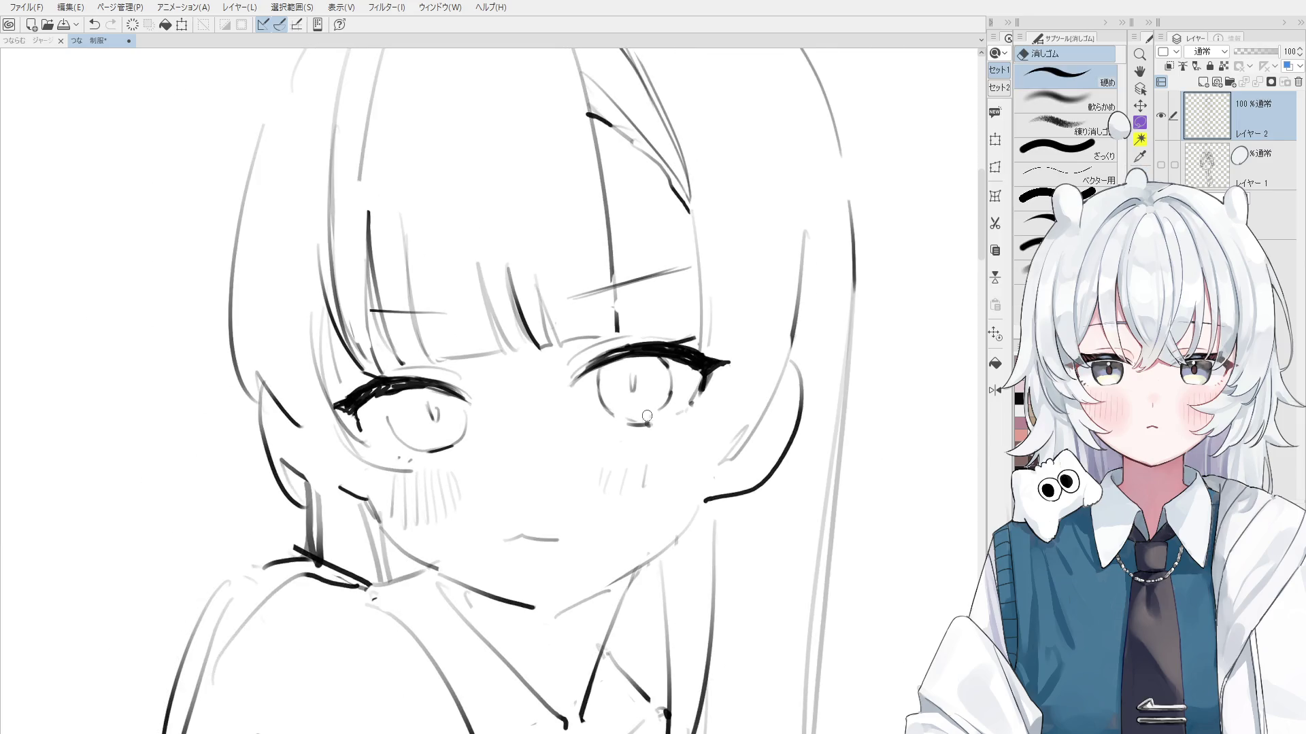
key("p")
left_click_drag(672, 405, 622, 423)
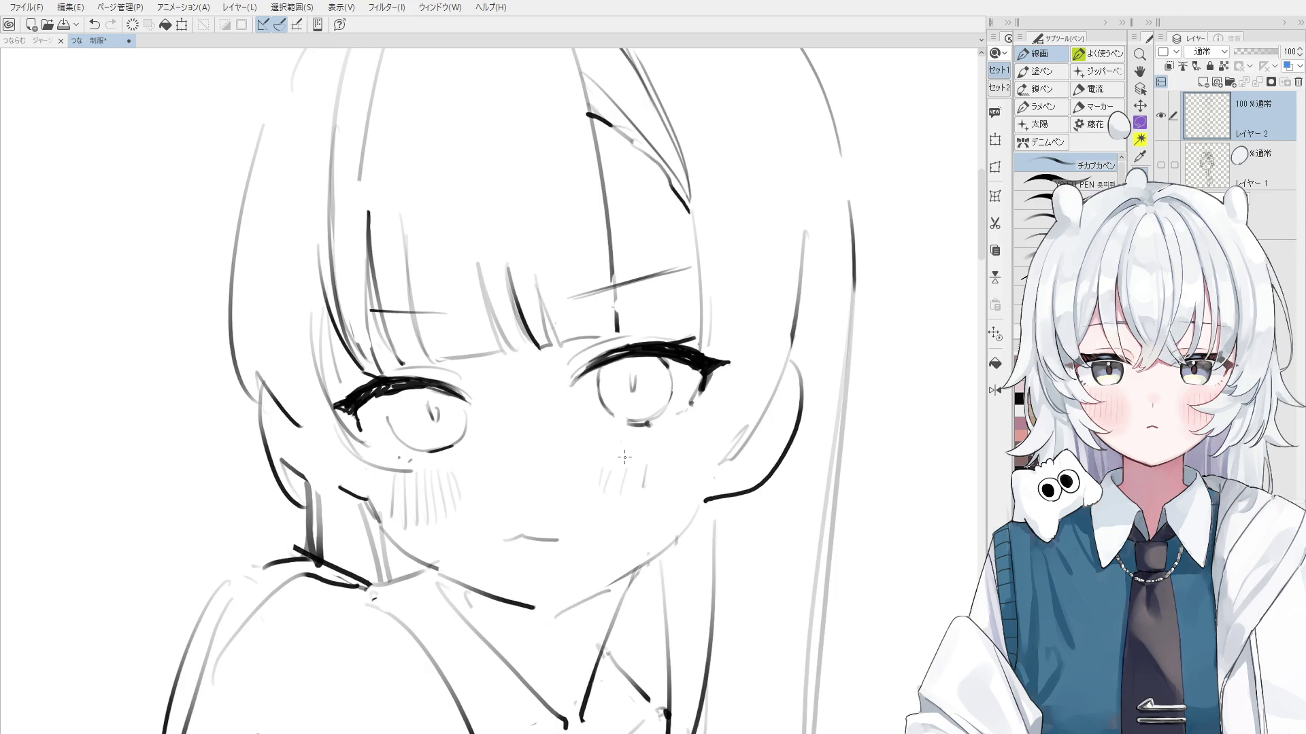
key("e")
scroll(653, 442, "up", 1)
Redraw the right eye's left edge line, retrying until the stroke sits right
scroll(656, 438, "up", 2)
scroll(663, 433, "up", 2)
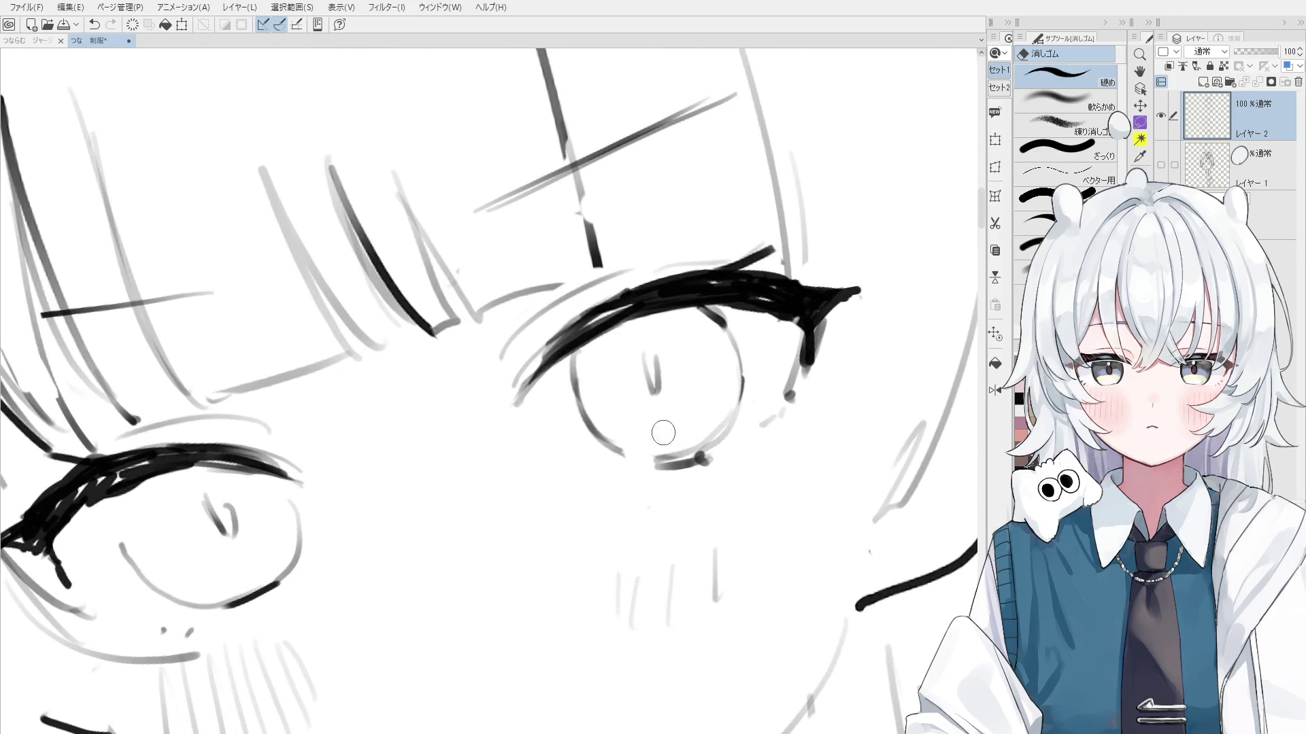
scroll(697, 436, "down", 1)
scroll(700, 440, "down", 1)
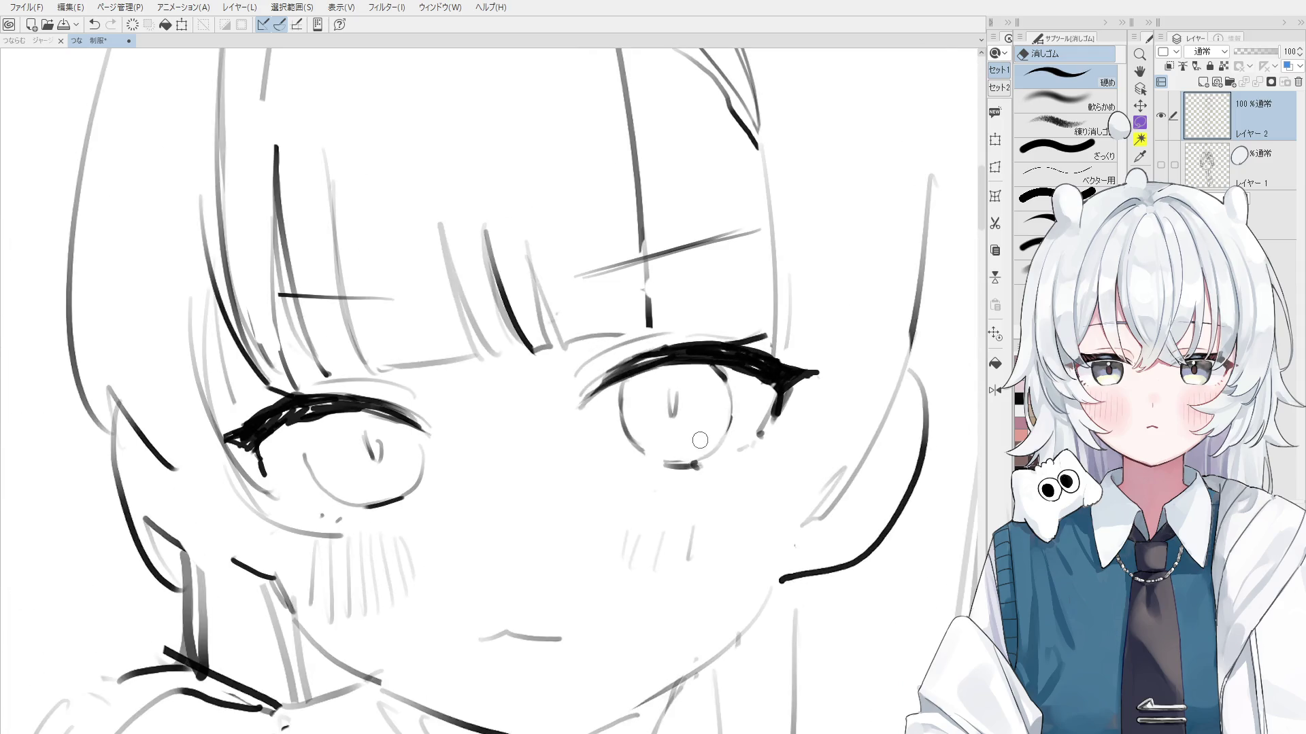
key("p")
scroll(628, 407, "up", 1)
left_click_drag(623, 378, 643, 457)
key("ctrl+z")
key("ctrl+z")
left_click_drag(623, 376, 635, 459)
key("ctrl+z")
left_click_drag(622, 376, 642, 458)
Undo the last stroke and add a small stroke to the left eyelash
key("e")
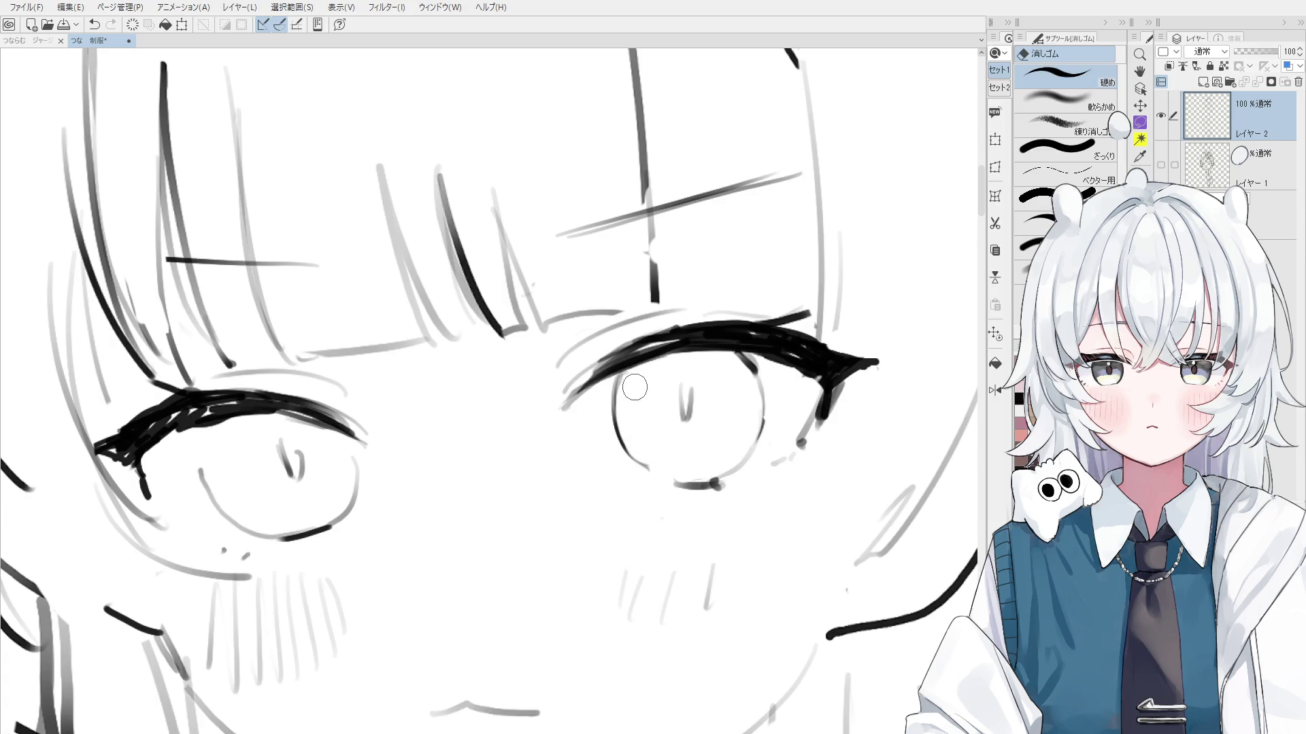
key("p")
key("p")
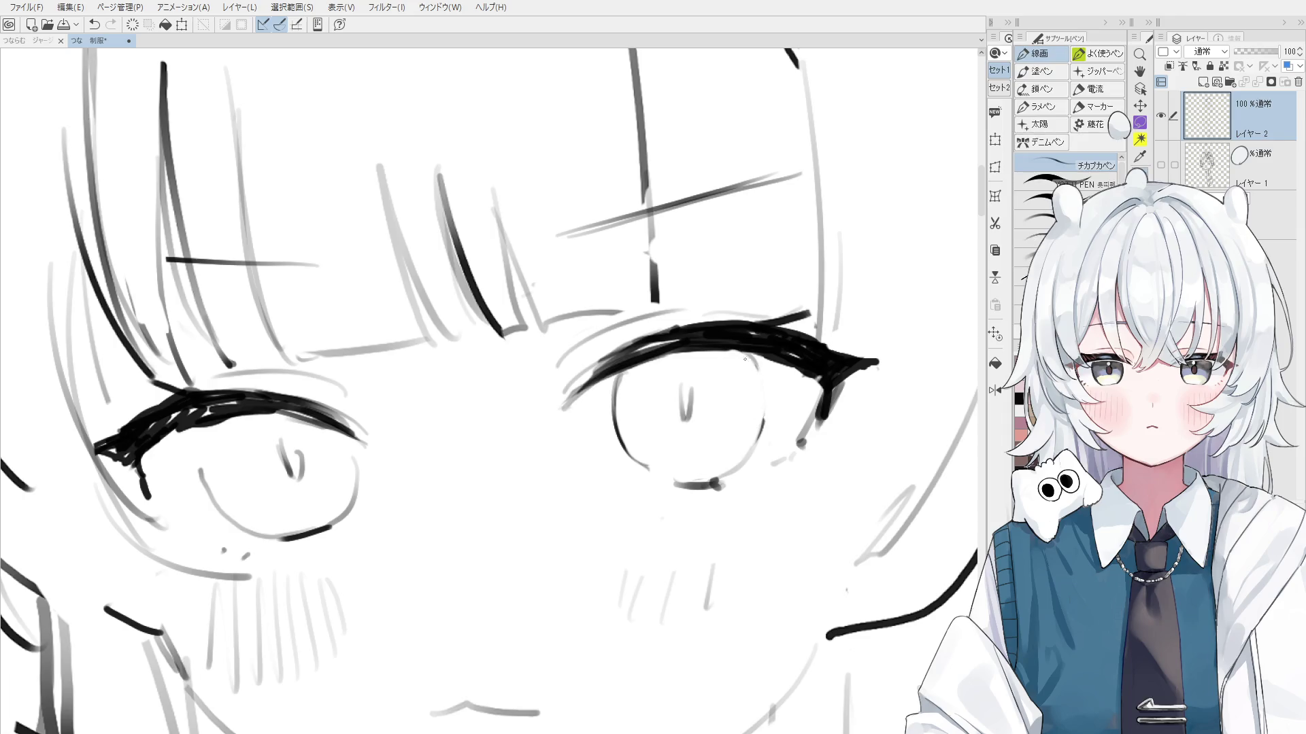
scroll(752, 401, "down", 2)
scroll(746, 369, "down", 2)
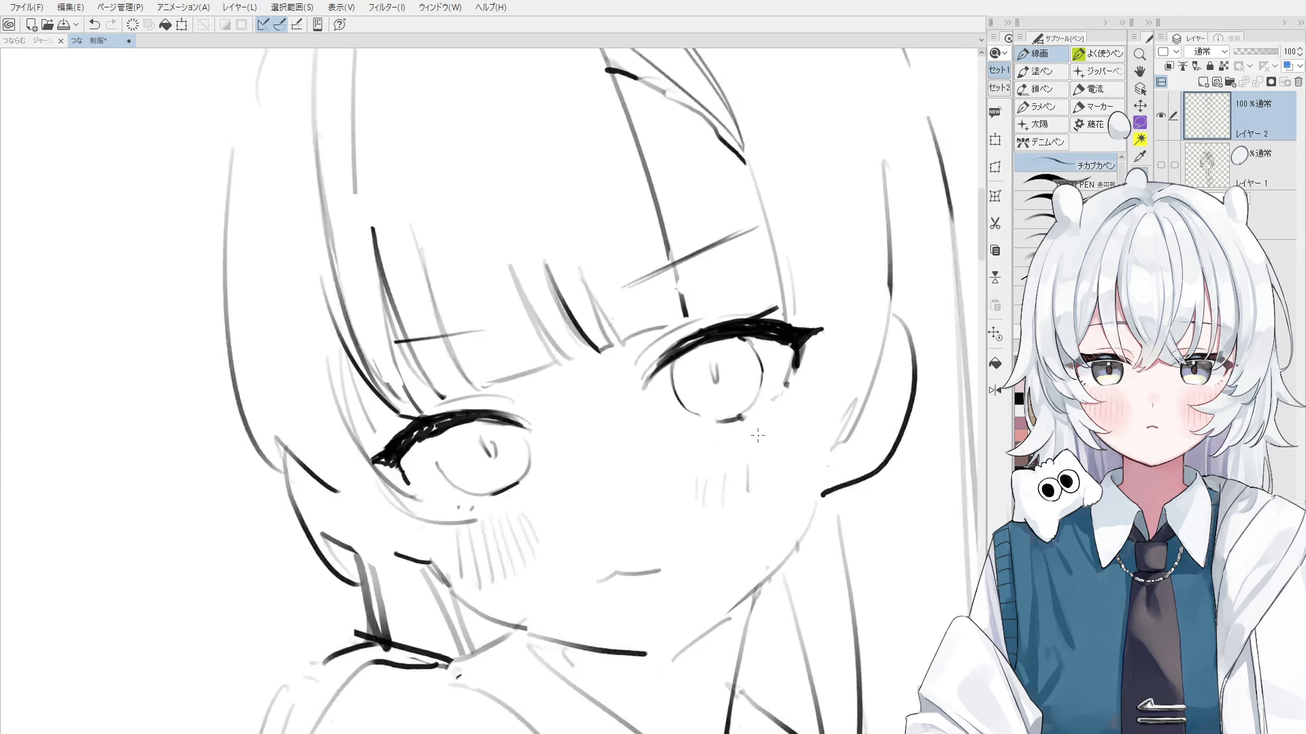
scroll(699, 451, "up", 2)
key("ctrl+z")
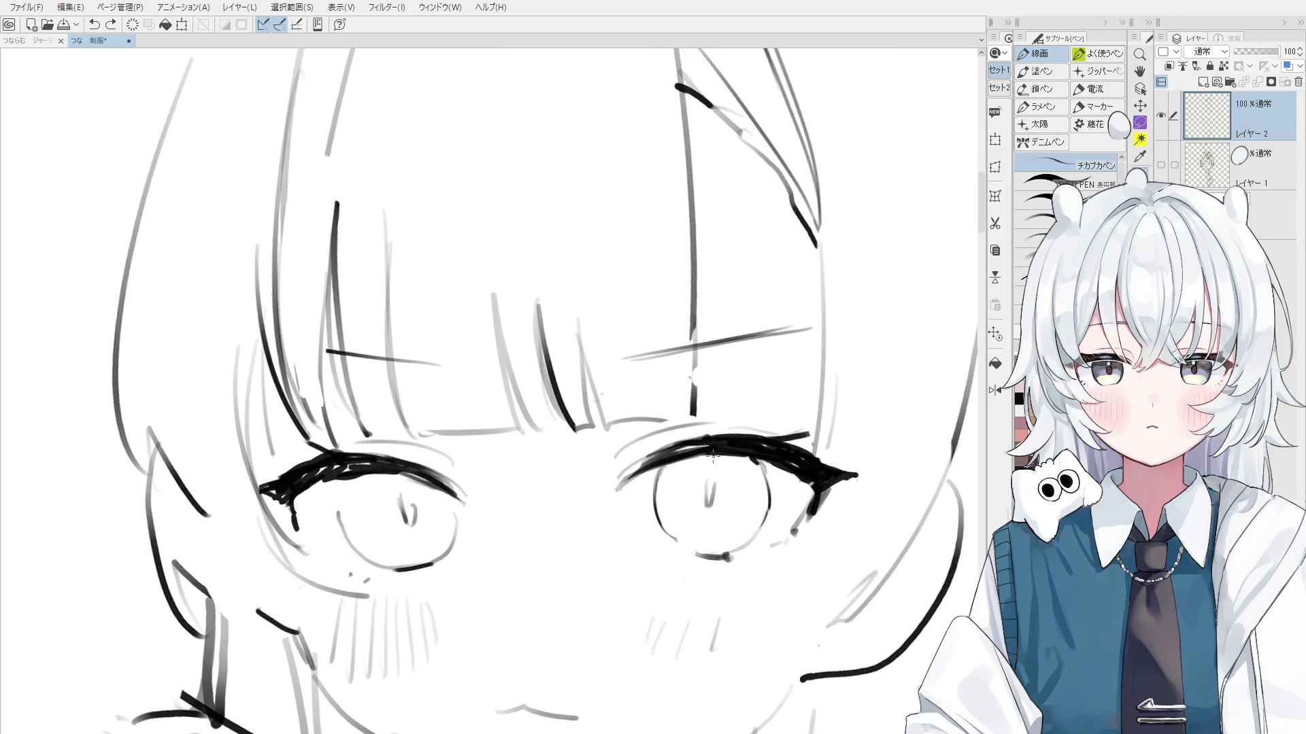
left_click_drag(726, 461, 742, 459)
mouse_move(372, 485)
left_mouse_down()
mouse_move(414, 471)
mouse_move(405, 502)
left_mouse_up()
Erase part of the cheek line, then stray hair sketch lines with a larger eraser
scroll(405, 503, "down", 2)
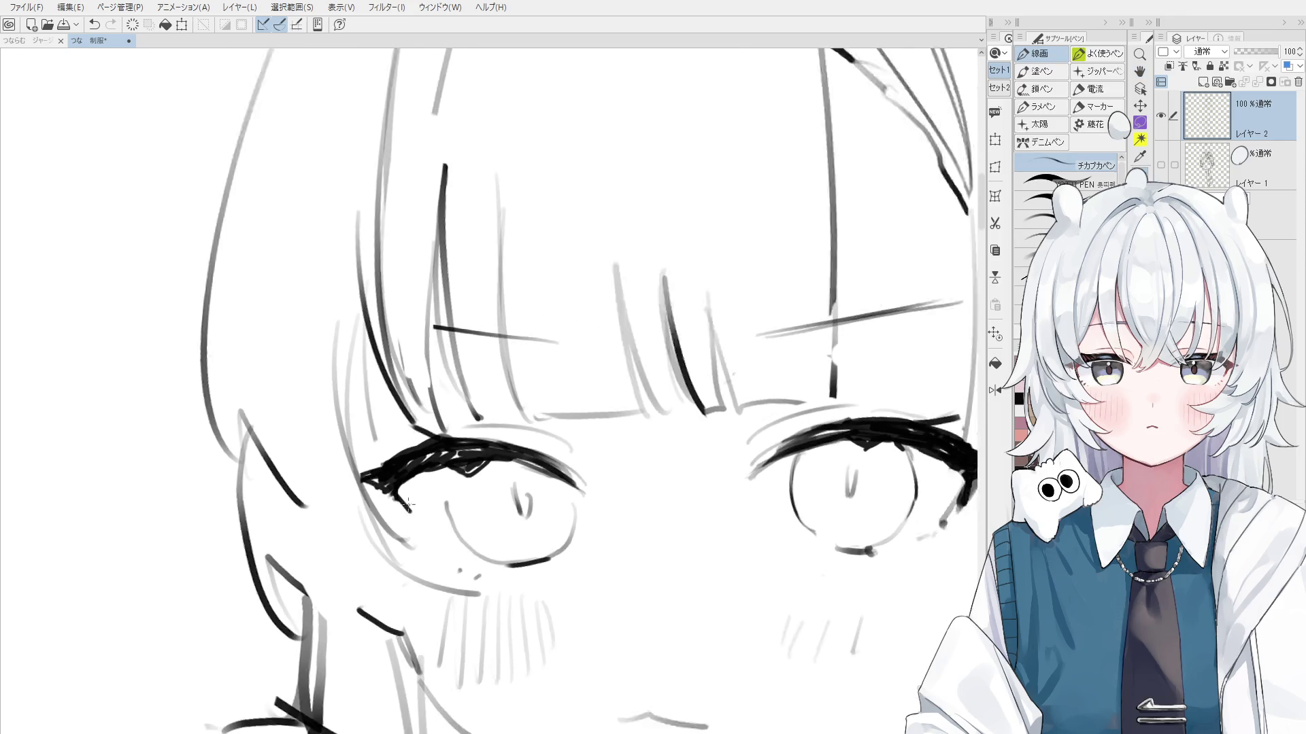
scroll(460, 519, "down", 2)
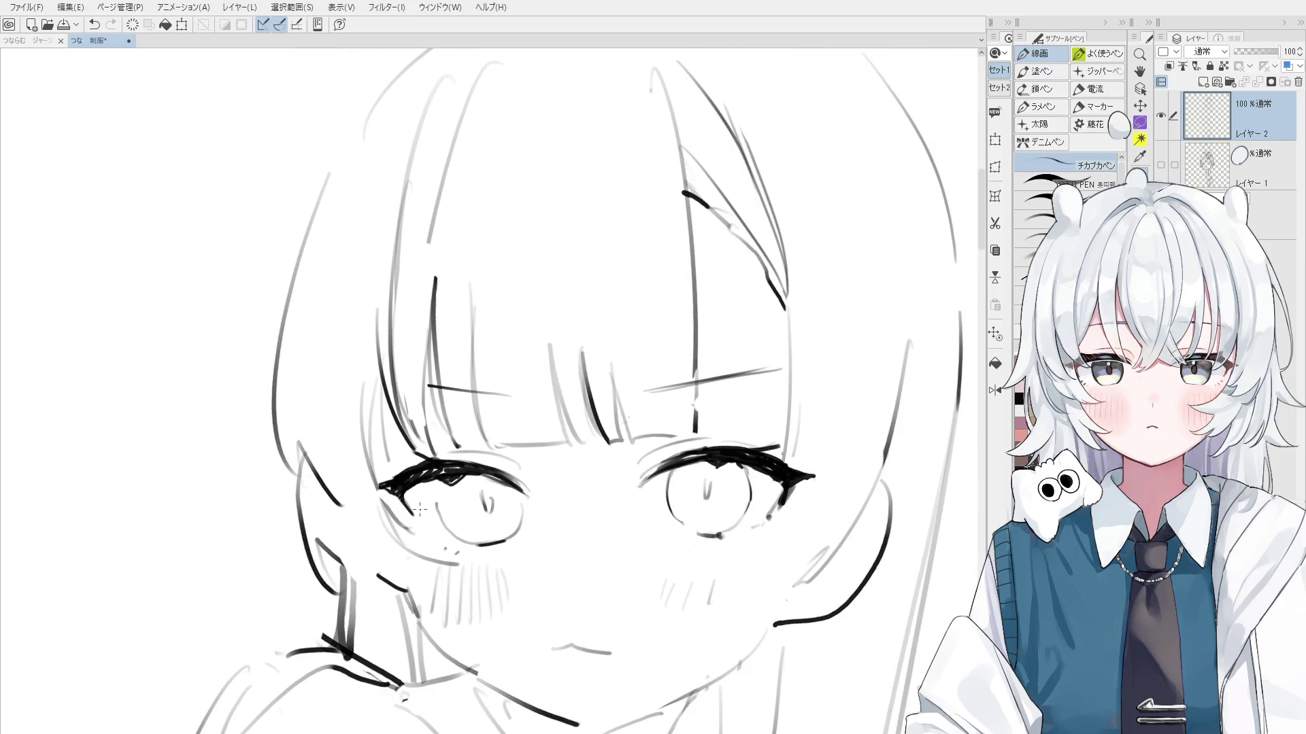
key("e")
scroll(420, 510, "up", 3)
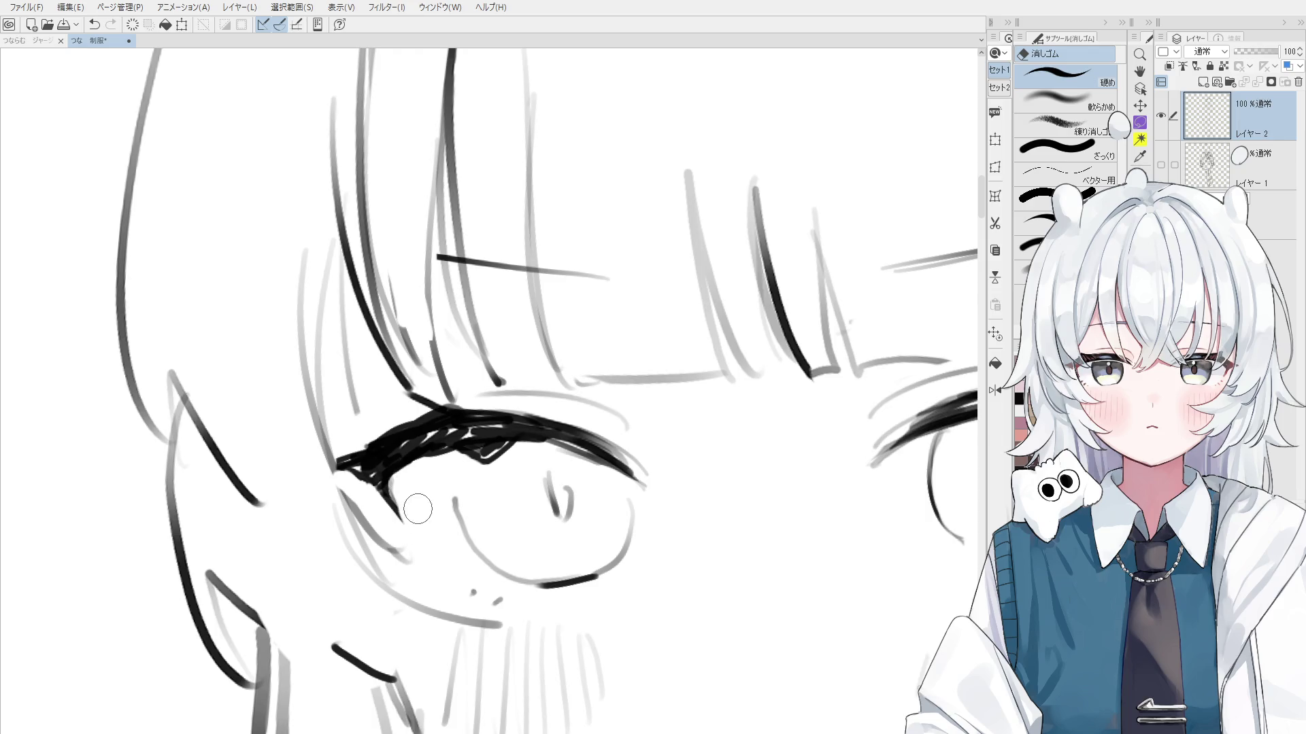
key("p")
scroll(544, 544, "down", 2)
scroll(675, 575, "down", 2)
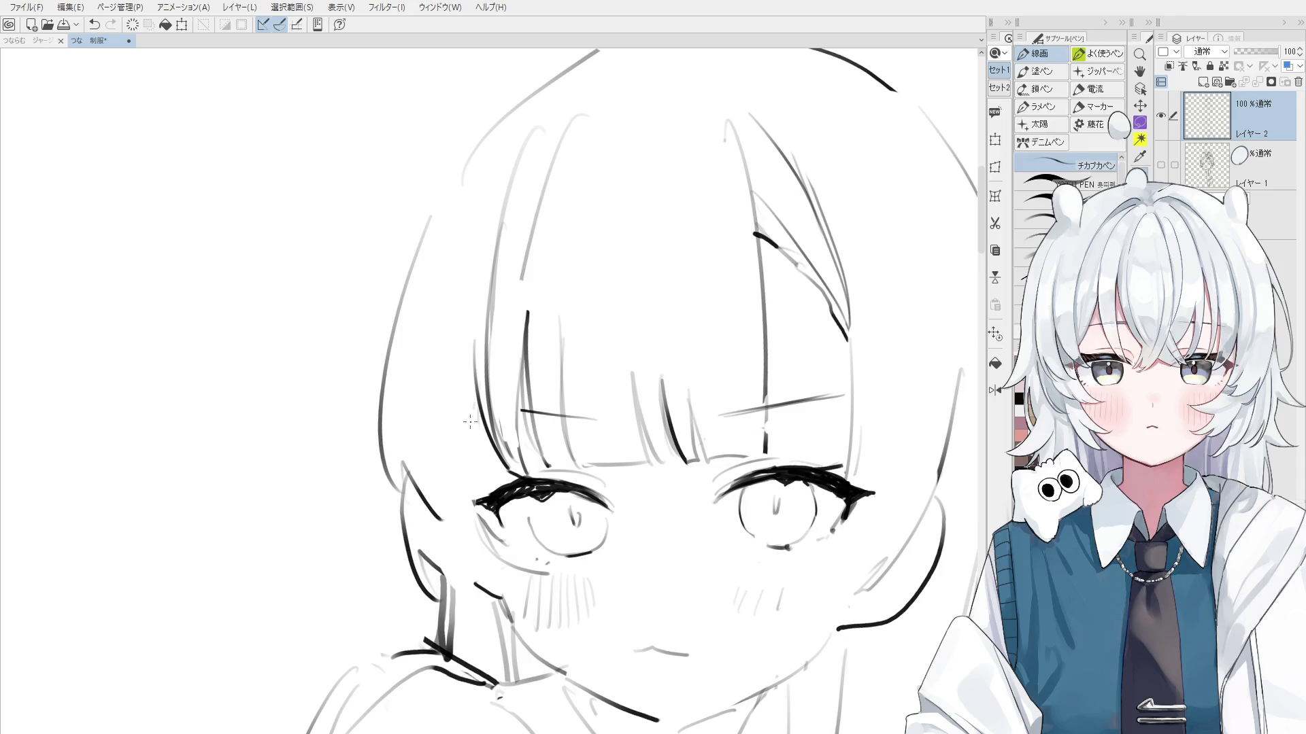
scroll(476, 442, "down", 1)
key("e")
scroll(512, 537, "up", 1)
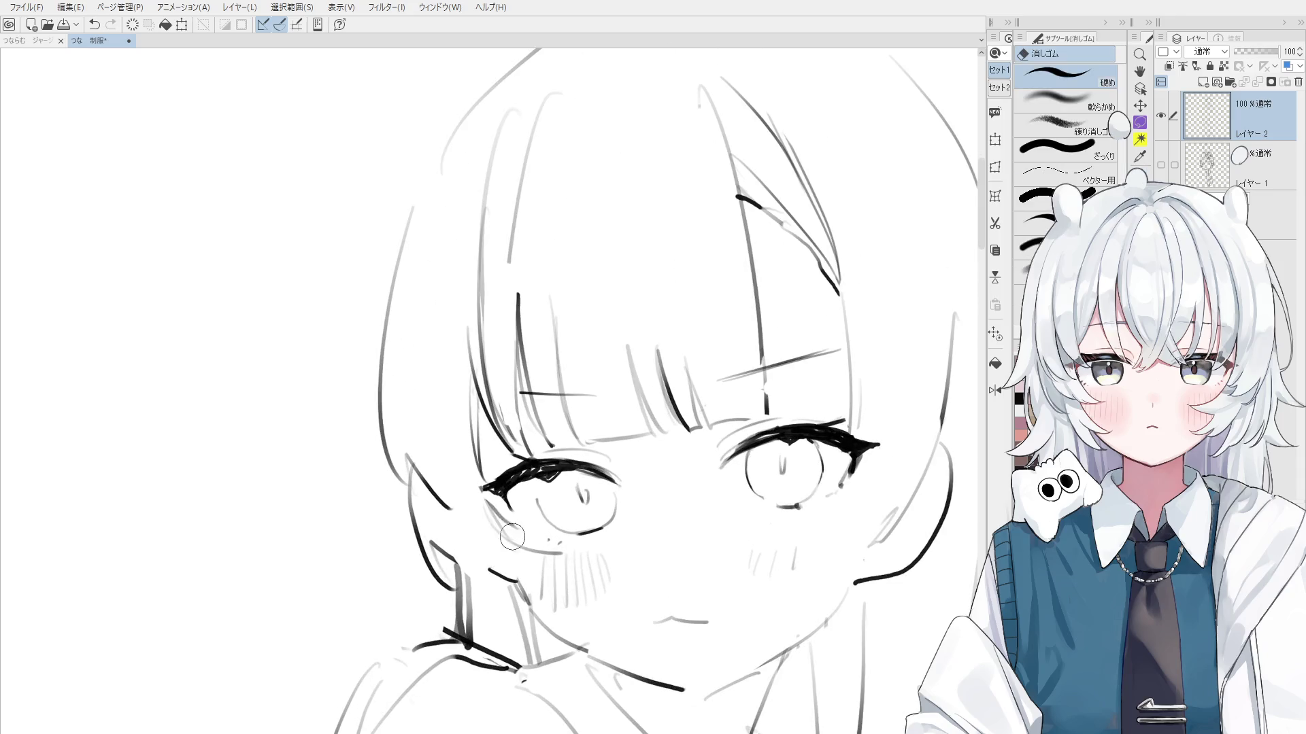
key("p")
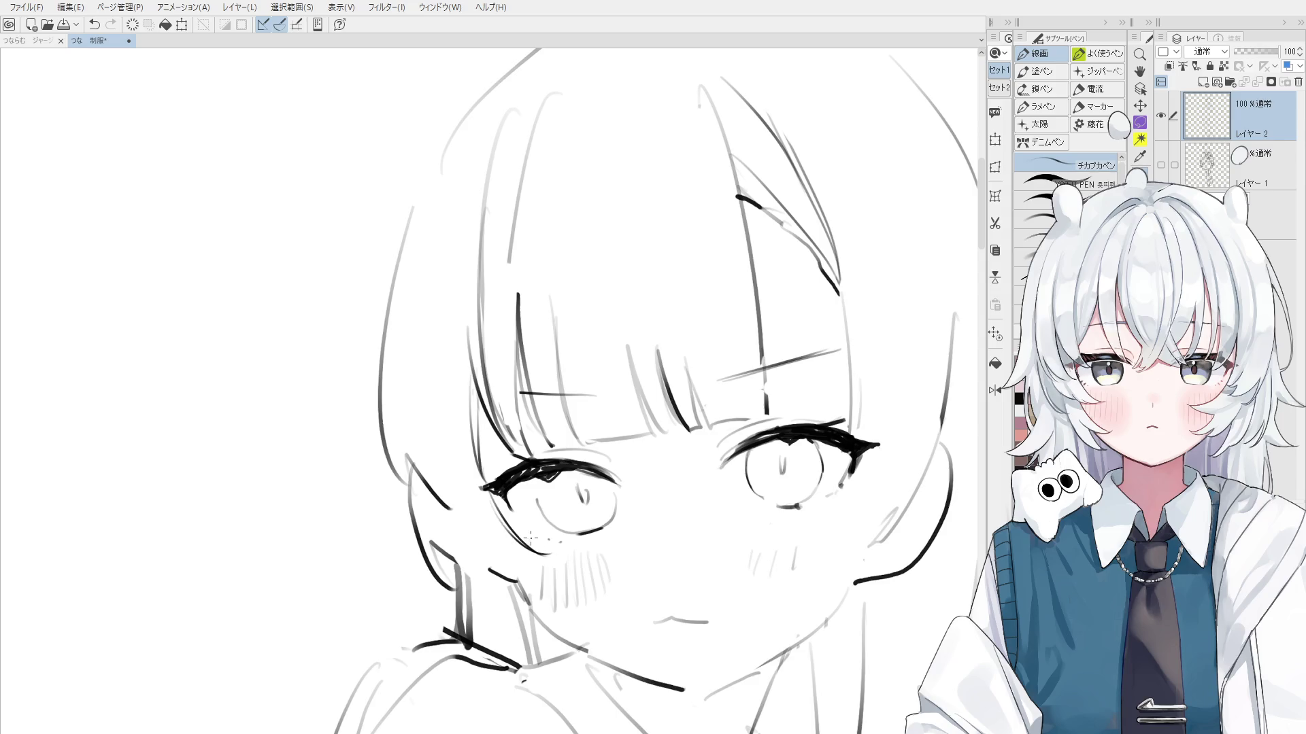
key("e")
left_click_drag(449, 507, 420, 462)
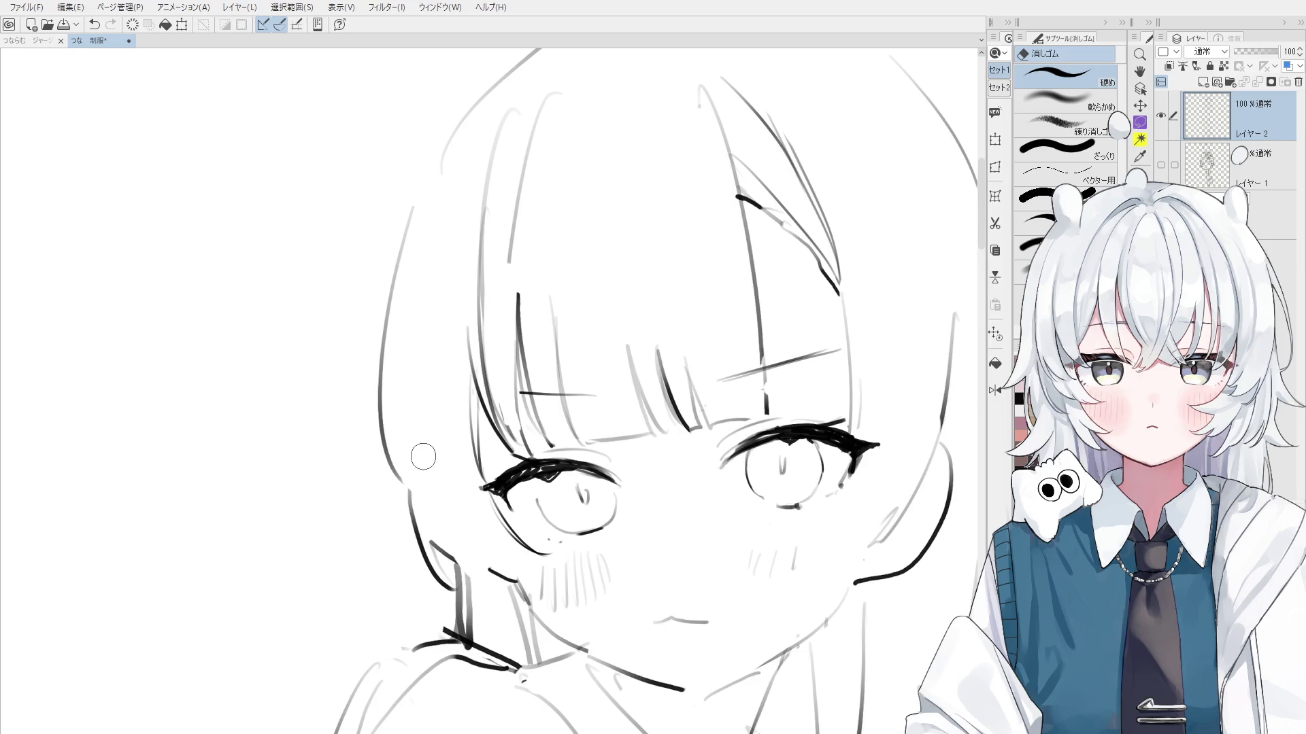
key("period")
mouse_move(476, 186)
left_mouse_down()
mouse_move(519, 96)
mouse_move(539, 108)
mouse_move(503, 250)
left_mouse_up()
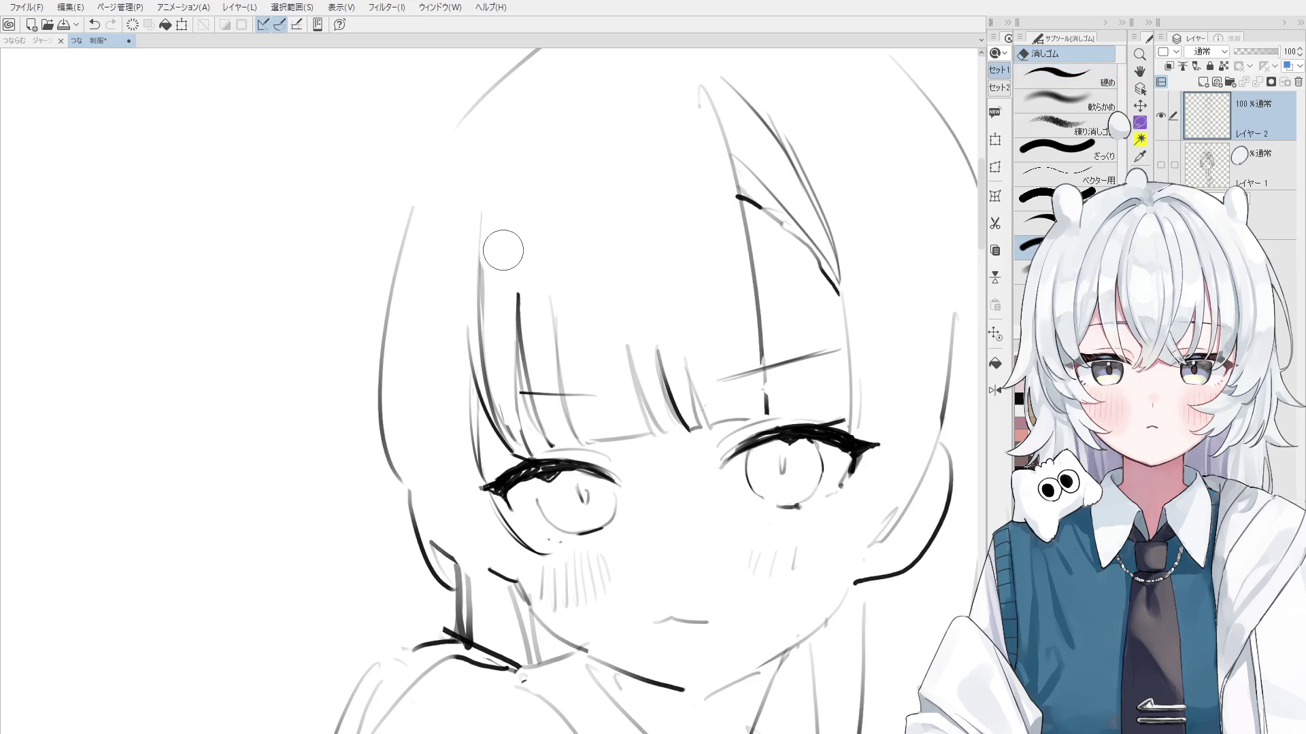
Reconnect the hair outline and ink a vertical strand from forehead to eyelid
key("p")
mouse_move(413, 208)
left_mouse_down()
mouse_move(472, 111)
mouse_move(409, 215)
left_mouse_up()
scroll(480, 163, "down", 2)
key("ctrl+z")
key("e")
left_click_drag(686, 285, 695, 337)
key("p")
key("ctrl+z")
left_click_drag(686, 284, 692, 352)
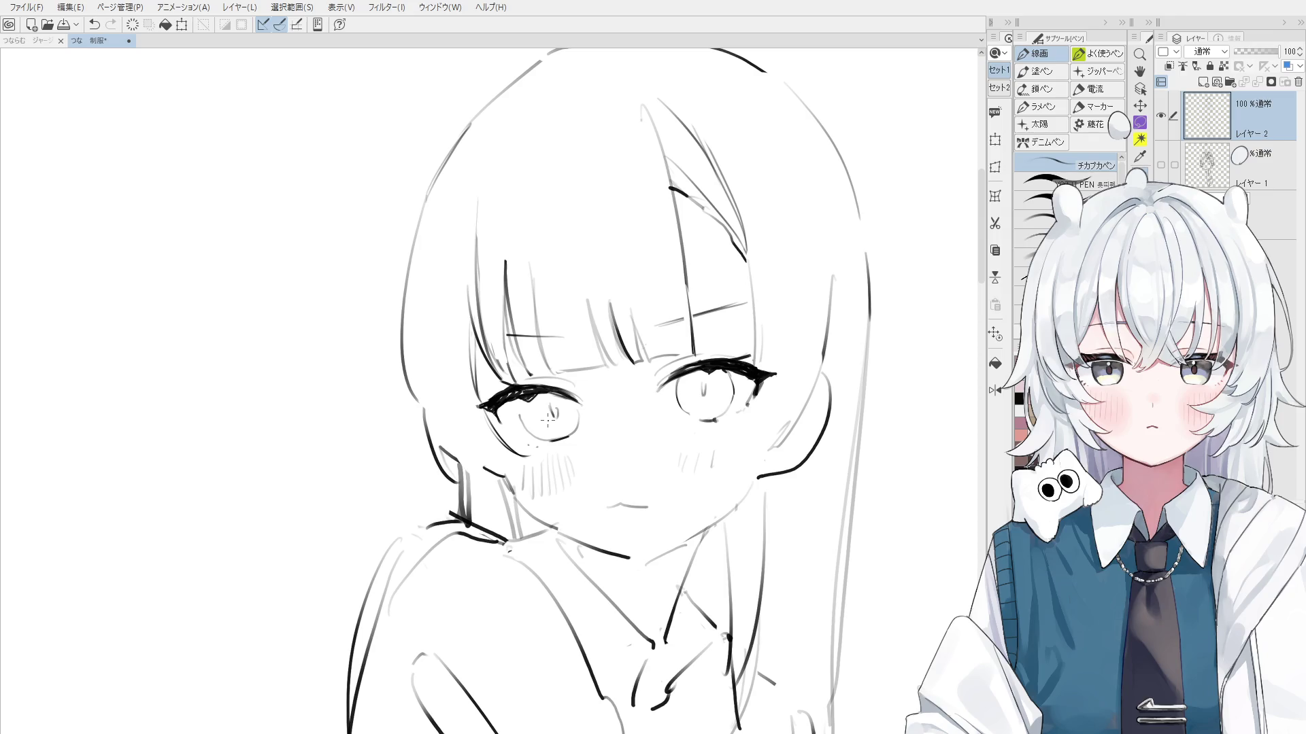
key("e")
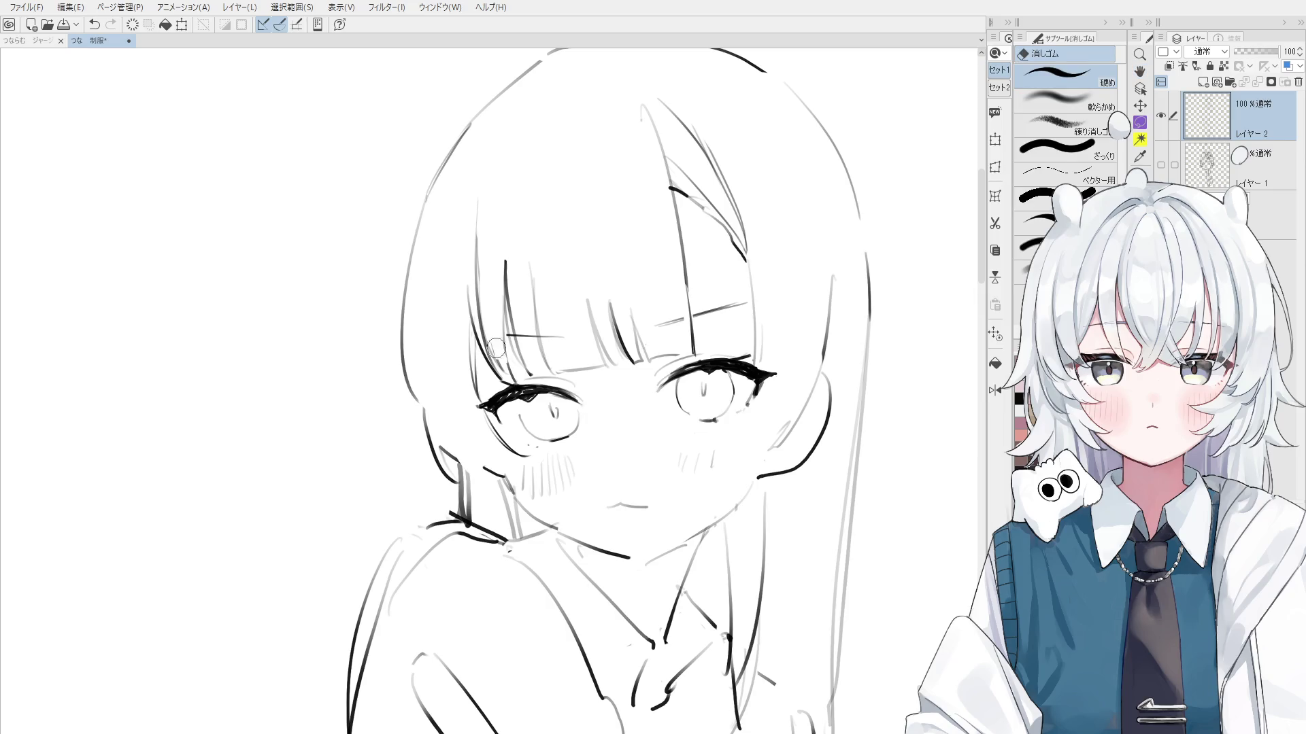
Ink a stroke along the left hair, undoing the unwanted retries
scroll(493, 225, "down", 1)
key("p")
mouse_move(487, 166)
left_mouse_down()
mouse_move(470, 313)
mouse_move(482, 218)
left_mouse_up()
key("ctrl+z")
left_click_drag(500, 124, 461, 267)
key("ctrl+z")
scroll(468, 288, "down", 1)
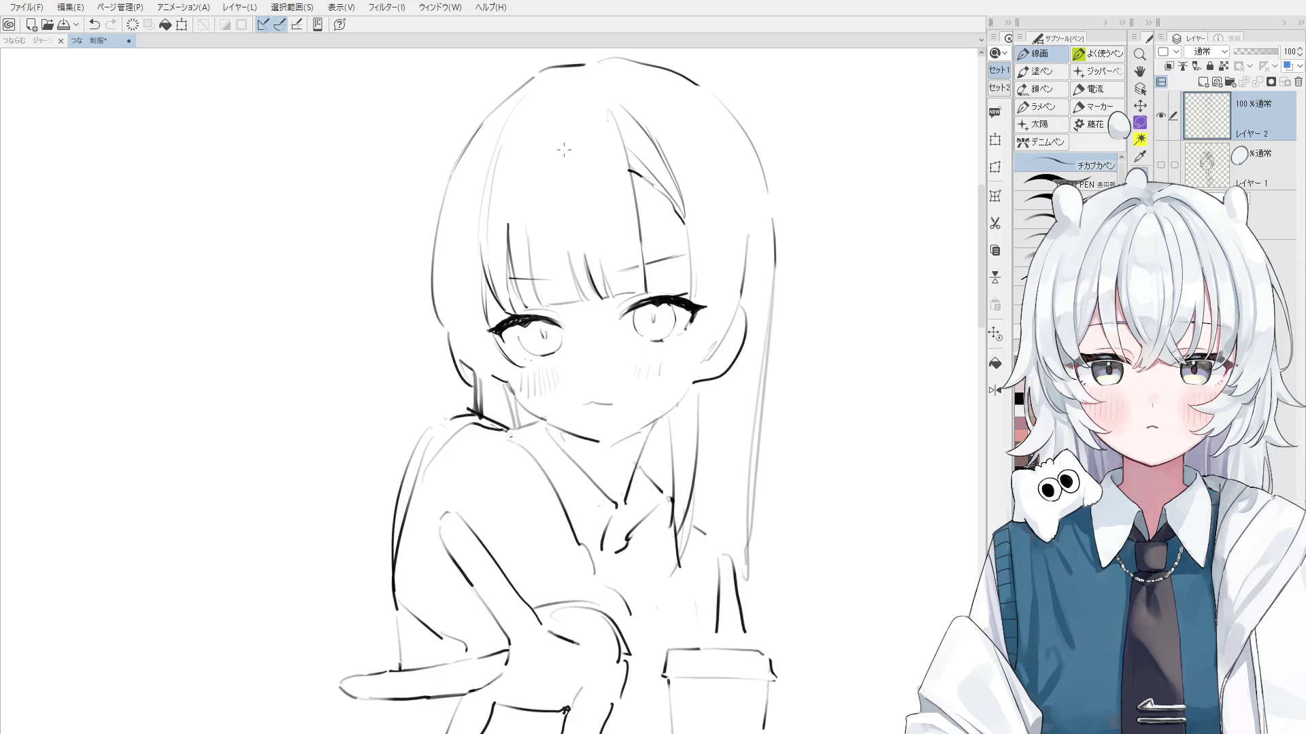
Draw the curve along the top of the head, redrawing it until it fits
key("e")
scroll(584, 204, "down", 1)
scroll(579, 195, "up", 1)
key("p")
key("ctrl+z")
mouse_move(448, 255)
left_mouse_down()
mouse_move(582, 181)
mouse_move(570, 181)
left_mouse_up()
key("ctrl+z")
scroll(538, 203, "down", 1)
key("ctrl+z")
left_click_drag(469, 235, 578, 185)
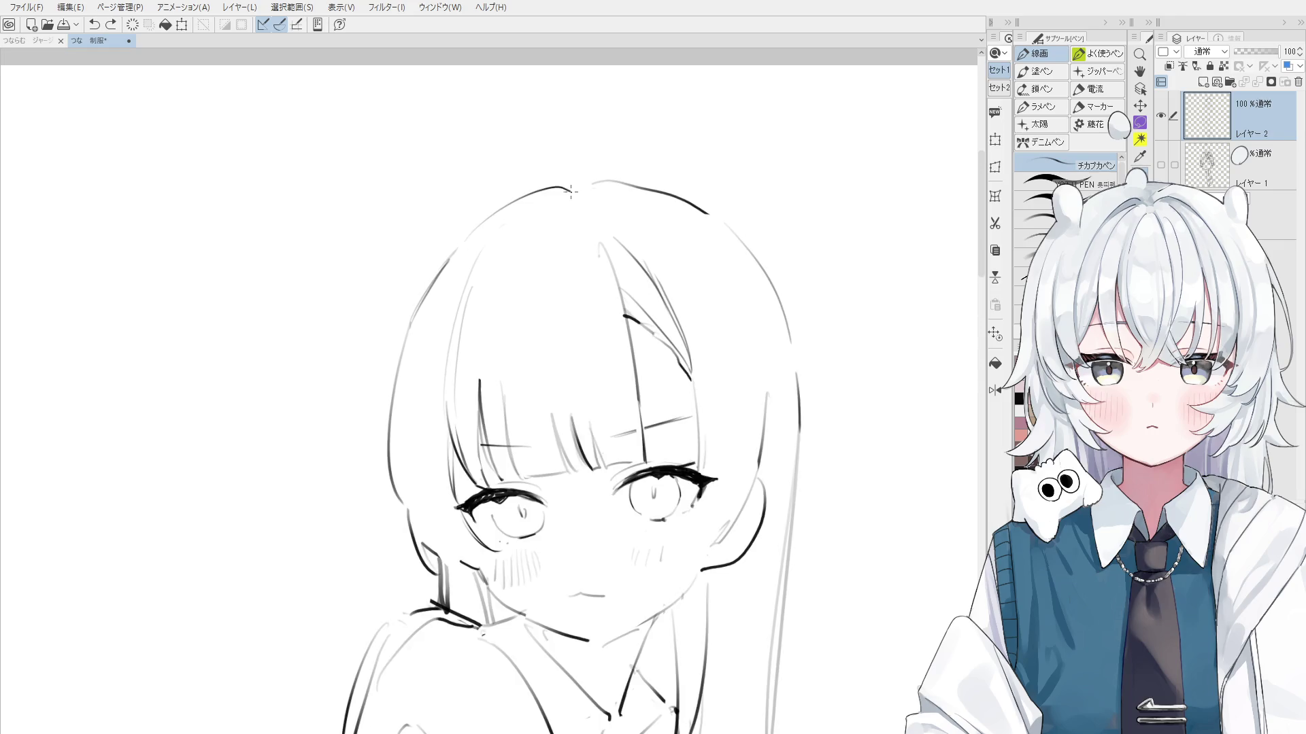
key("e")
scroll(583, 208, "down", 1)
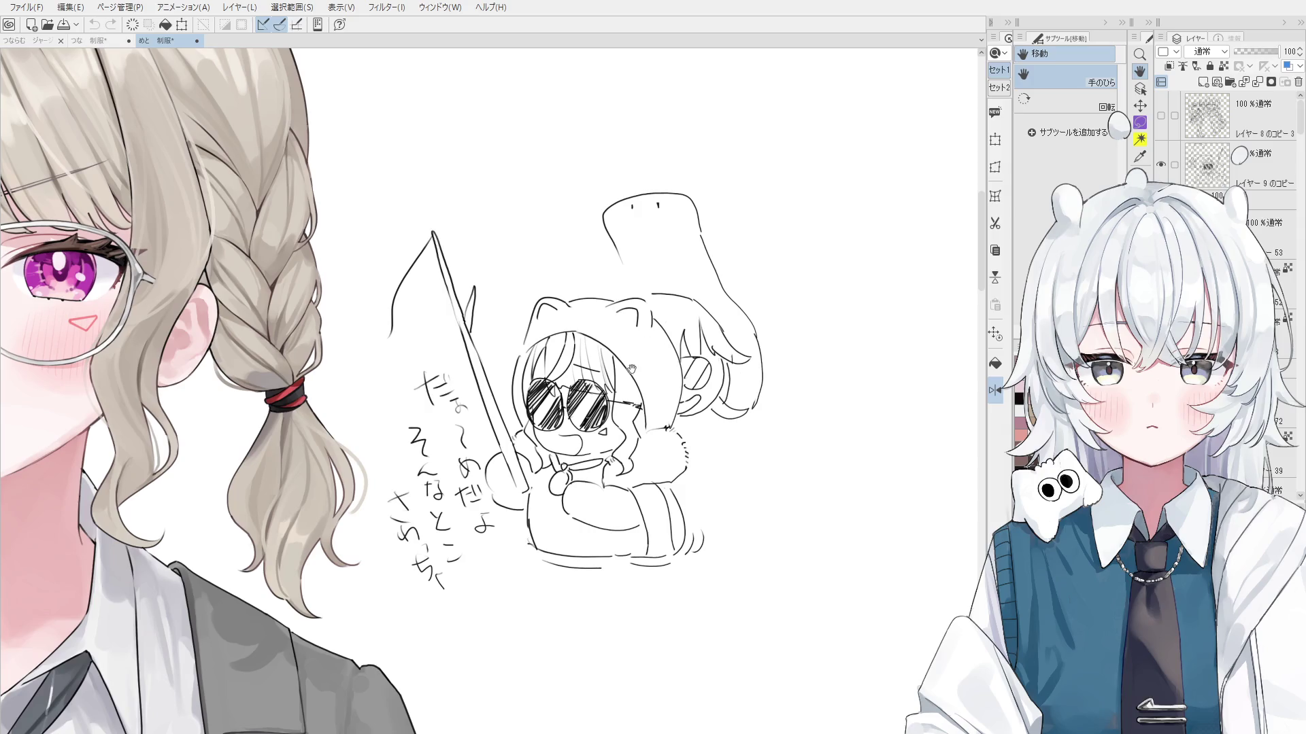
Zoom around the chibi reference canvas, then return to the つな 制服* line-sketch document
scroll(622, 348, "up", 2)
scroll(620, 349, "up", 1)
scroll(621, 349, "up", 1)
scroll(621, 348, "up", 1)
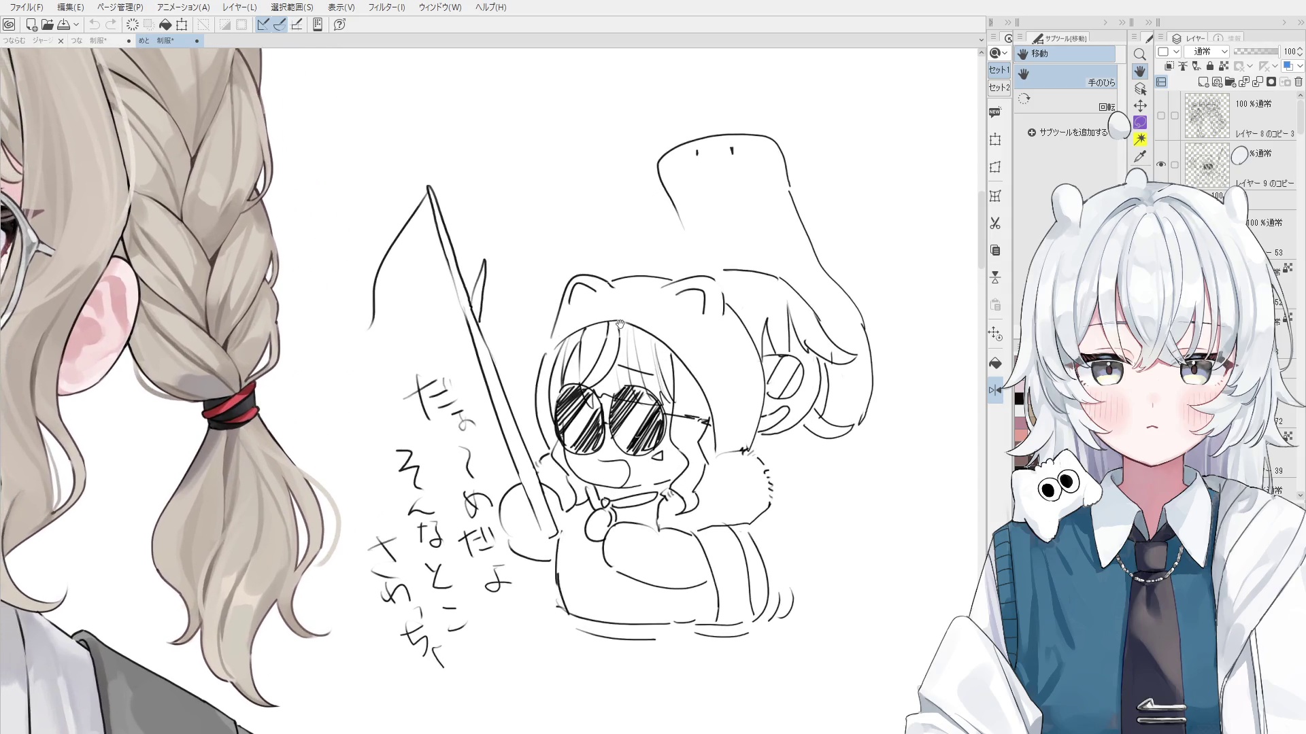
scroll(622, 340, "up", 1)
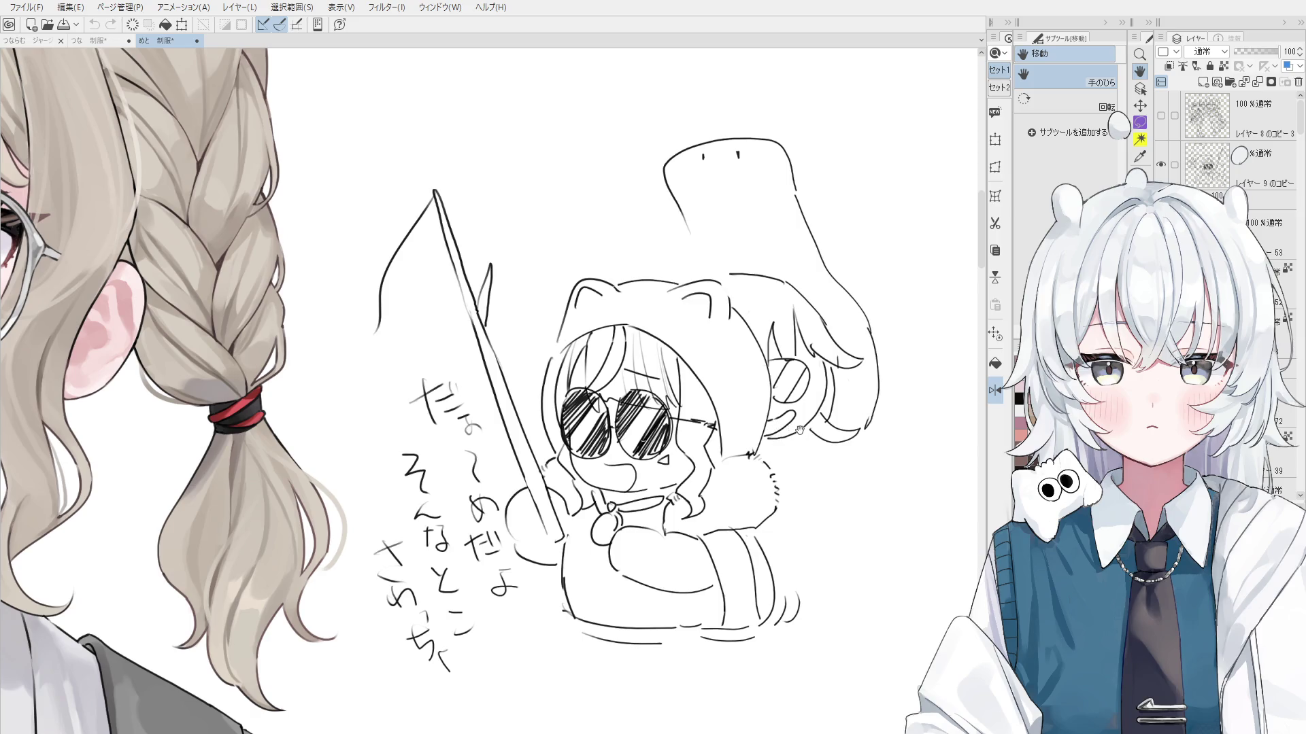
scroll(799, 430, "down", 2)
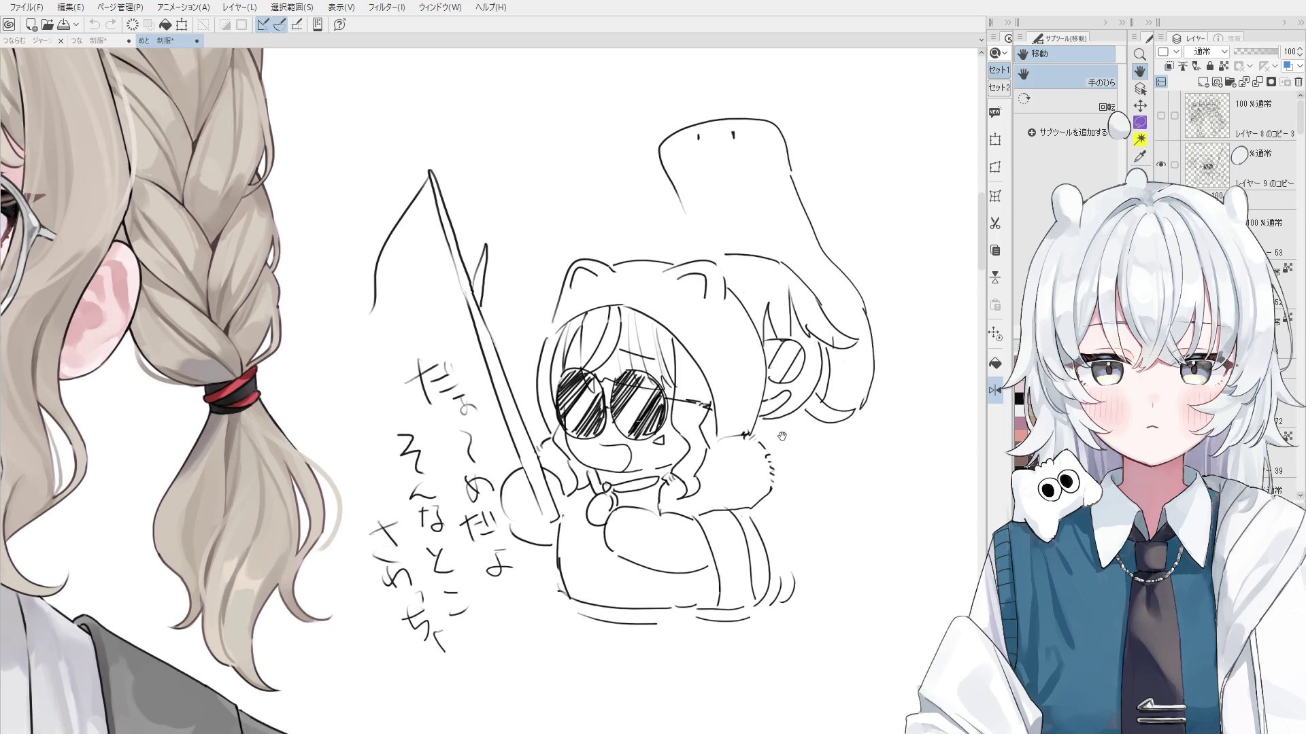
scroll(782, 436, "down", 1)
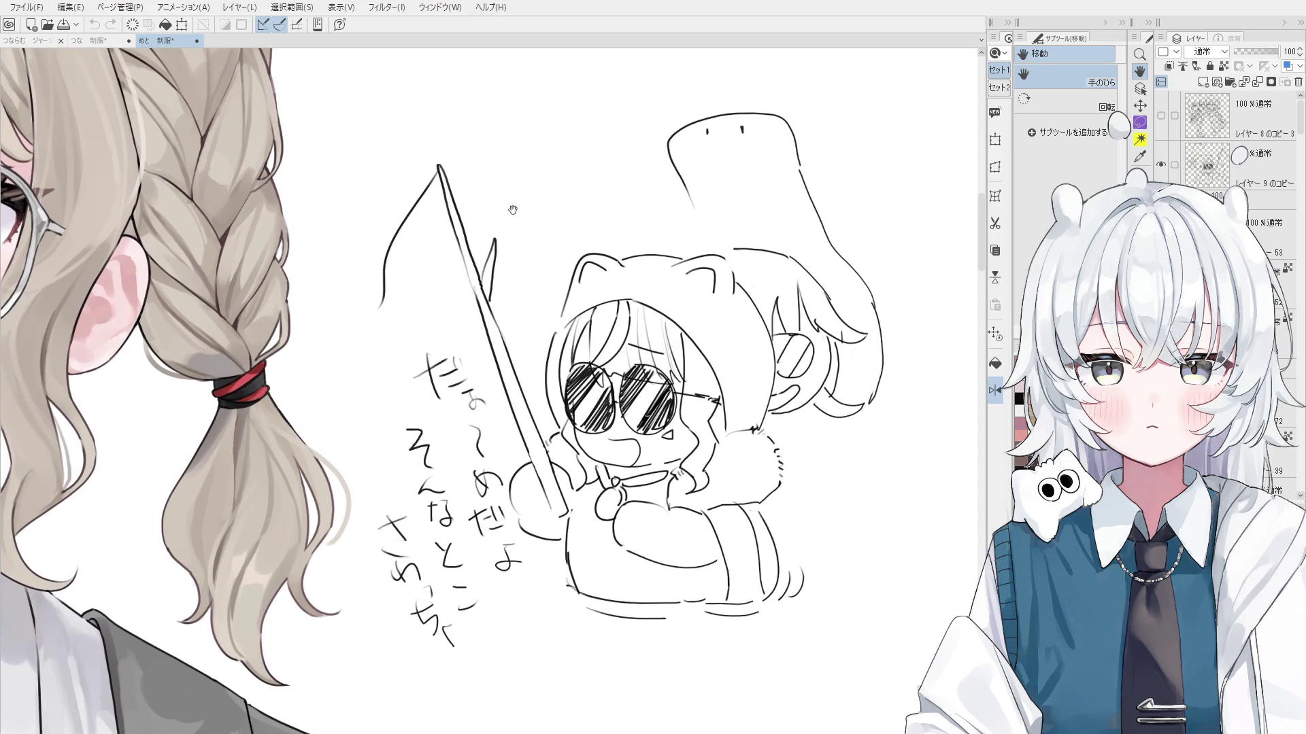
scroll(513, 210, "down", 3)
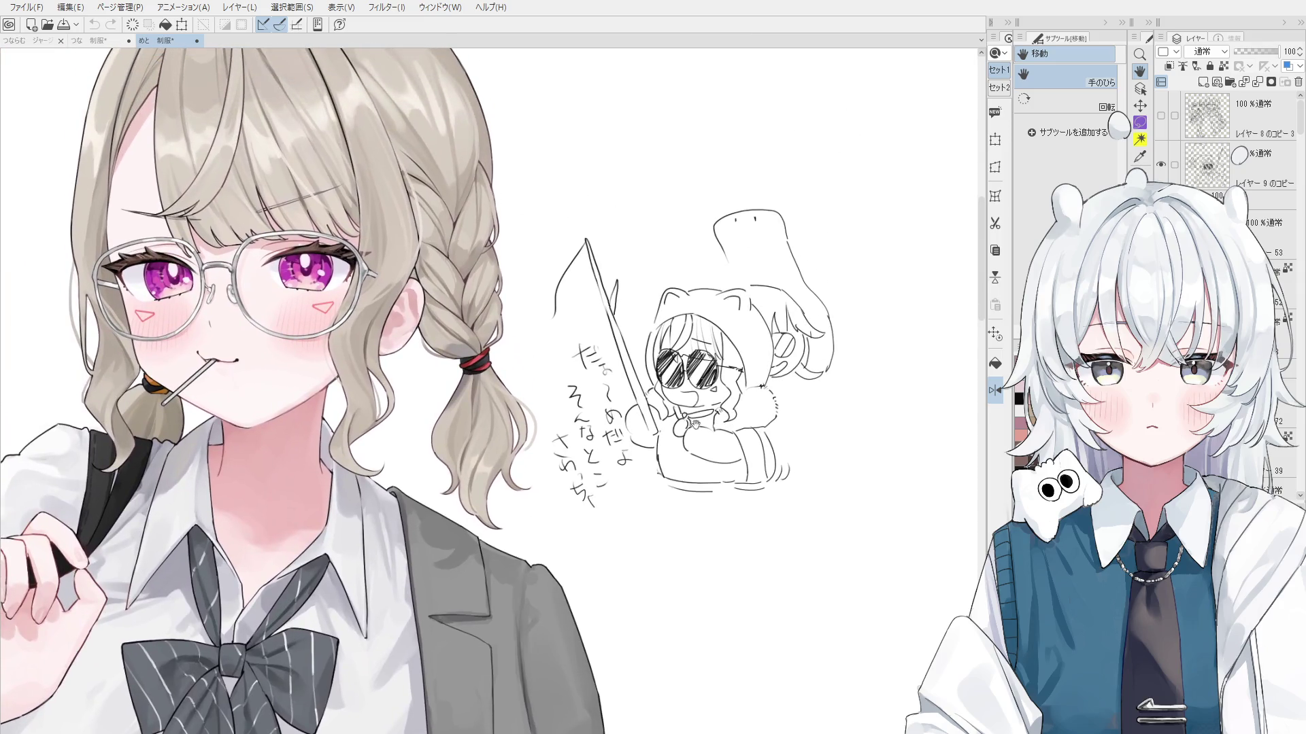
scroll(688, 428, "left", 2)
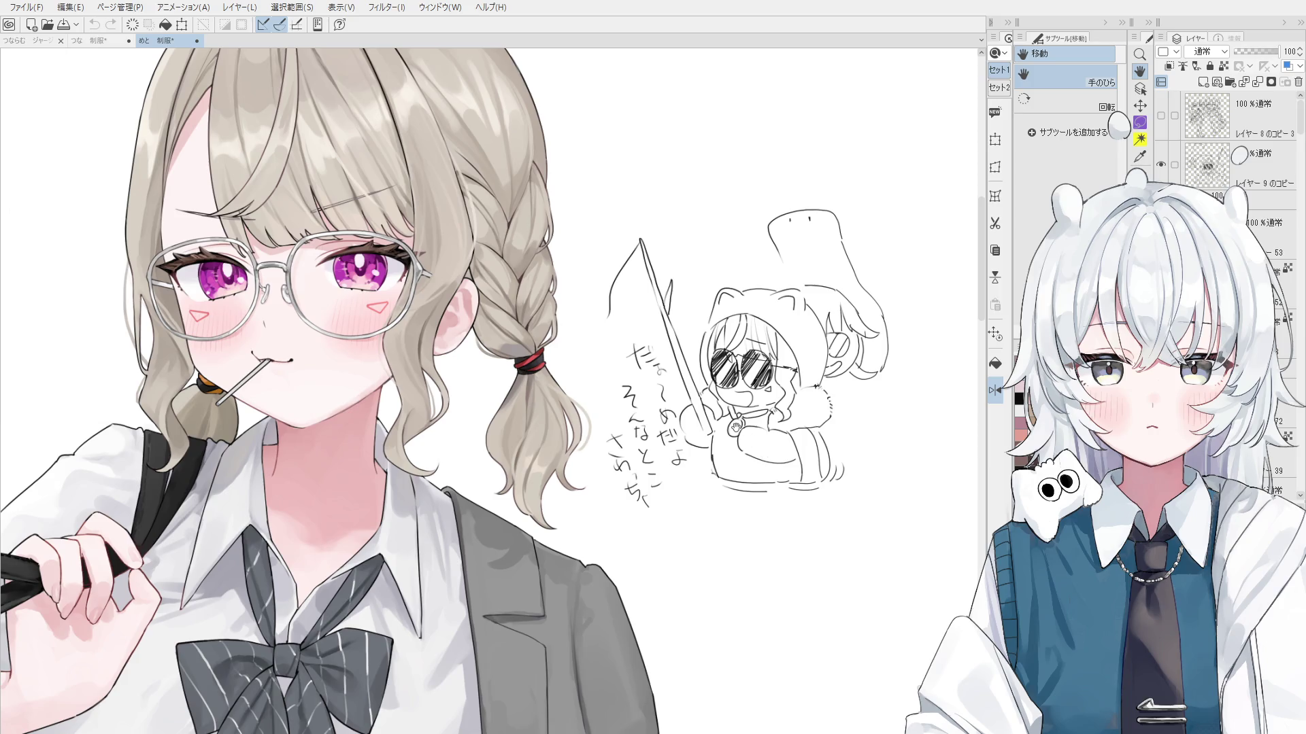
left_click(92, 42)
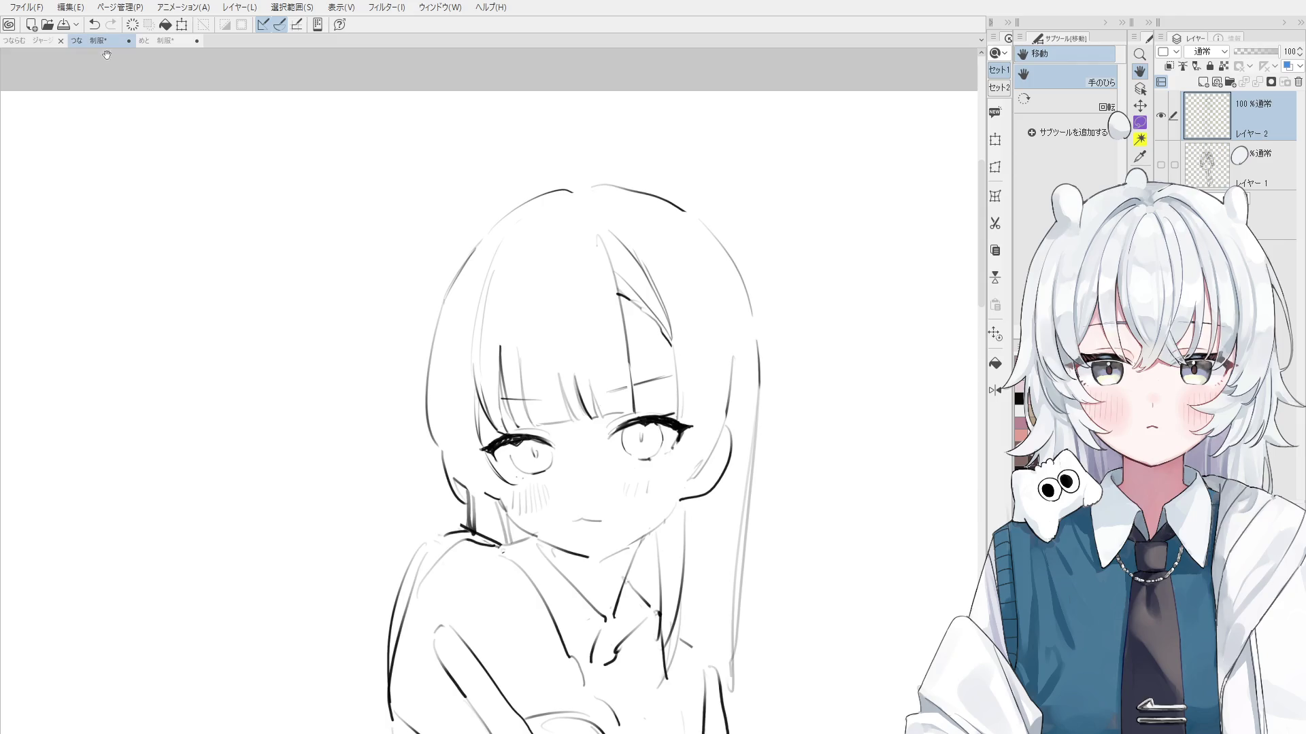
Zoom in on the eyes, switch between pen and eraser, and undo the last inking change
scroll(625, 440, "up", 3)
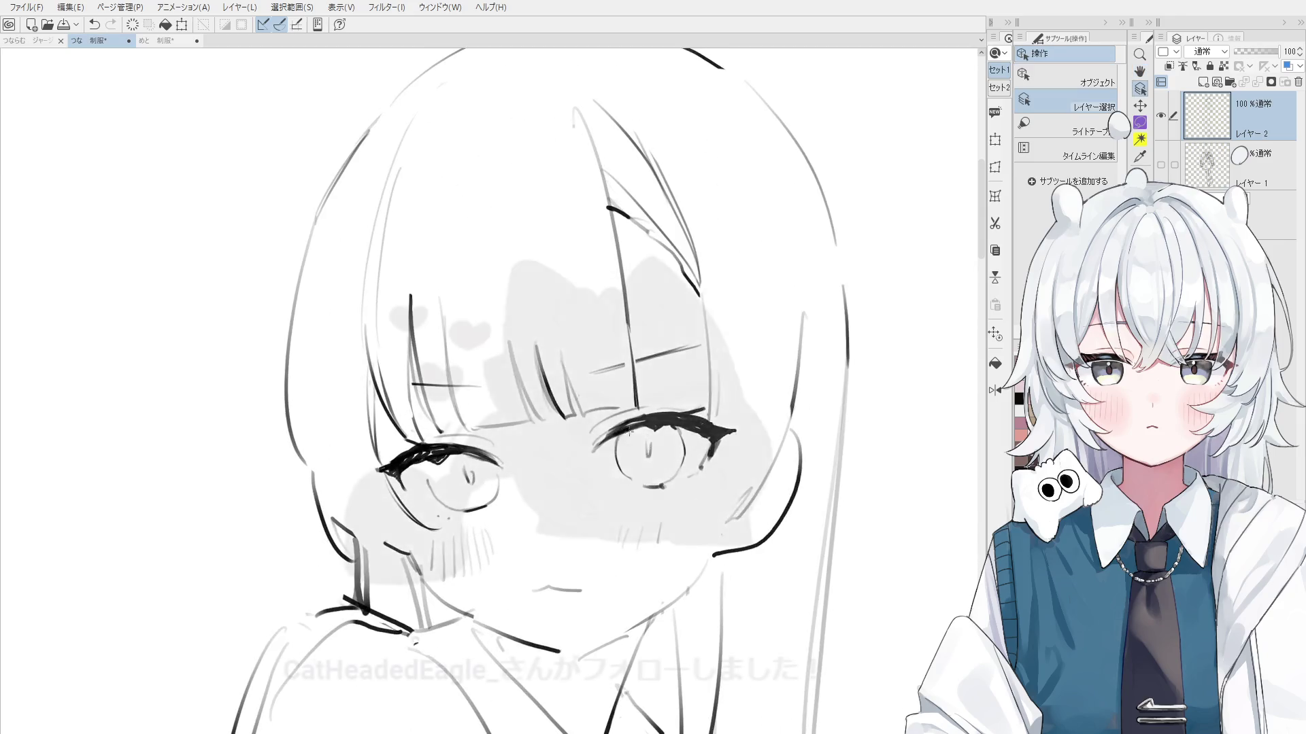
key("p")
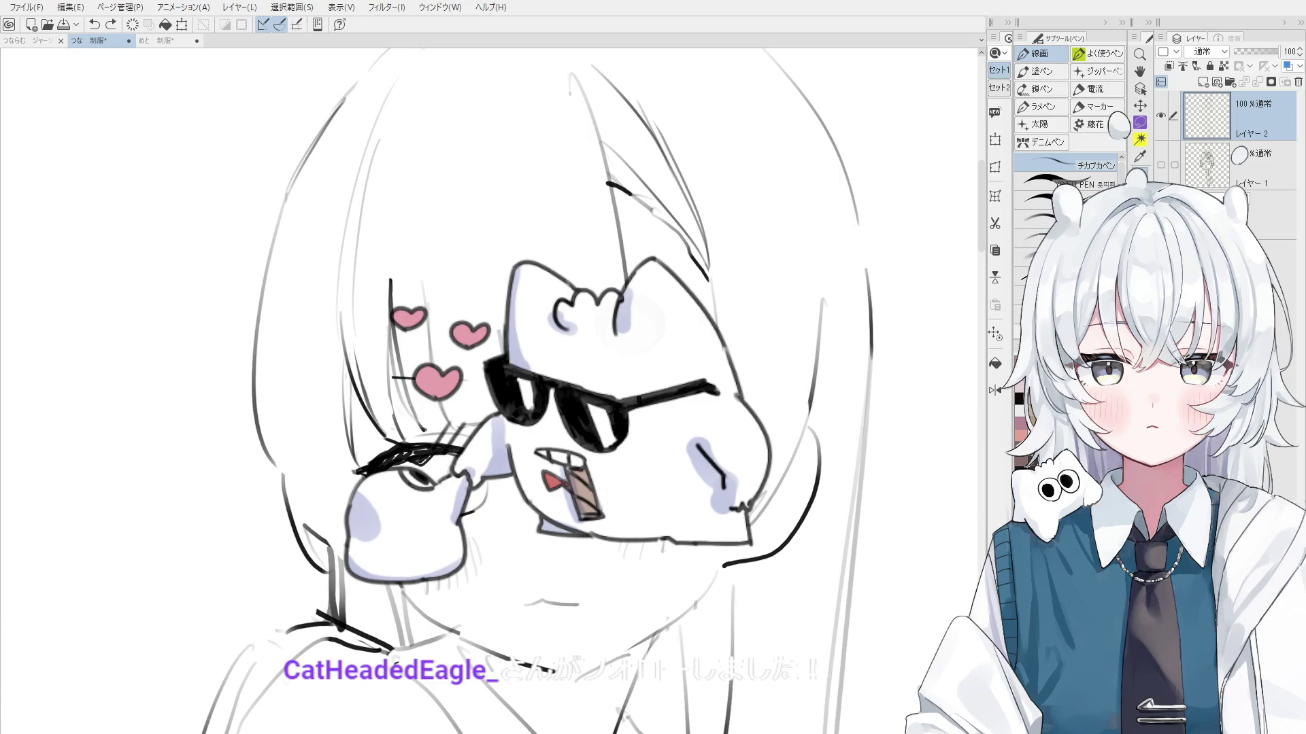
scroll(644, 408, "up", 1)
key("e")
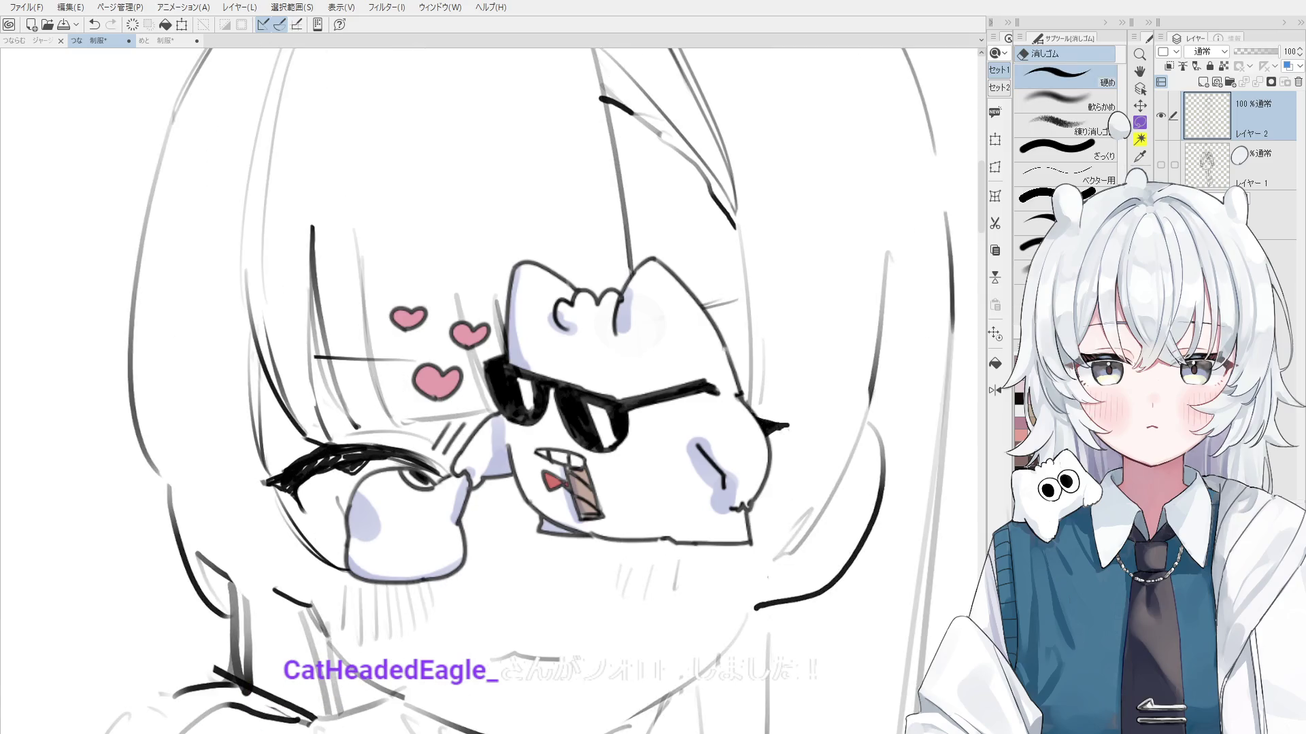
key("p")
key("ctrl+z")
key("ctrl+y")
key("ctrl+z")
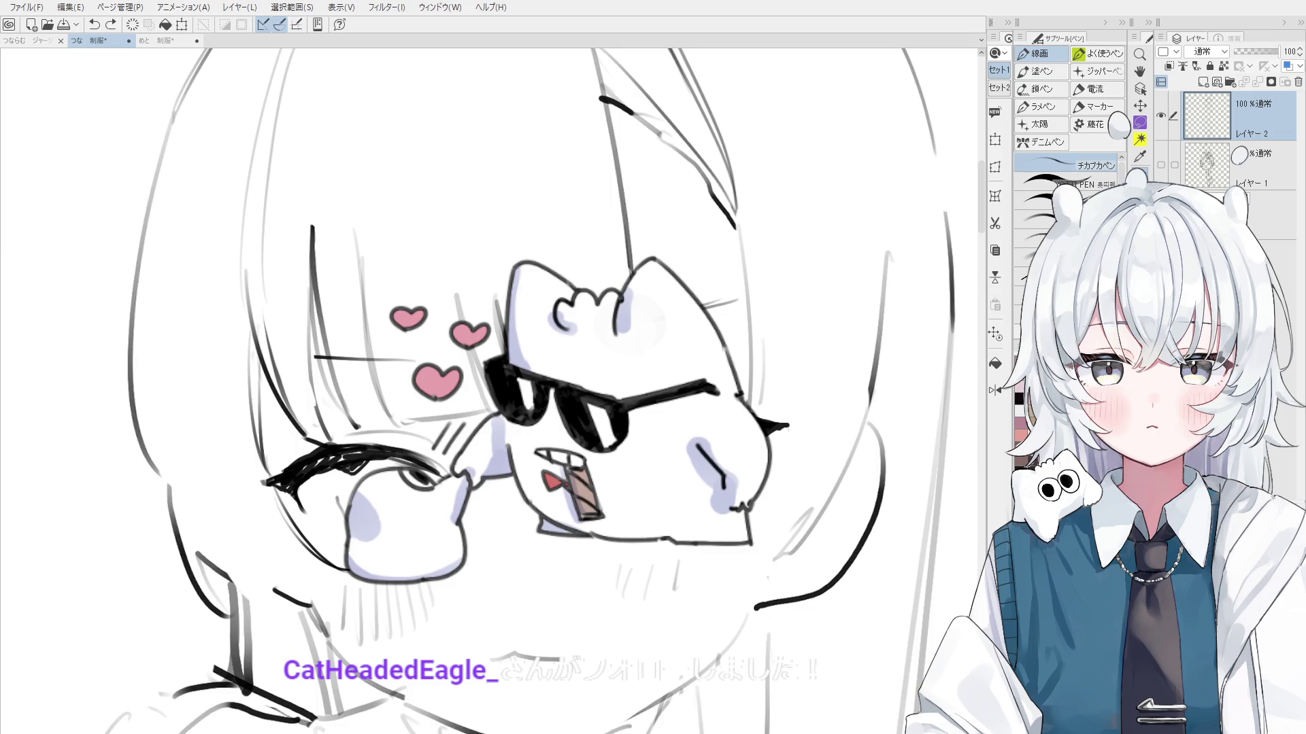
key("e")
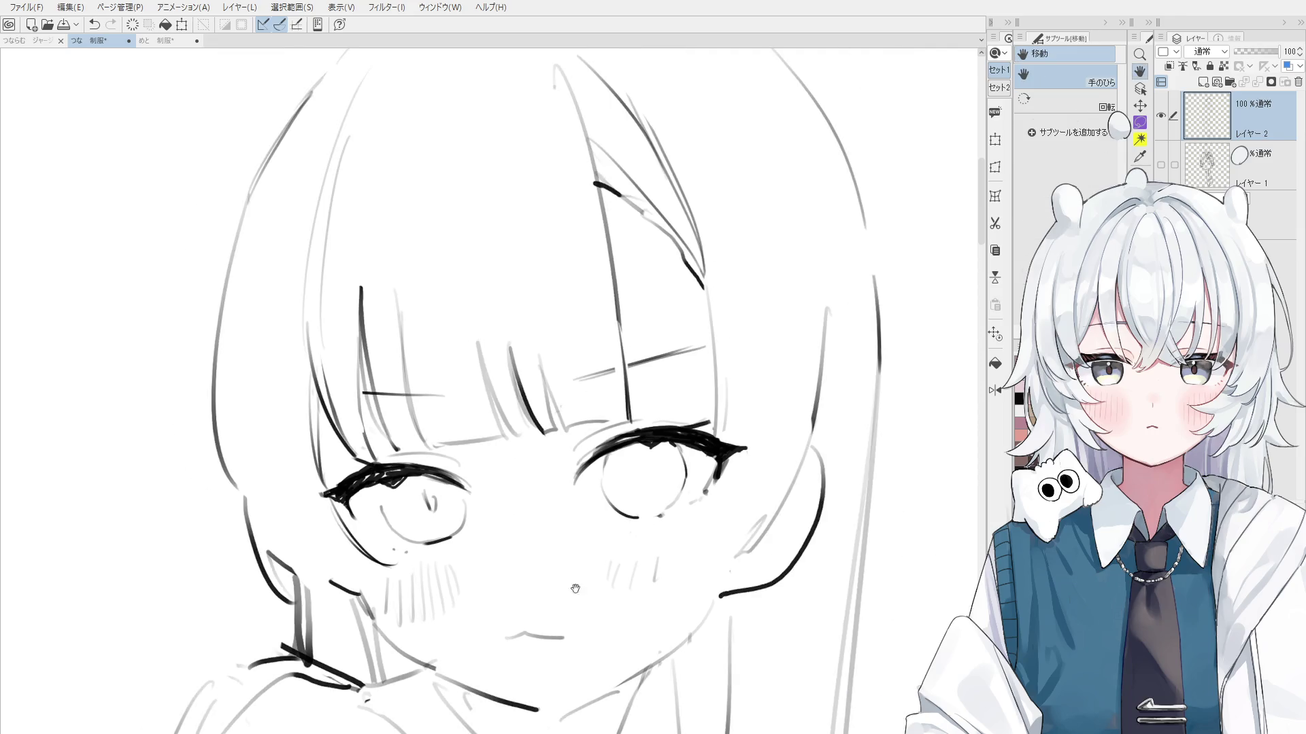
Thicken and touch up the tail of the right eyelashes
scroll(658, 431, "up", 2)
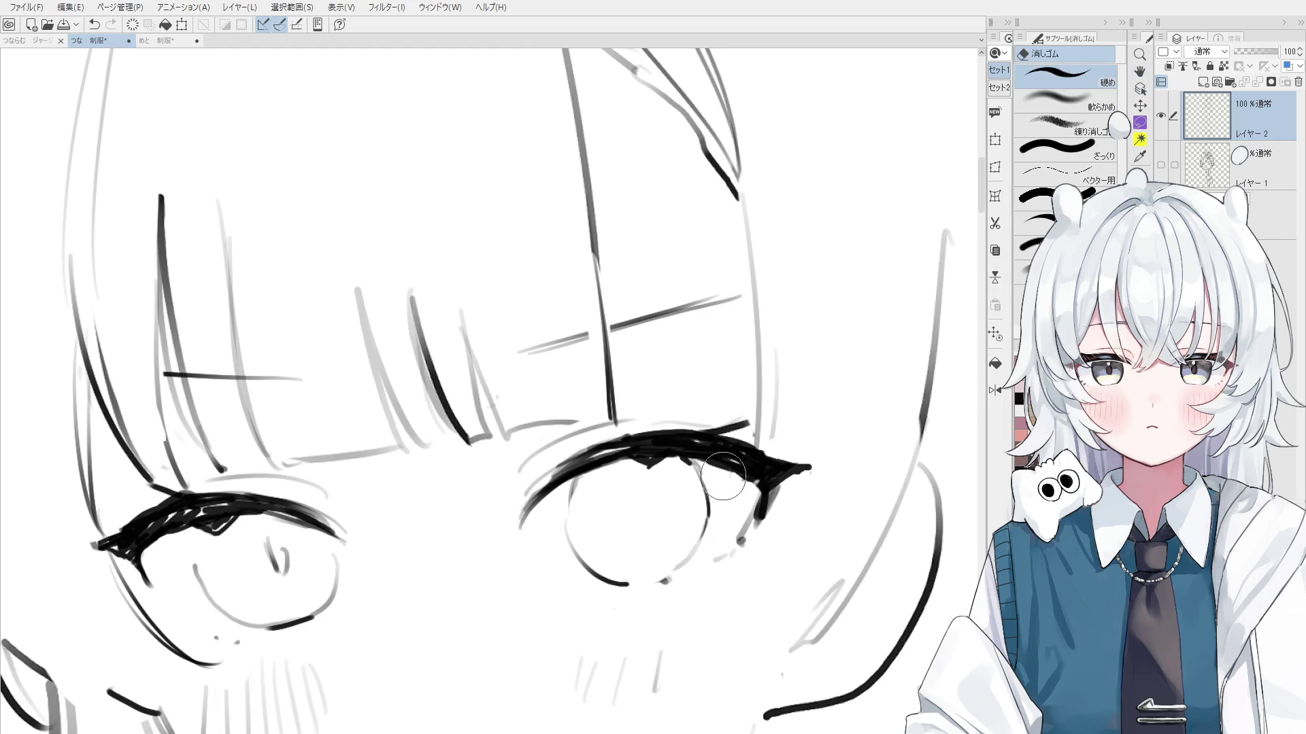
scroll(747, 482, "up", 1)
key("p")
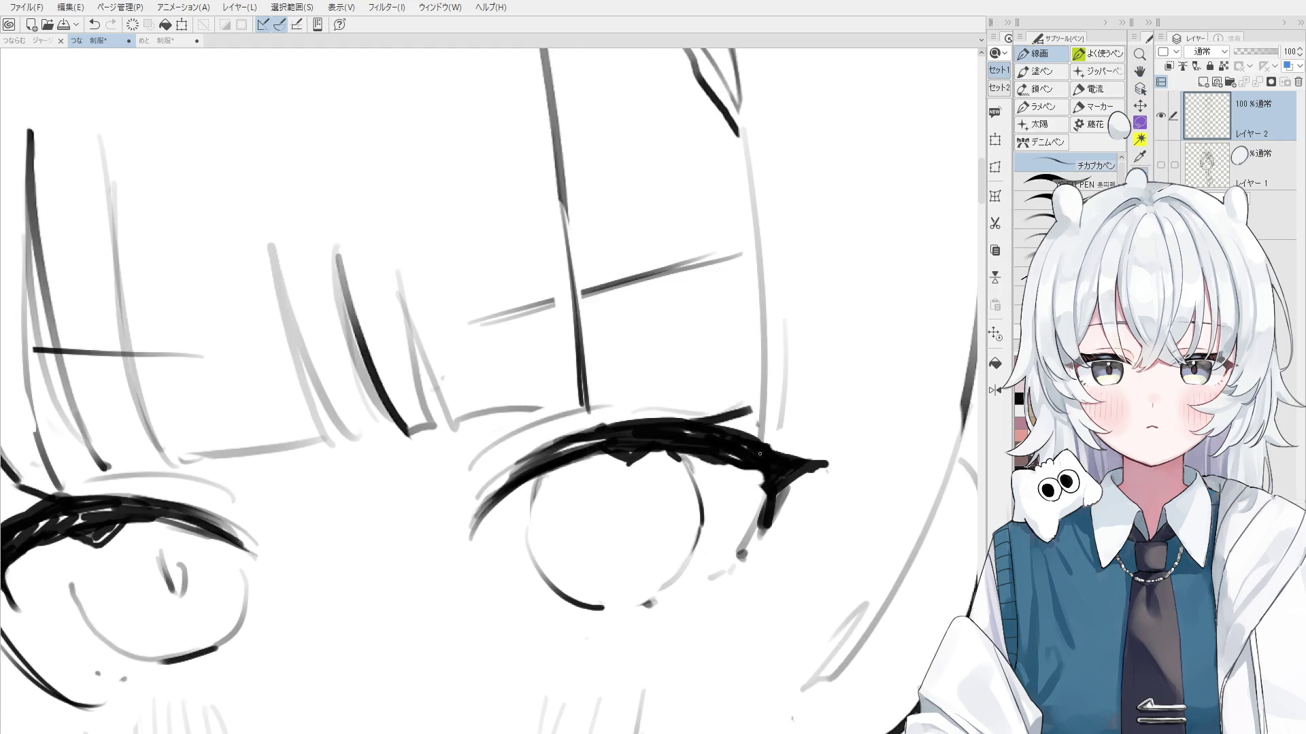
left_click_drag(765, 448, 831, 460)
key("e")
scroll(750, 429, "down", 2)
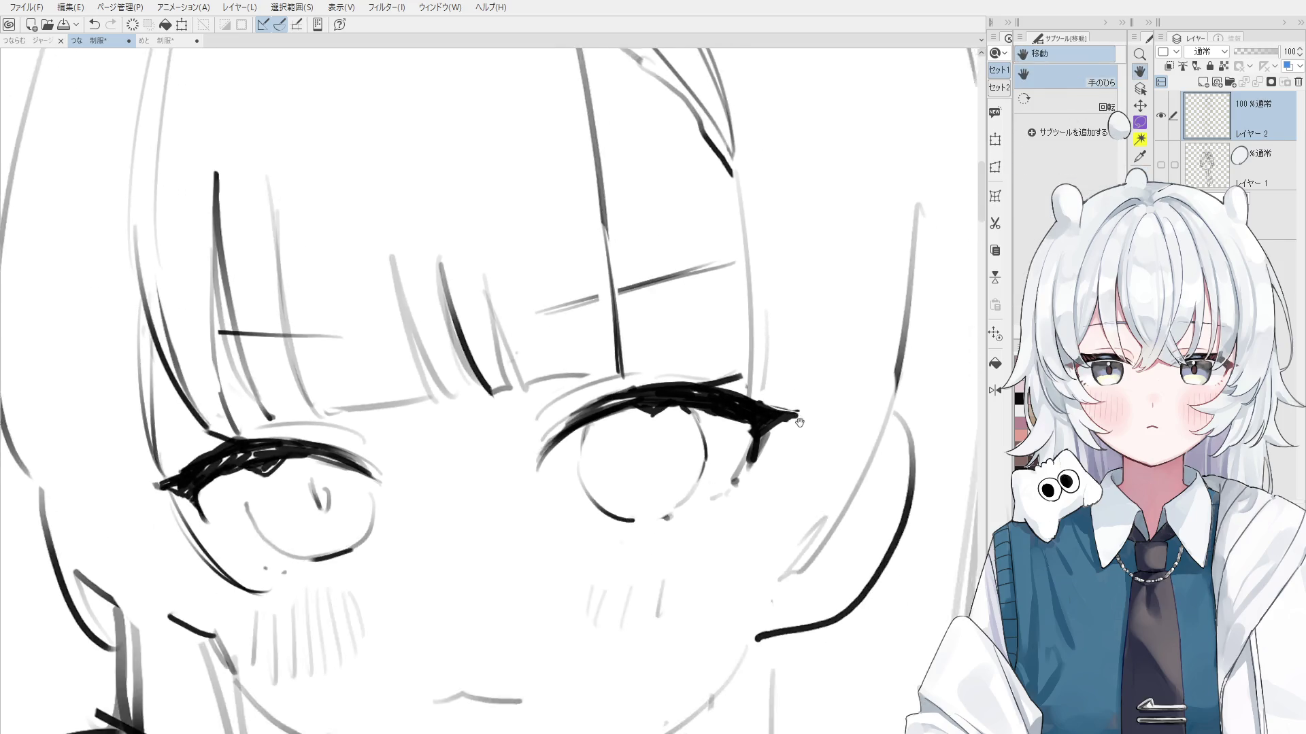
scroll(751, 429, "down", 1)
left_click_drag(738, 438, 733, 418)
Trim part of the right eye's inner corner, then zoom in closer around that eye
key("p")
key("e")
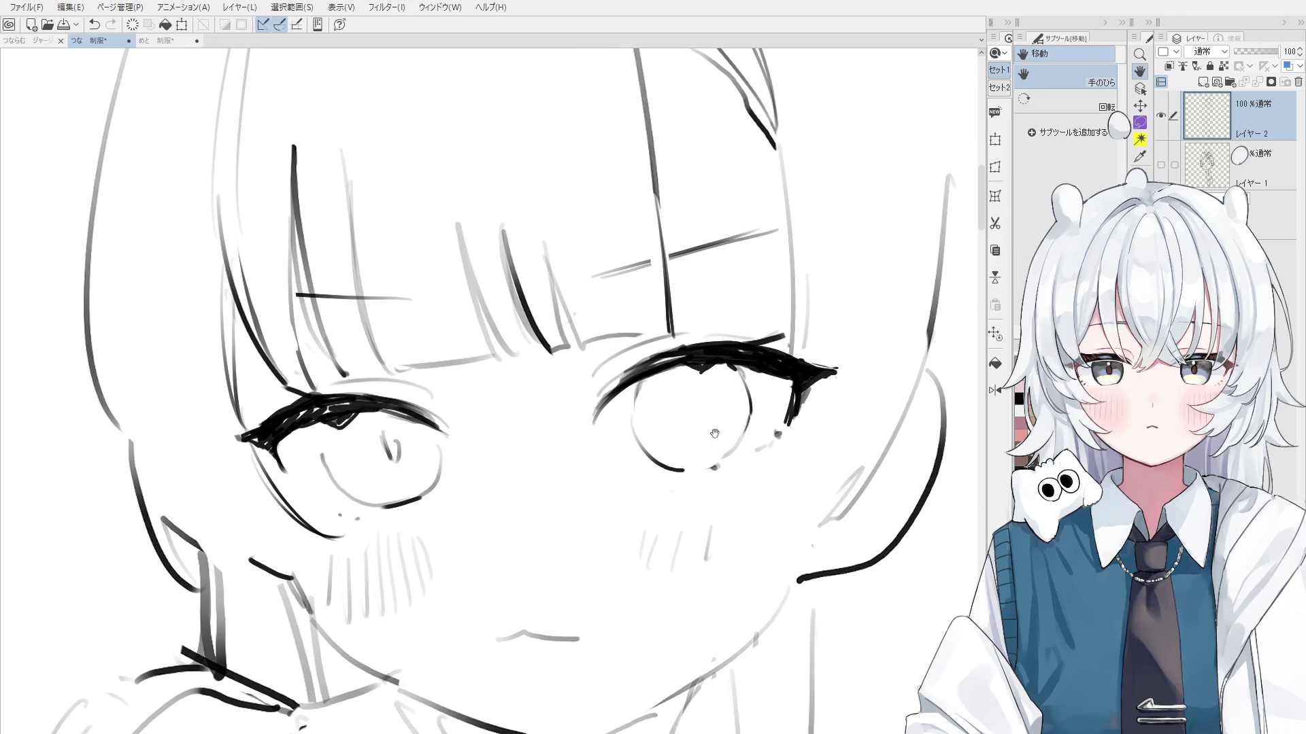
mouse_move(606, 412)
left_mouse_down()
mouse_move(597, 426)
mouse_move(650, 464)
left_mouse_up()
key("h")
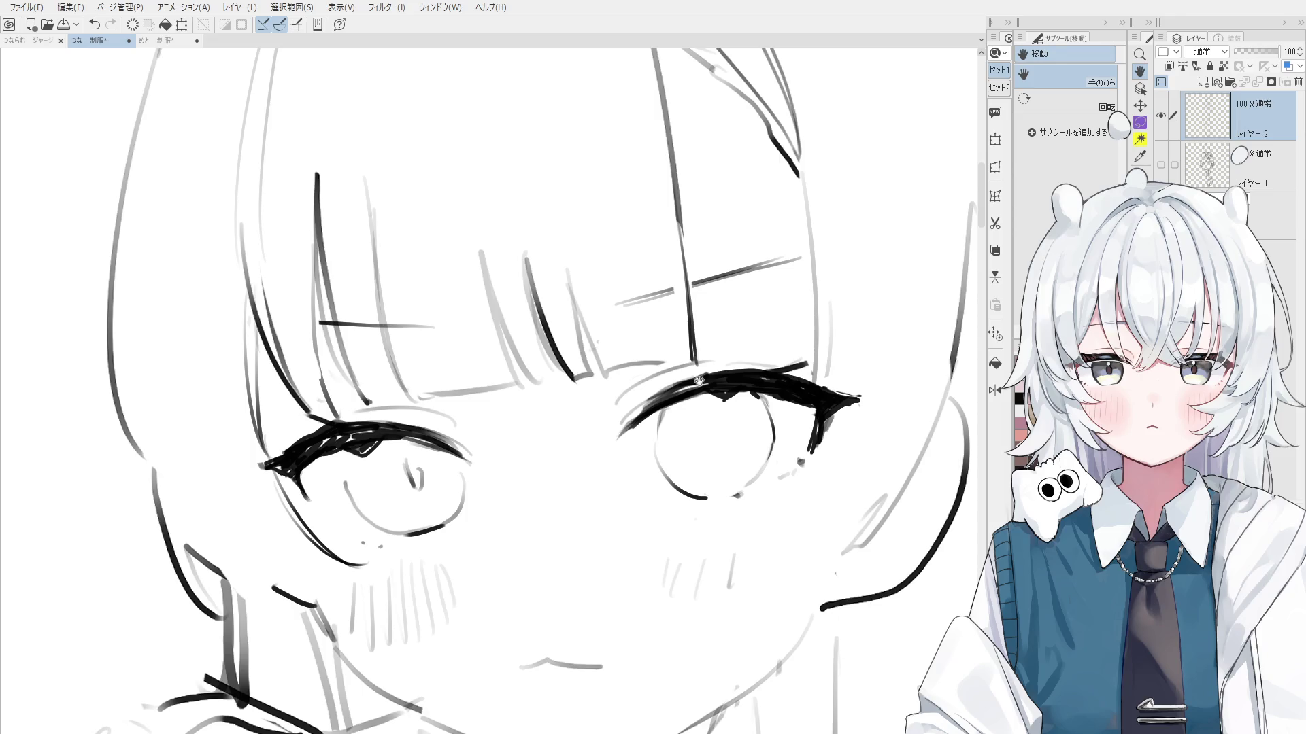
key("o")
scroll(700, 381, "up", 2)
key("e")
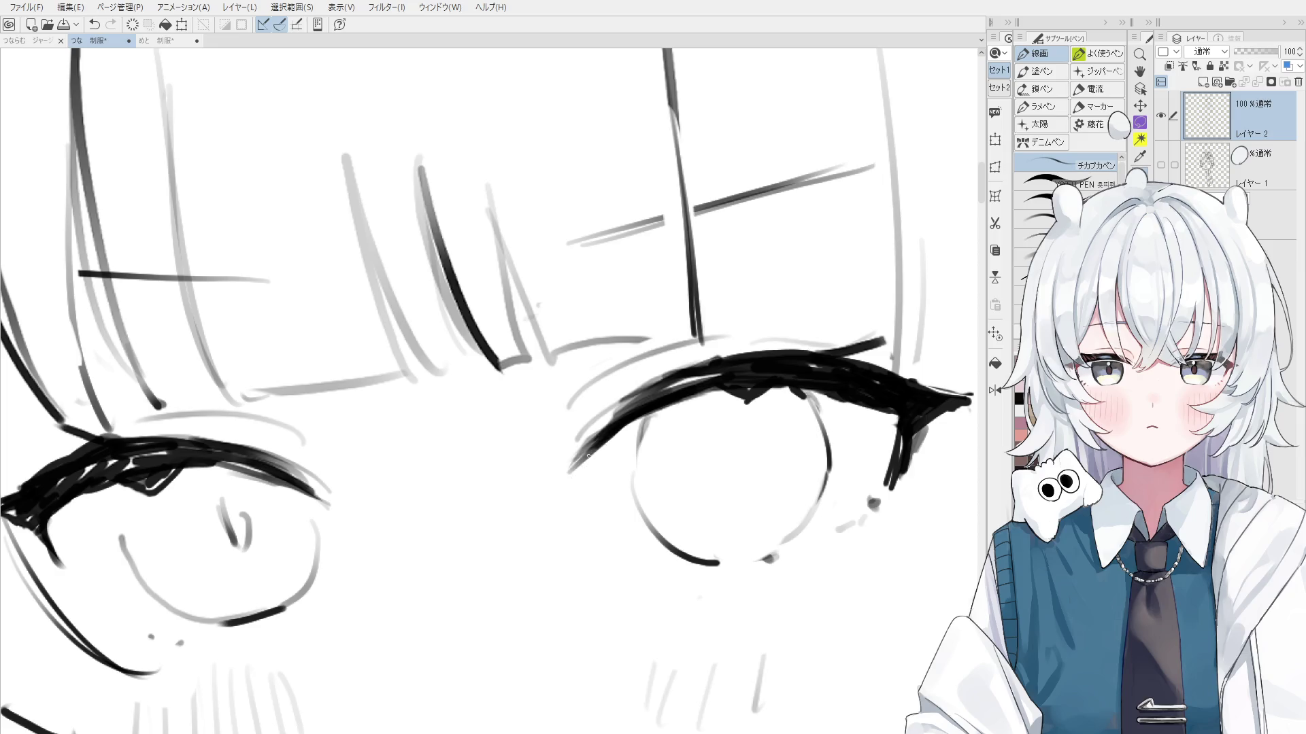
key("h")
scroll(649, 410, "down", 2)
scroll(649, 411, "down", 3)
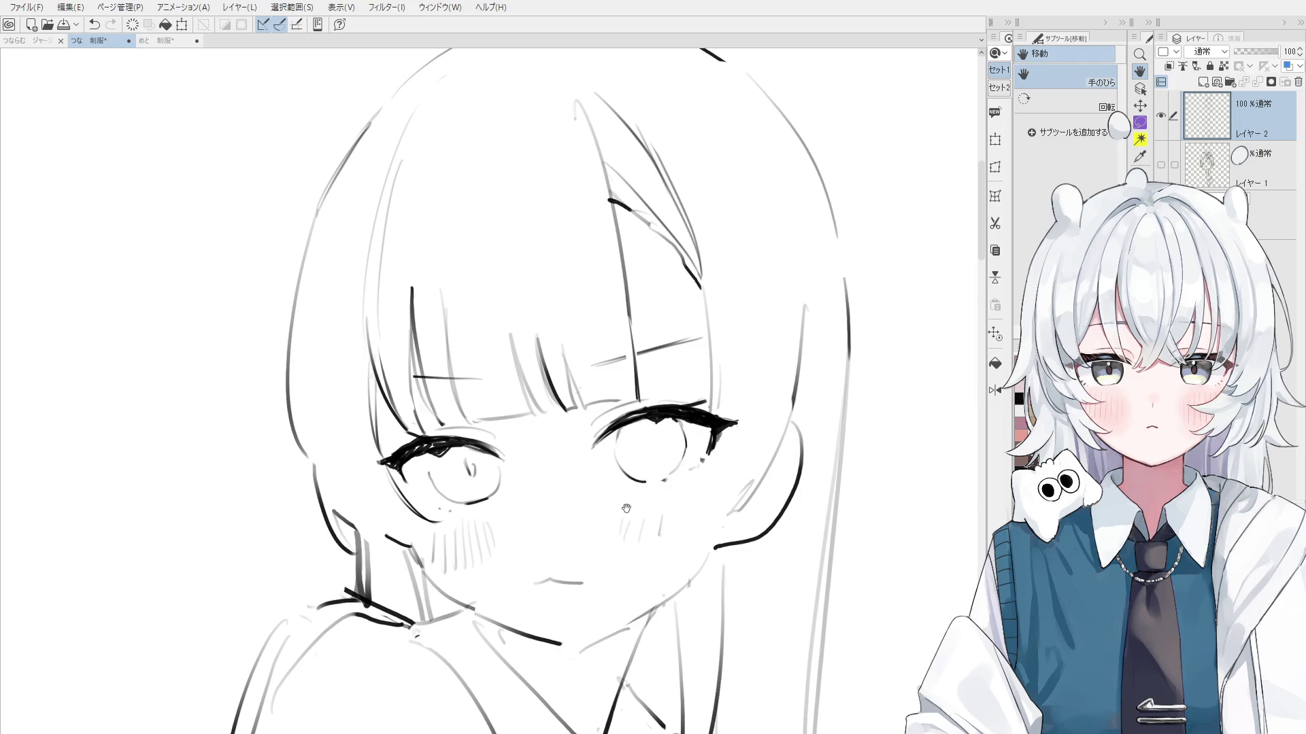
key("p")
scroll(481, 451, "up", 3)
Mirror the canvas, erase stray eyelid lines and add a short dark stroke at the eye corner
key("ctrl+h")
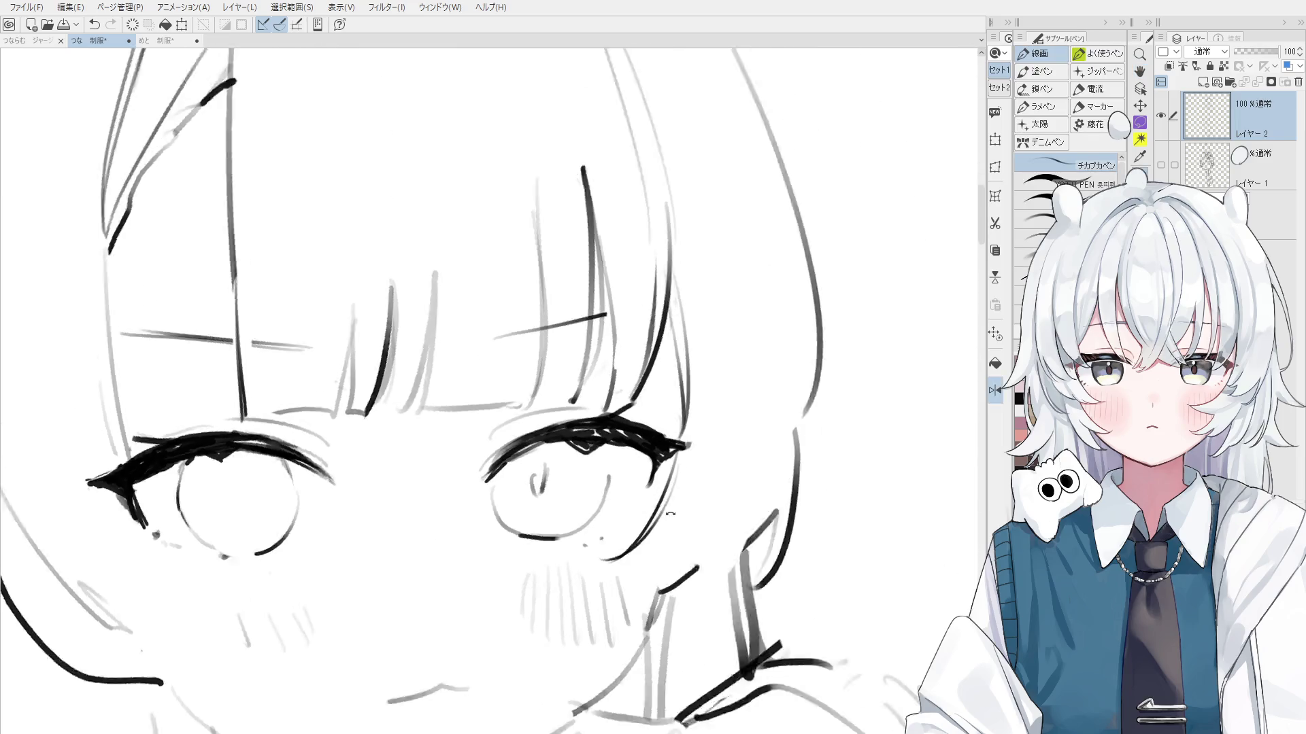
key("e")
scroll(613, 463, "up", 2)
key("p")
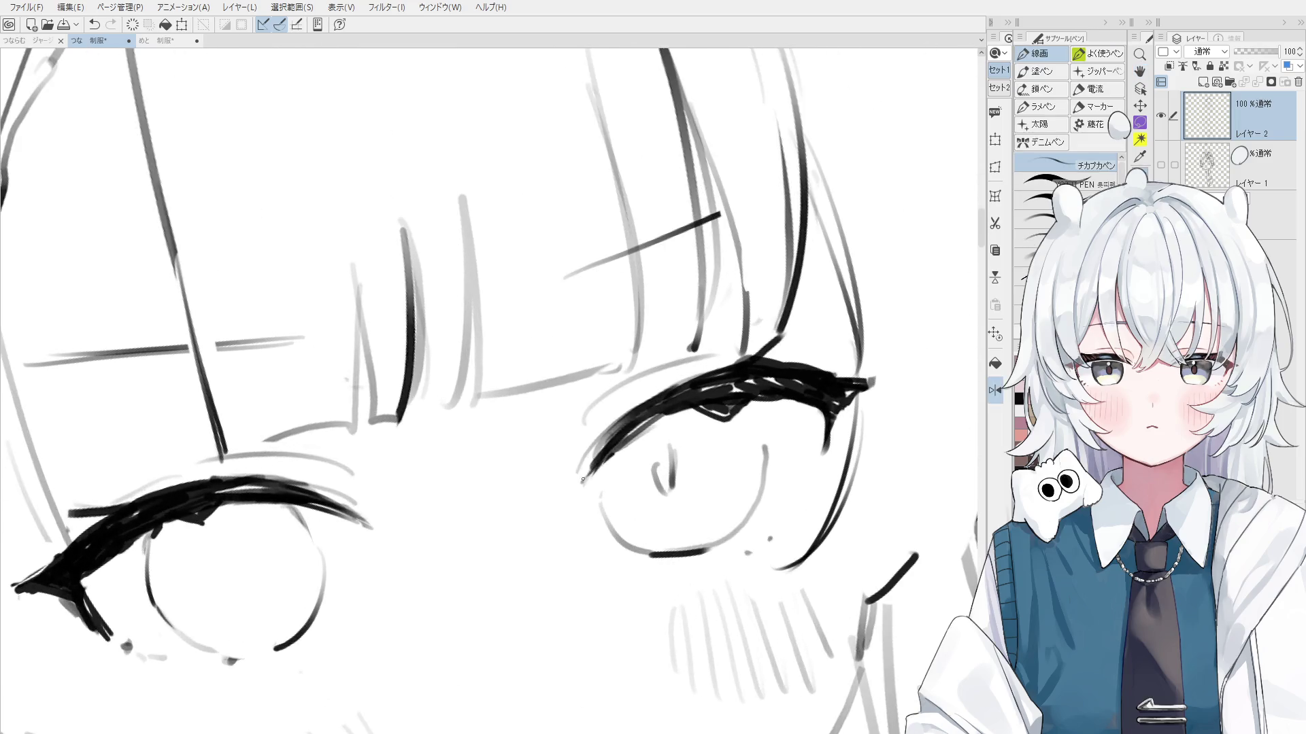
key("e")
left_click_drag(604, 454, 649, 434)
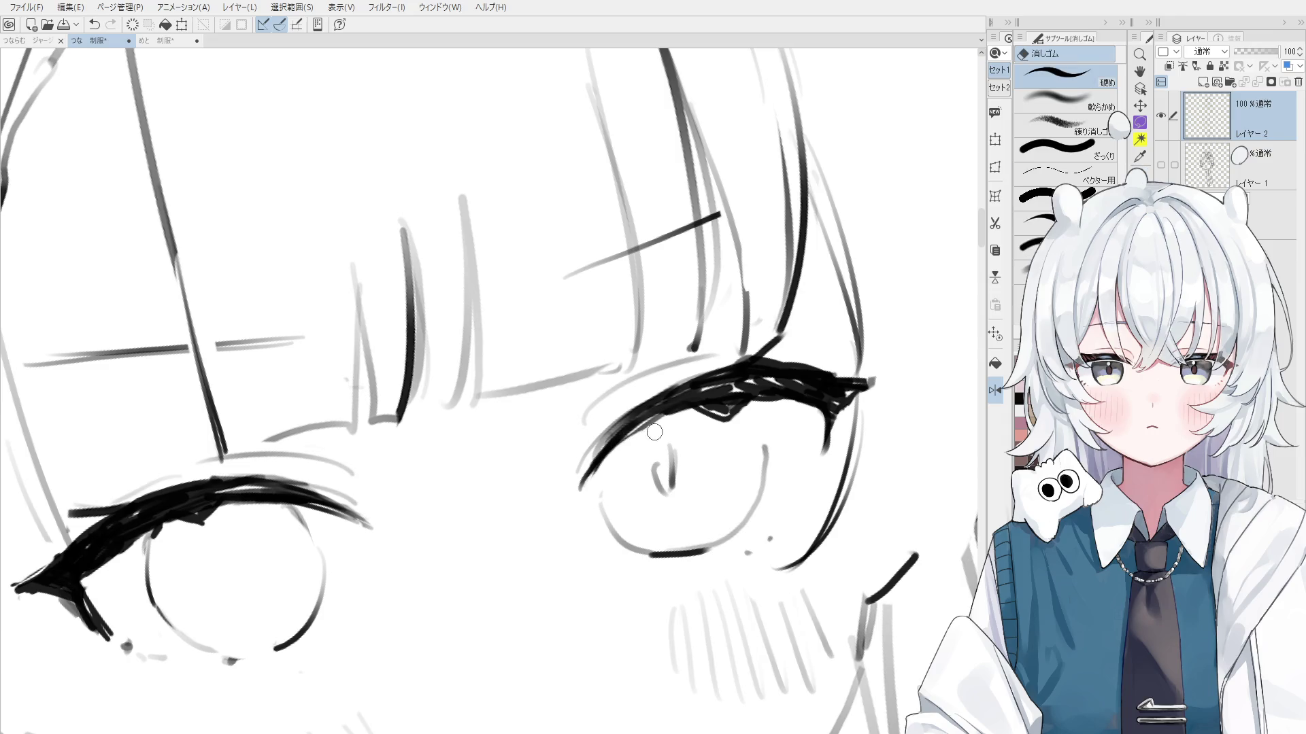
key("p")
left_click_drag(601, 469, 598, 499)
Draw the small vertical pupil stroke inside the left eye, redoing one misplaced stroke
scroll(601, 469, "down", 2)
key("e")
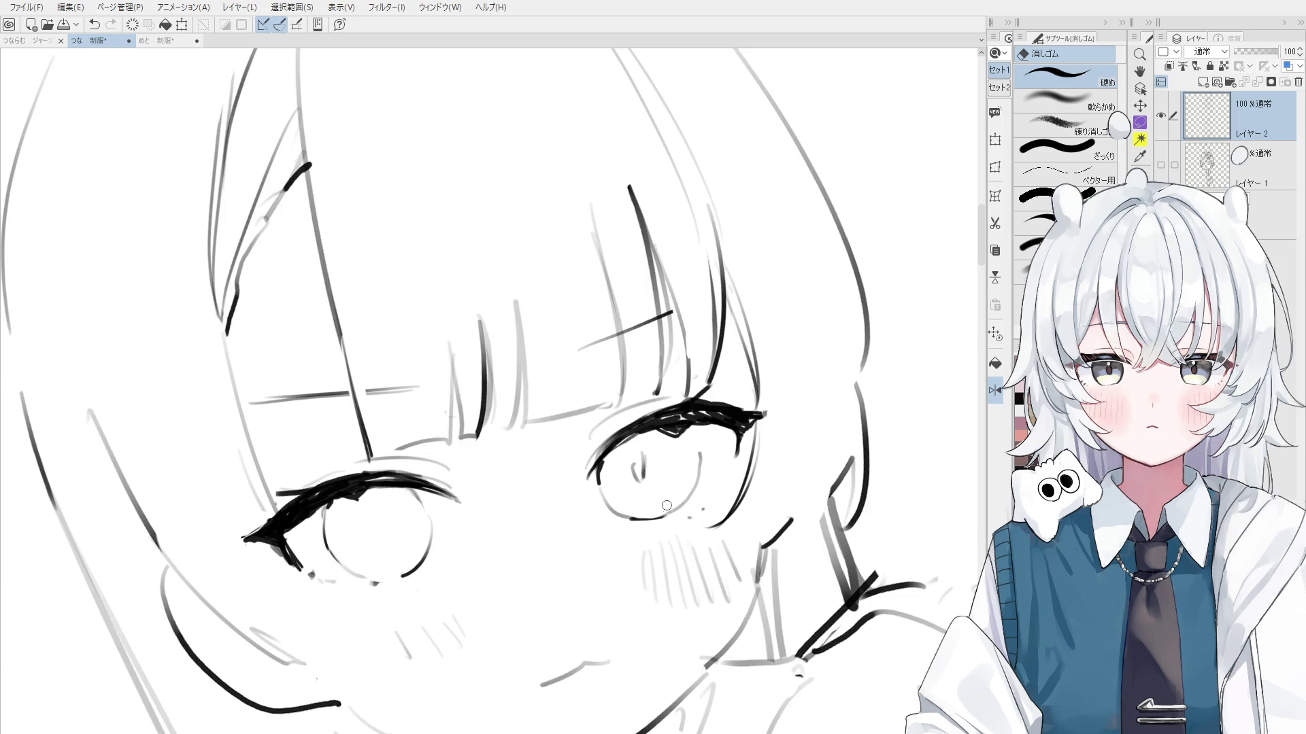
key("p")
left_click_drag(698, 437, 701, 454)
key("ctrl+z")
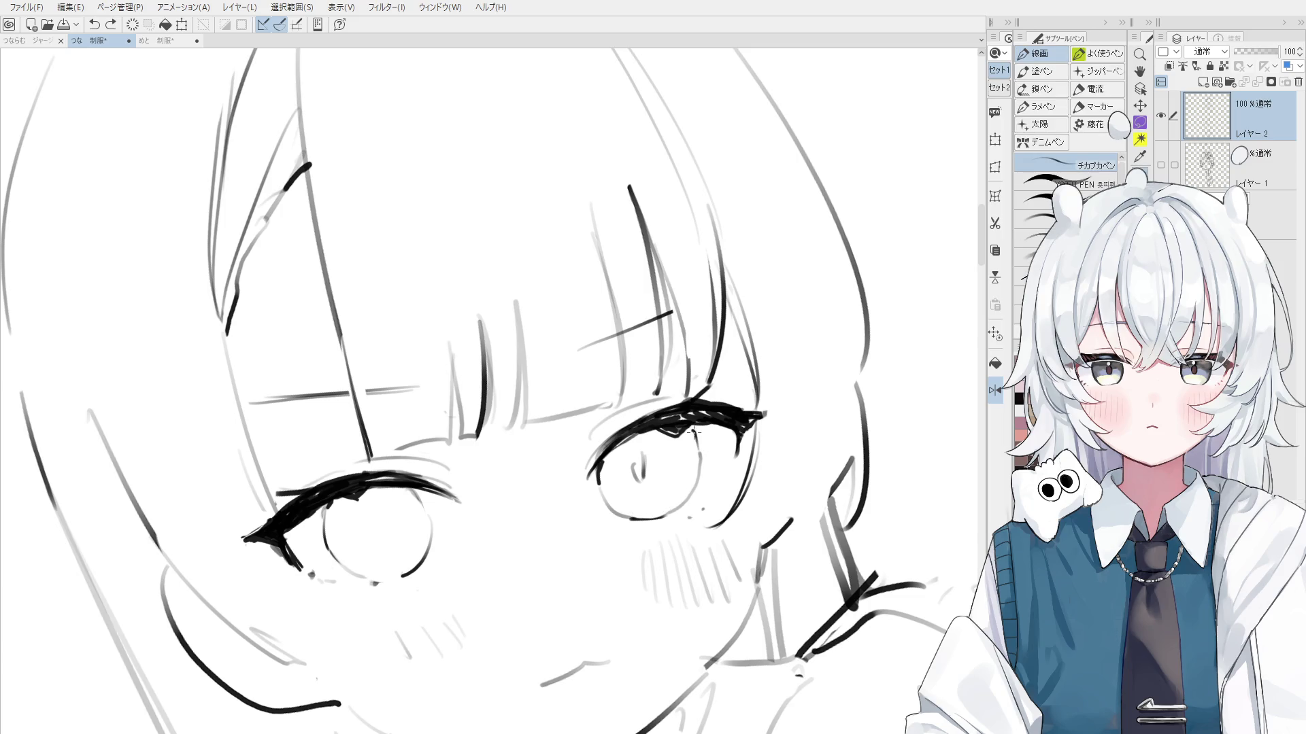
scroll(694, 432, "down", 2)
scroll(466, 505, "up", 2)
left_click_drag(468, 497, 472, 517)
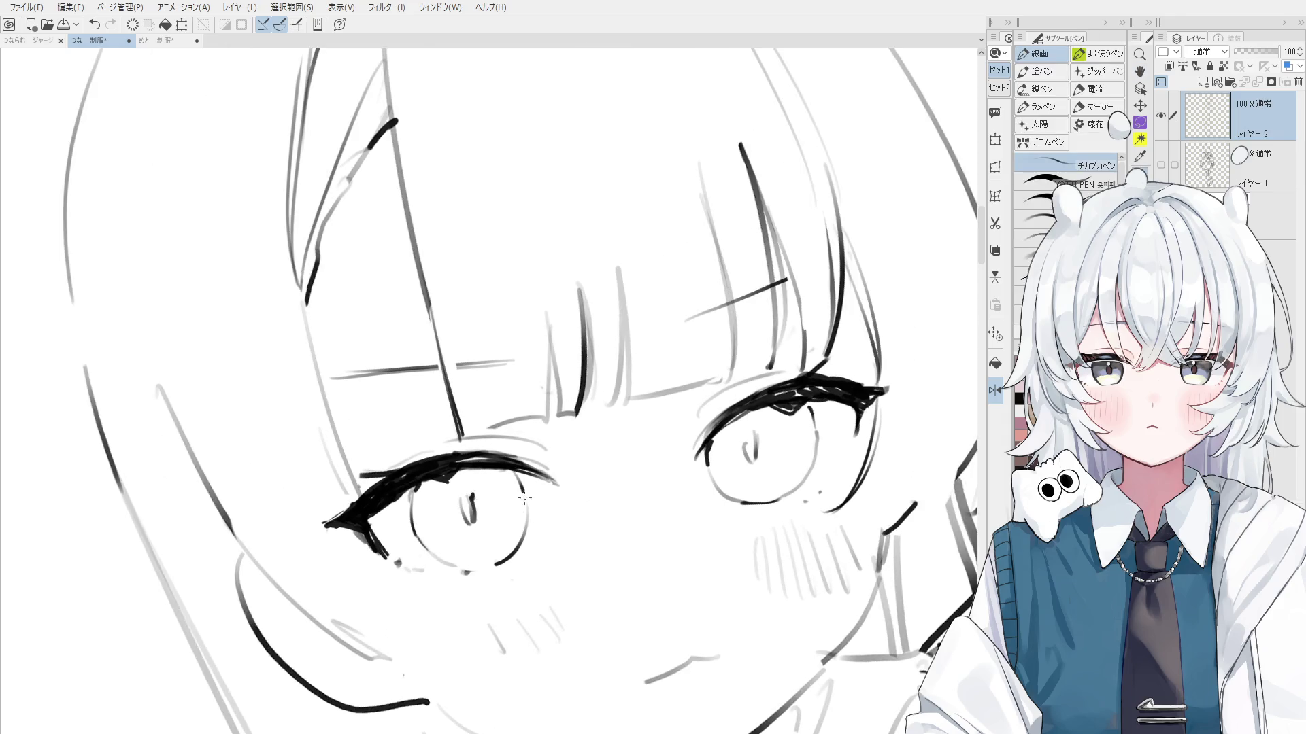
scroll(513, 469, "down", 1)
scroll(514, 503, "down", 1)
key("e")
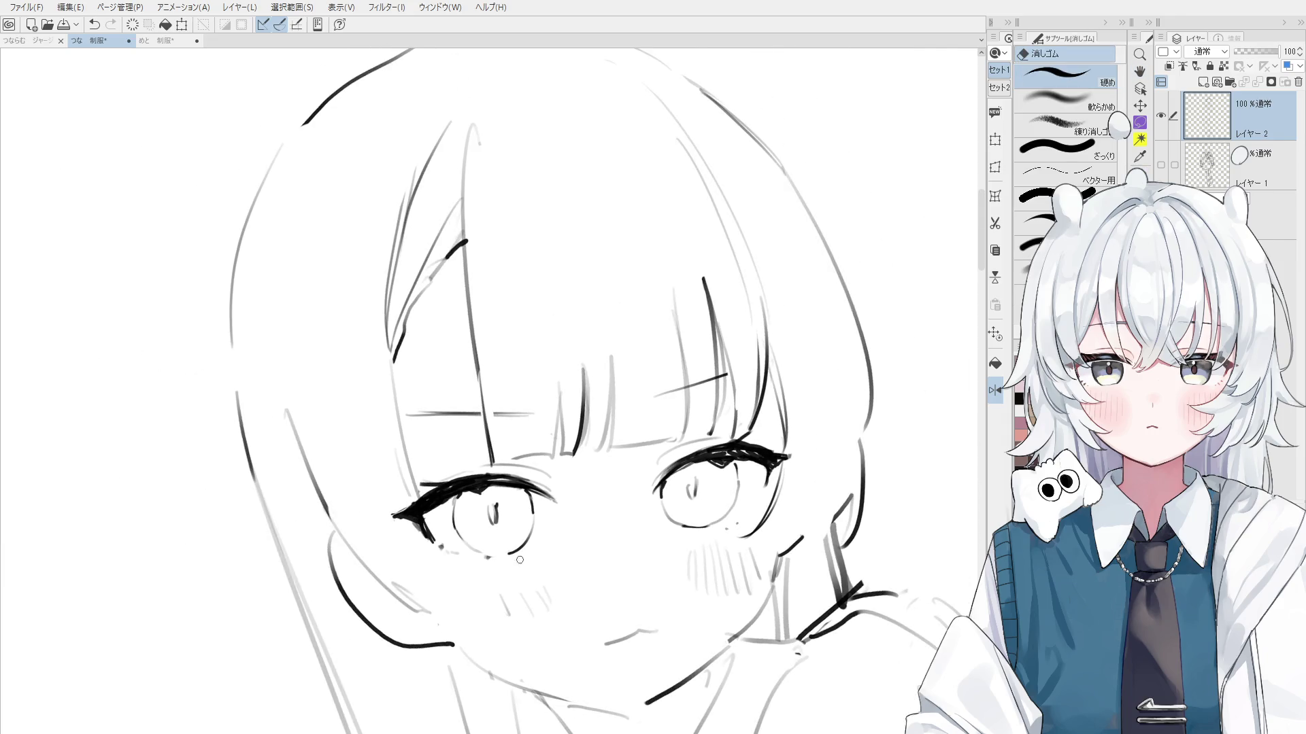
key("h")
scroll(531, 517, "down", 2)
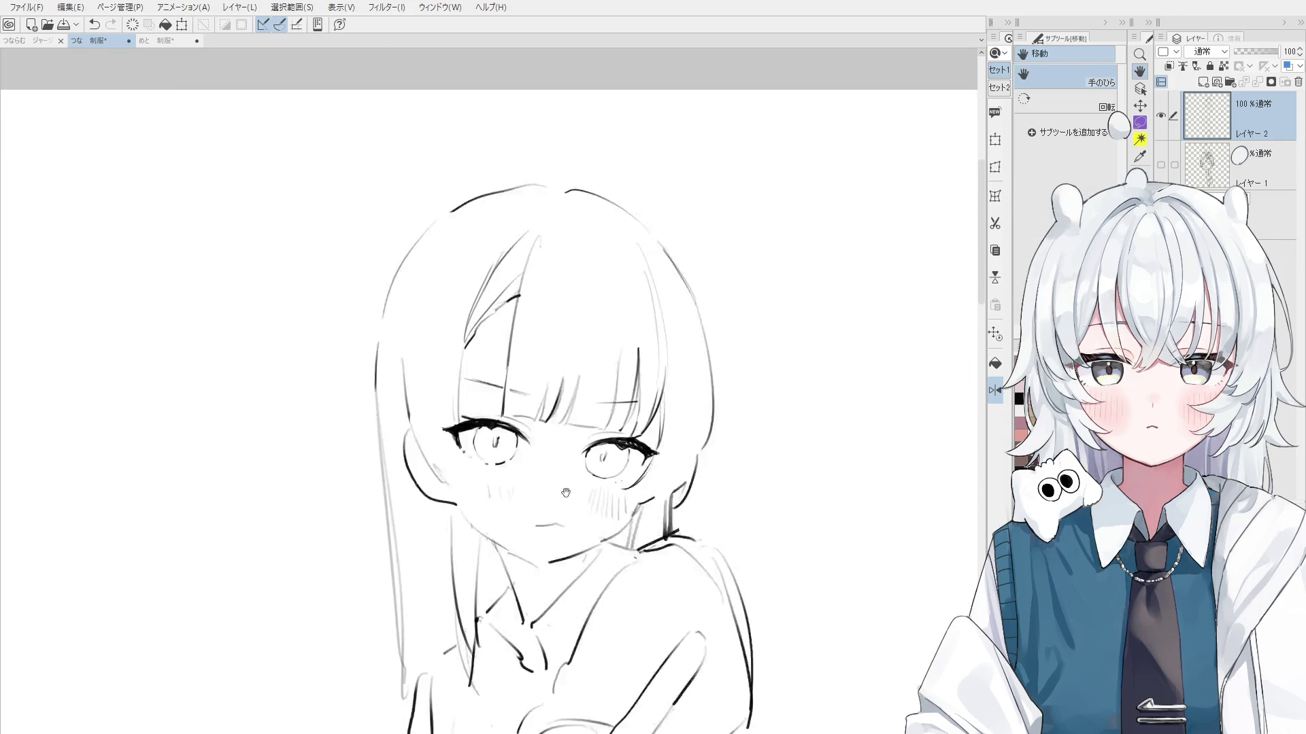
Pan and zoom the canvas over to the girl's head
scroll(544, 489, "down", 1)
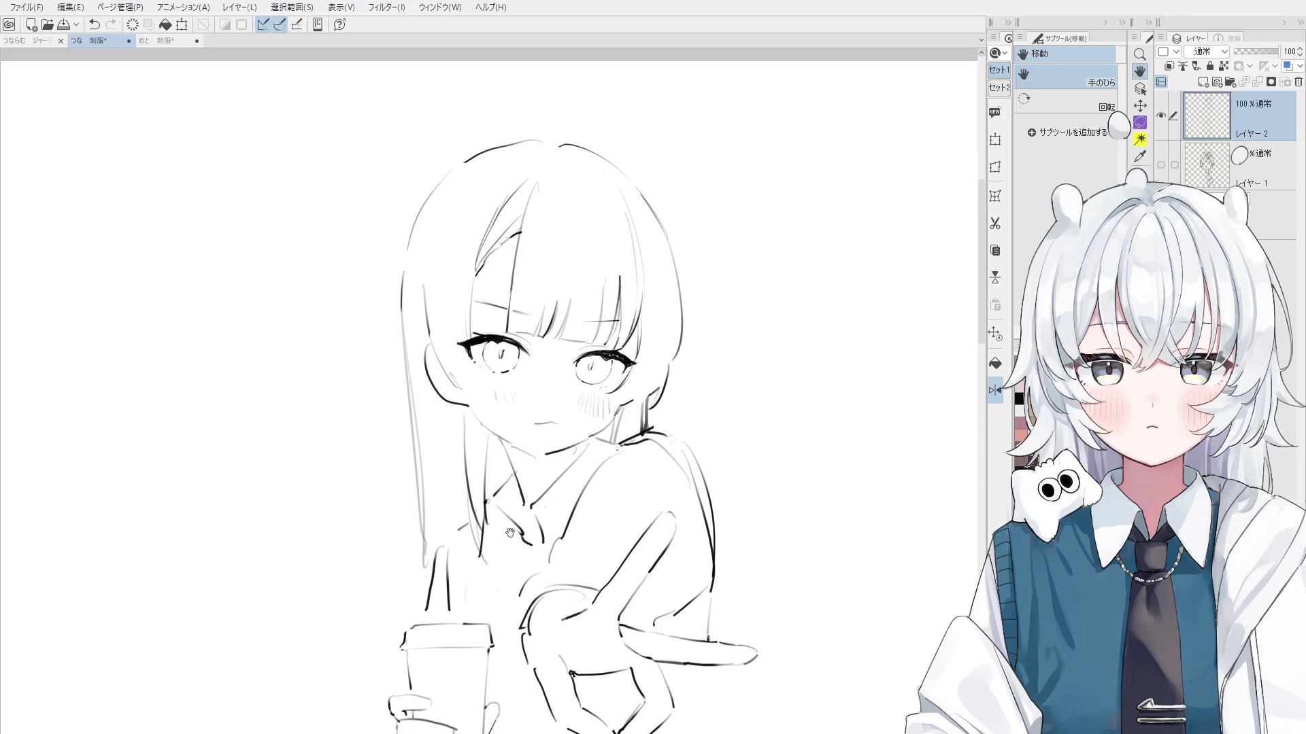
left_click_drag(510, 532, 395, 536)
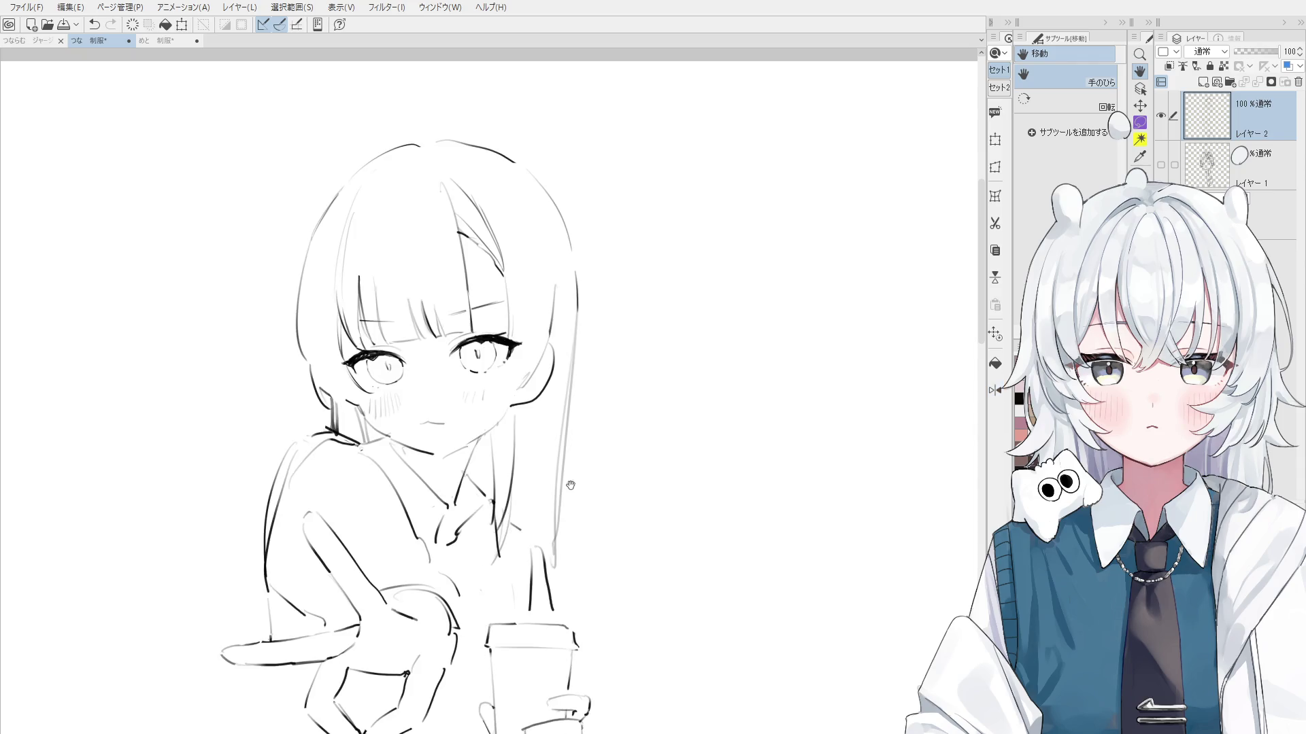
scroll(568, 481, "up", 2)
key("e")
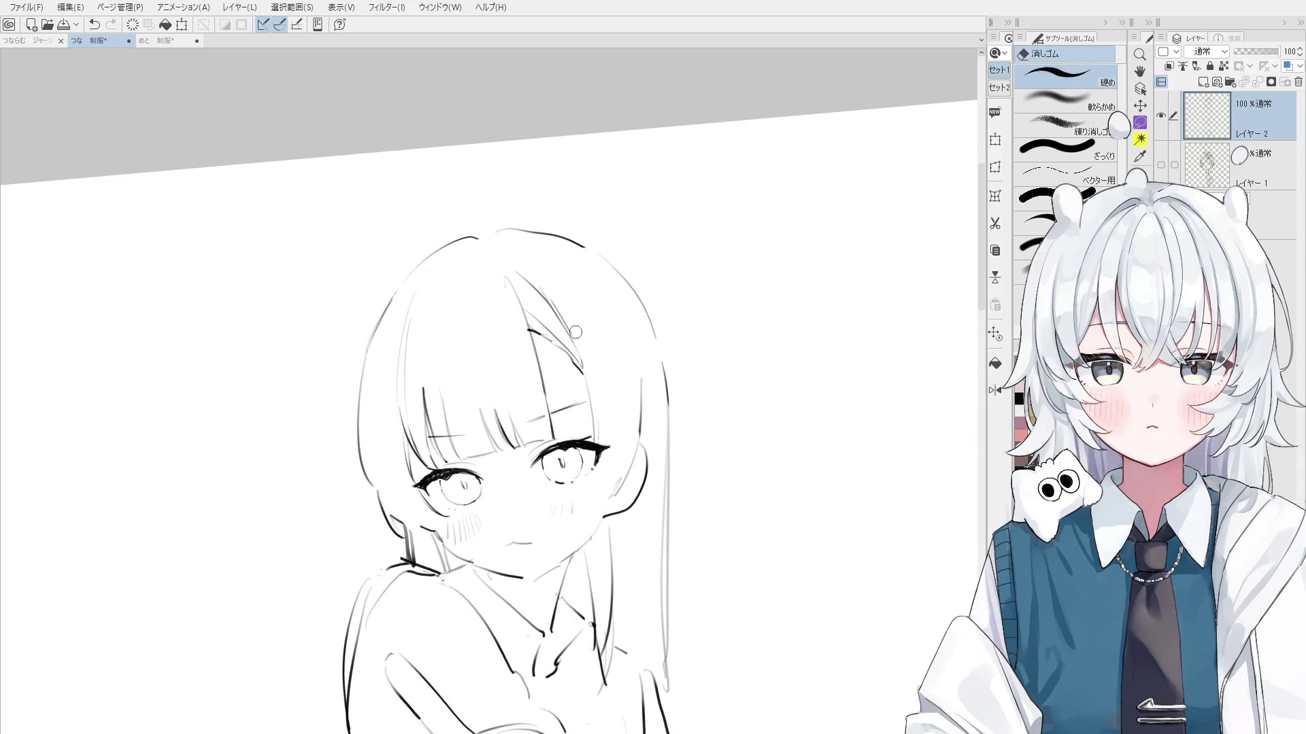
key("p")
scroll(597, 370, "down", 1)
scroll(597, 369, "up", 2)
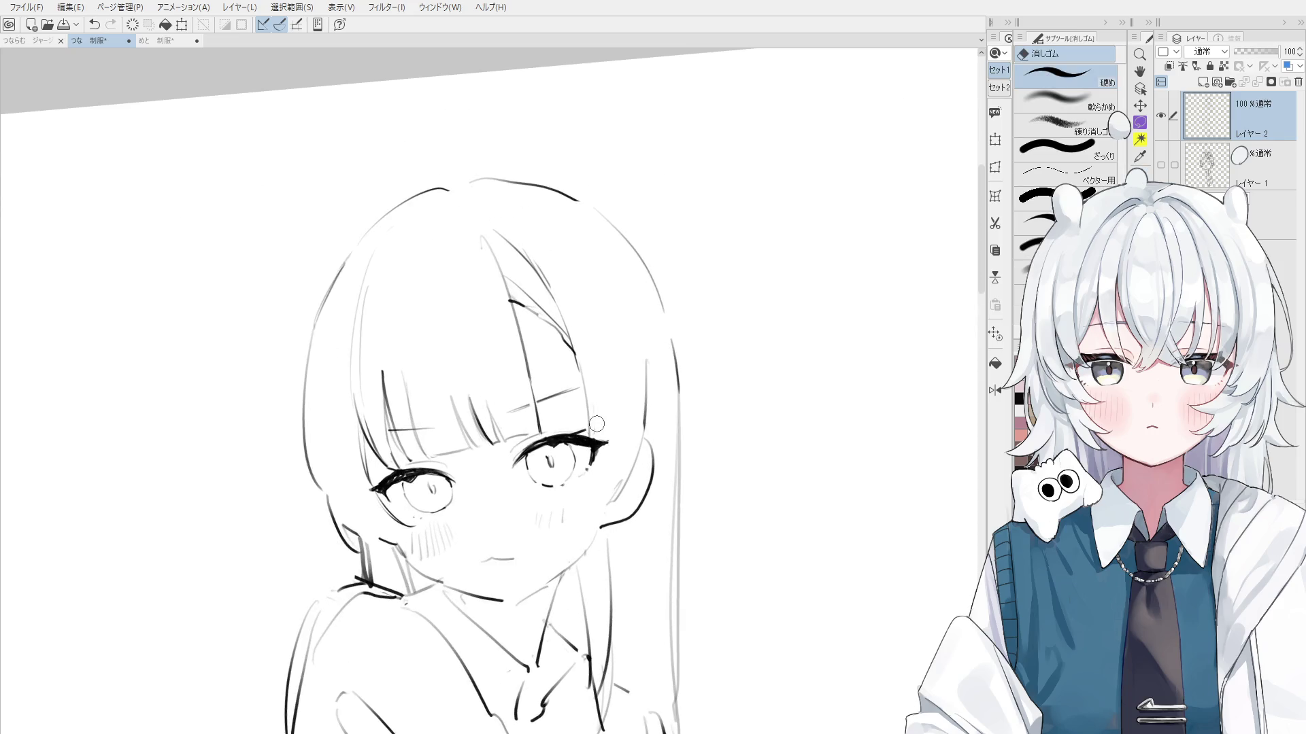
scroll(570, 472, "down", 1)
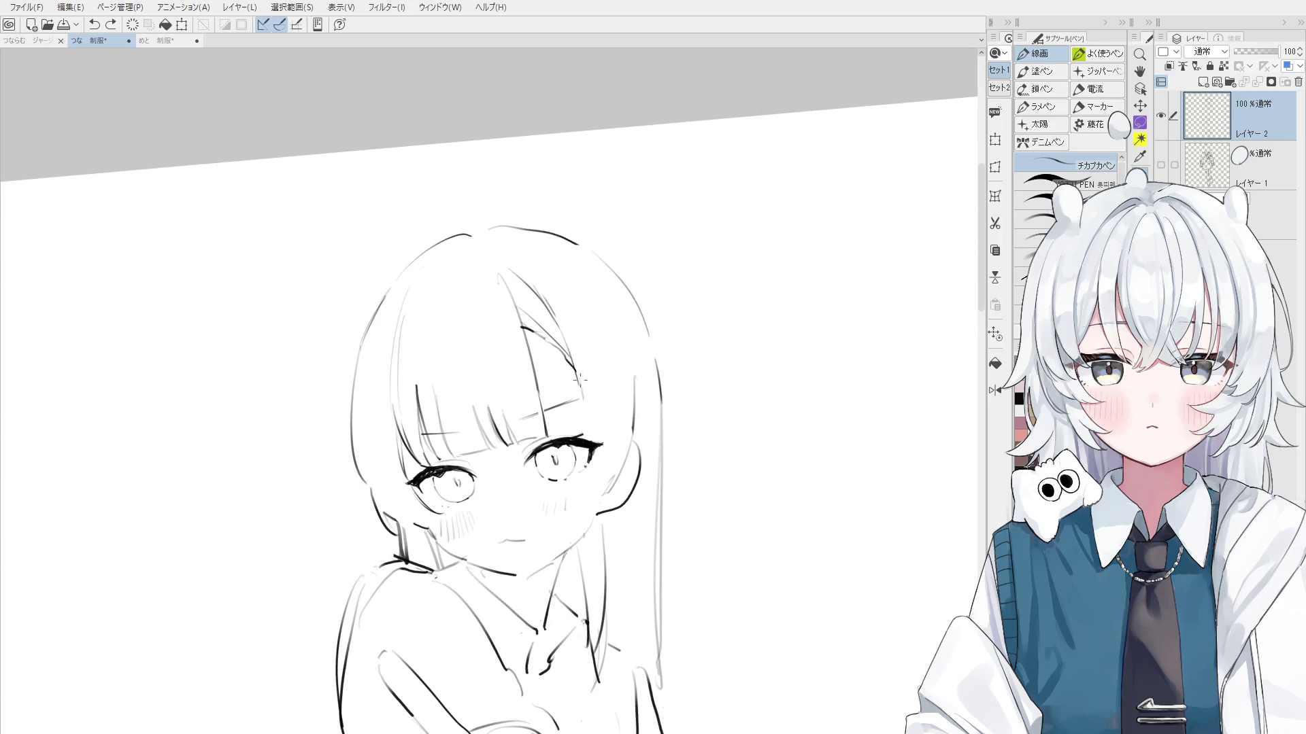
scroll(582, 476, "down", 1)
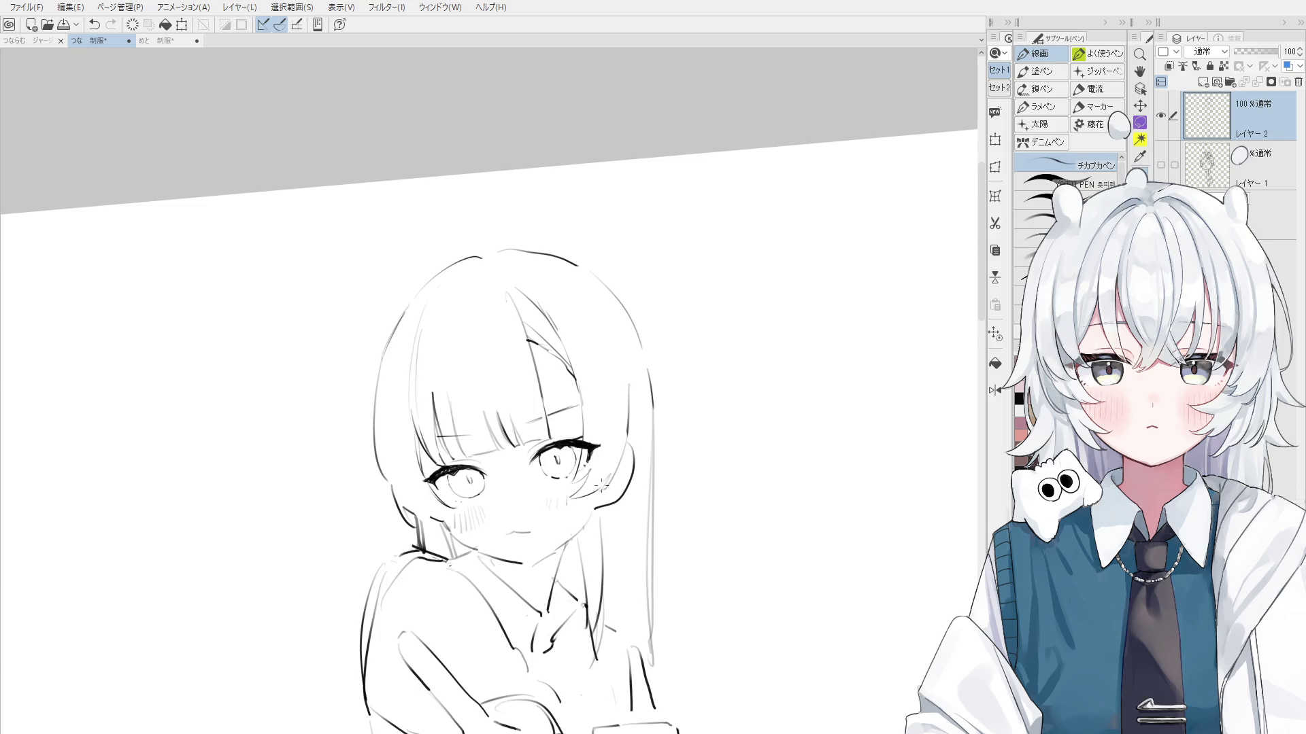
Erase the stray line along the right side of the hair and redraw it cleanly
key("e")
left_click_drag(629, 384, 622, 486)
key("p")
key("ctrl+z")
left_click_drag(626, 380, 621, 460)
Erase the old cheek lines and hatch three vertical blush strokes on the right cheek
key("e")
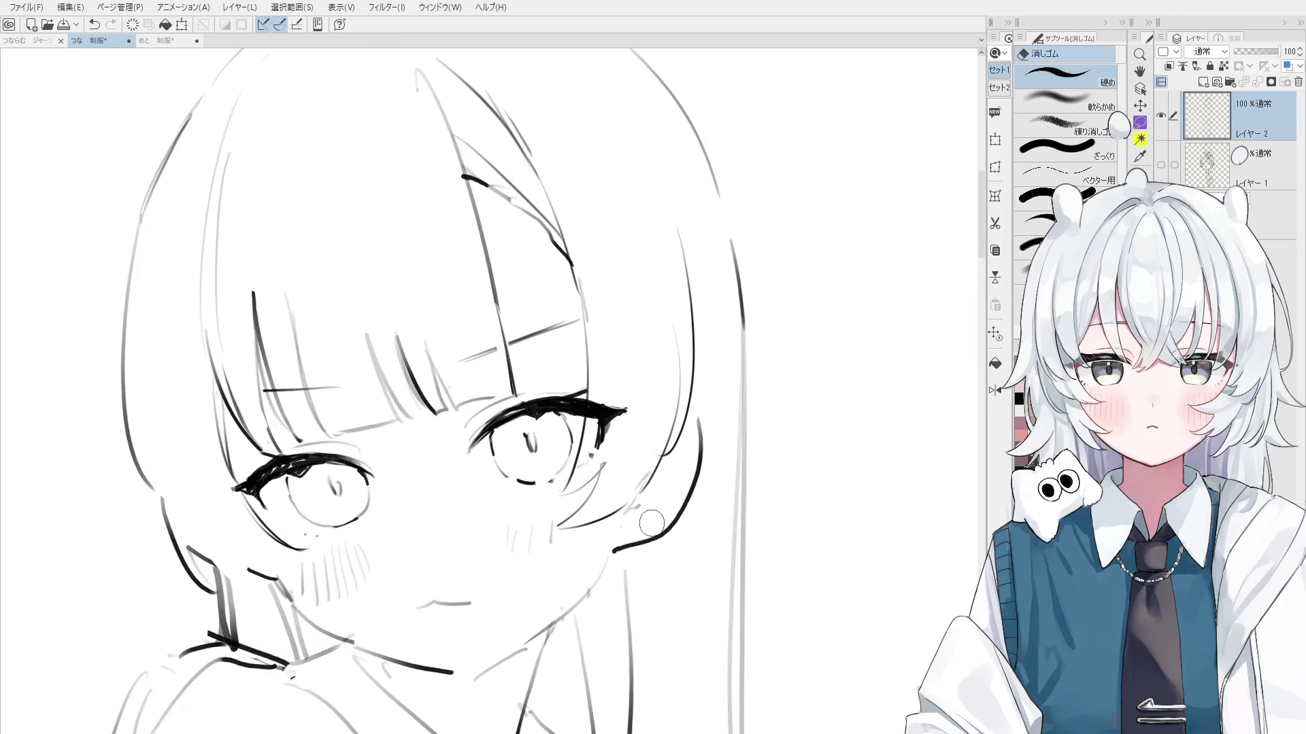
mouse_move(612, 471)
left_mouse_down()
mouse_move(597, 501)
mouse_move(515, 541)
mouse_move(517, 565)
left_mouse_up()
key("p")
left_click_drag(524, 515, 533, 565)
left_click_drag(544, 523, 552, 562)
left_click_drag(559, 529, 558, 562)
Mirror the view and draw the jaw and neck lines, retrying several attempts
scroll(564, 552, "down", 1)
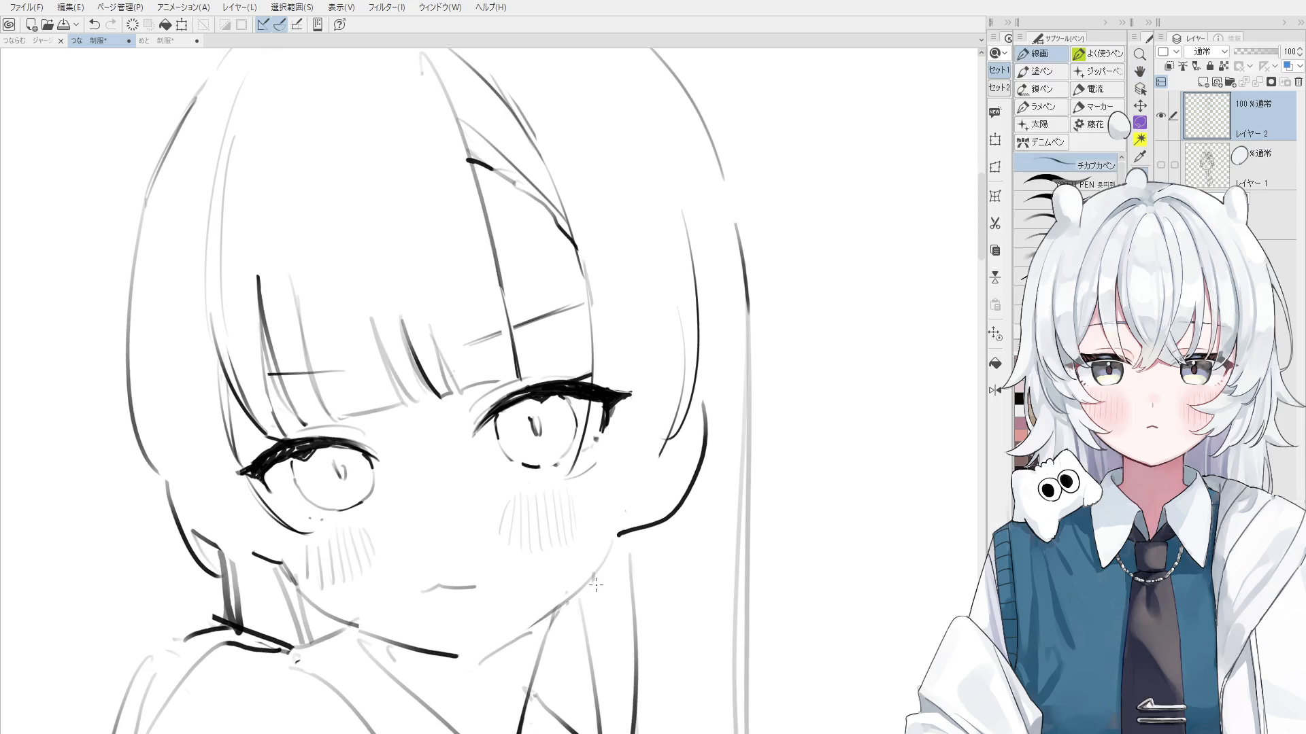
key("h")
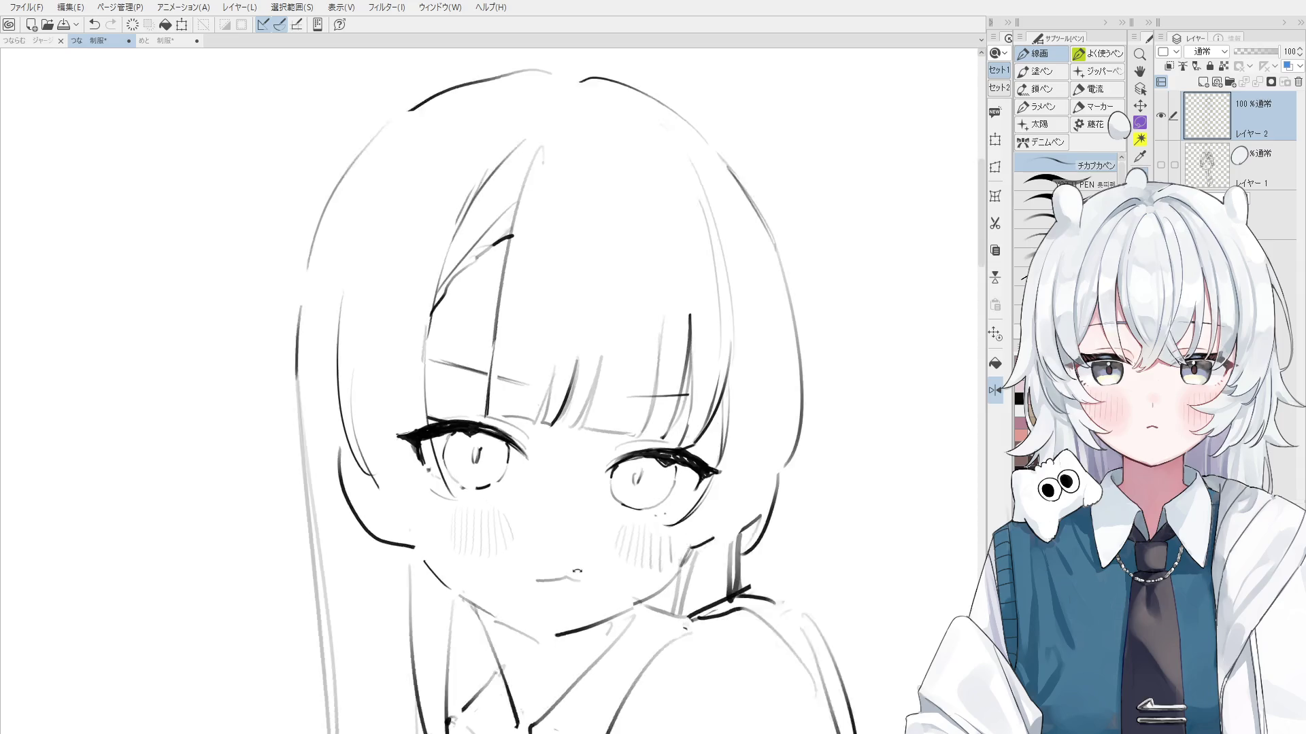
left_click_drag(438, 557, 524, 619)
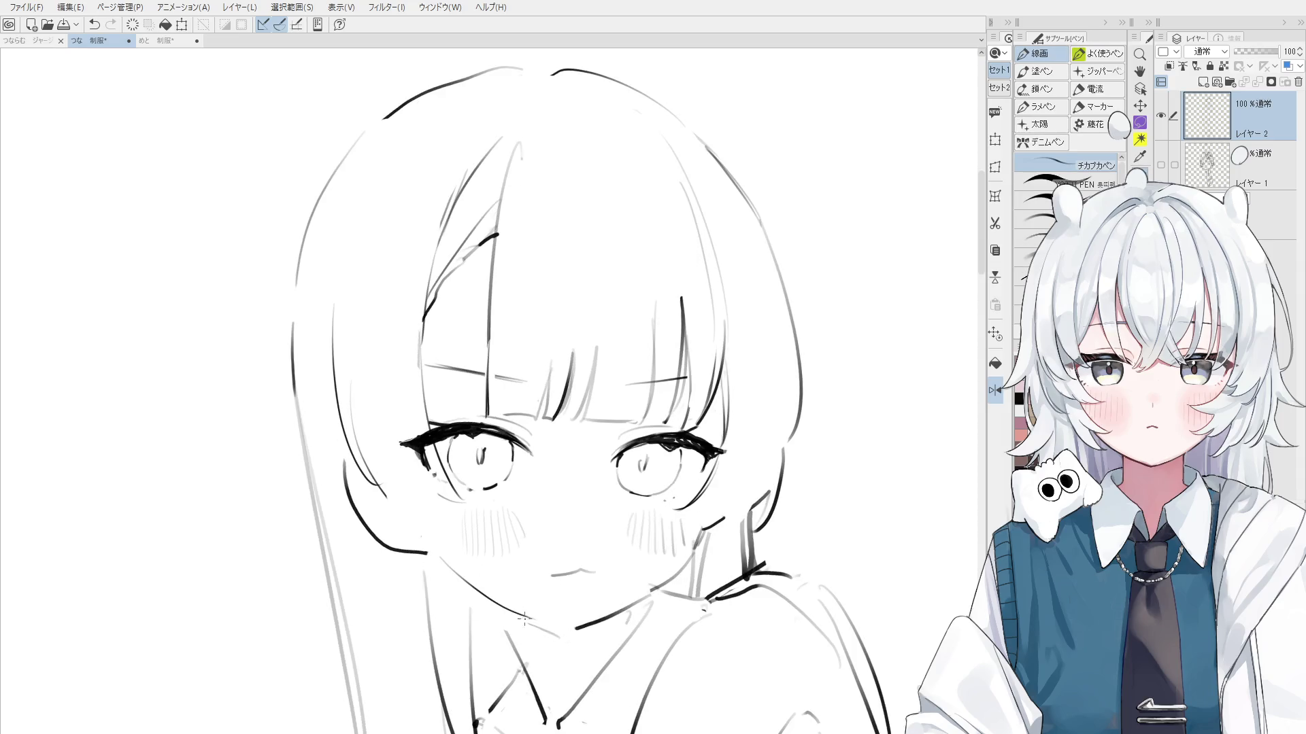
key("ctrl+z")
mouse_move(435, 553)
left_mouse_down()
mouse_move(557, 630)
mouse_move(639, 585)
left_mouse_up()
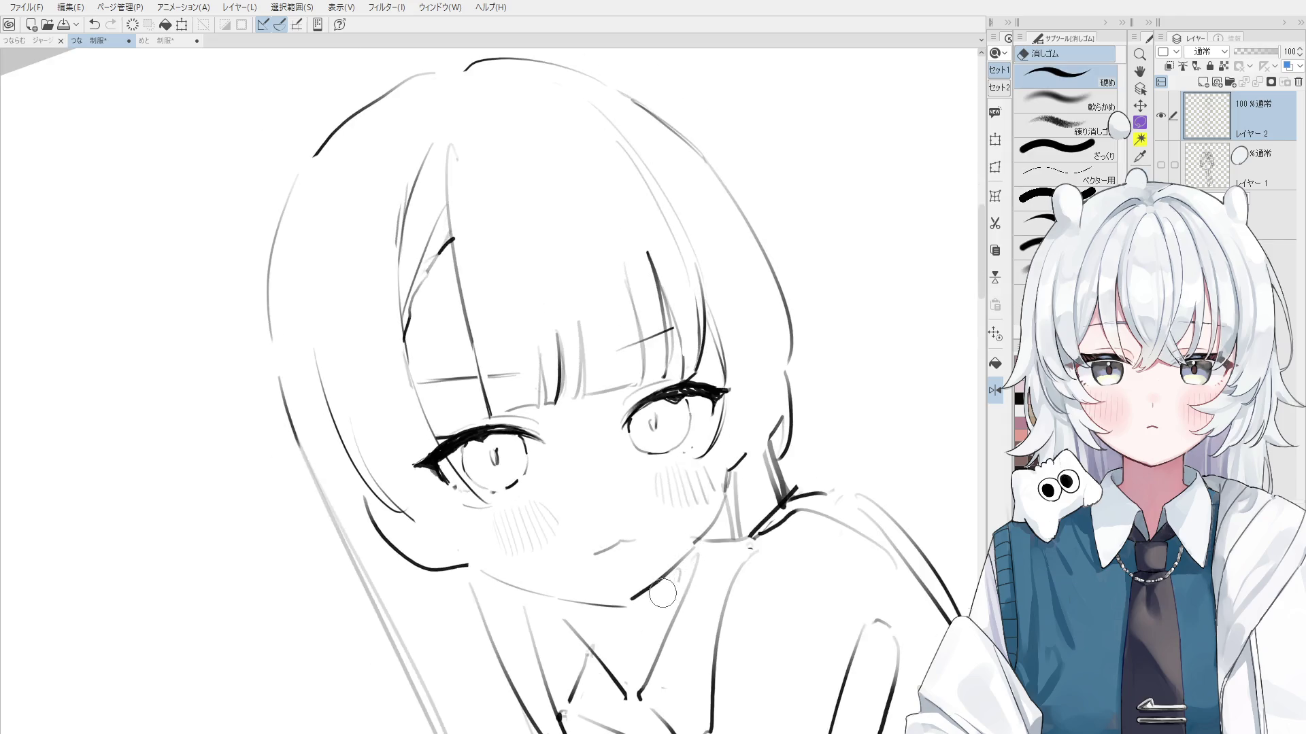
key("ctrl+z")
mouse_move(697, 538)
left_mouse_down()
mouse_move(643, 598)
mouse_move(693, 548)
left_mouse_up()
key("ctrl+z")
left_click_drag(623, 607, 693, 551)
key("ctrl+z")
key("ctrl+z")
left_click_drag(622, 607, 708, 528)
Erase overlapping lines at the neck and redraw the curve along the cheek and jaw
key("e")
mouse_move(669, 568)
left_mouse_down()
mouse_move(695, 547)
mouse_move(631, 552)
left_mouse_up()
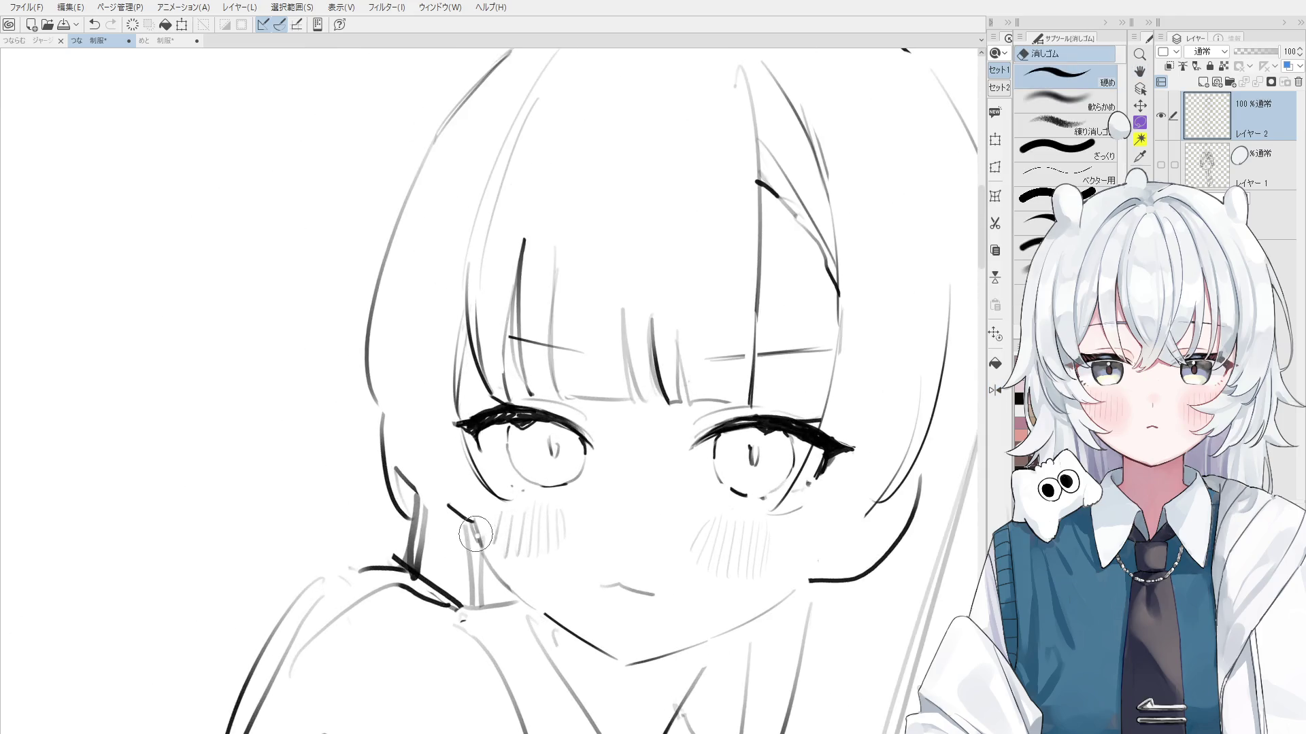
key("p")
scroll(488, 507, "up", 2)
key("ctrl+z")
mouse_move(488, 507)
left_mouse_down()
mouse_move(507, 544)
mouse_move(524, 547)
left_mouse_up()
scroll(493, 506, "down", 2)
left_click_drag(469, 507, 496, 505)
key("ctrl+z")
left_click_drag(439, 432, 500, 502)
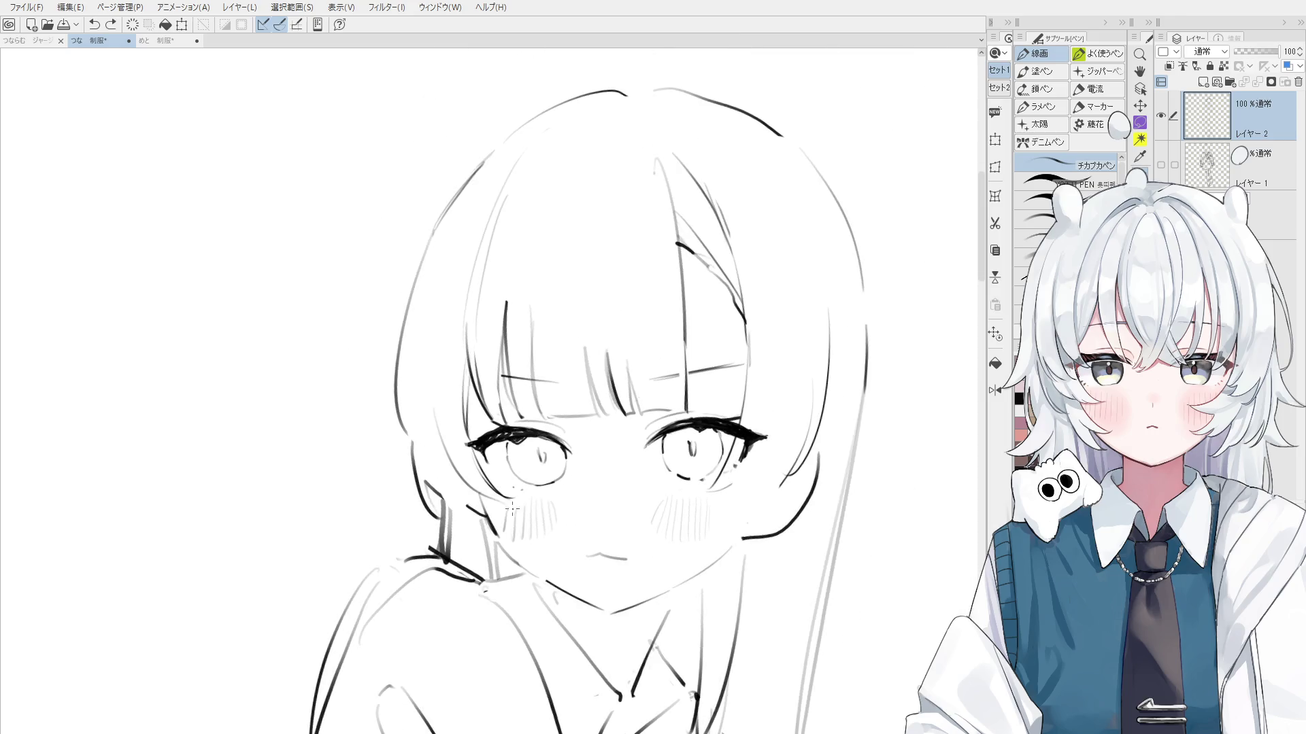
key("minus")
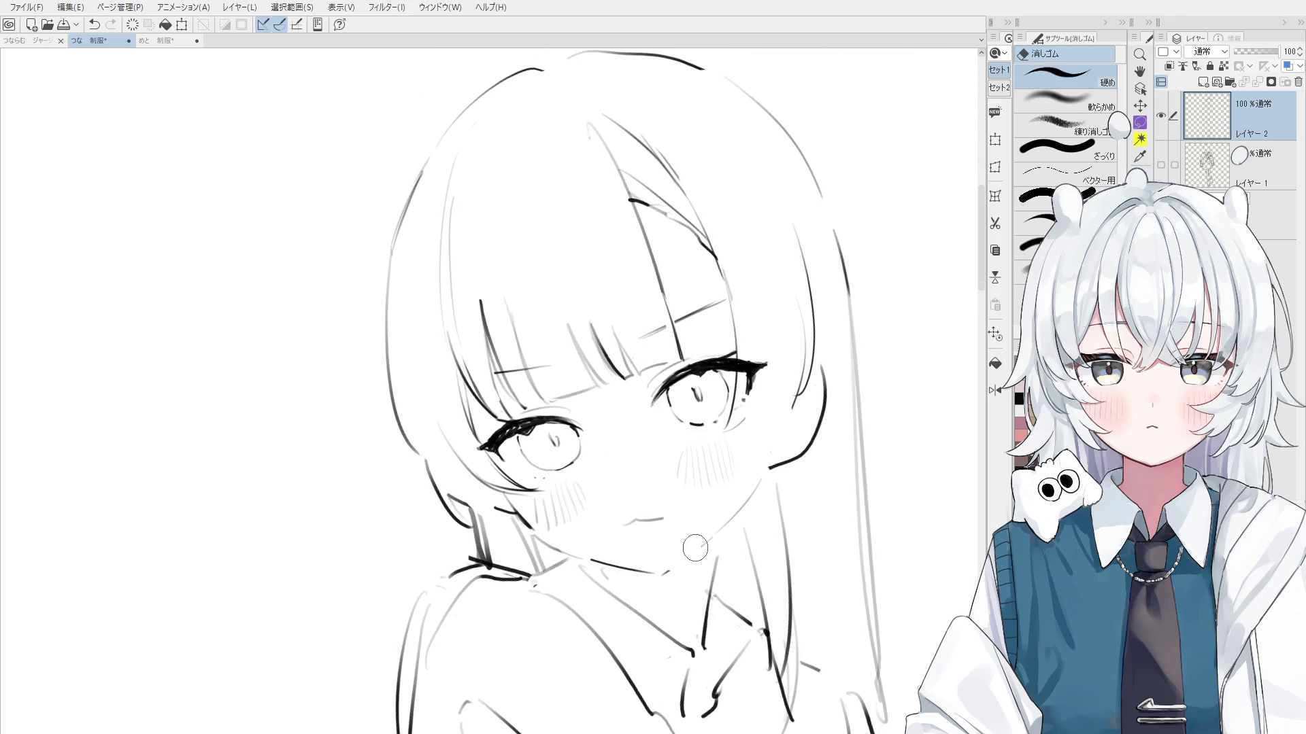
key("ctrl+z")
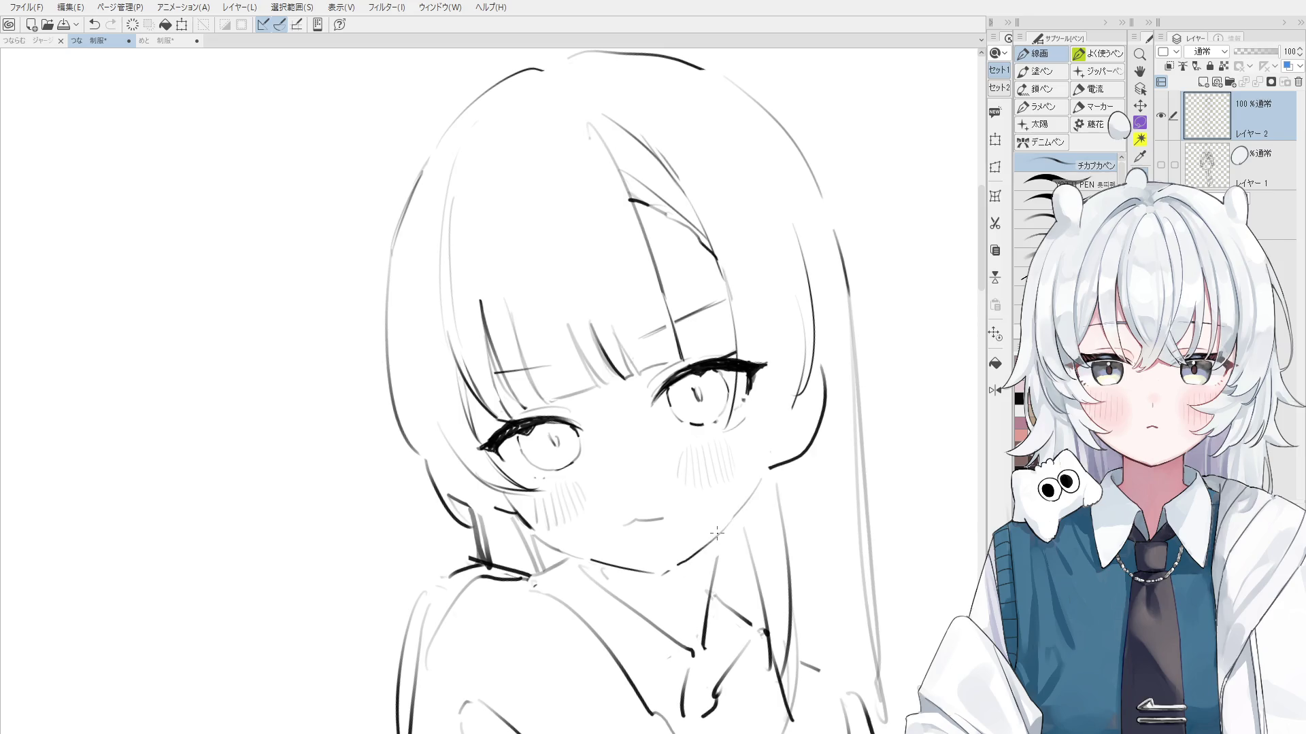
Try the neck stroke twice more, undoing both attempts
key("e")
scroll(719, 523, "up", 1)
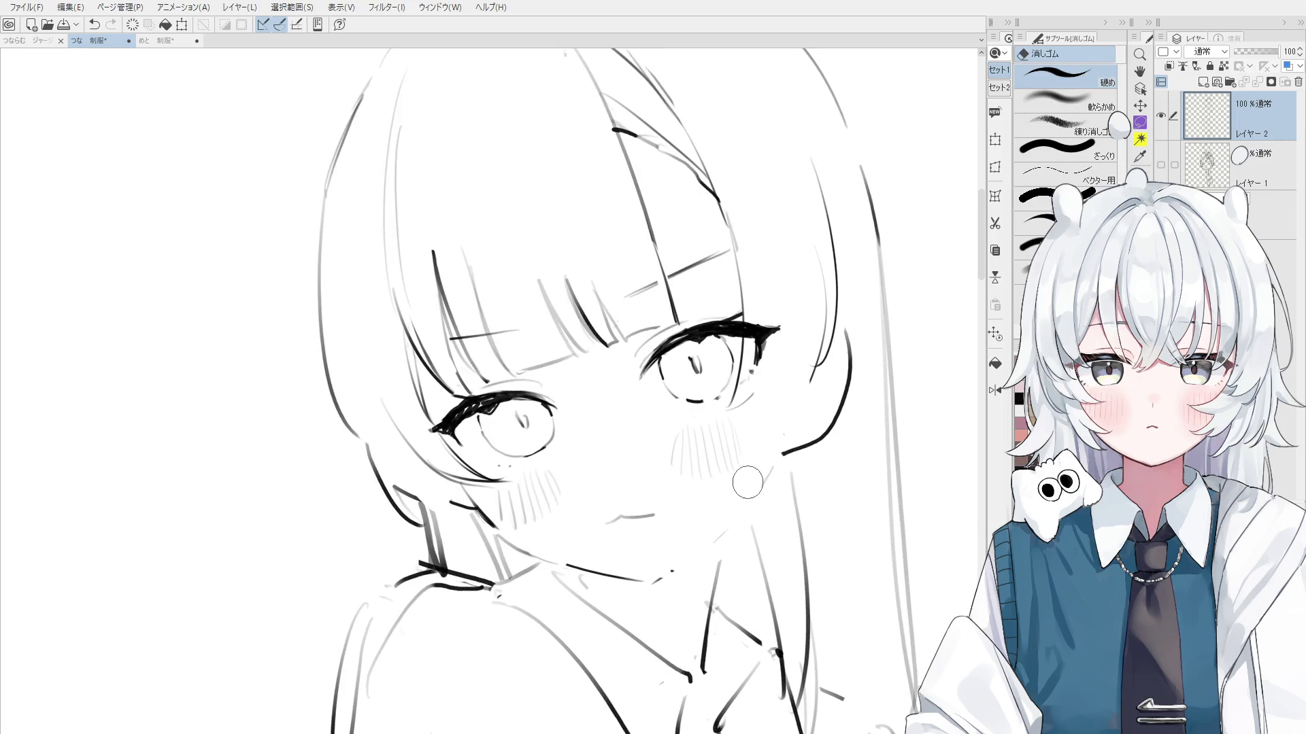
key("p")
left_click_drag(665, 582, 734, 517)
key("ctrl+z")
key("ctrl+z")
key("ctrl+z")
left_click_drag(670, 581, 755, 499)
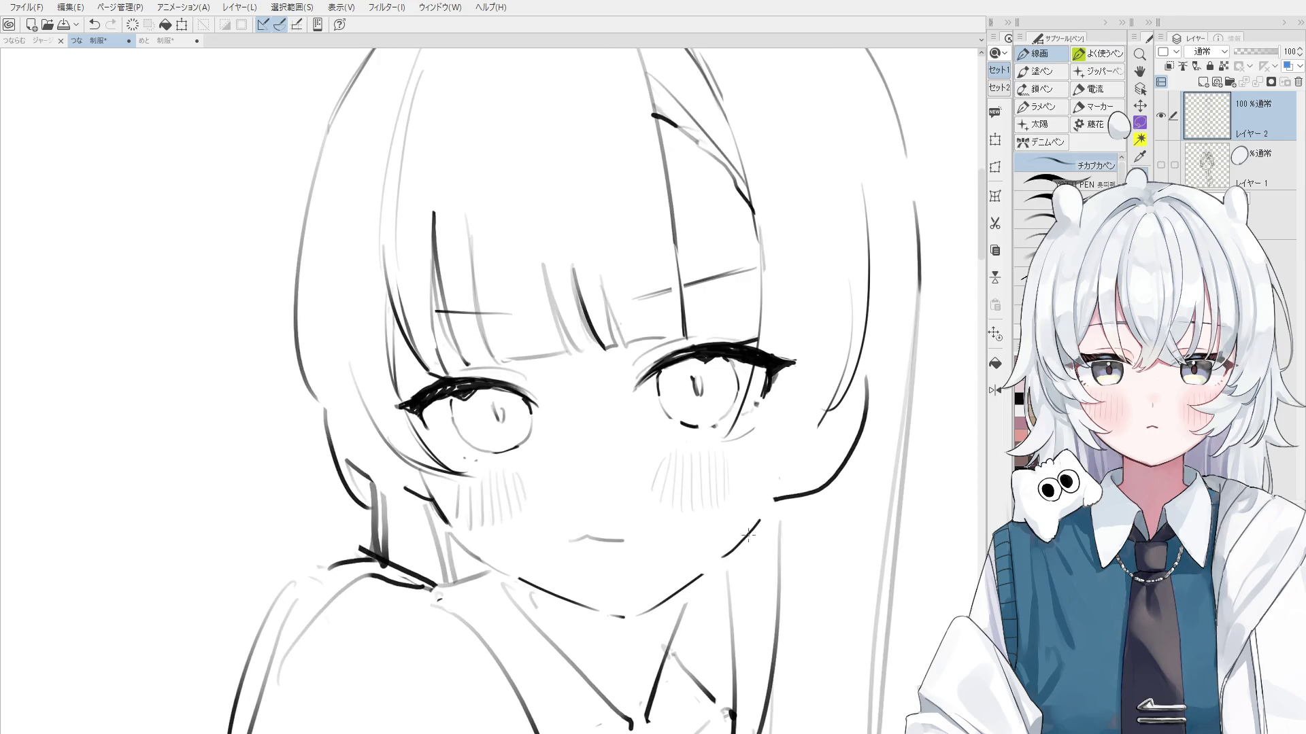
key("ctrl+z")
Mirror the view and redraw the jawline until the final stroke reaches the chin
key("h")
left_click_drag(423, 493, 484, 550)
key("ctrl+z")
left_click_drag(419, 487, 472, 533)
key("ctrl+z")
key("ctrl+z")
left_click_drag(417, 488, 500, 563)
key("ctrl+z")
left_click_drag(416, 491, 486, 552)
key("ctrl+z")
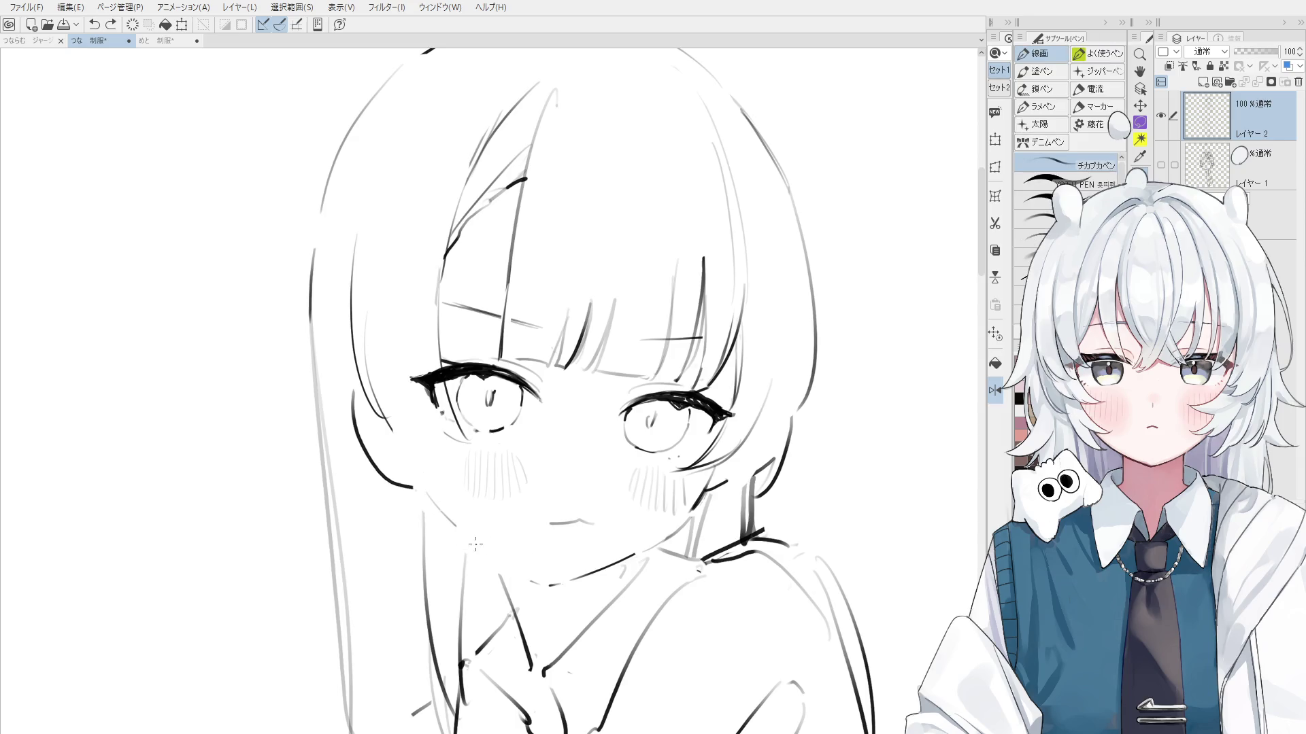
left_click_drag(417, 491, 537, 584)
scroll(475, 544, "down", 2)
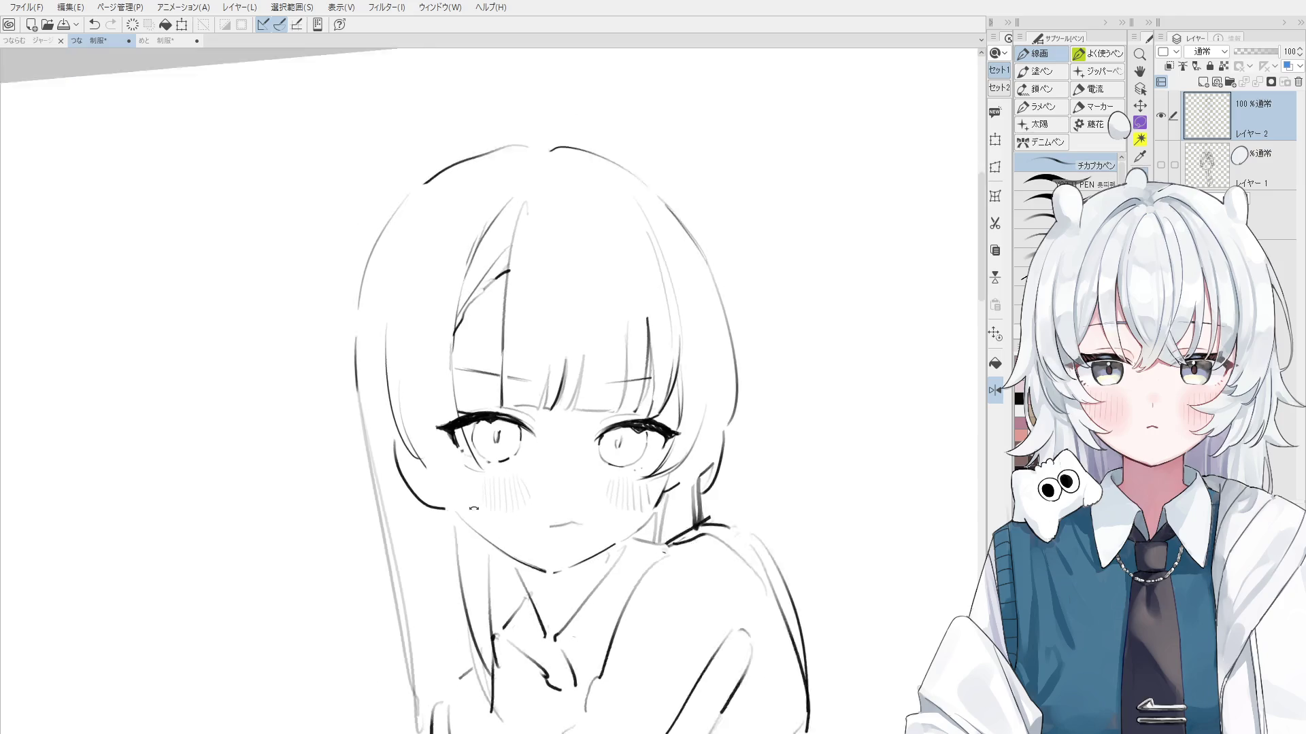
Try a first ear curve beside the face, then unflip the view and pan the face into place
left_click_drag(474, 508, 461, 510)
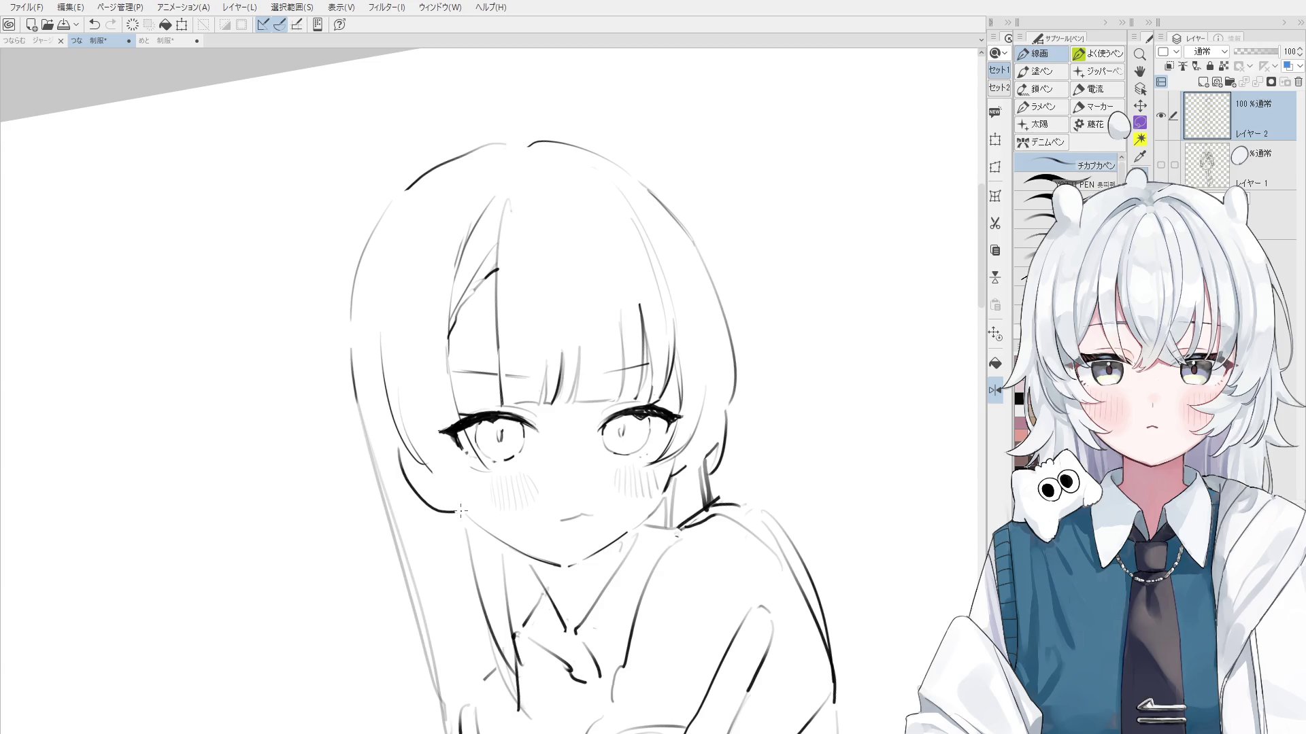
scroll(428, 386, "up", 2)
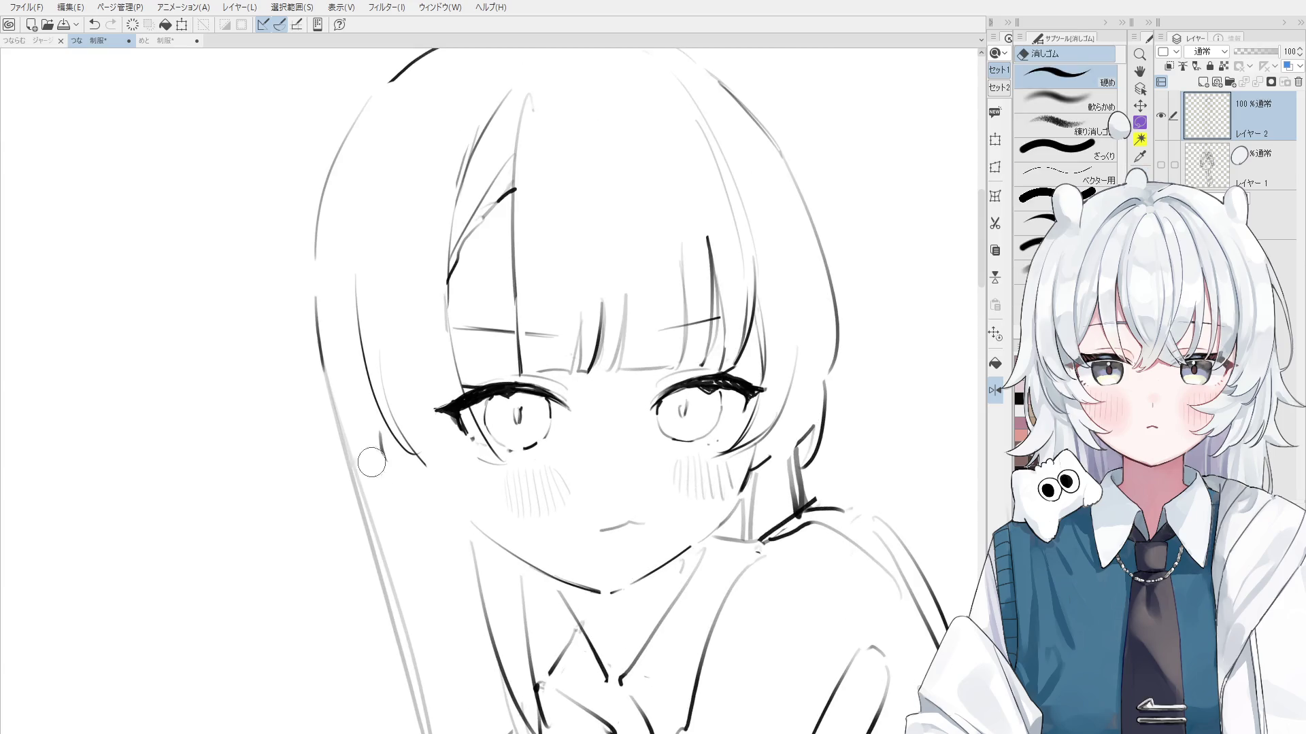
mouse_move(376, 440)
left_mouse_down()
mouse_move(435, 525)
mouse_move(450, 521)
left_mouse_up()
key("ctrl+z")
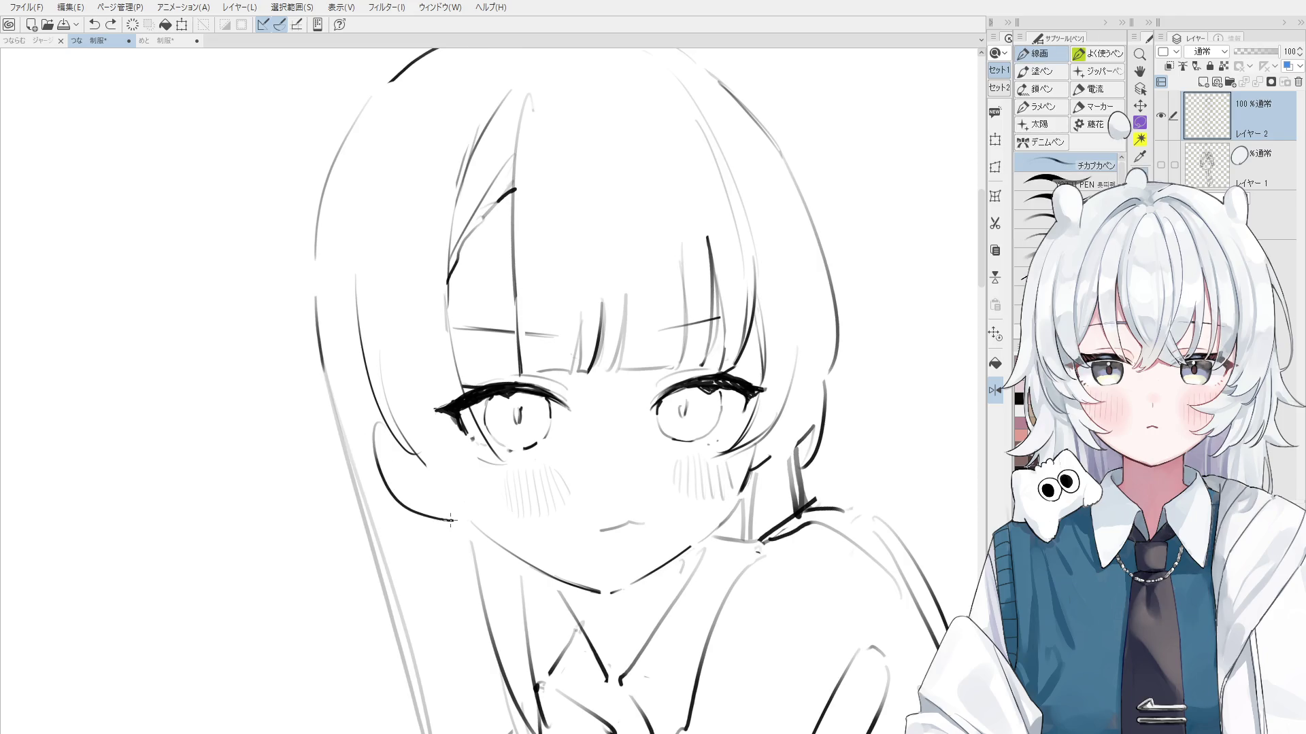
key("ctrl+shift+h")
key("h")
mouse_move(575, 502)
left_mouse_down()
mouse_move(586, 501)
mouse_move(433, 498)
left_mouse_up()
Redraw the curved ear line under the hair until it sits right
key("e")
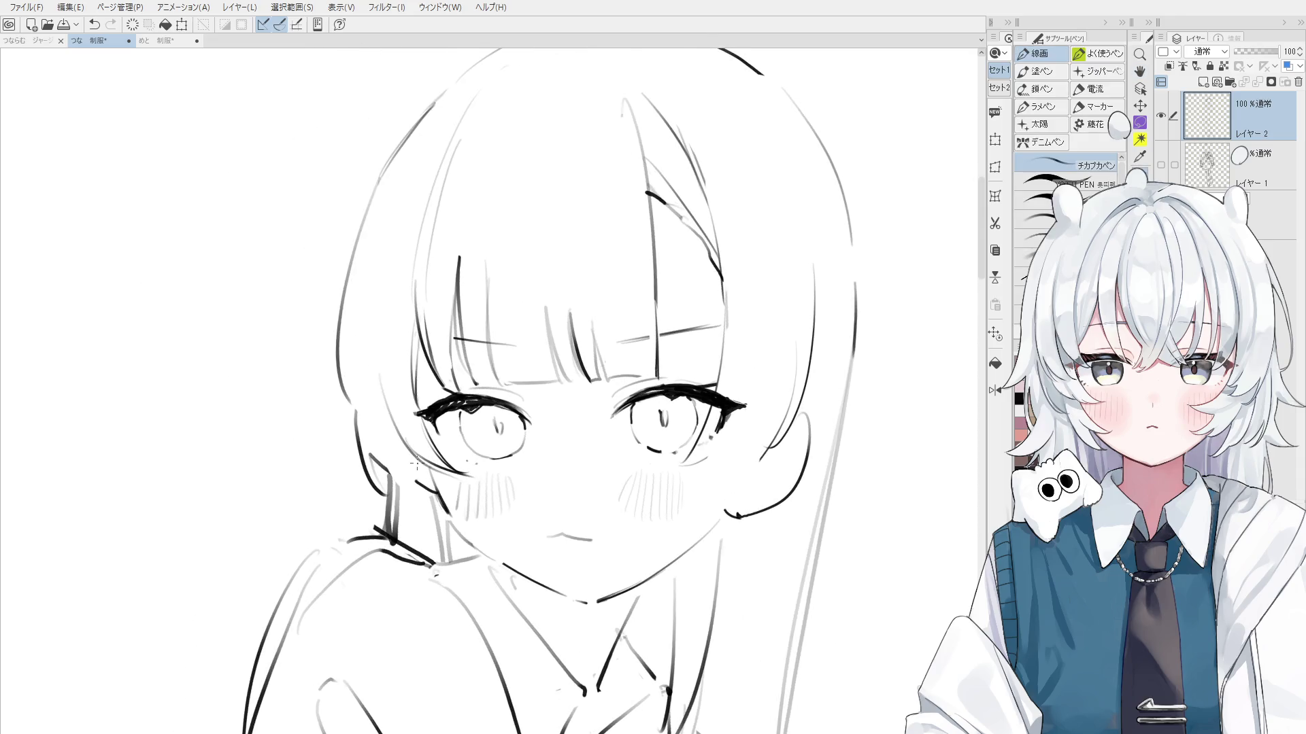
key("p")
left_click_drag(388, 422, 442, 525)
key("ctrl+z")
key("ctrl+z")
left_click_drag(397, 433, 446, 518)
key("ctrl+z")
left_click_drag(392, 432, 443, 522)
Switch to the next pen brush and back, zooming around to check the ear
scroll(448, 520, "down", 3)
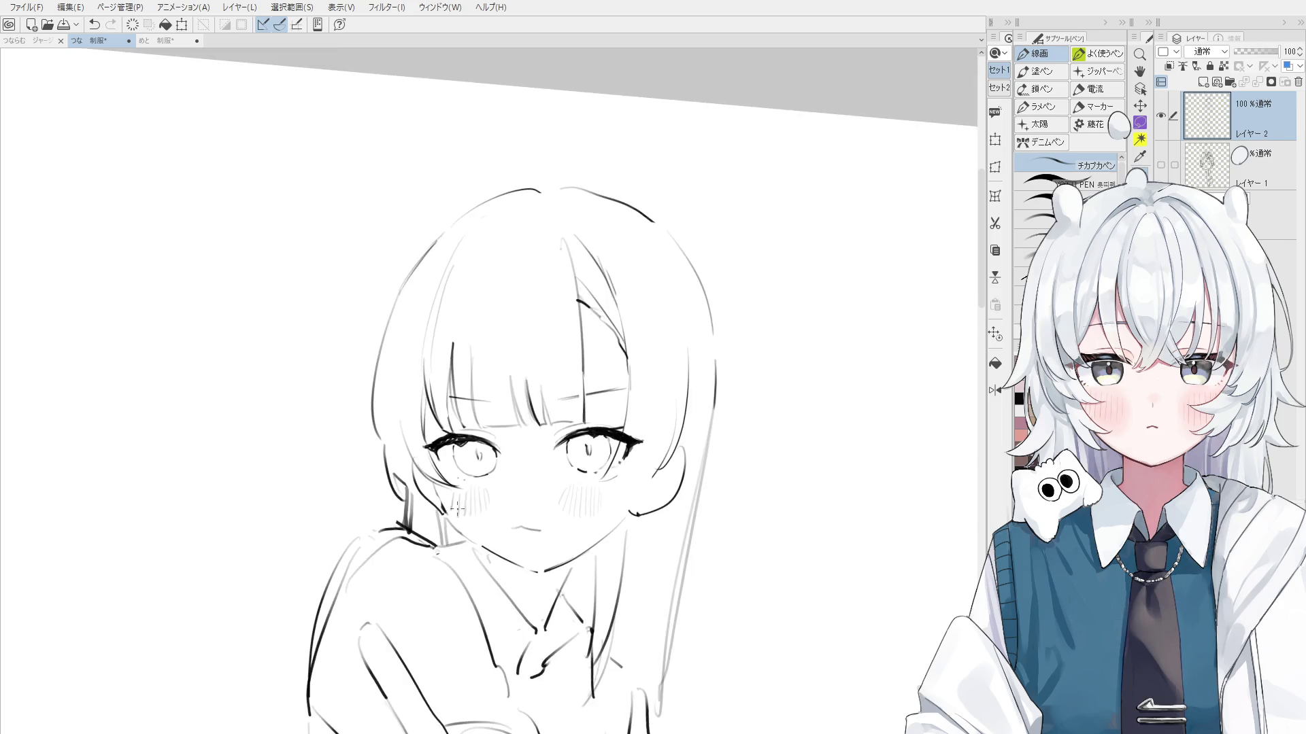
key("period")
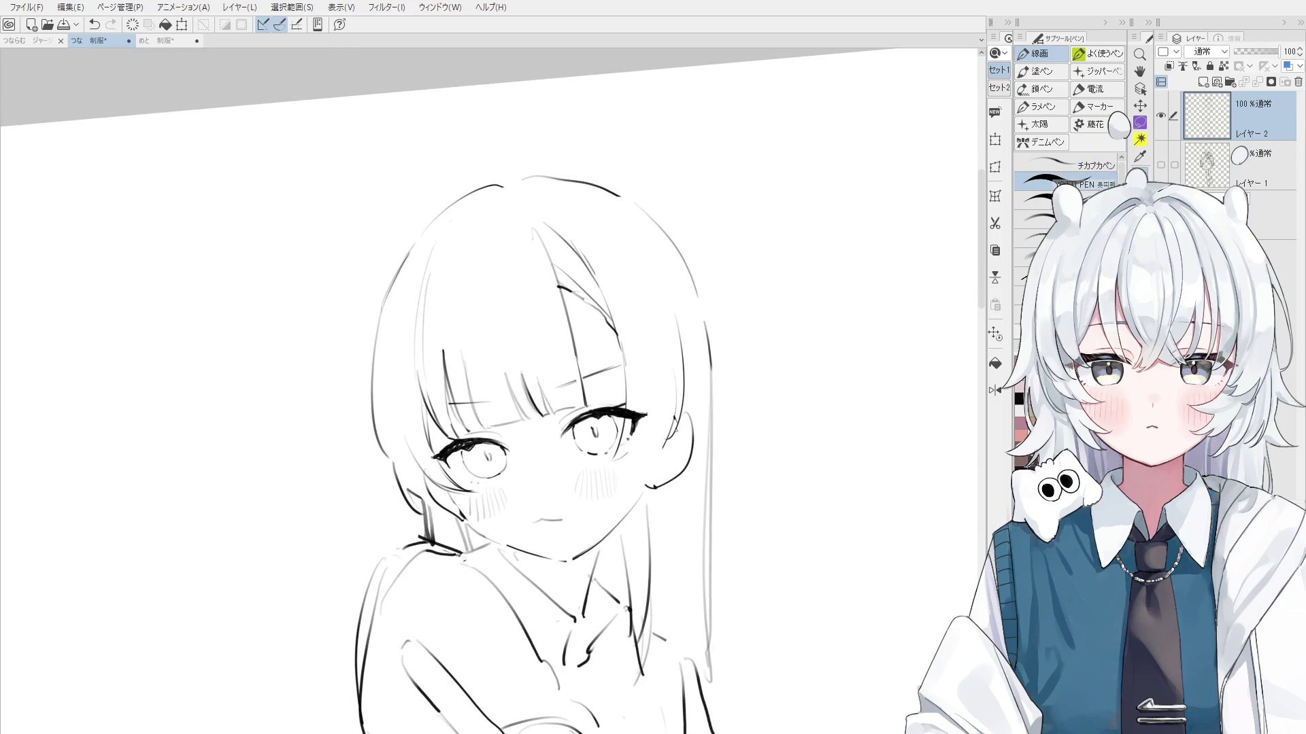
scroll(544, 537, "up", 1)
scroll(544, 537, "up", 1)
key("comma")
scroll(544, 537, "up", 1)
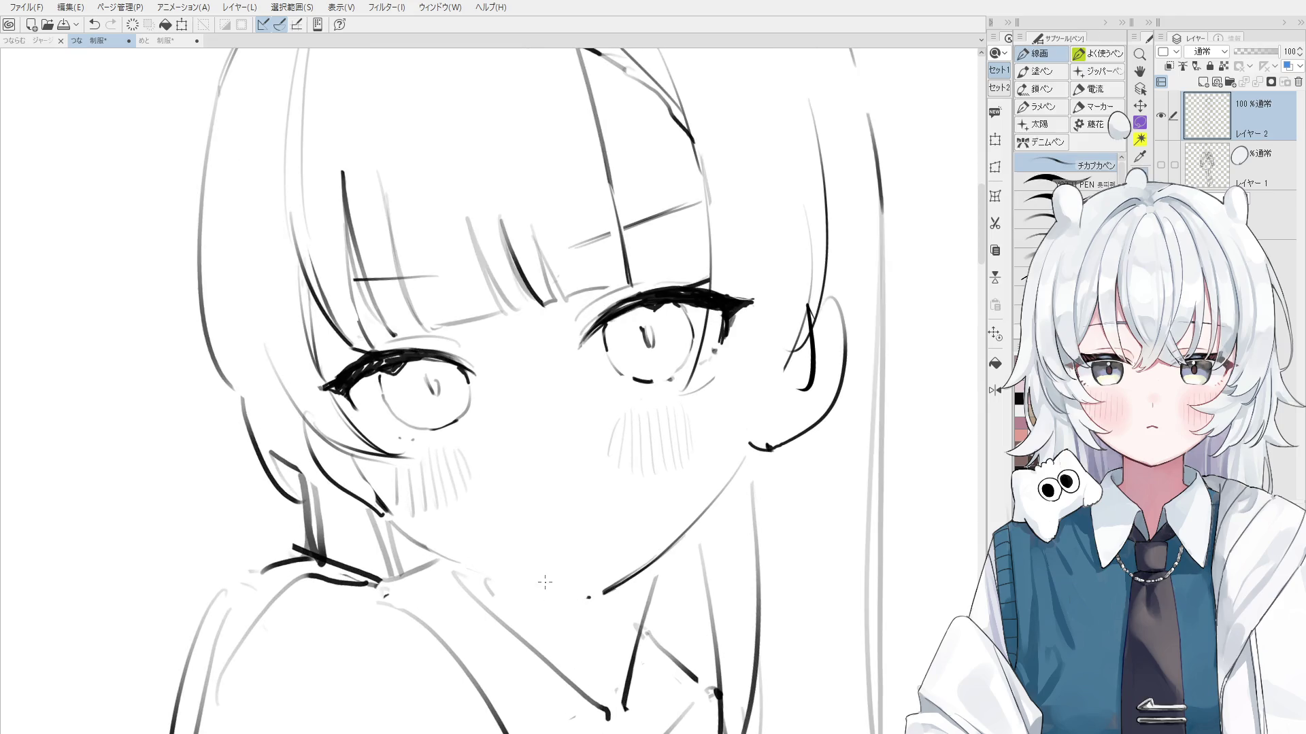
scroll(517, 579, "down", 1)
scroll(509, 579, "down", 1)
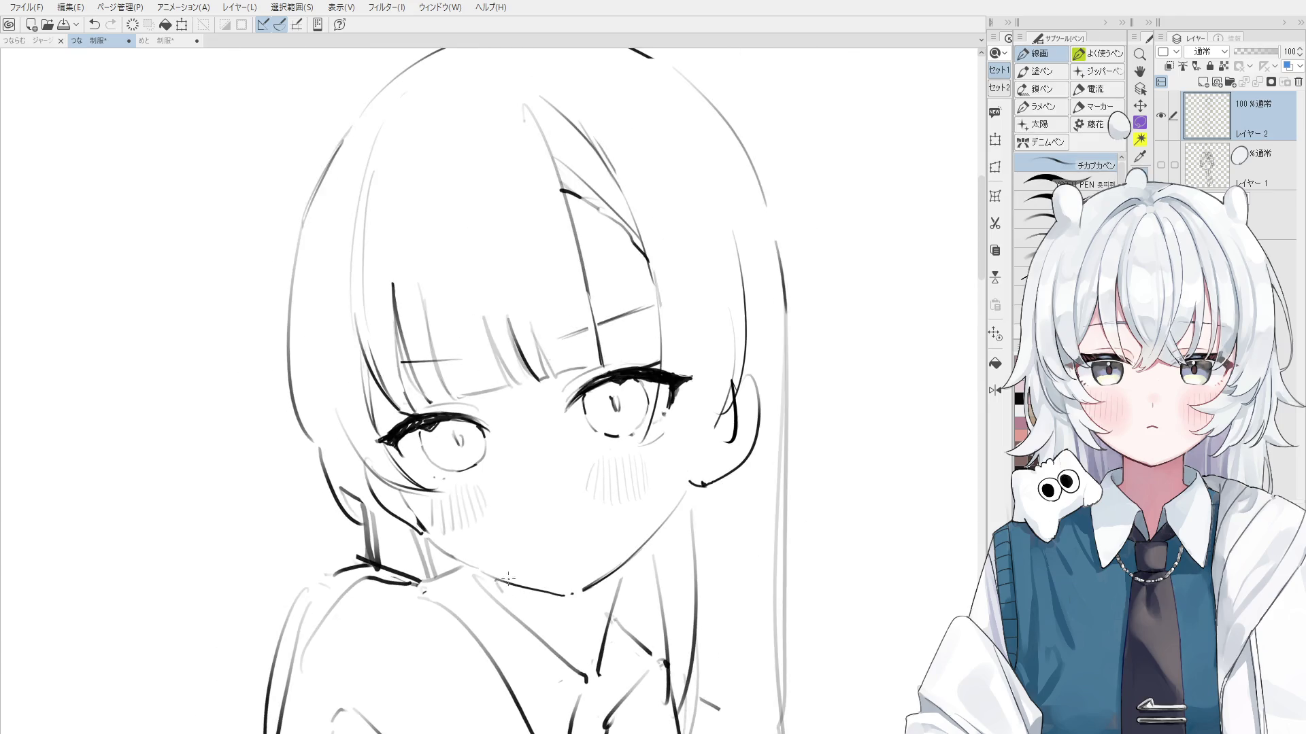
Erase a thin gap through the right eyelash line
key("e")
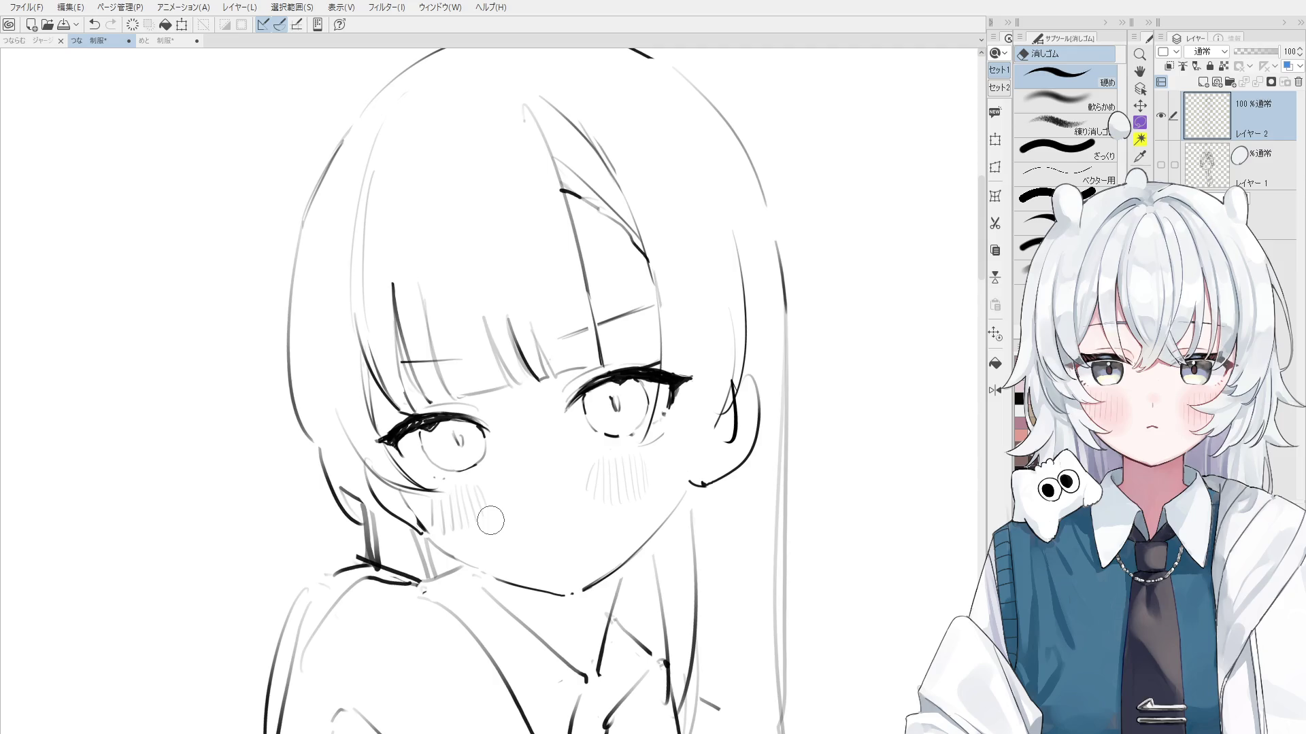
scroll(652, 363, "up", 2)
scroll(652, 362, "up", 2)
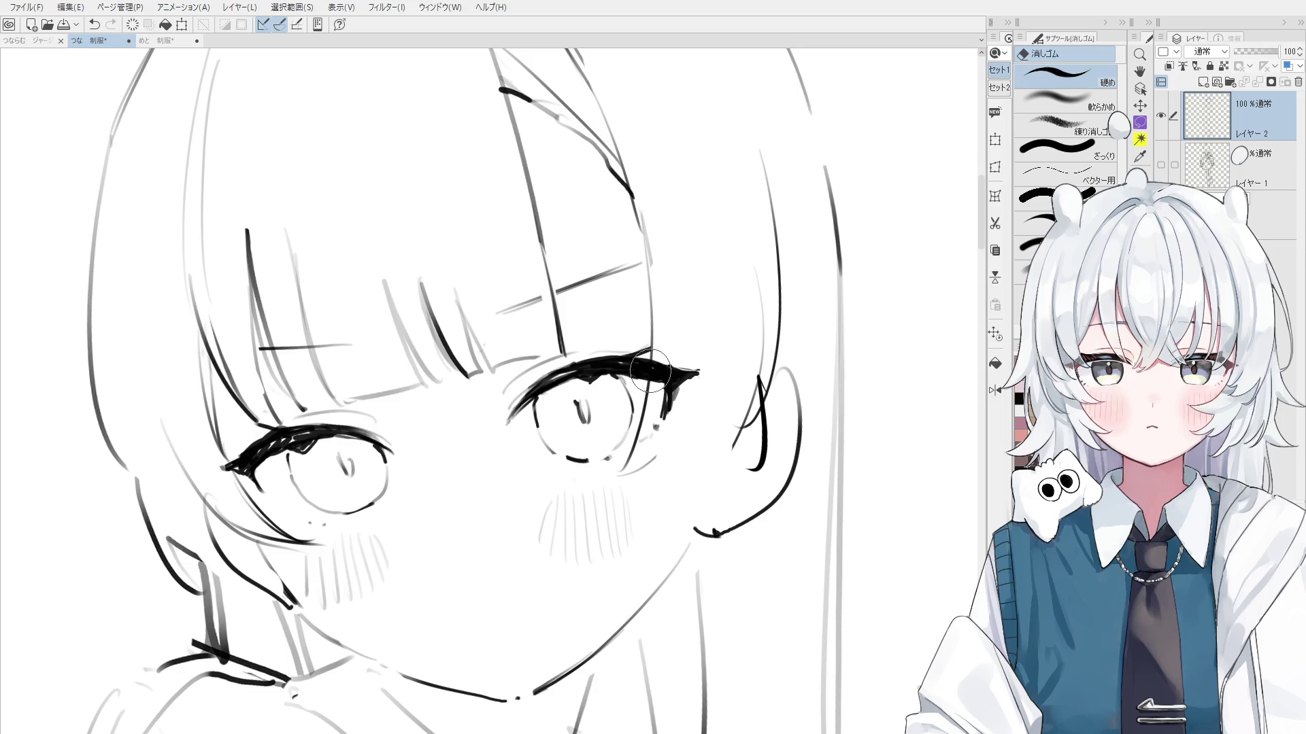
left_click_drag(652, 362, 655, 367)
scroll(653, 395, "down", 1)
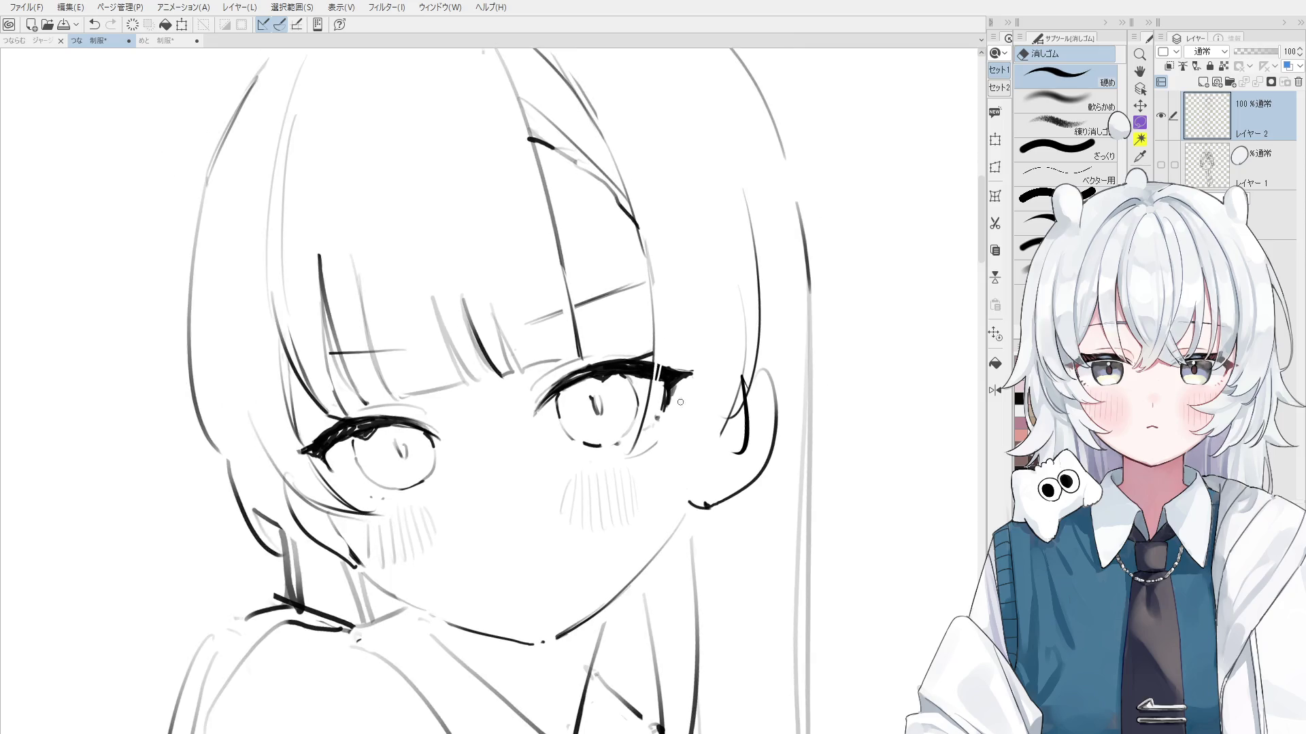
scroll(653, 395, "up", 3)
scroll(655, 365, "down", 3)
scroll(655, 365, "down", 2)
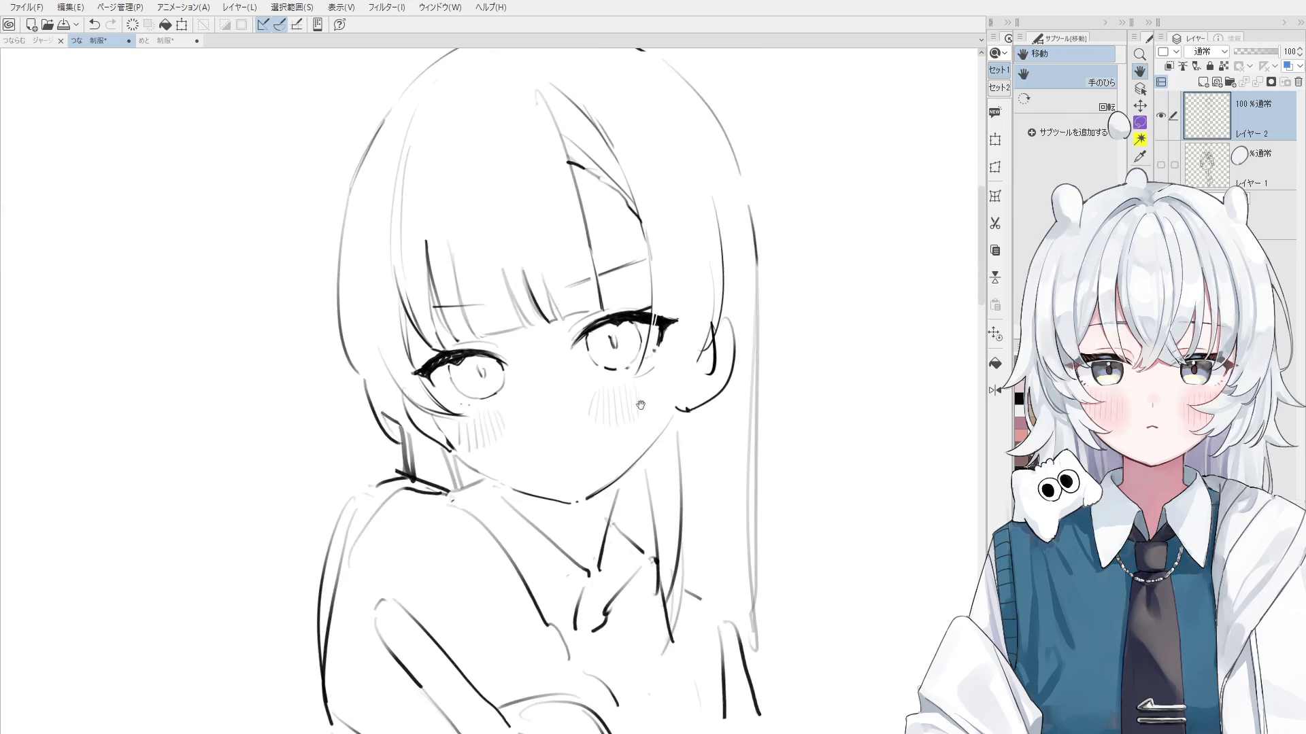
key("o")
scroll(663, 329, "up", 2)
key("e")
scroll(663, 328, "up", 1)
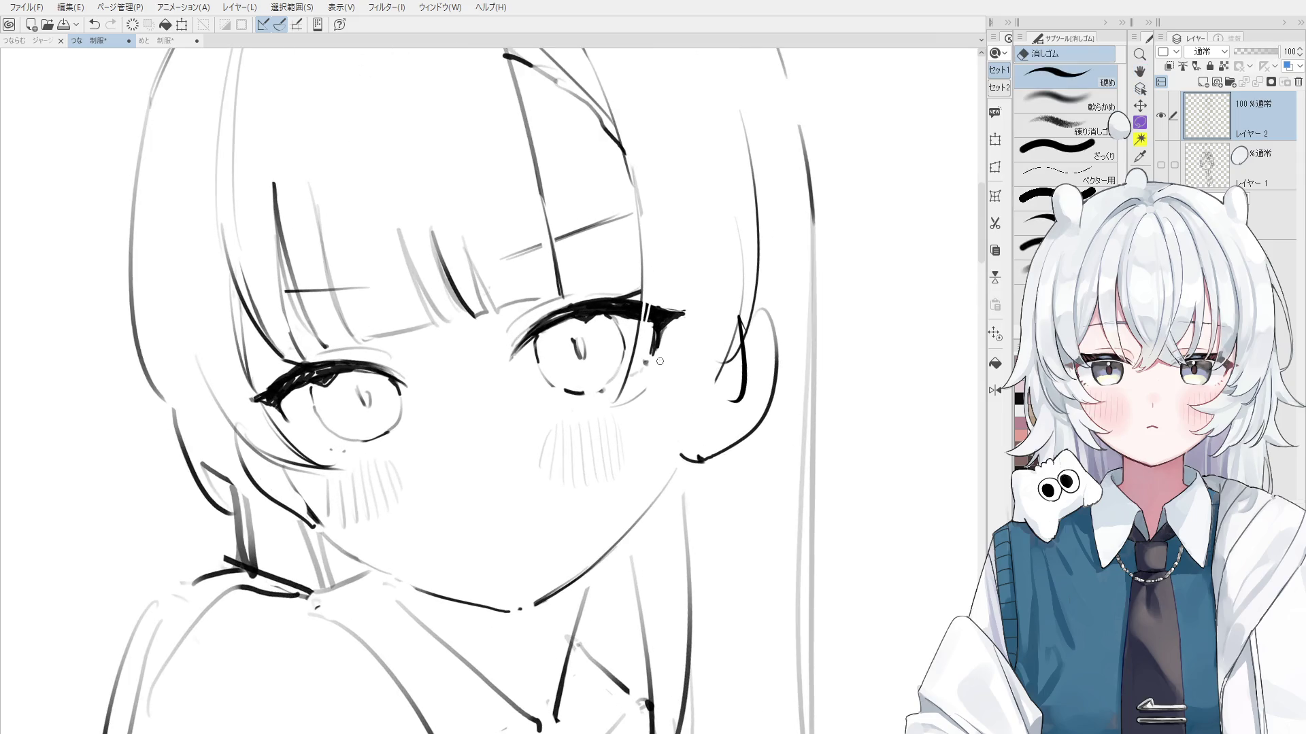
scroll(674, 325, "up", 1)
scroll(687, 321, "down", 3)
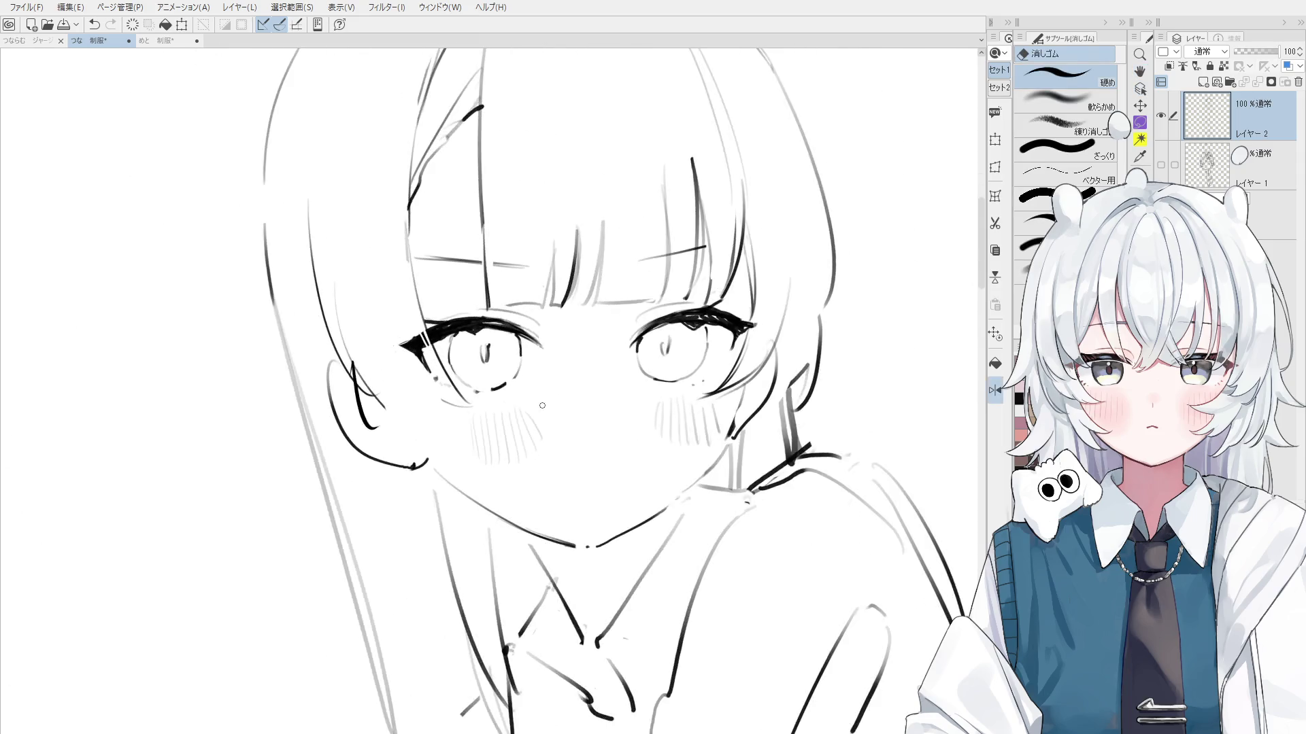
scroll(687, 321, "up", 1)
Ink the black eye-corner wedge and extend the right eye outline down from its outer corner
key("p")
scroll(394, 364, "up", 2)
left_click_drag(416, 338, 415, 402)
key("e")
key("p")
key("ctrl+z")
scroll(429, 371, "down", 1)
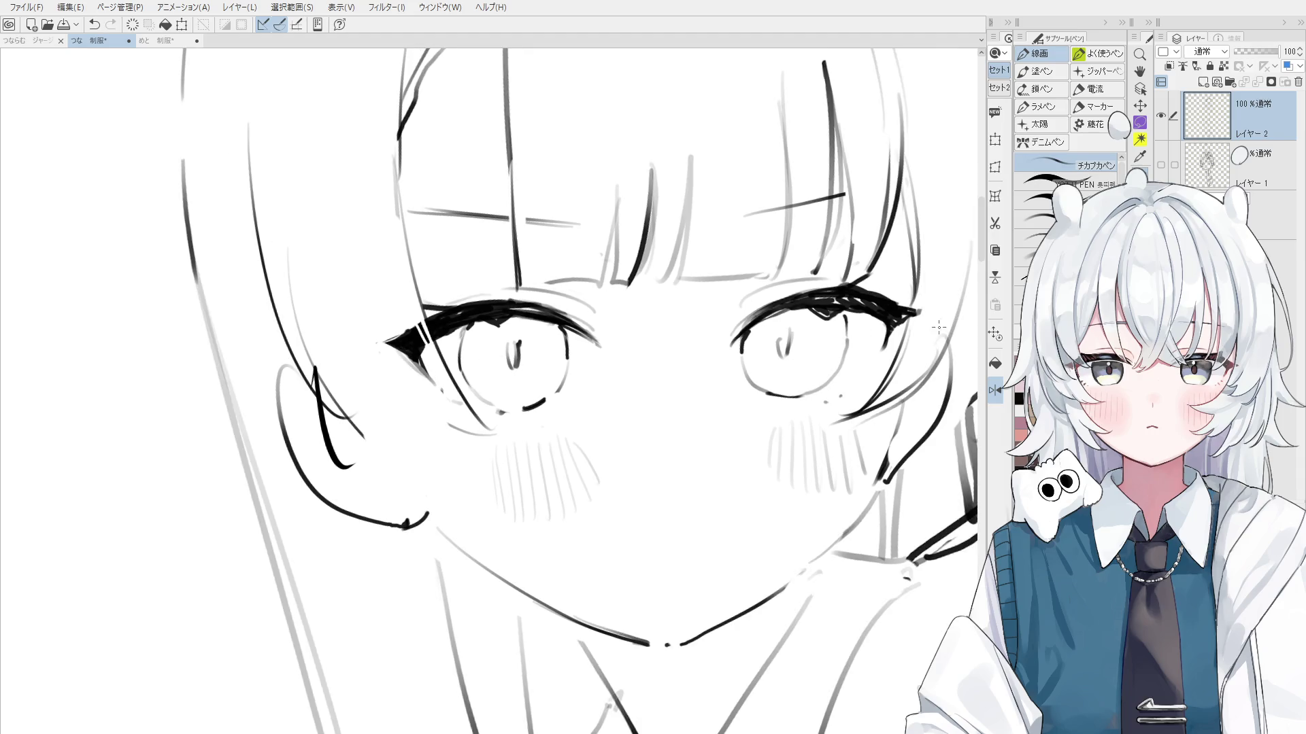
mouse_move(904, 325)
left_mouse_down()
mouse_move(877, 364)
mouse_move(890, 367)
left_mouse_up()
Redraw the line near the ear and erase the stray bits around it
scroll(803, 438, "down", 2)
scroll(748, 448, "down", 2)
key("h")
scroll(636, 463, "up", 2)
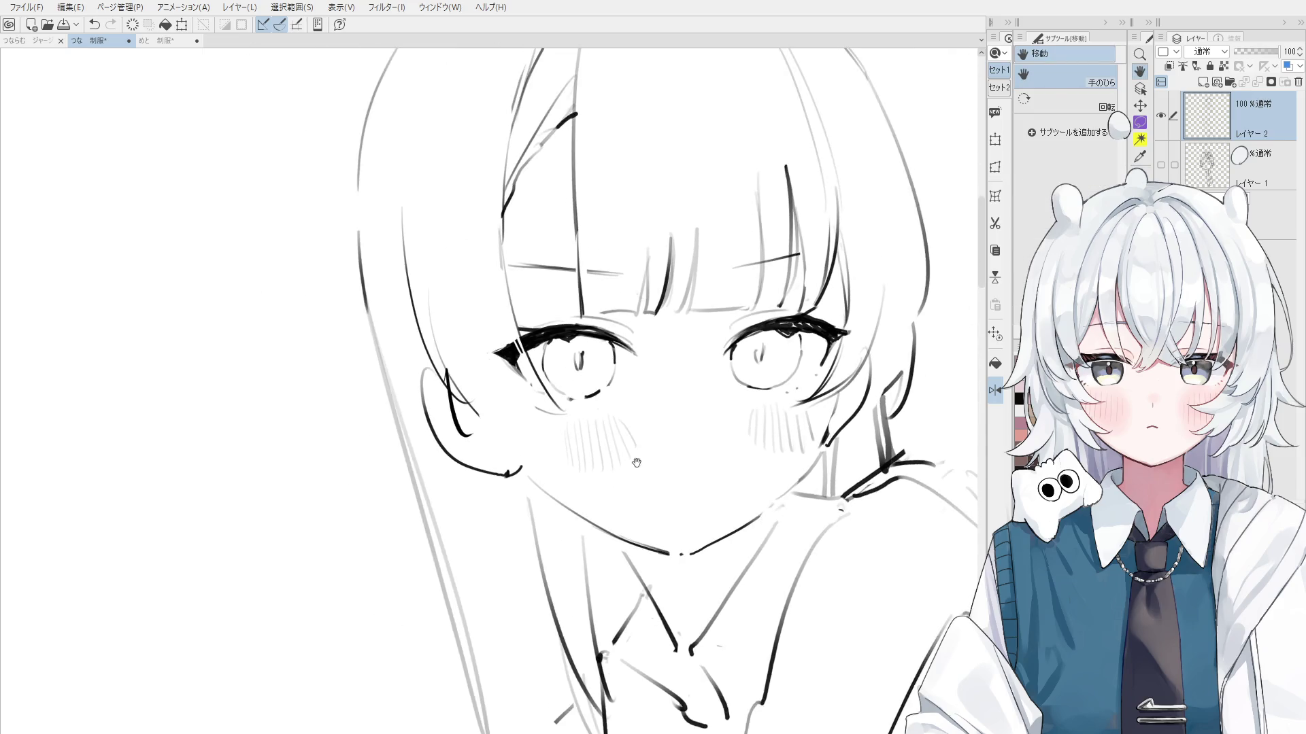
left_click_drag(636, 463, 611, 469)
key("p")
left_click_drag(439, 360, 510, 448)
key("ctrl+z")
left_click_drag(411, 330, 509, 459)
key("e")
left_click_drag(422, 374, 429, 421)
key("p")
left_click_drag(432, 371, 452, 453)
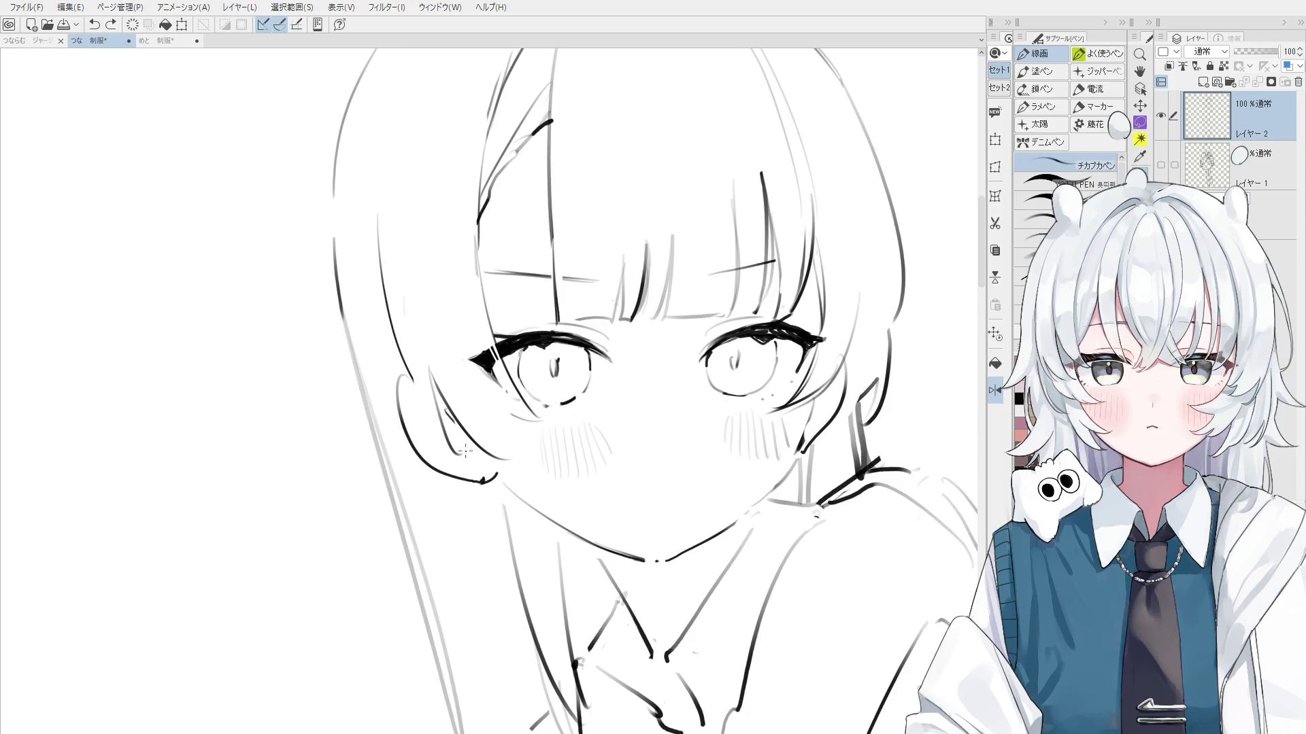
Retouch the ear and cheek lines, retrying the short cheek stroke, and tilt the view toward the face
scroll(452, 442, "down", 1)
scroll(454, 432, "down", 1)
scroll(454, 432, "down", 2)
key("e")
mouse_move(438, 391)
left_mouse_down()
mouse_move(452, 435)
mouse_move(483, 452)
mouse_move(510, 435)
left_mouse_up()
key("p")
key("ctrl+z")
mouse_move(487, 417)
left_mouse_down()
mouse_move(518, 446)
mouse_move(515, 494)
mouse_move(558, 496)
left_mouse_up()
key("ctrl+z")
key("ctrl+z")
key("h")
scroll(516, 495, "up", 2)
key("p")
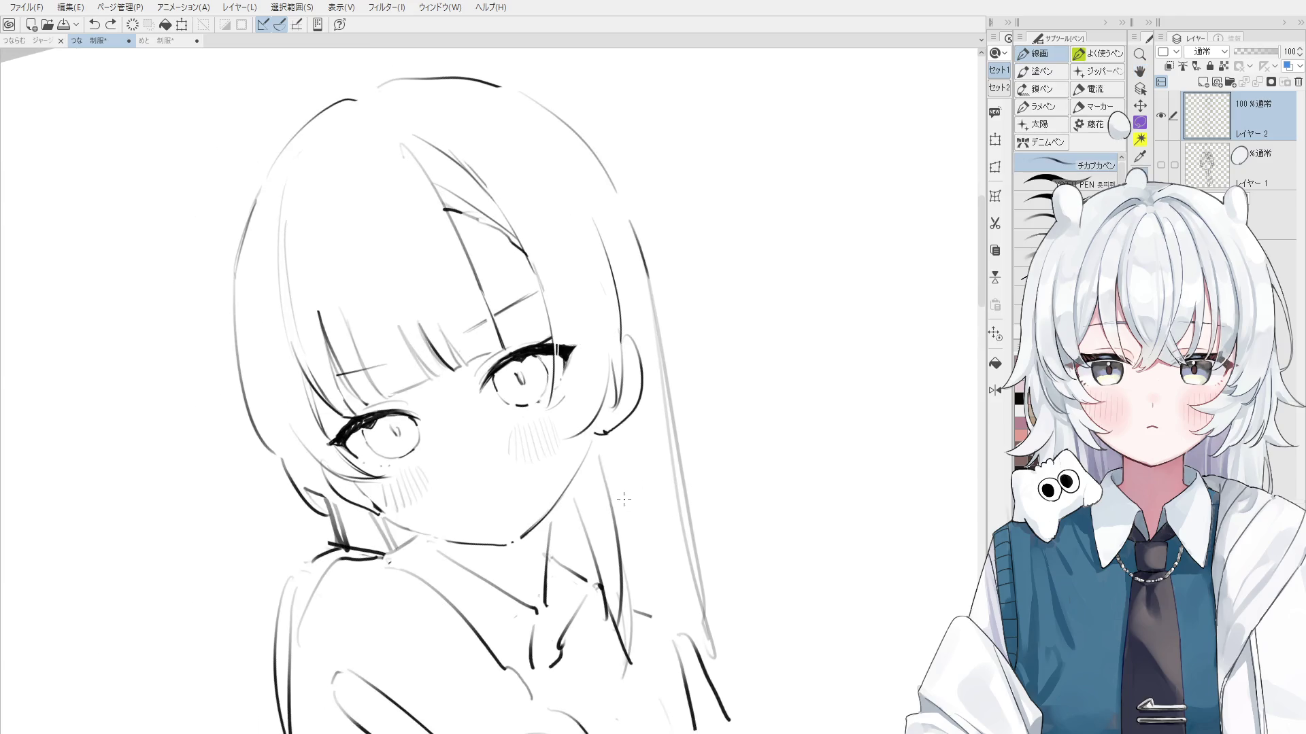
scroll(565, 430, "up", 3)
scroll(558, 442, "down", 1)
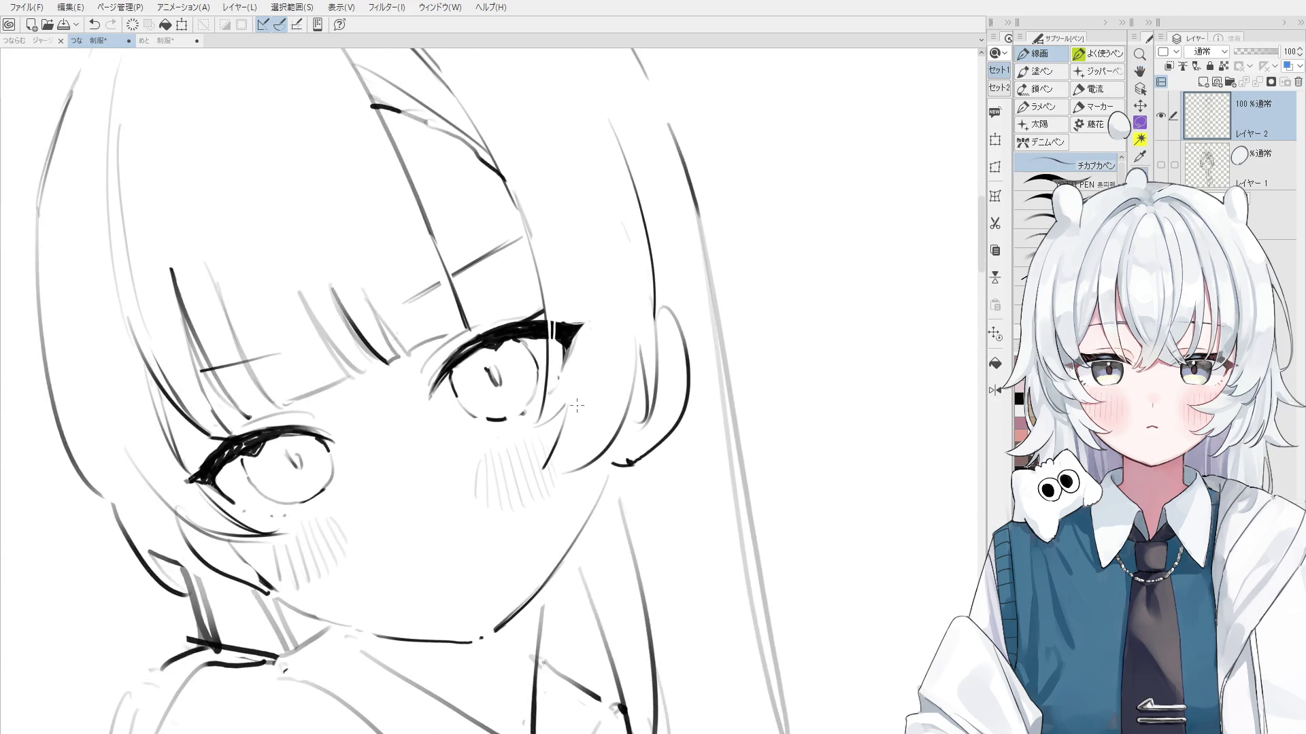
left_click_drag(552, 487, 552, 499)
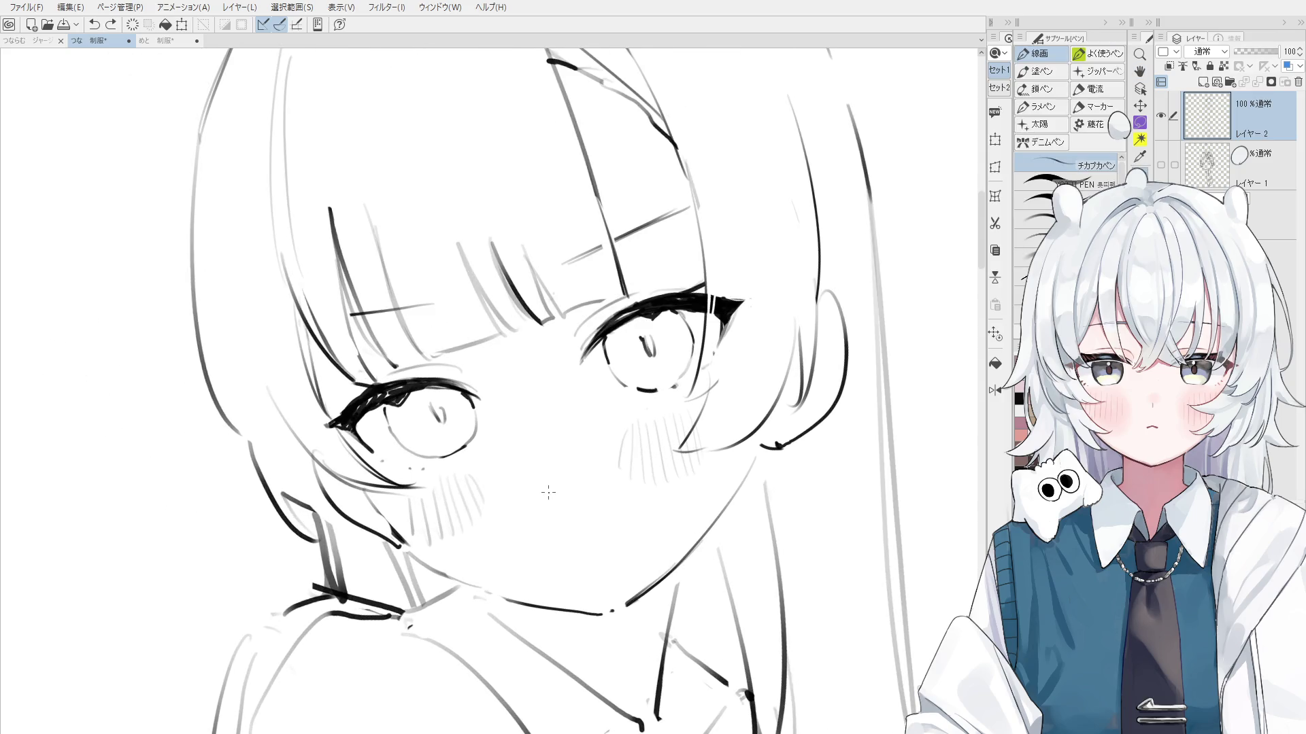
Draw a small wavy mouth line, undoing the failed attempts
left_click_drag(551, 547, 560, 542)
key("ctrl+z")
left_click_drag(559, 552, 620, 539)
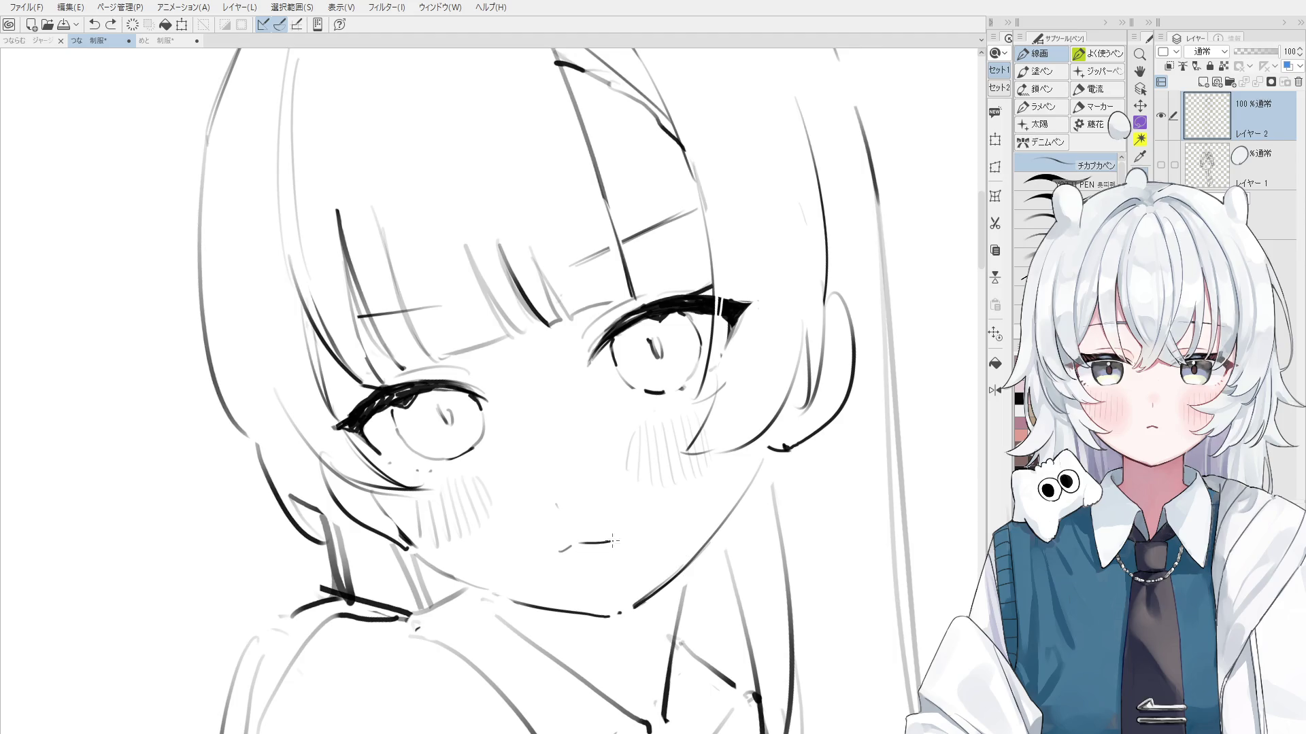
key("ctrl+z")
key("ctrl+z")
mouse_move(515, 560)
left_mouse_down()
mouse_move(562, 552)
mouse_move(601, 567)
left_mouse_up()
key("ctrl+z")
scroll(602, 567, "down", 5)
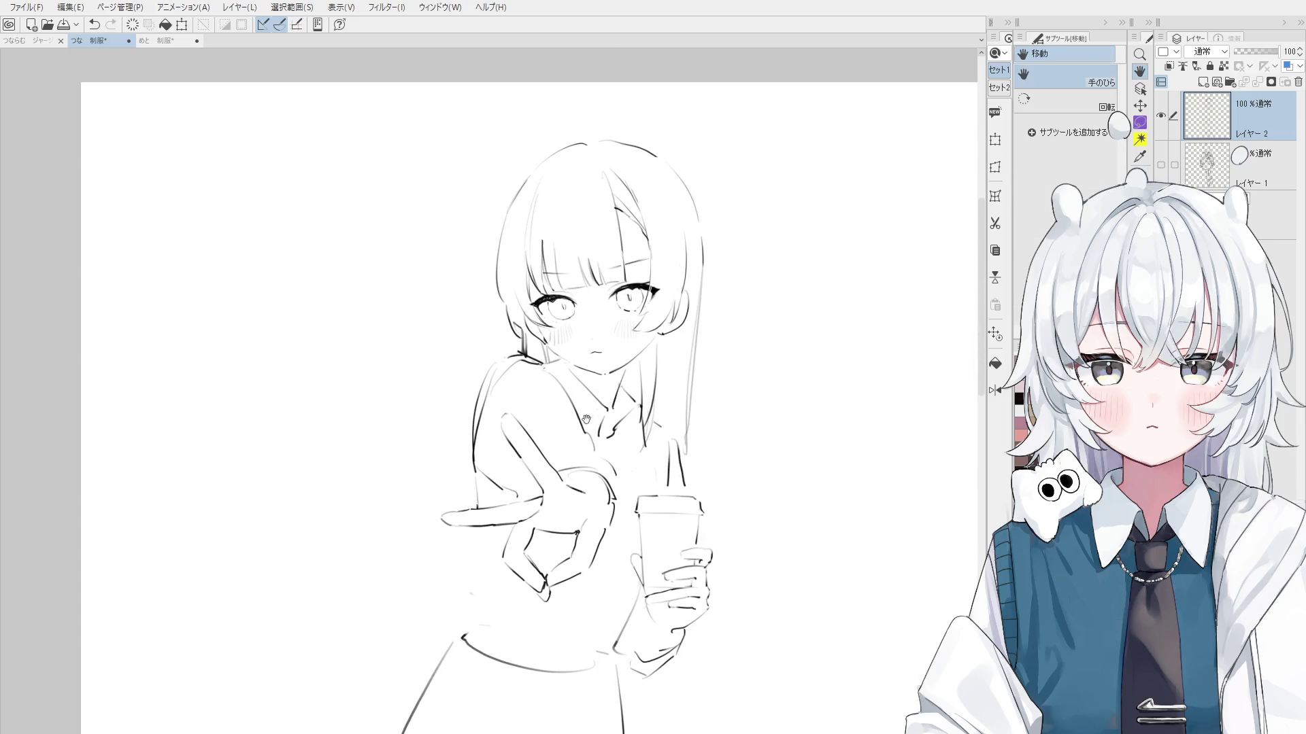
Redraw the neck line with the 線画 pen
scroll(583, 378, "up", 2)
scroll(583, 378, "up", 2)
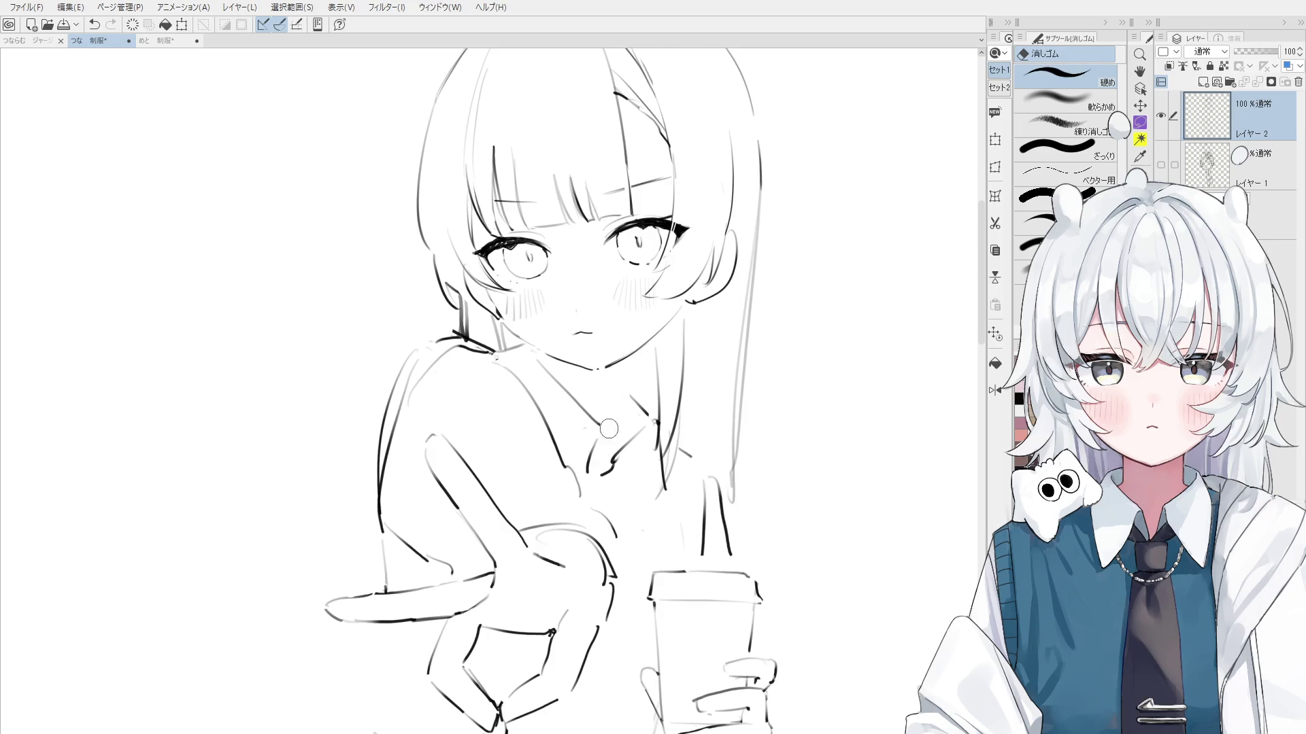
key("p")
key("ctrl+z")
left_click_drag(645, 337, 606, 437)
key("ctrl+z")
key("ctrl+z")
mouse_move(636, 356)
left_mouse_down()
mouse_move(596, 440)
mouse_move(522, 376)
left_mouse_up()
scroll(585, 444, "down", 2)
Erase the old left body outline, draw a new one, and bring the lower body into view
key("e")
key("p")
scroll(522, 399, "down", 1)
key("e")
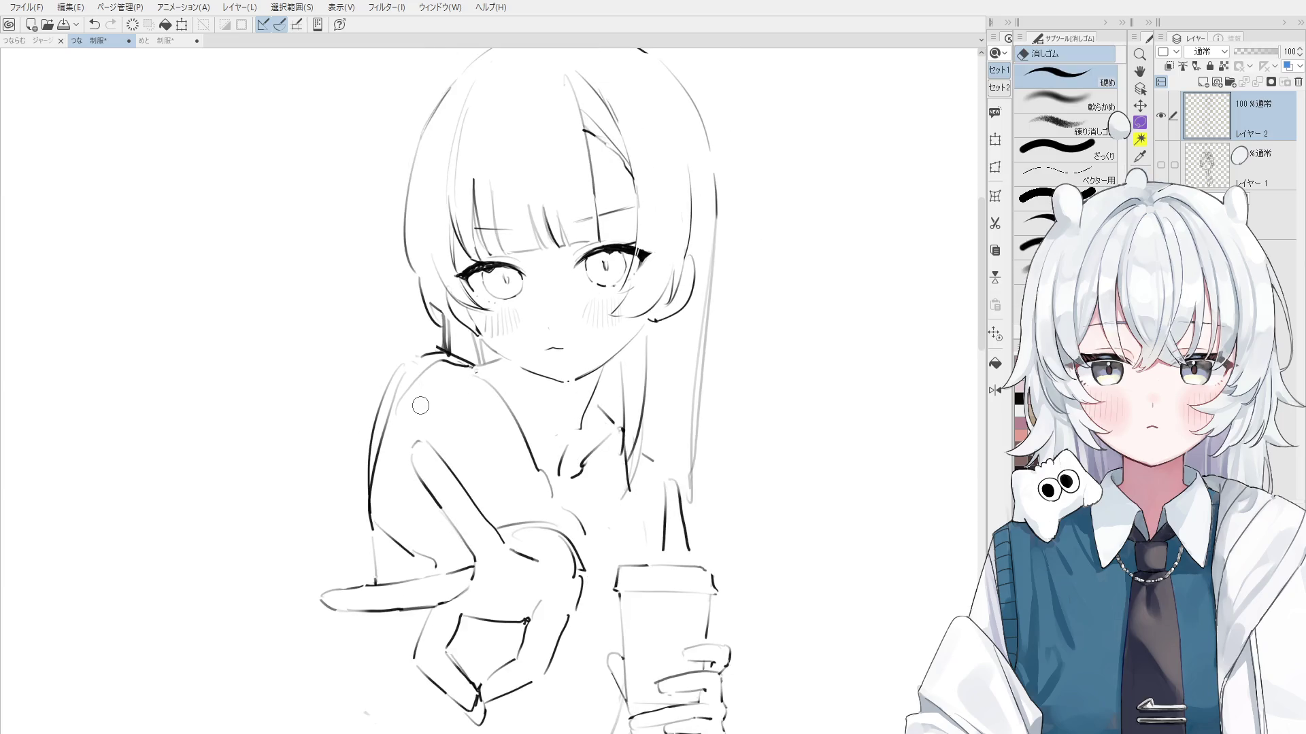
left_click_drag(405, 380, 371, 530)
key("p")
left_click_drag(401, 416, 379, 537)
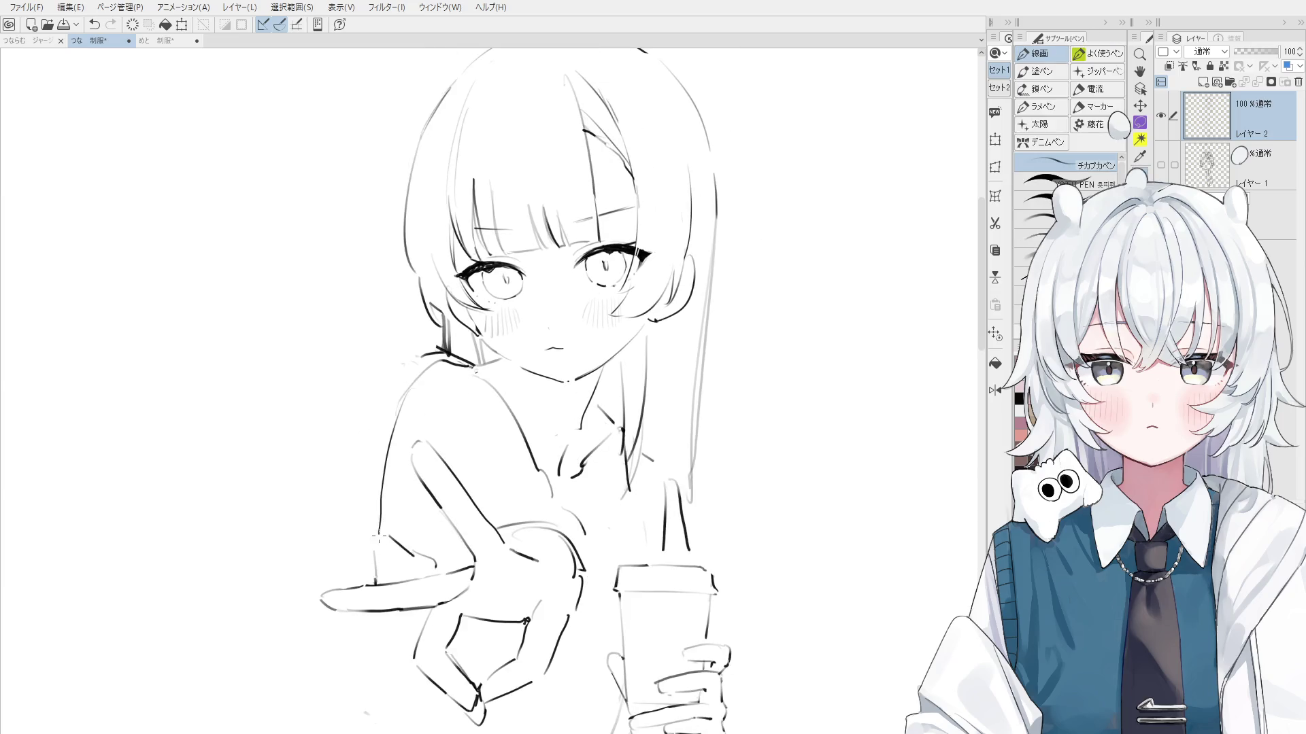
key("h")
left_click_drag(708, 544, 706, 395)
scroll(706, 394, "down", 1)
key("p")
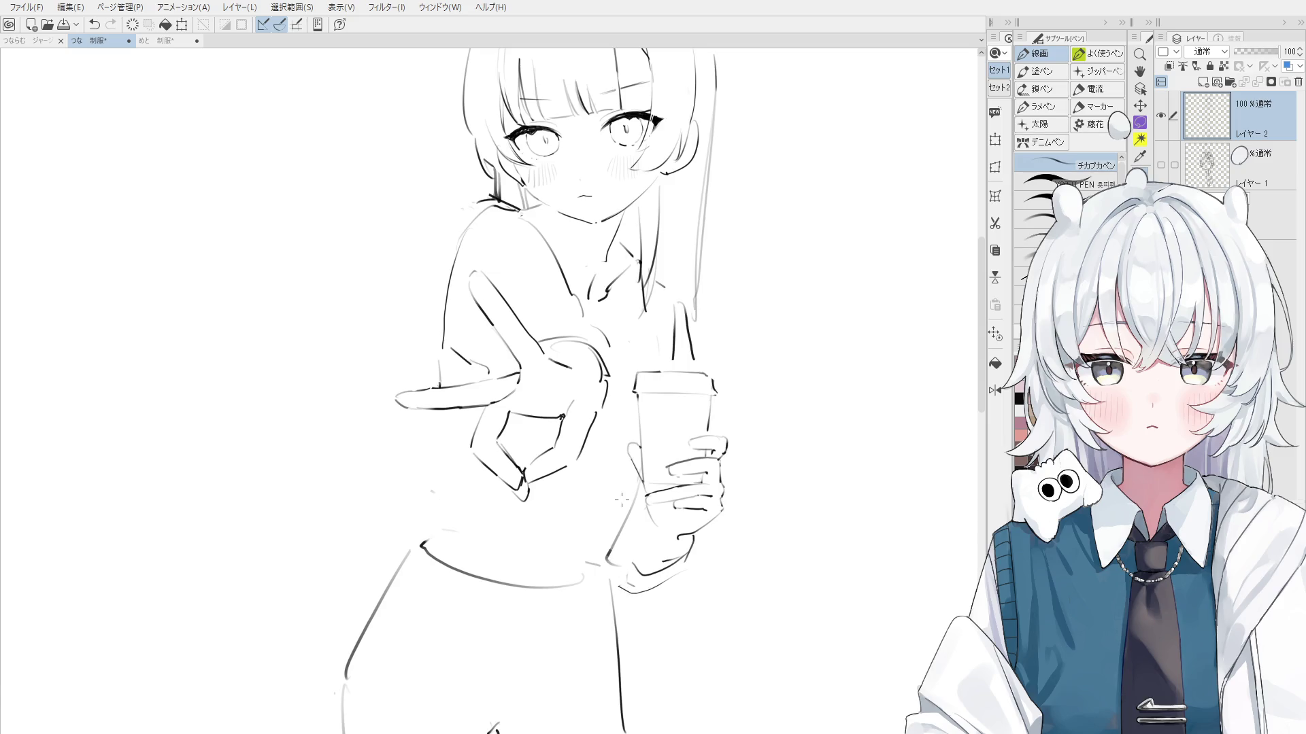
Rework the lower-left body contour, retrying strokes and erasing the thin left outline lines
left_click_drag(621, 500, 645, 535)
left_click_drag(545, 526, 497, 581)
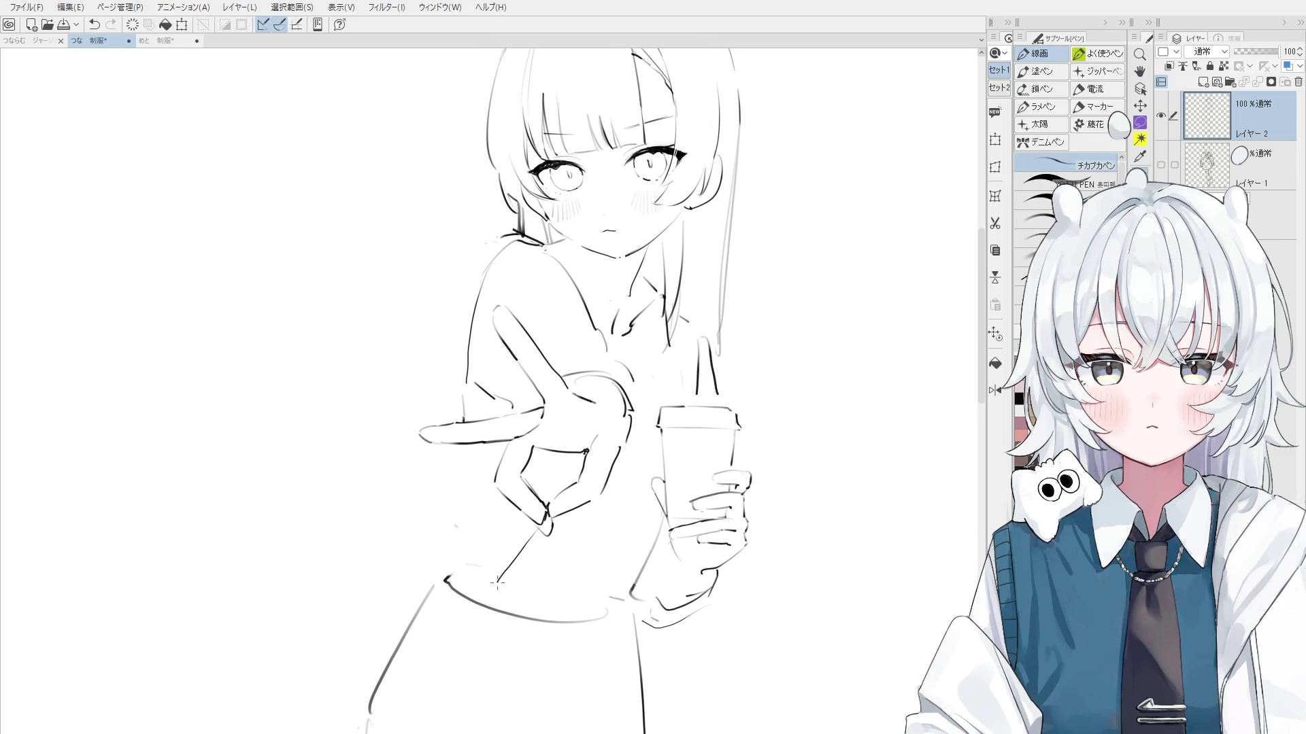
key("ctrl+z")
mouse_move(533, 530)
left_mouse_down()
mouse_move(498, 598)
mouse_move(400, 535)
left_mouse_up()
key("ctrl+z")
mouse_move(496, 596)
left_mouse_down()
mouse_move(410, 570)
mouse_move(426, 480)
mouse_move(413, 516)
mouse_move(478, 584)
left_mouse_up()
key("ctrl+z")
key("ctrl+z")
key("ctrl+z")
mouse_move(424, 501)
left_mouse_down()
mouse_move(474, 582)
mouse_move(503, 600)
left_mouse_up()
key("e")
scroll(514, 561, "up", 2)
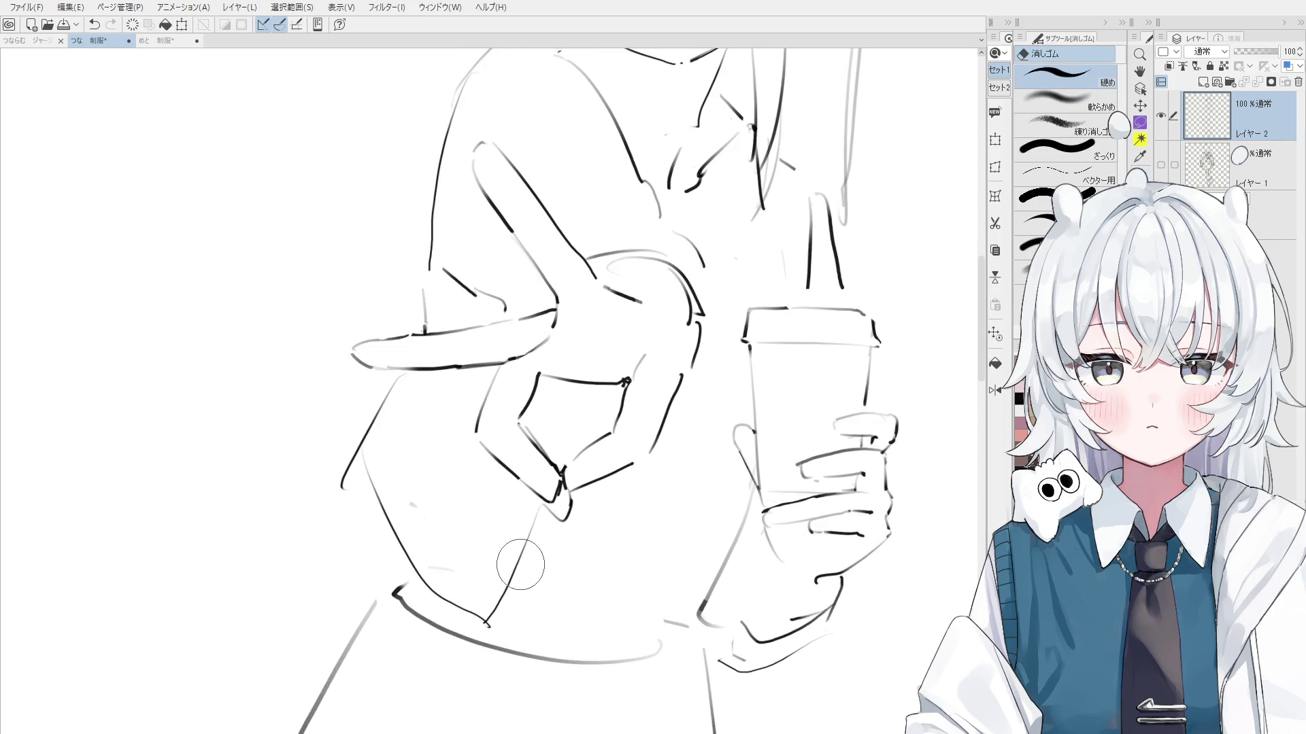
mouse_move(463, 600)
left_mouse_down()
mouse_move(370, 486)
mouse_move(450, 589)
left_mouse_up()
key("p")
key("ctrl+z")
left_click_drag(360, 482, 454, 596)
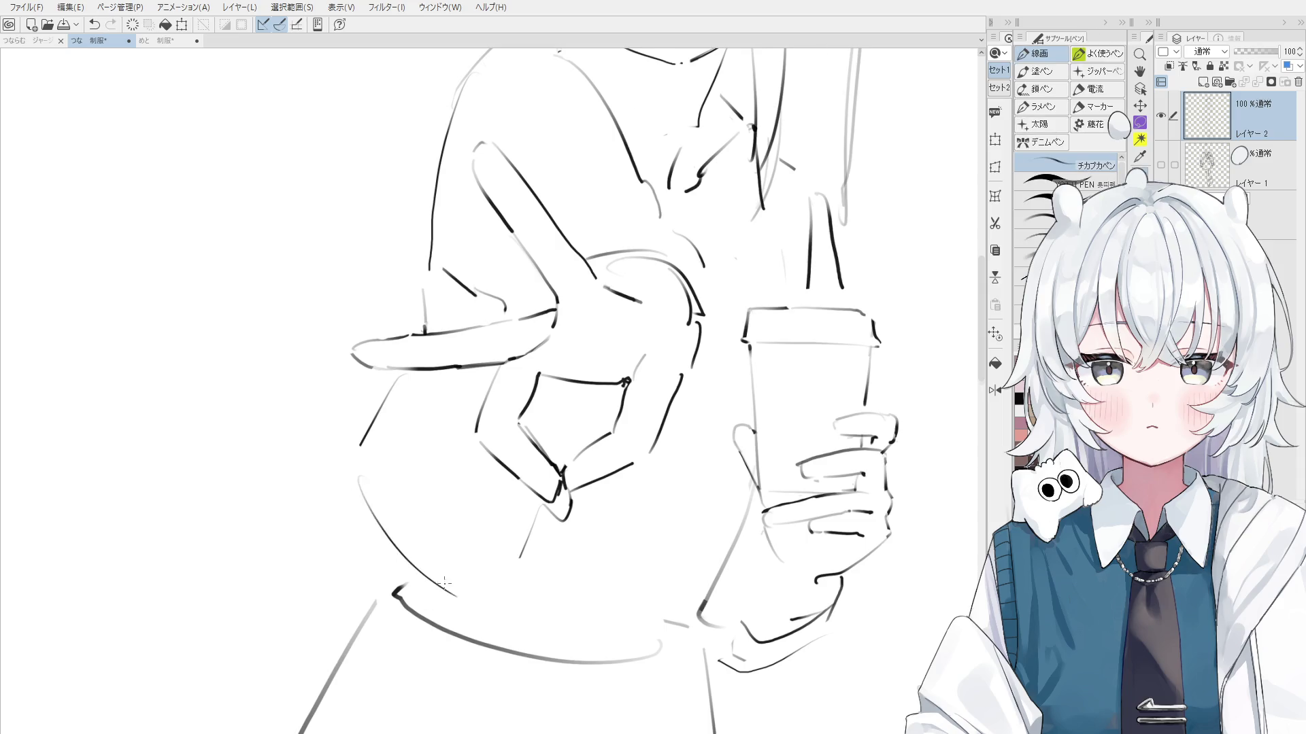
scroll(435, 595, "down", 1)
key("ctrl+z")
Draw the arm outline beside the peace-sign hand, erase stray sleeve lines, and extend the left sleeve line down
left_click_drag(412, 432, 367, 497)
key("e")
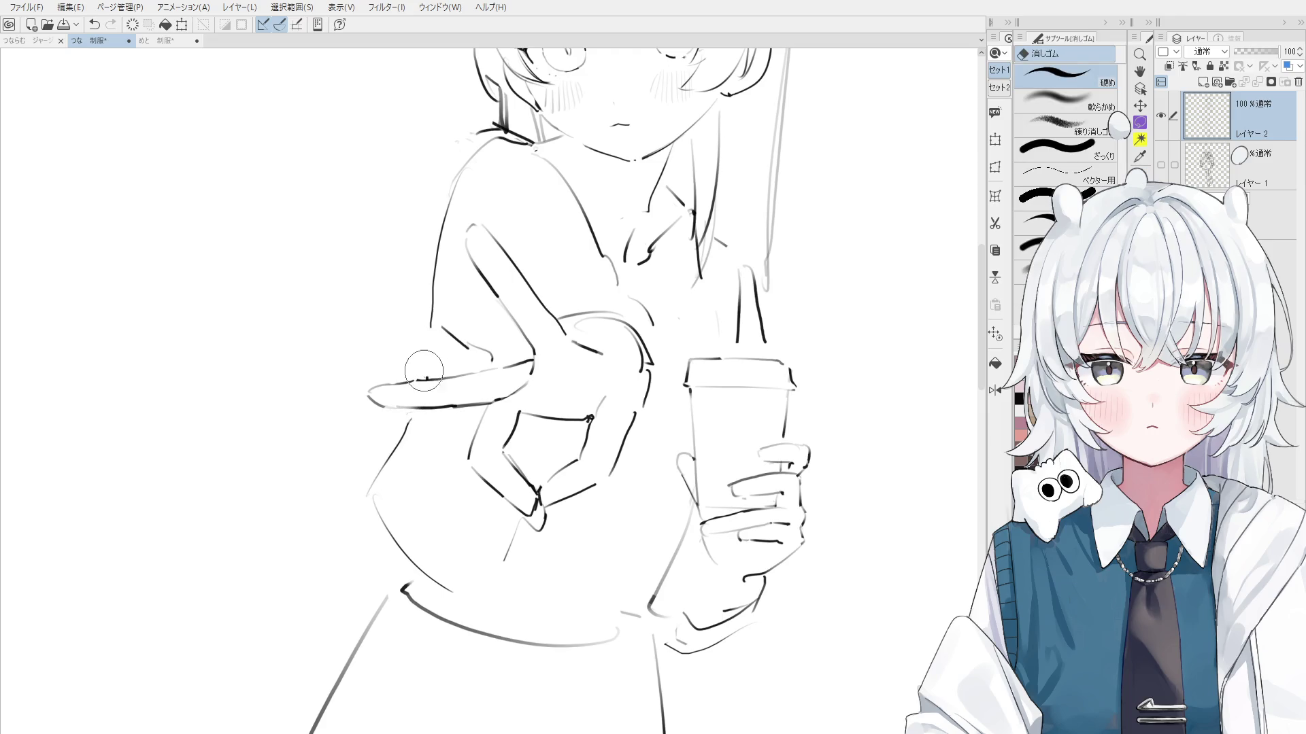
key("e")
left_click_drag(449, 343, 493, 354)
key("p")
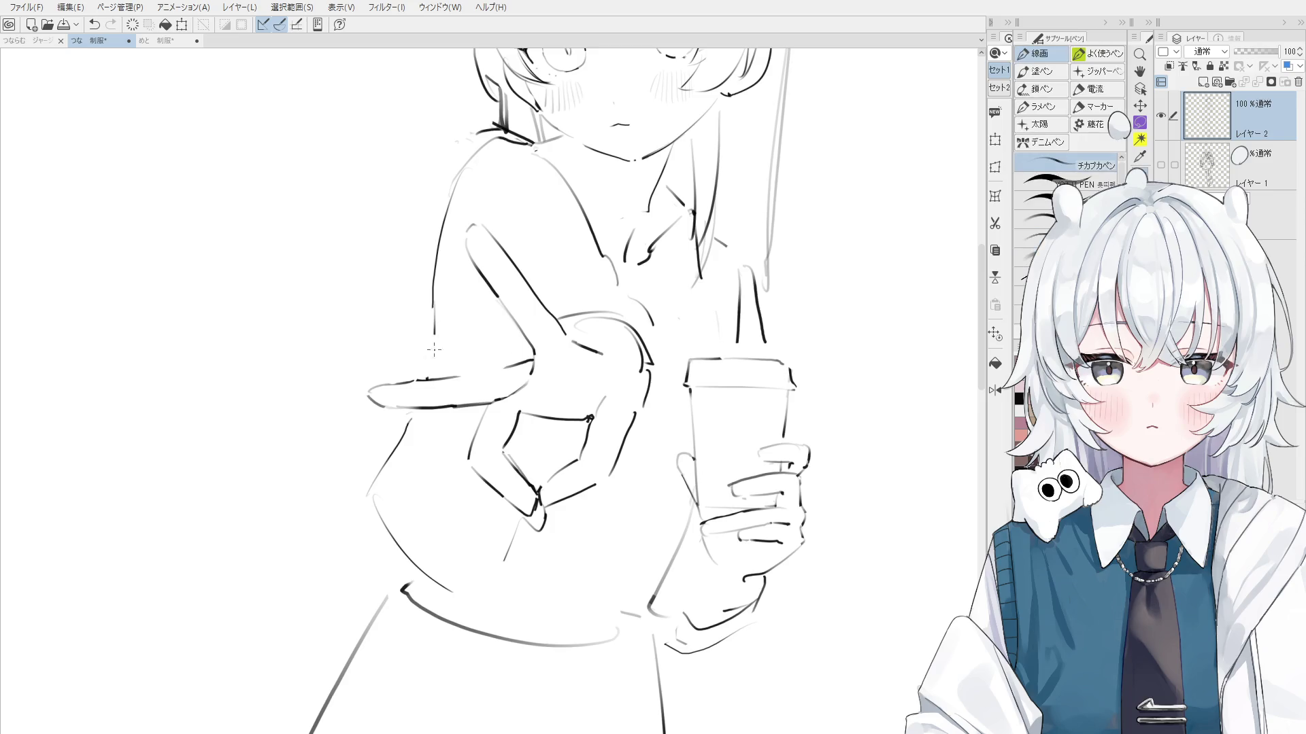
left_click_drag(430, 306, 428, 369)
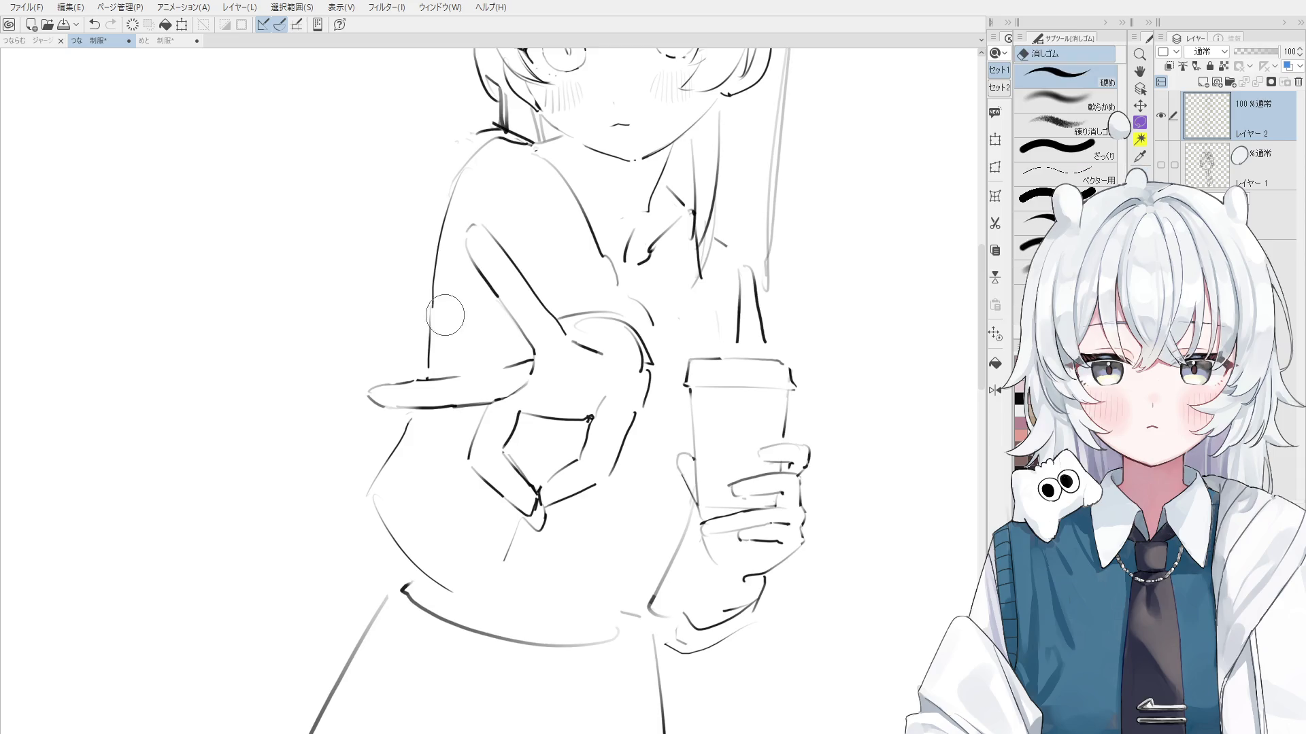
Undo the lower sleeve end and draw a stroke down the lower-left coat contour
key("ctrl+z")
scroll(425, 362, "up", 1)
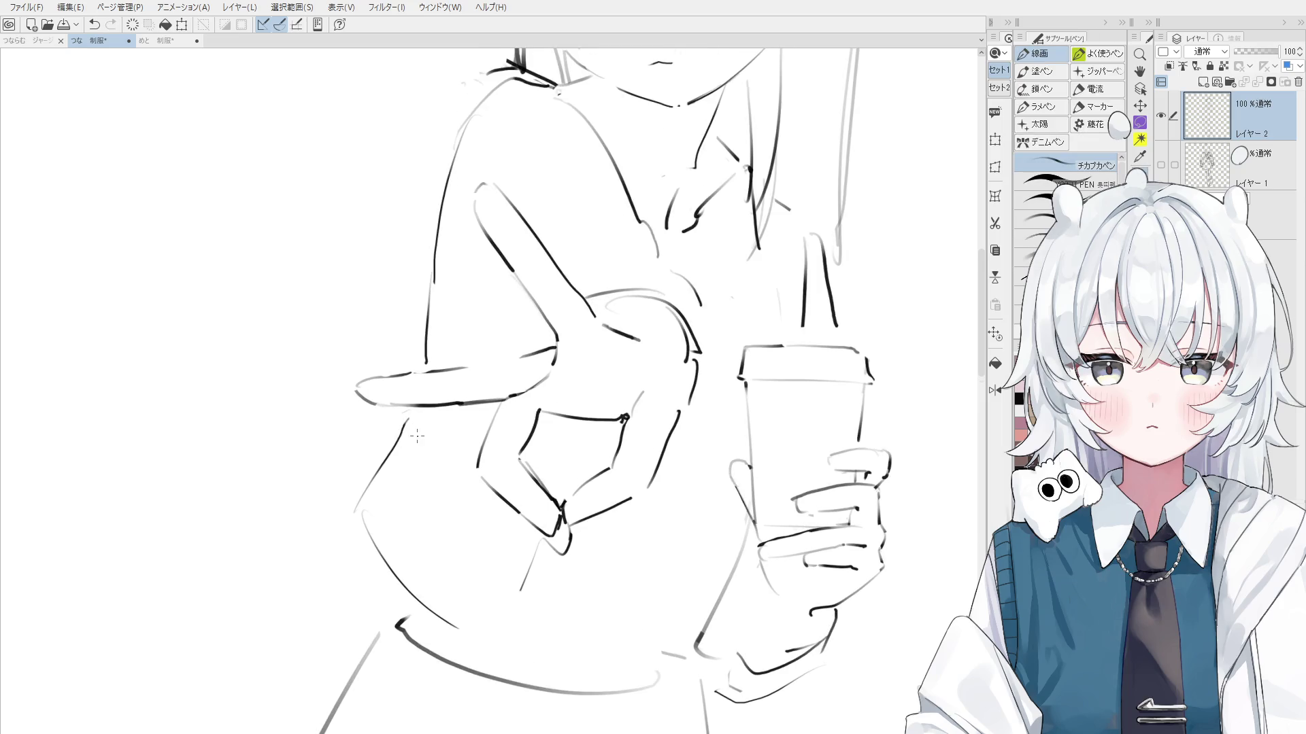
mouse_move(410, 411)
left_mouse_down()
mouse_move(355, 525)
mouse_move(438, 597)
left_mouse_up()
scroll(384, 532, "down", 1)
scroll(384, 532, "down", 1)
key("e")
key("p")
Extend the bottom coat contour to the right and lasso-select the girl's head
left_click_drag(378, 534, 483, 605)
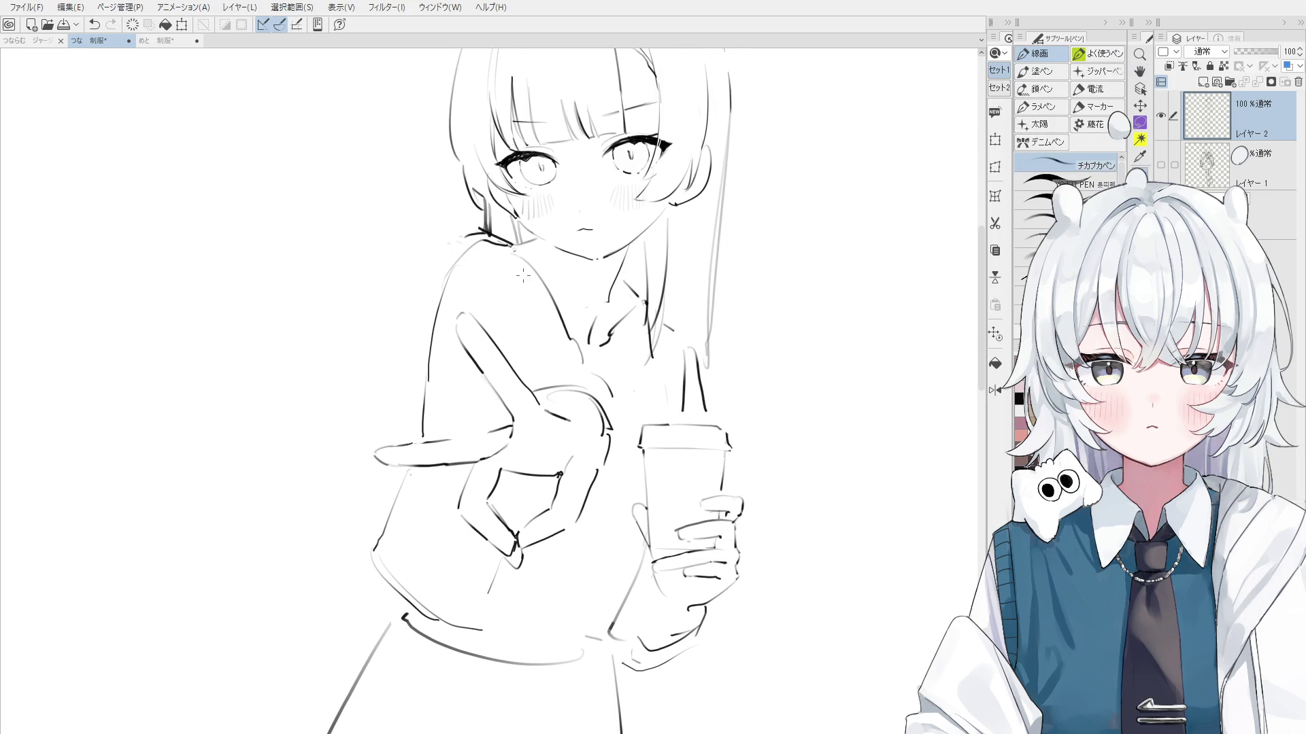
scroll(598, 301, "up", 1)
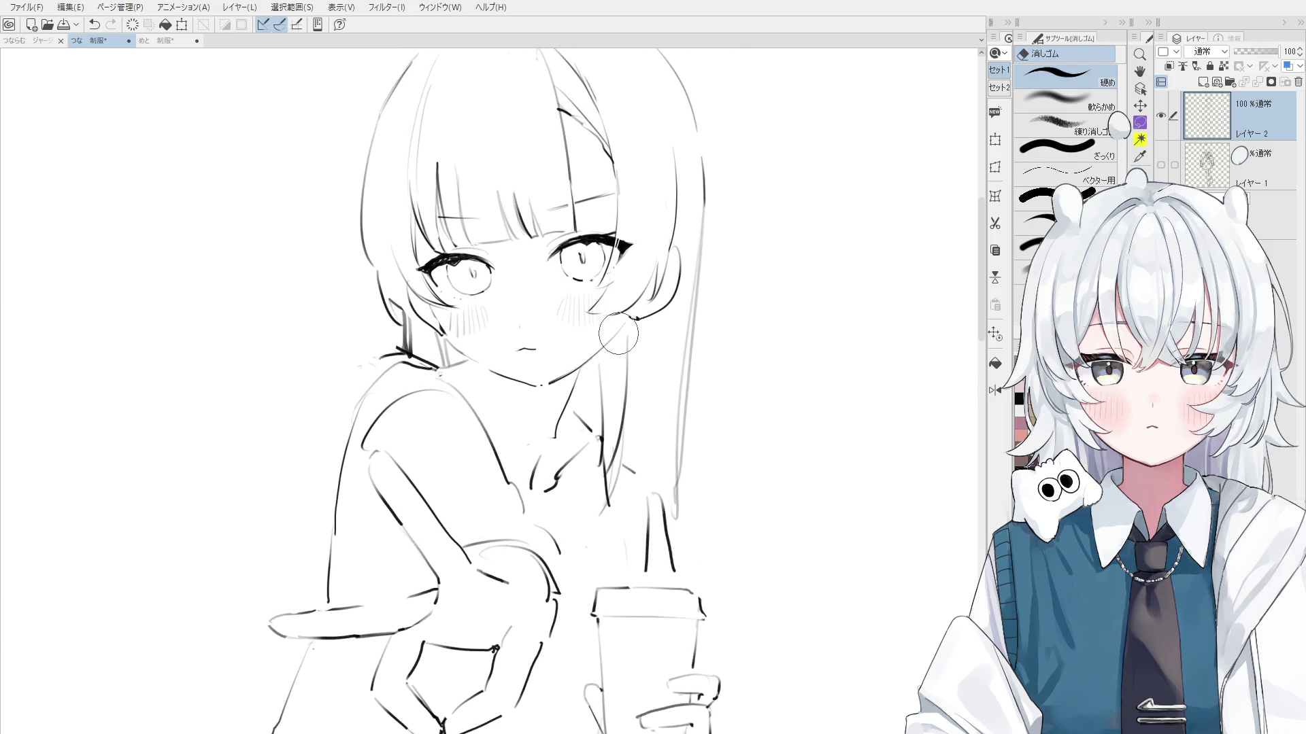
scroll(541, 401, "down", 2)
key("m")
mouse_move(477, 373)
left_mouse_down()
mouse_move(631, 357)
mouse_move(543, 401)
left_mouse_up()
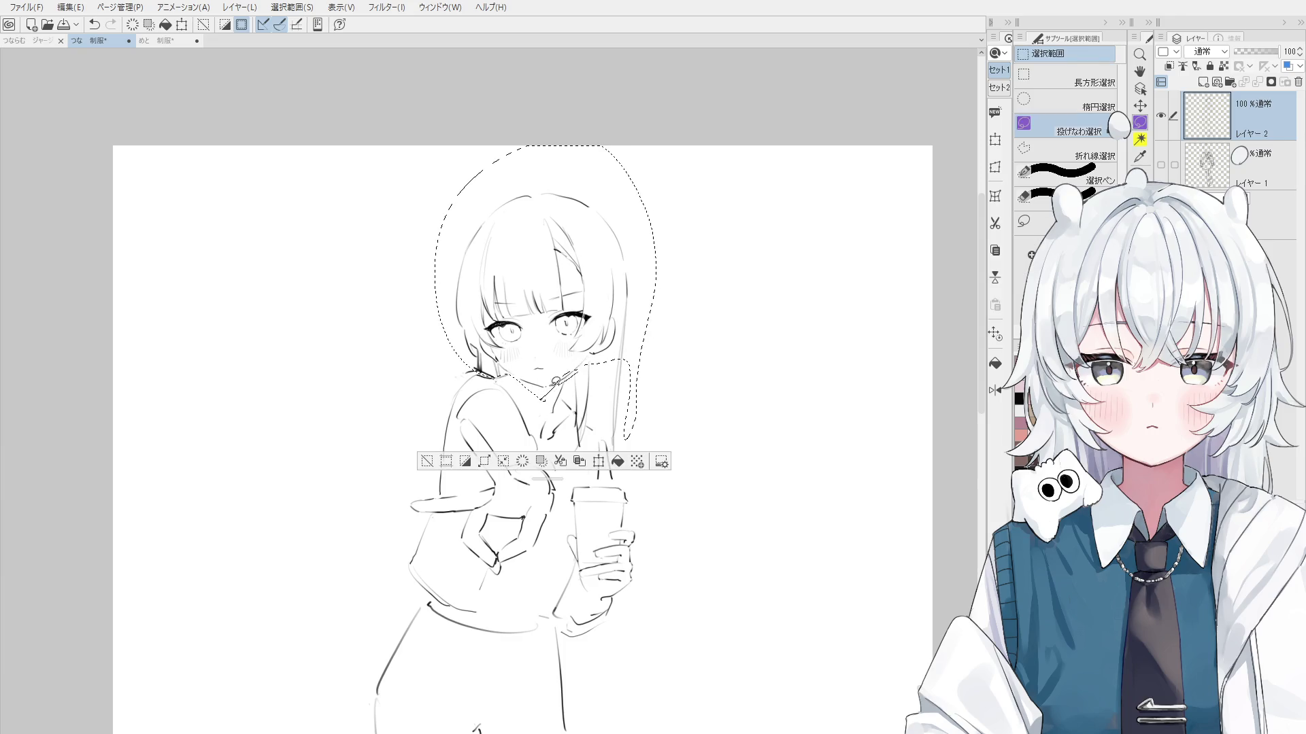
Move the selected head down slightly with Scale/Rotate, confirm it, and deselect with Ctrl+D
left_click(598, 461)
left_click_drag(669, 229, 632, 283)
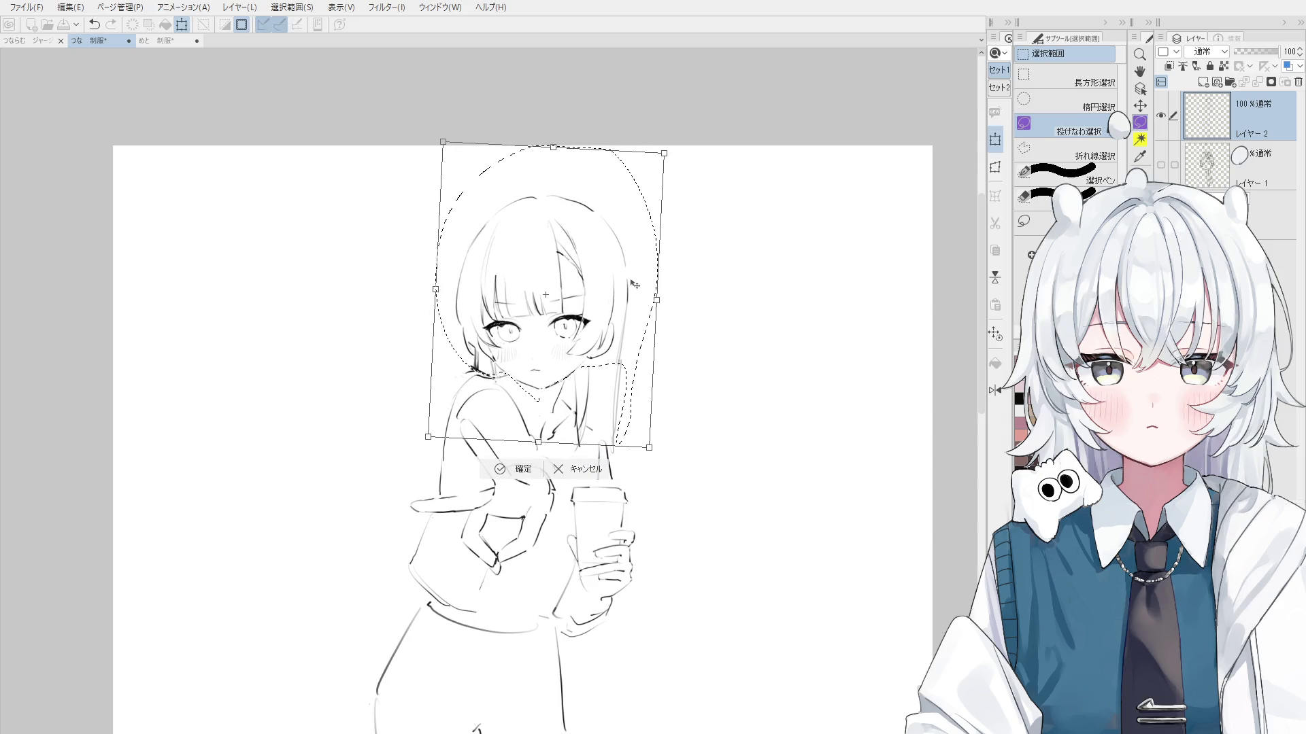
left_click(500, 473)
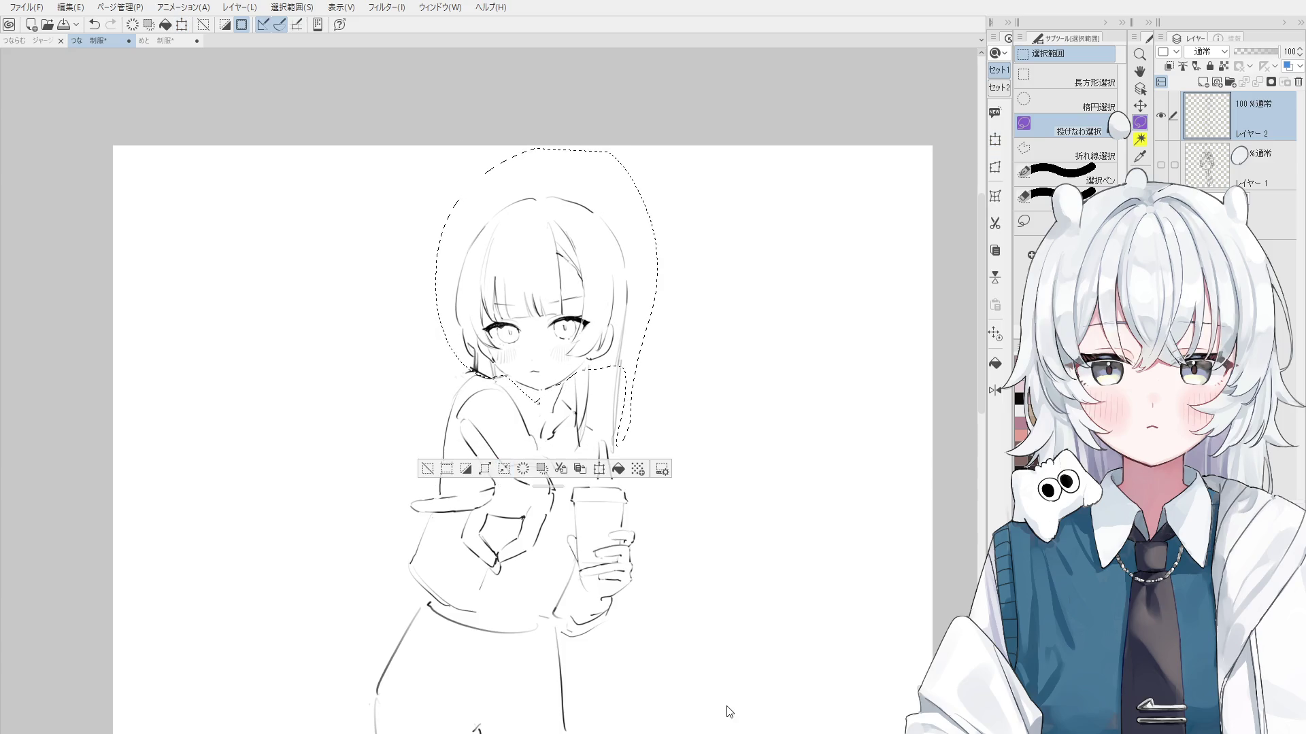
key("ctrl+d")
scroll(561, 420, "up", 3)
key("e")
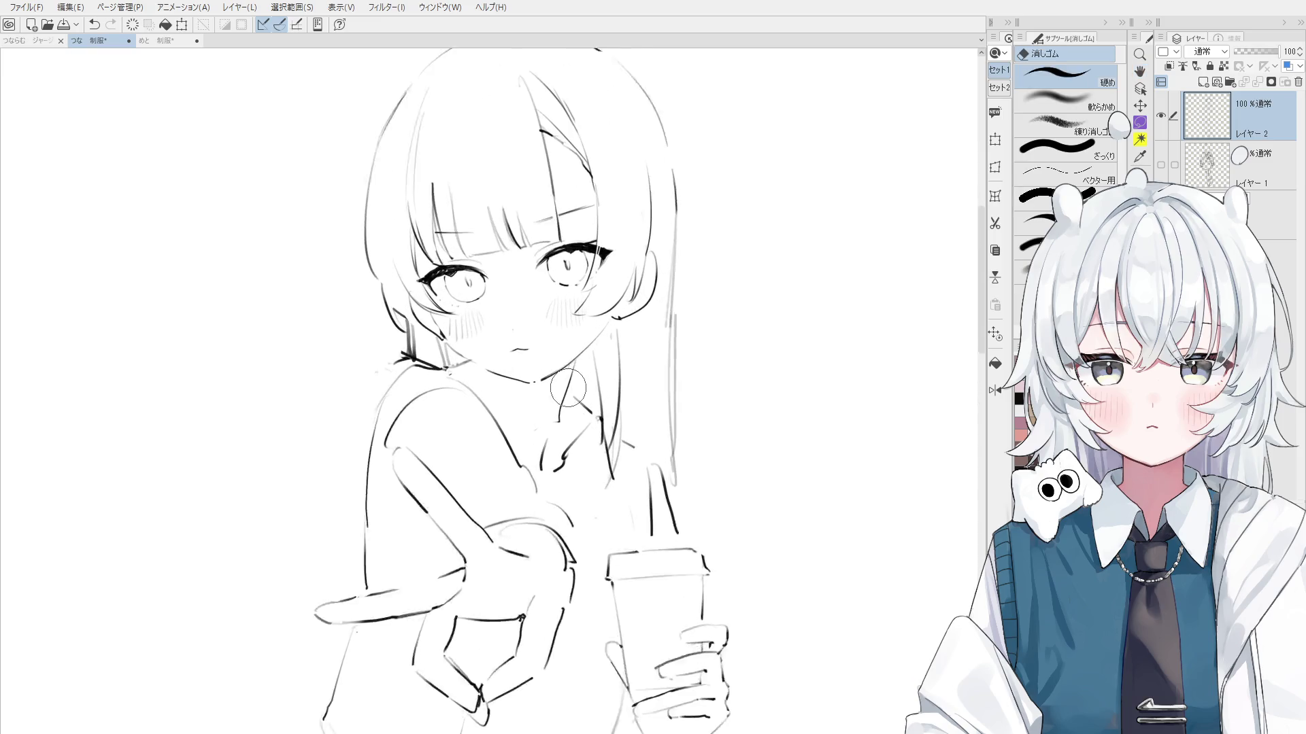
key("p")
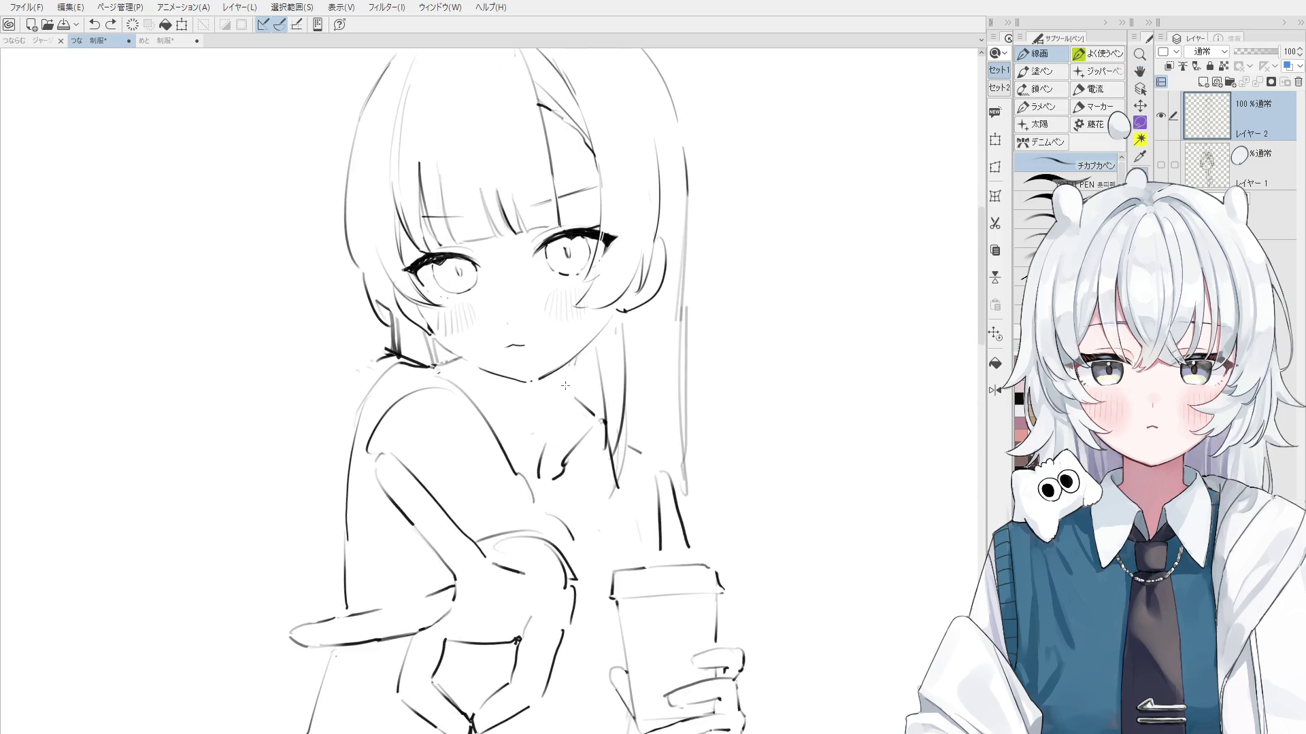
Switch to the 消しゴム eraser to continue cleaning the line art
key("e")
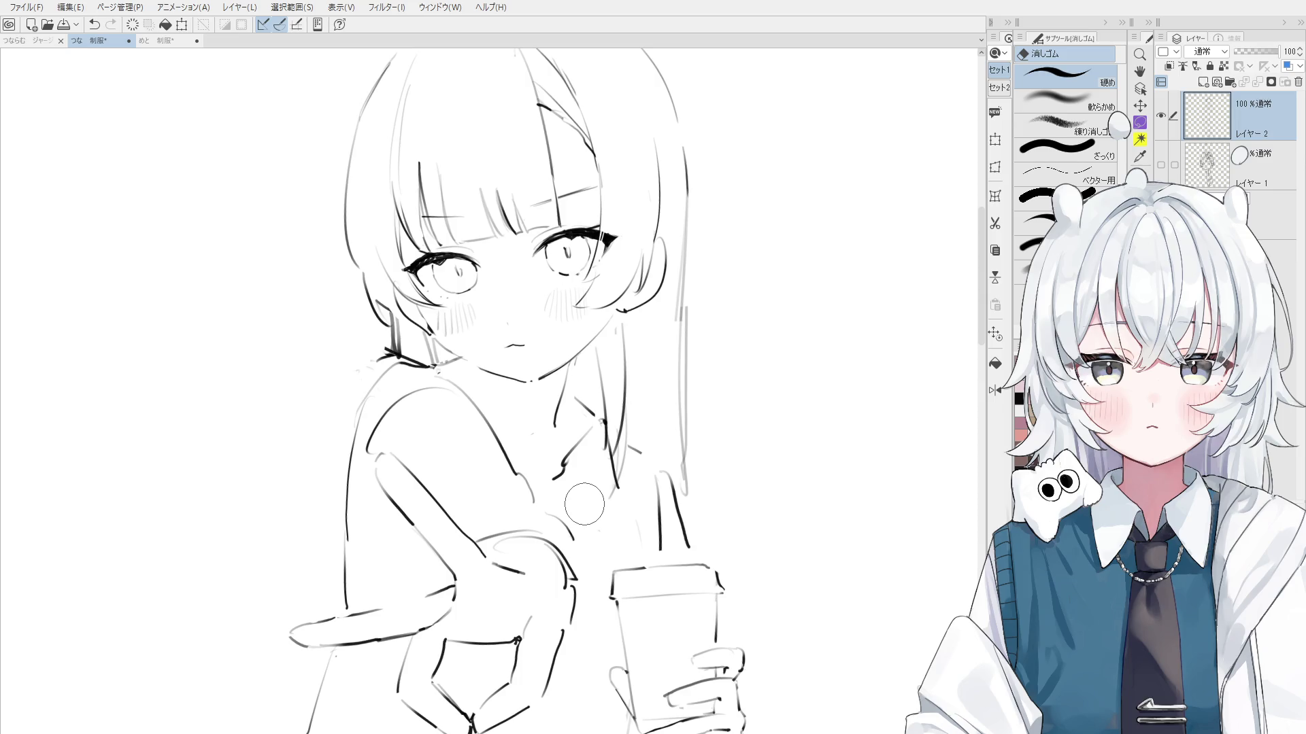
Draw a collar line just below the girl's neck with the line-art pen
key("ctrl+plus")
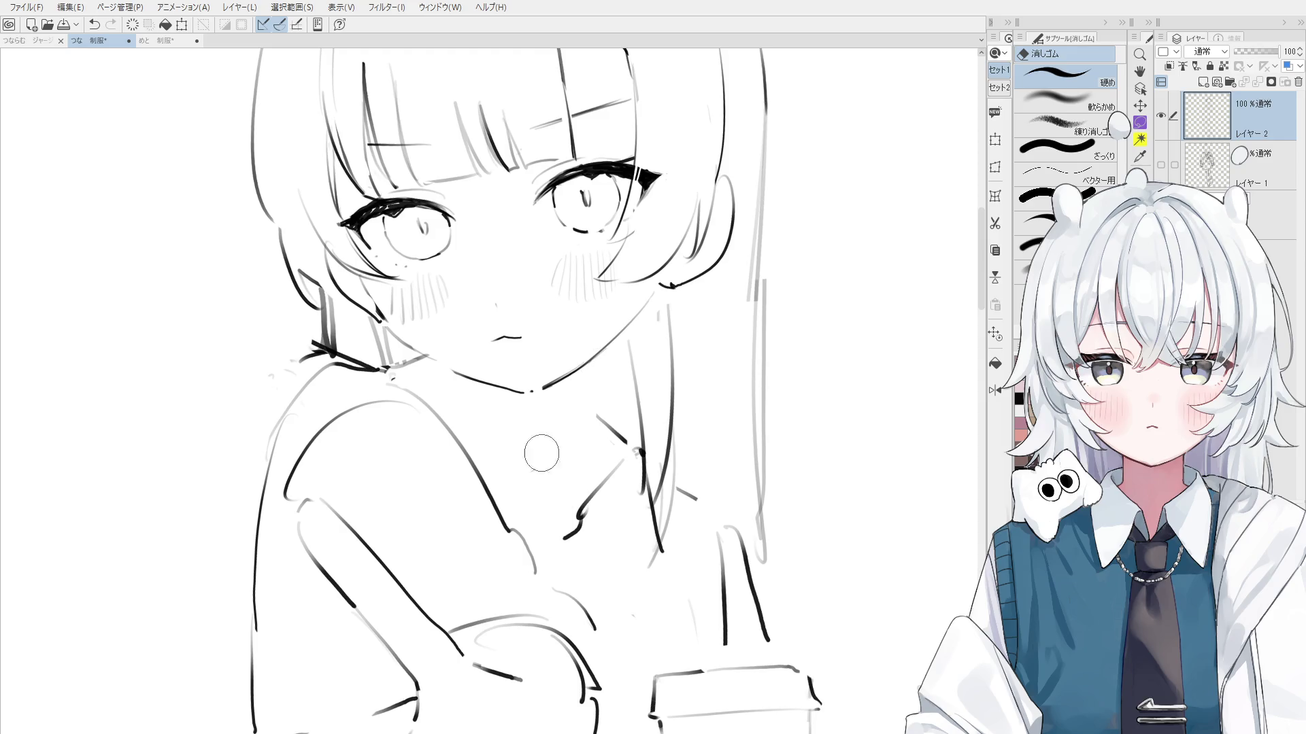
key("p")
key("ctrl+minus")
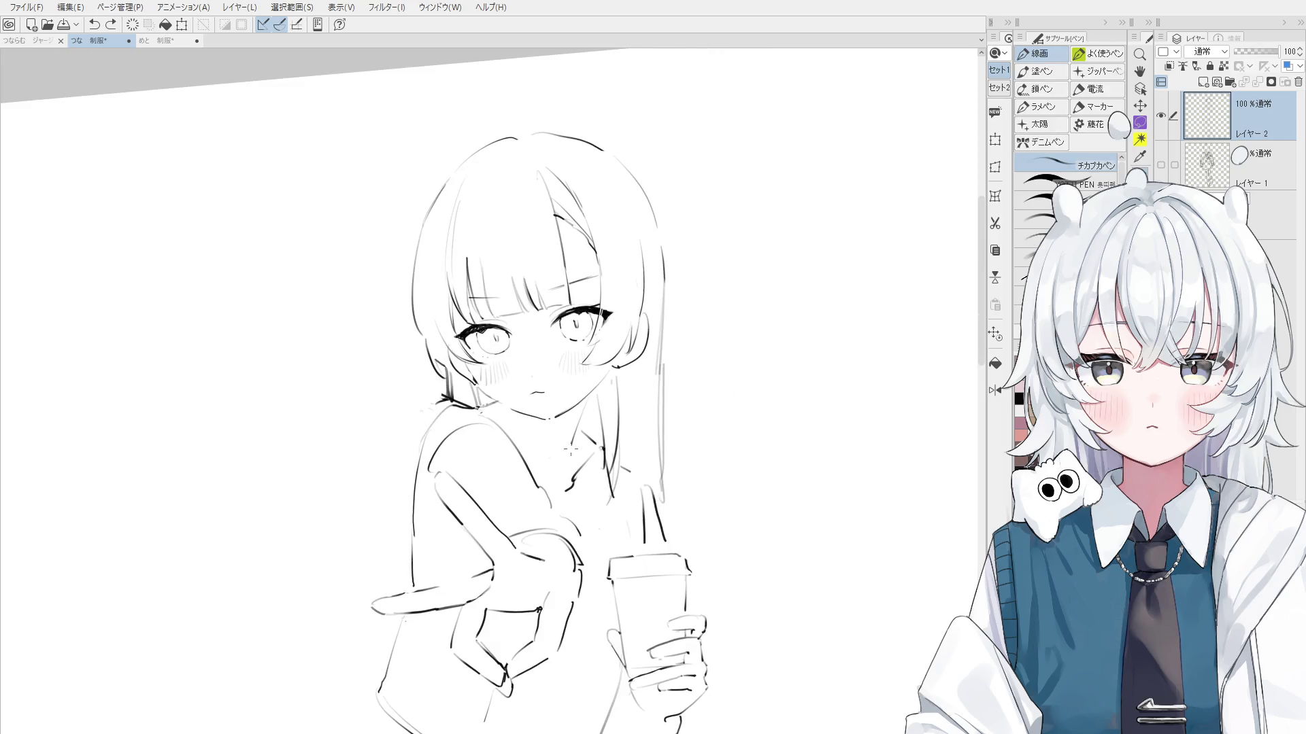
left_click_drag(577, 433, 560, 460)
Erase part of the neck line and the stray strokes beside the neck and collar
key("e")
key("ctrl+plus")
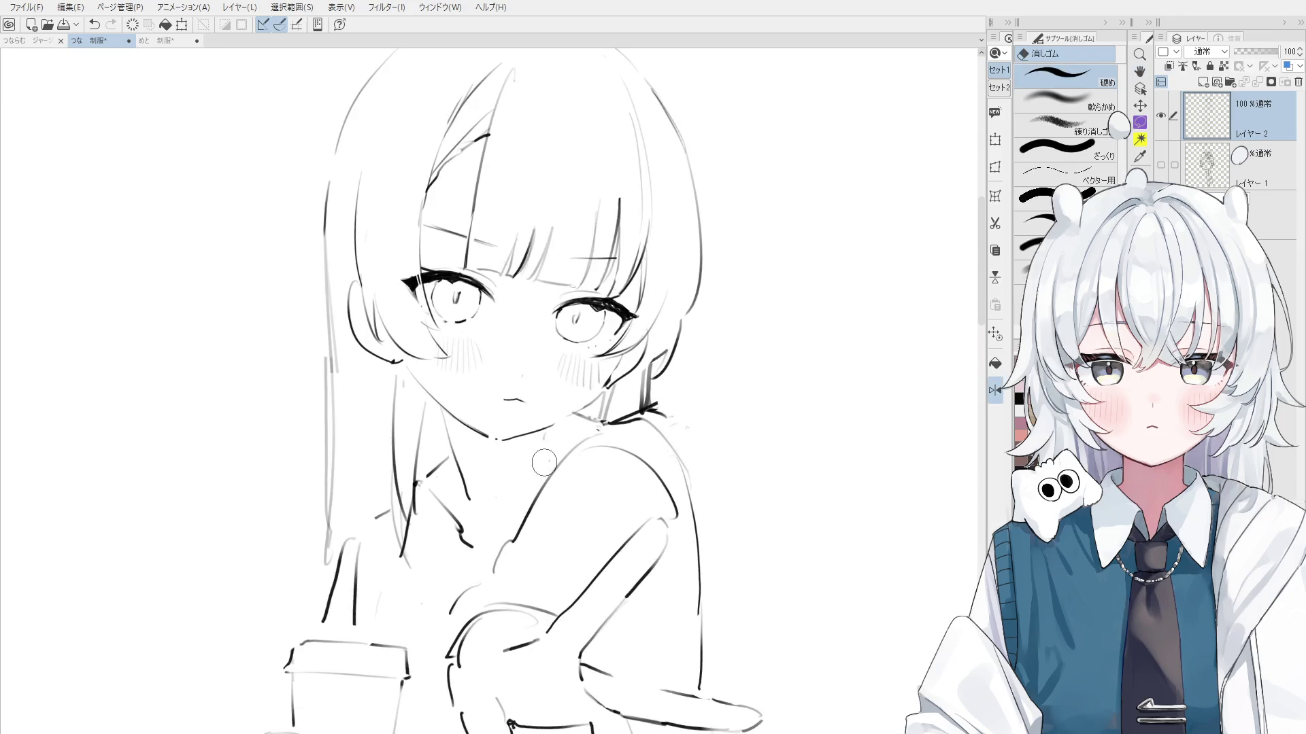
key("p")
key("e")
left_click_drag(446, 418, 469, 496)
key("p")
key("ctrl+z")
mouse_move(445, 411)
left_mouse_down()
mouse_move(469, 484)
mouse_move(417, 486)
left_mouse_up()
key("e")
key("p")
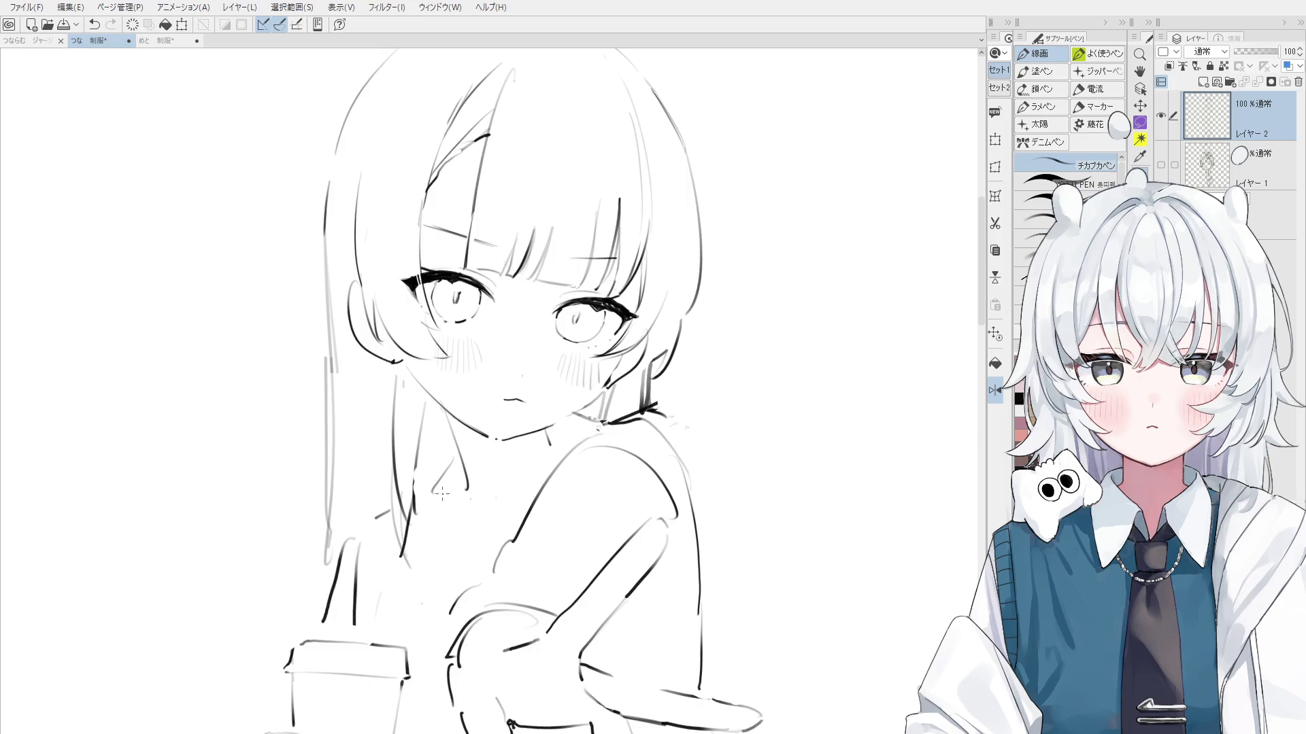
key("h")
key("e")
left_click_drag(544, 466, 524, 500)
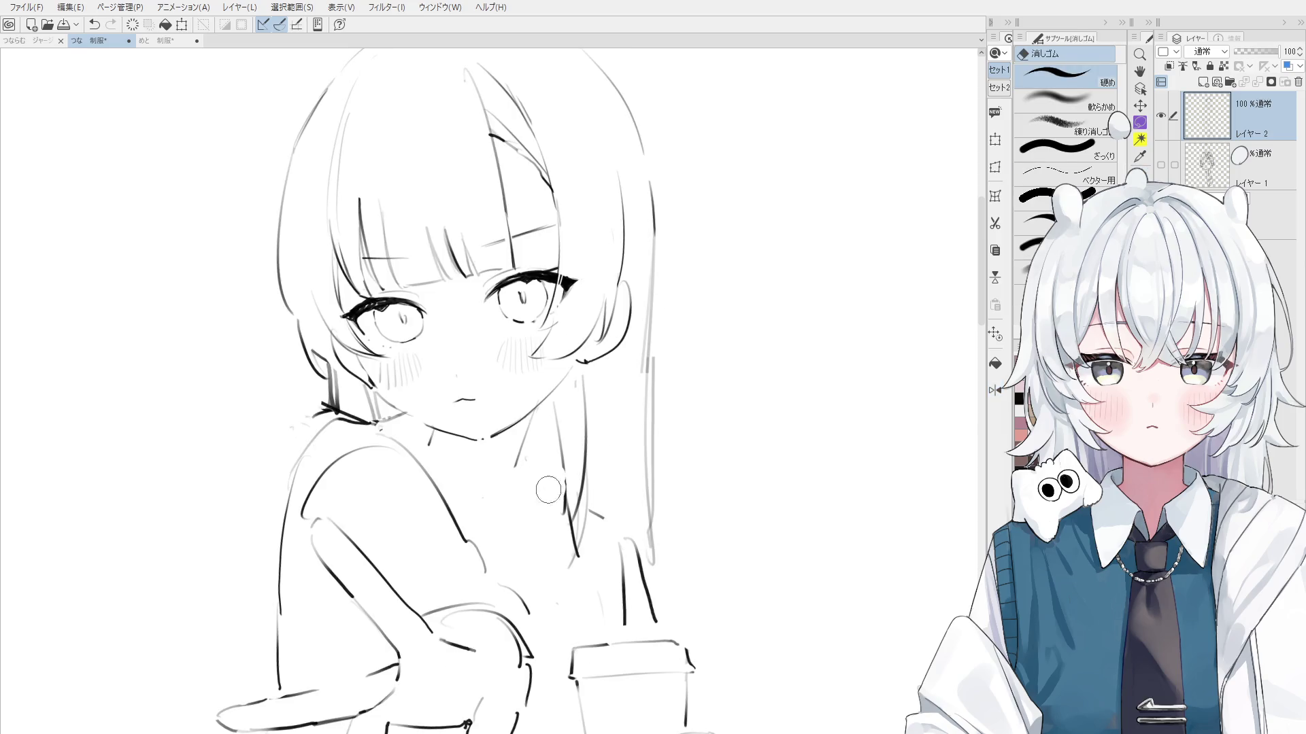
Retry the collar and short neck strokes, undoing bad attempts, then reset the canvas rotation upright
key("p")
mouse_move(428, 457)
left_mouse_down()
mouse_move(495, 523)
mouse_move(496, 544)
left_mouse_up()
key("ctrl+z")
mouse_move(514, 467)
left_mouse_down()
mouse_move(514, 505)
mouse_move(559, 505)
mouse_move(520, 518)
left_mouse_up()
key("ctrl+z")
key("ctrl+z")
scroll(521, 488, "down", 1)
key("ctrl+z")
key("ctrl+z")
key("ctrl+z")
key("minus")
left_click_drag(537, 470, 544, 494)
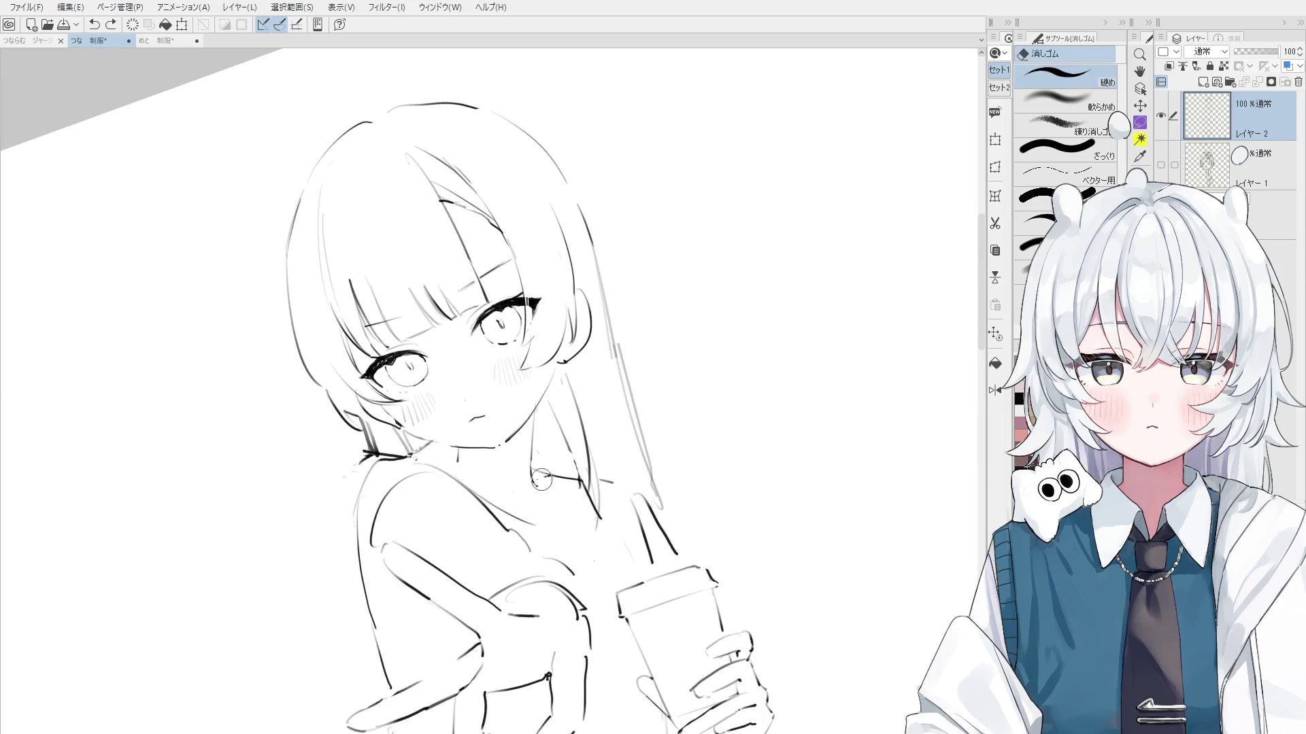
key("minus")
key("ctrl+0")
scroll(565, 462, "down", 2)
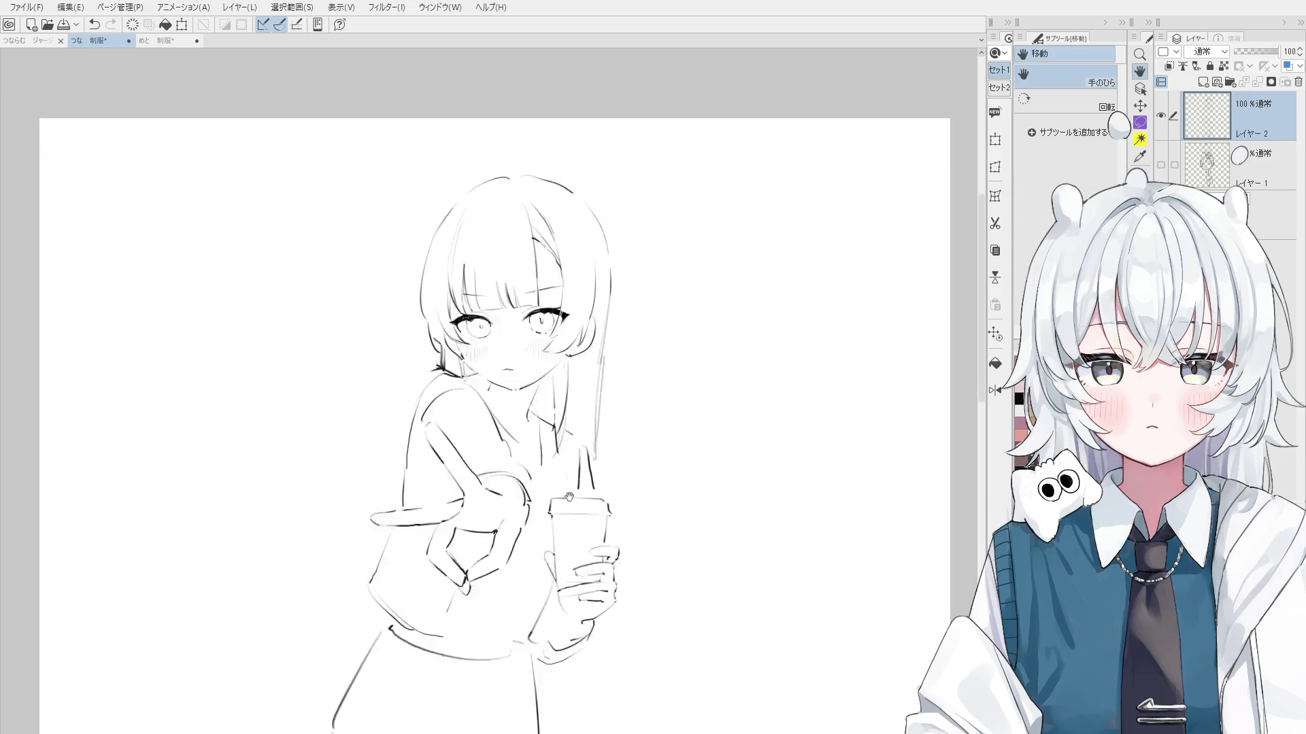
Redraw the shoulder and hood line as a smoother curve
left_click_drag(565, 503, 565, 430)
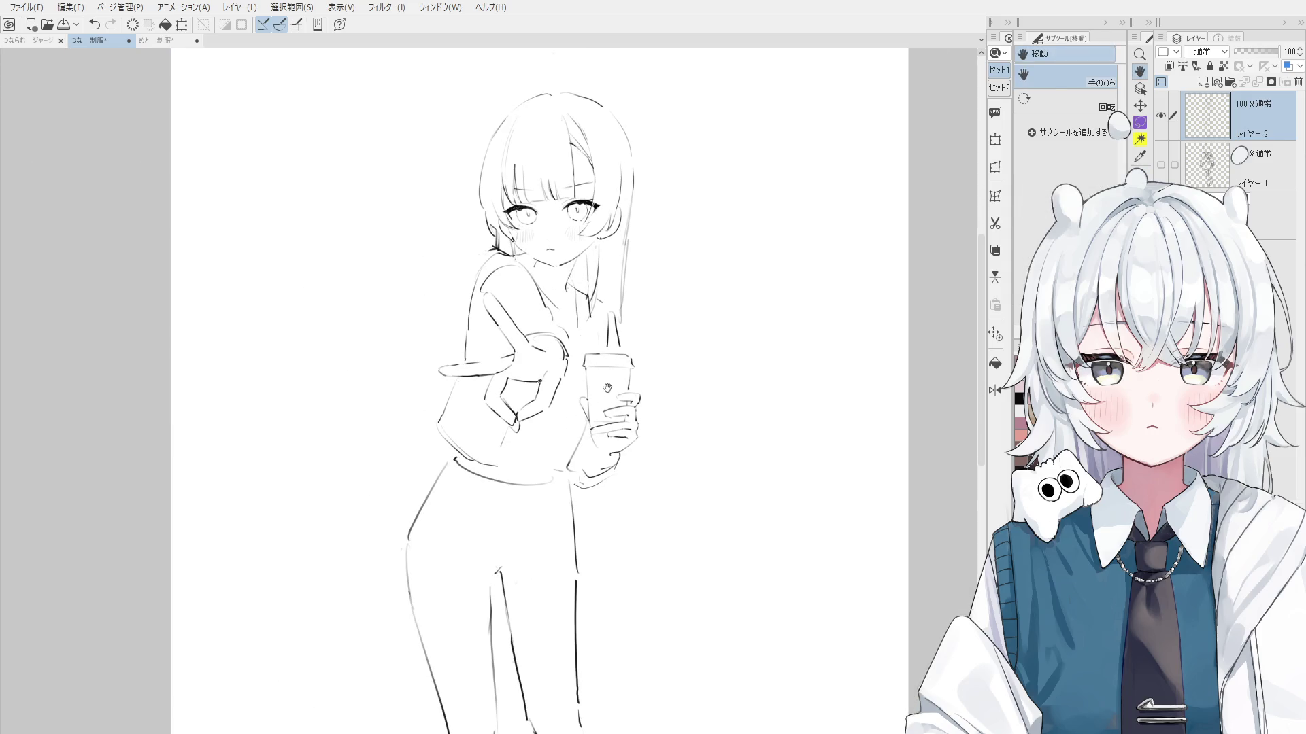
key("p")
scroll(486, 257, "up", 2)
key("ctrl+z")
left_click_drag(491, 253, 466, 315)
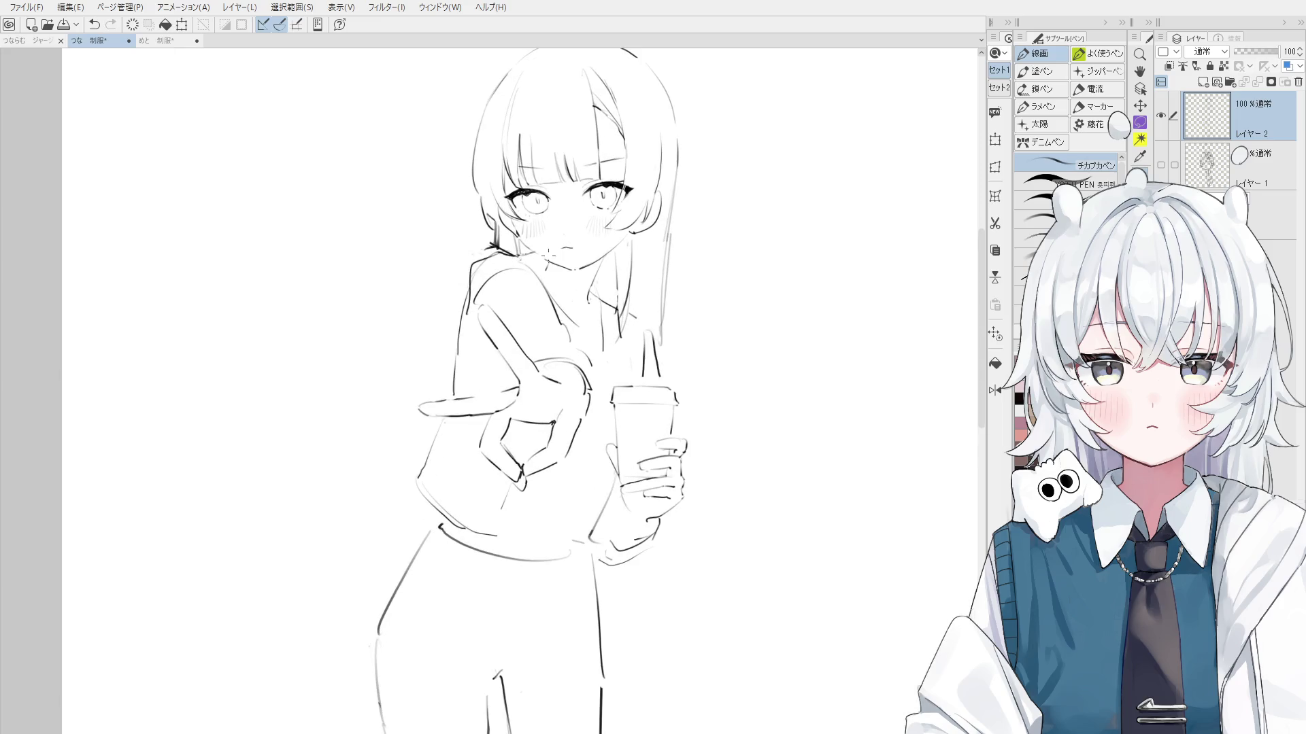
Redraw the long hair strand down the right side and the stroke beside the right eye
key("ctrl+z")
left_click_drag(685, 155, 679, 412)
scroll(678, 340, "down", 1)
key("ctrl+z")
left_click_drag(676, 204, 678, 408)
left_click_drag(674, 298, 667, 371)
scroll(666, 293, "down", 1)
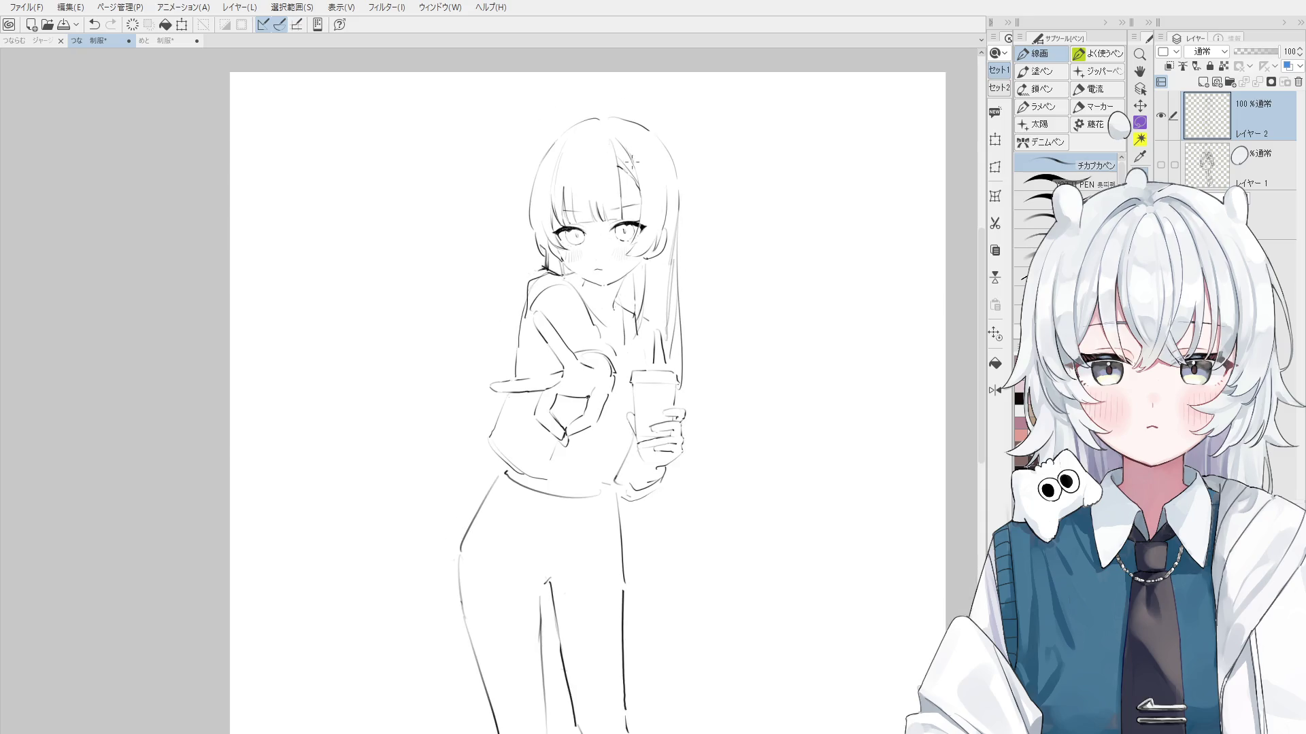
scroll(607, 224, "up", 3)
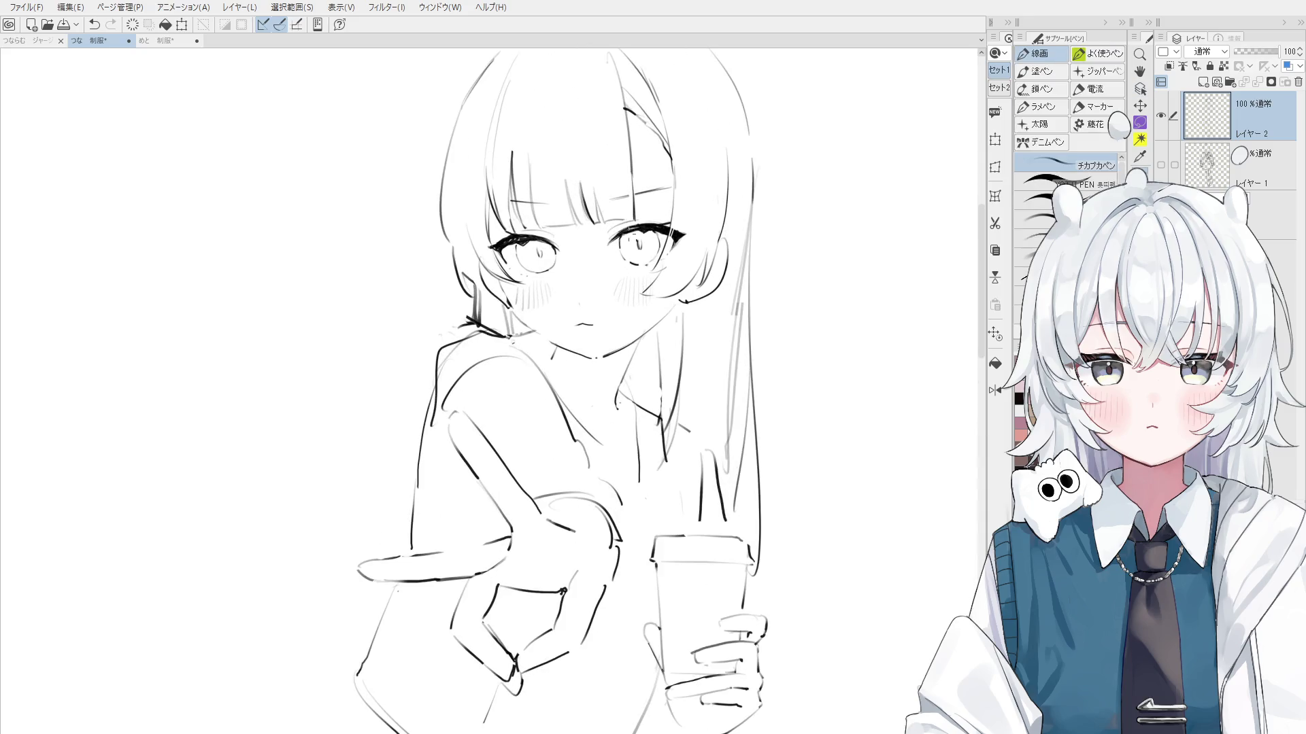
key("ctrl+z")
left_click_drag(612, 244, 637, 232)
Erase strokes near the hair tie and redraw the left shoulder and body line
key("e")
mouse_move(470, 357)
left_mouse_down()
mouse_move(493, 343)
mouse_move(510, 364)
mouse_move(442, 419)
mouse_move(439, 449)
mouse_move(480, 357)
left_mouse_up()
key("p")
key("ctrl+z")
key("ctrl+z")
mouse_move(430, 447)
left_mouse_down()
mouse_move(490, 359)
mouse_move(507, 362)
mouse_move(442, 411)
mouse_move(463, 571)
left_mouse_up()
key("ctrl+z")
key("ctrl+z")
key("e")
left_click_drag(446, 504, 461, 586)
key("p")
left_click_drag(449, 482, 463, 590)
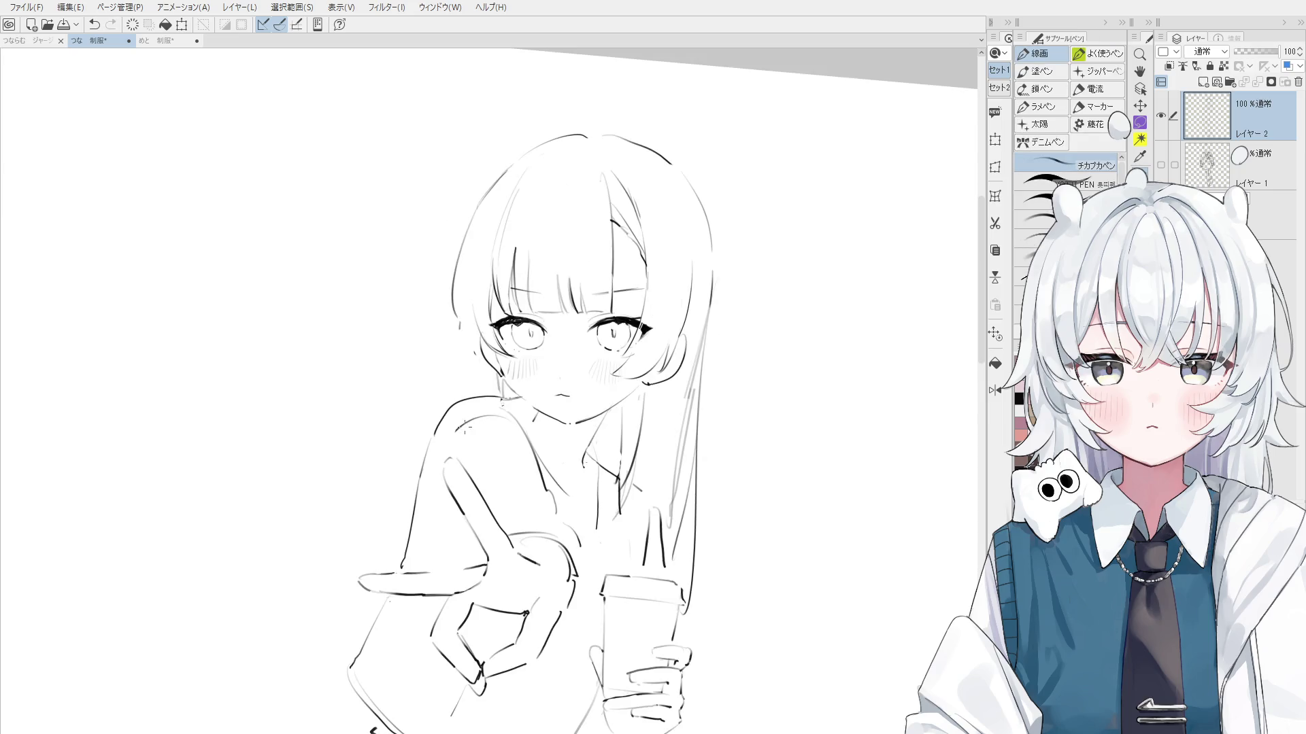
key("e")
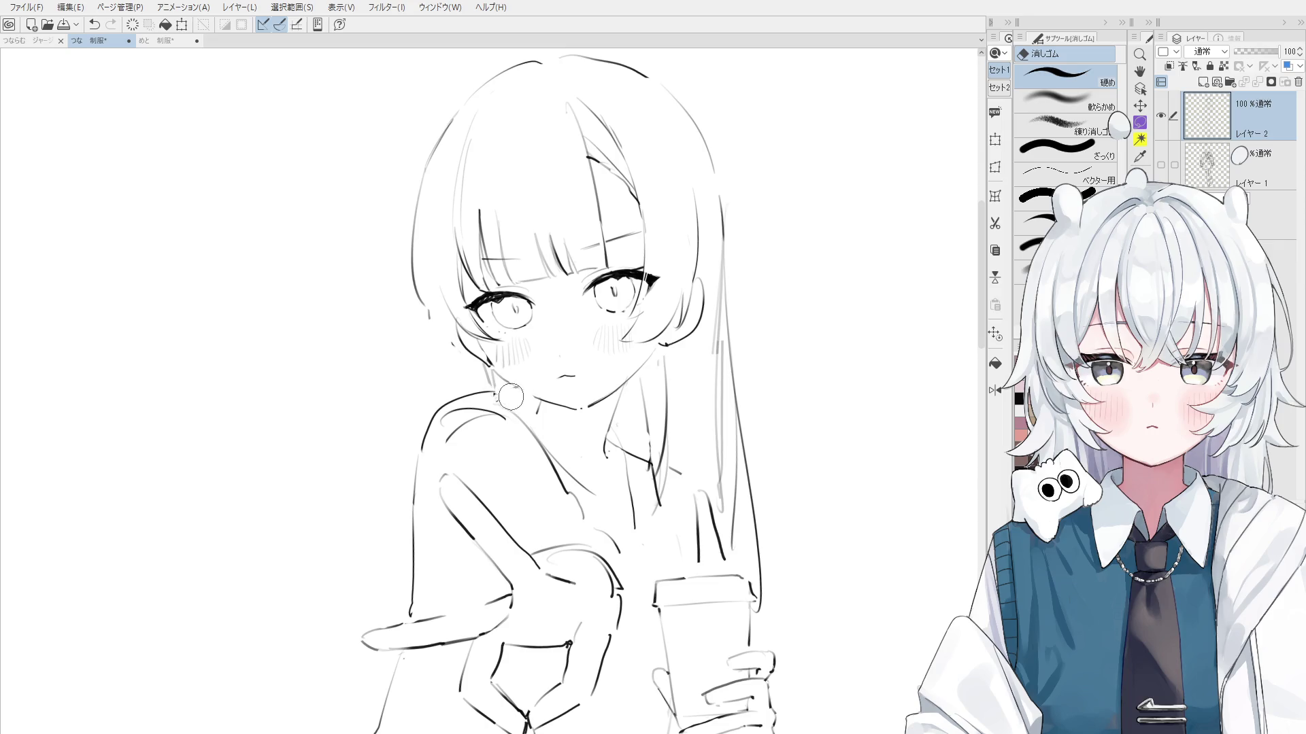
key("p")
Retry the hair strand beside the face and erase stray lines in the hair and near the face
left_click_drag(459, 339, 441, 408)
key("ctrl+z")
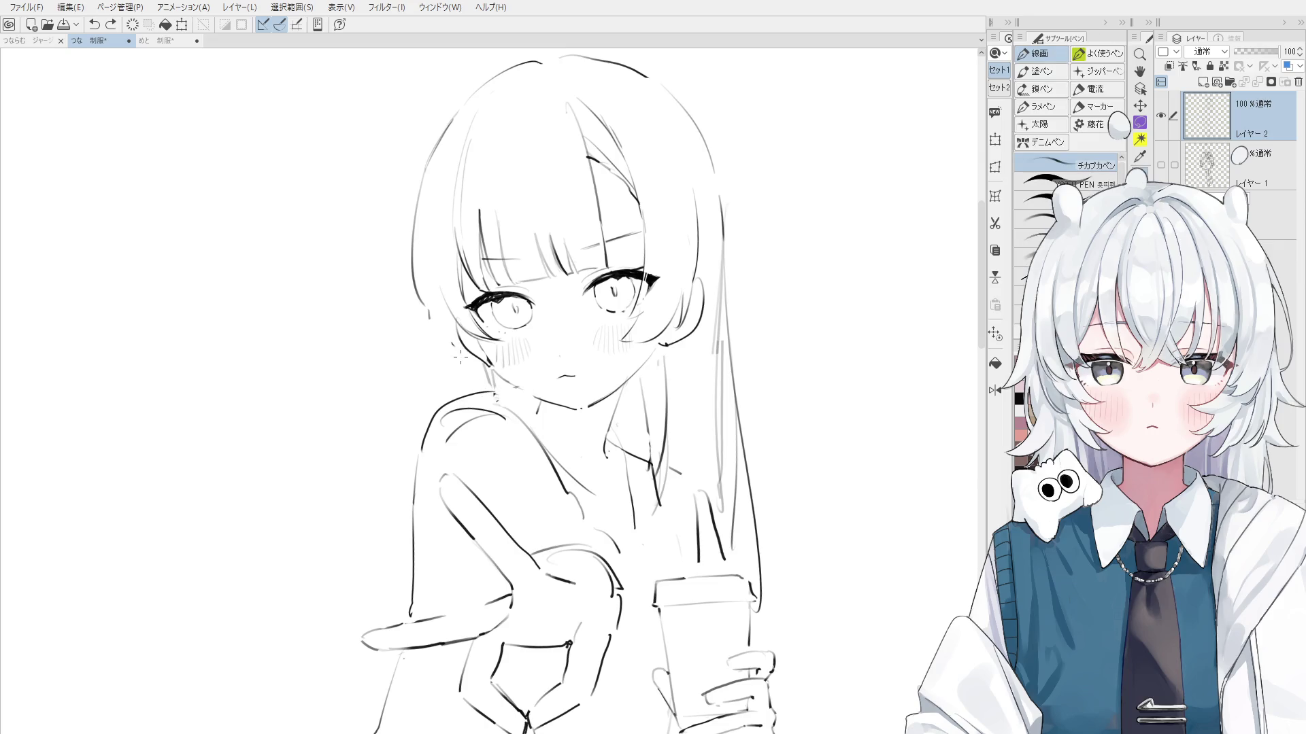
key("e")
mouse_move(431, 293)
left_mouse_down()
mouse_move(446, 340)
mouse_move(438, 408)
left_mouse_up()
key("p")
key("ctrl+z")
mouse_move(425, 308)
left_mouse_down()
mouse_move(421, 404)
mouse_move(441, 393)
mouse_move(436, 326)
mouse_move(449, 379)
left_mouse_up()
key("ctrl+z")
key("ctrl+z")
key("ctrl+z")
left_click_drag(422, 281, 453, 373)
key("ctrl+z")
key("e")
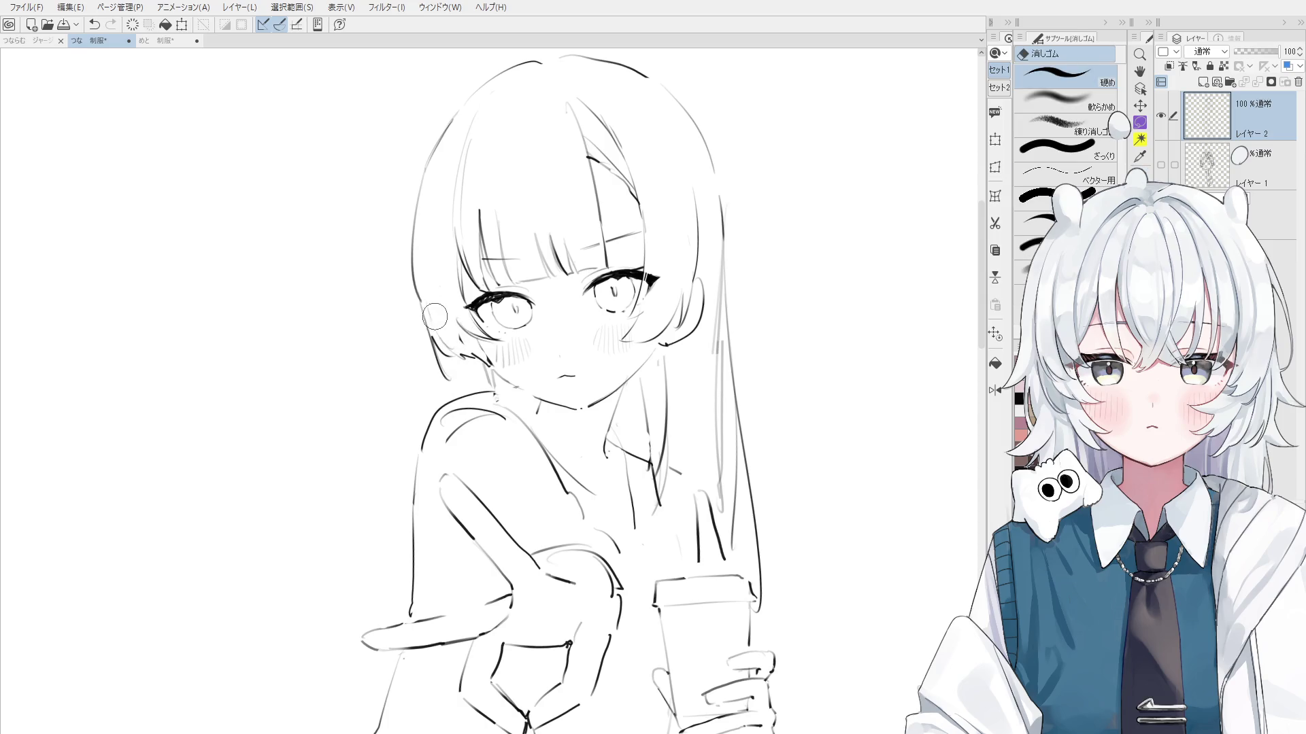
left_click_drag(461, 347, 479, 364)
key("p")
Erase the cheek line under the girl's left eye
scroll(427, 341, "up", 3)
scroll(427, 342, "up", 2)
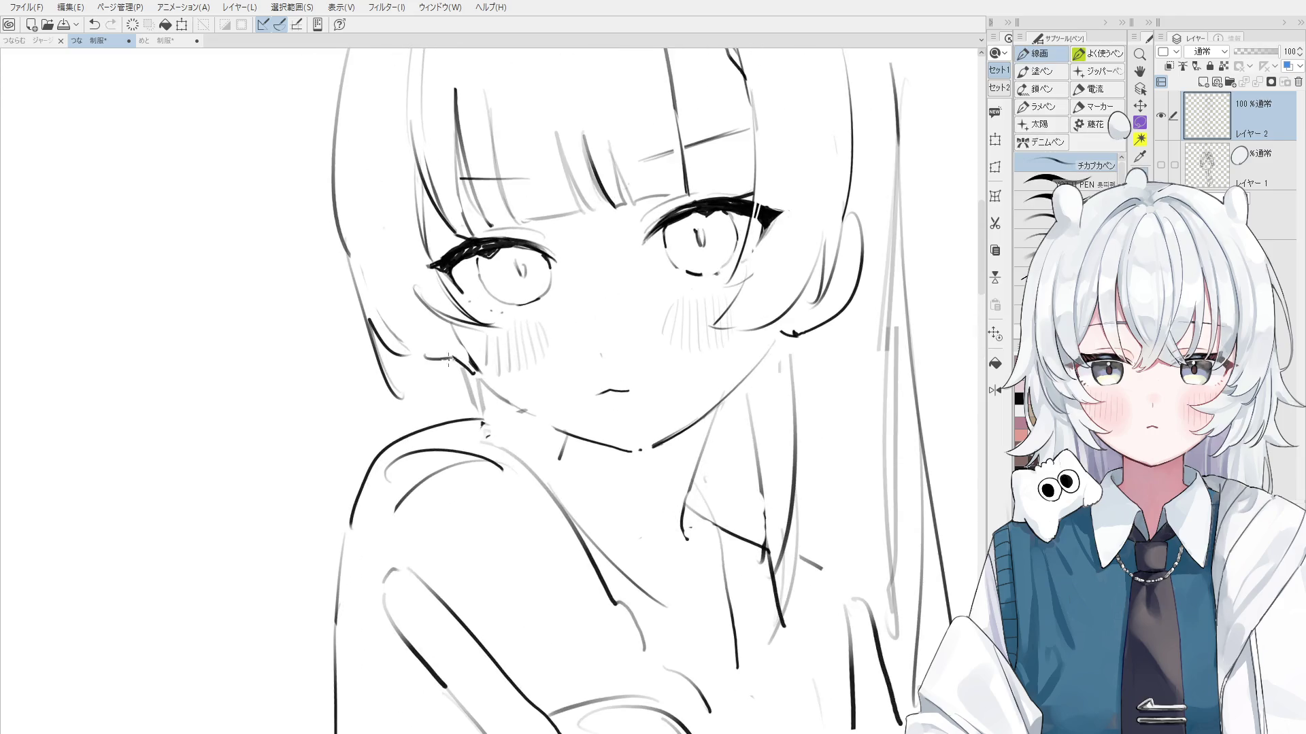
key("e")
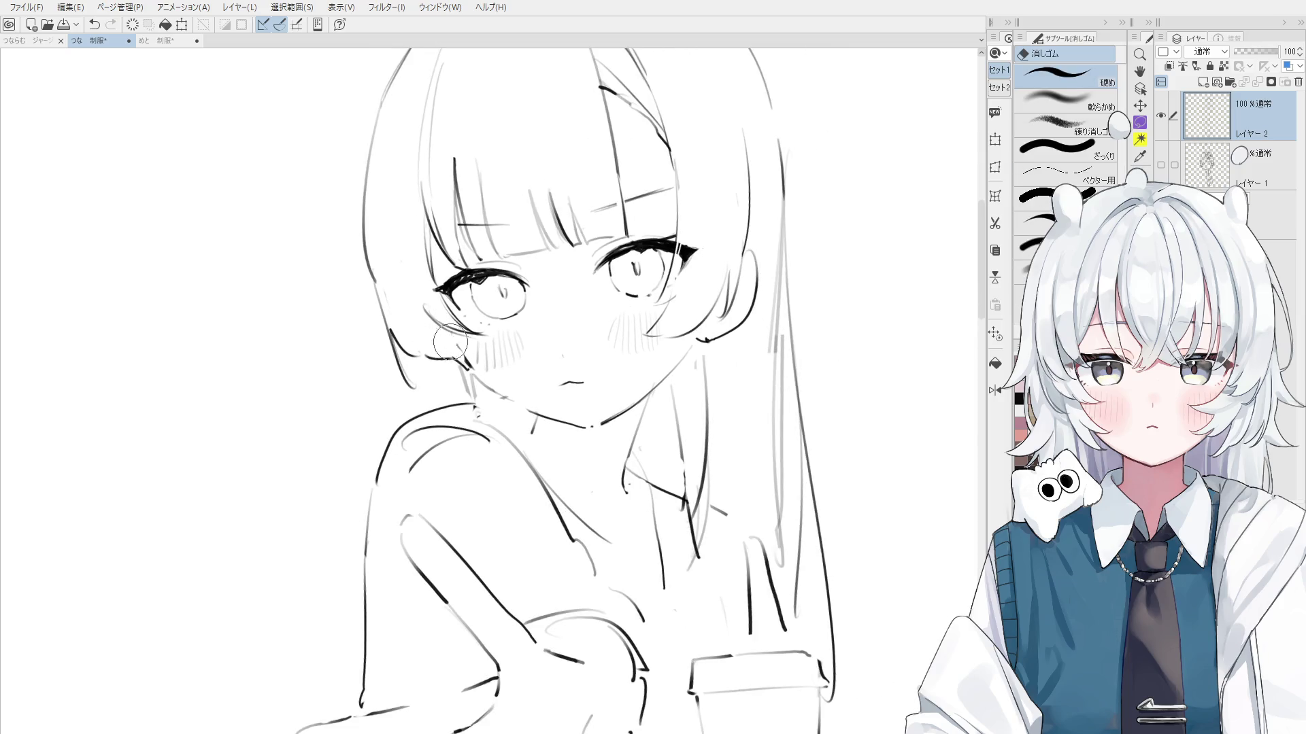
key("p")
key("ctrl+z")
scroll(455, 334, "up", 2)
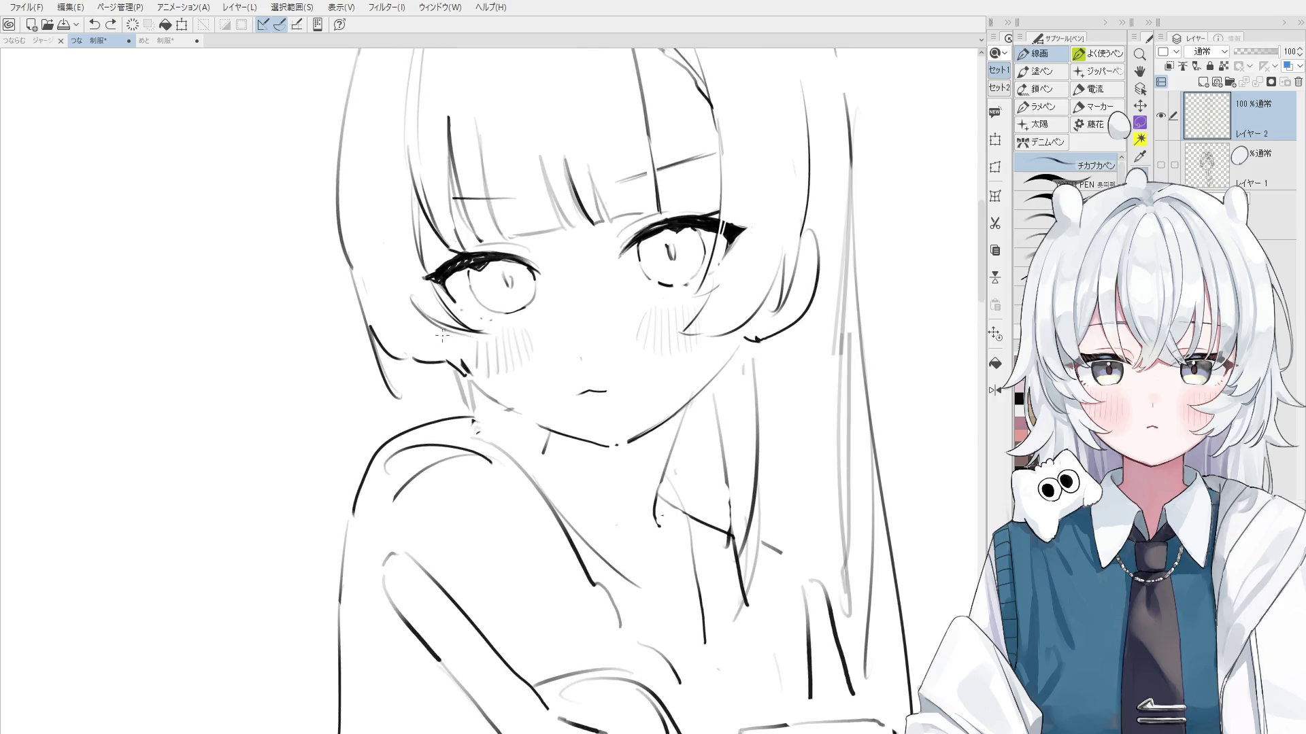
key("e")
left_click_drag(459, 333, 425, 306)
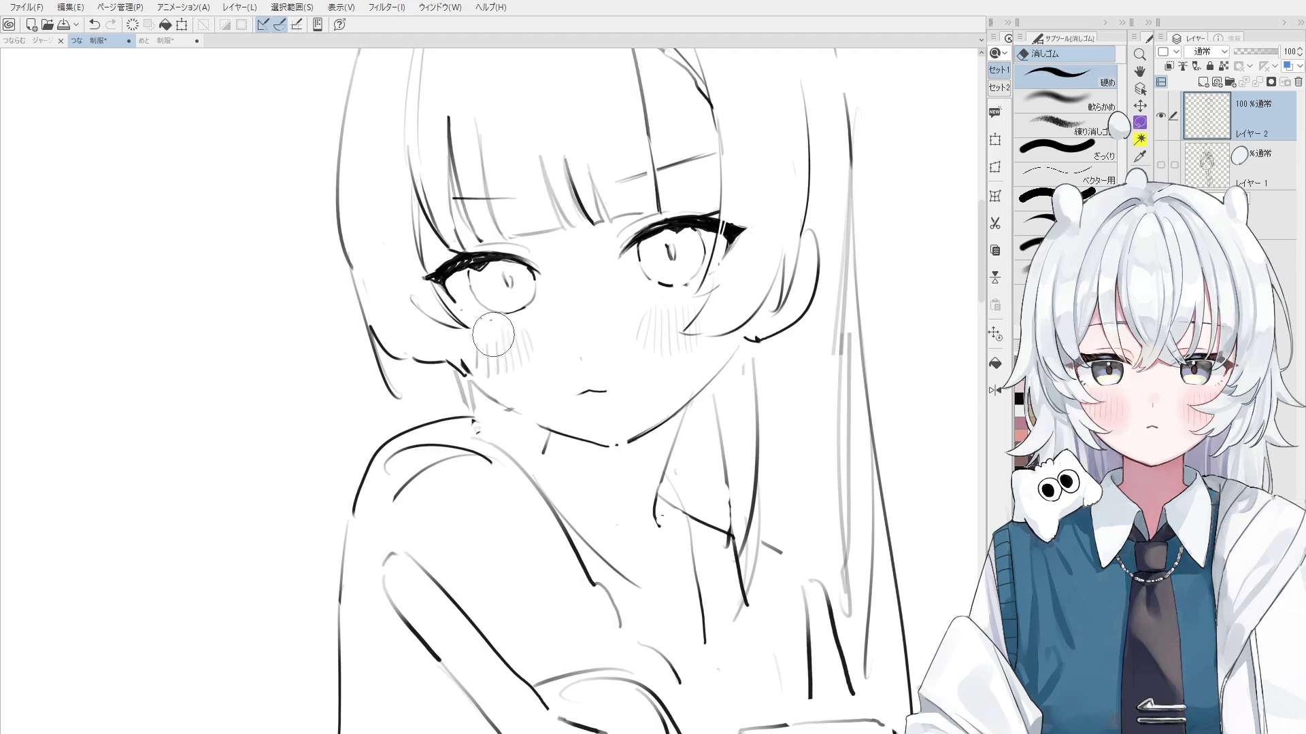
key("p")
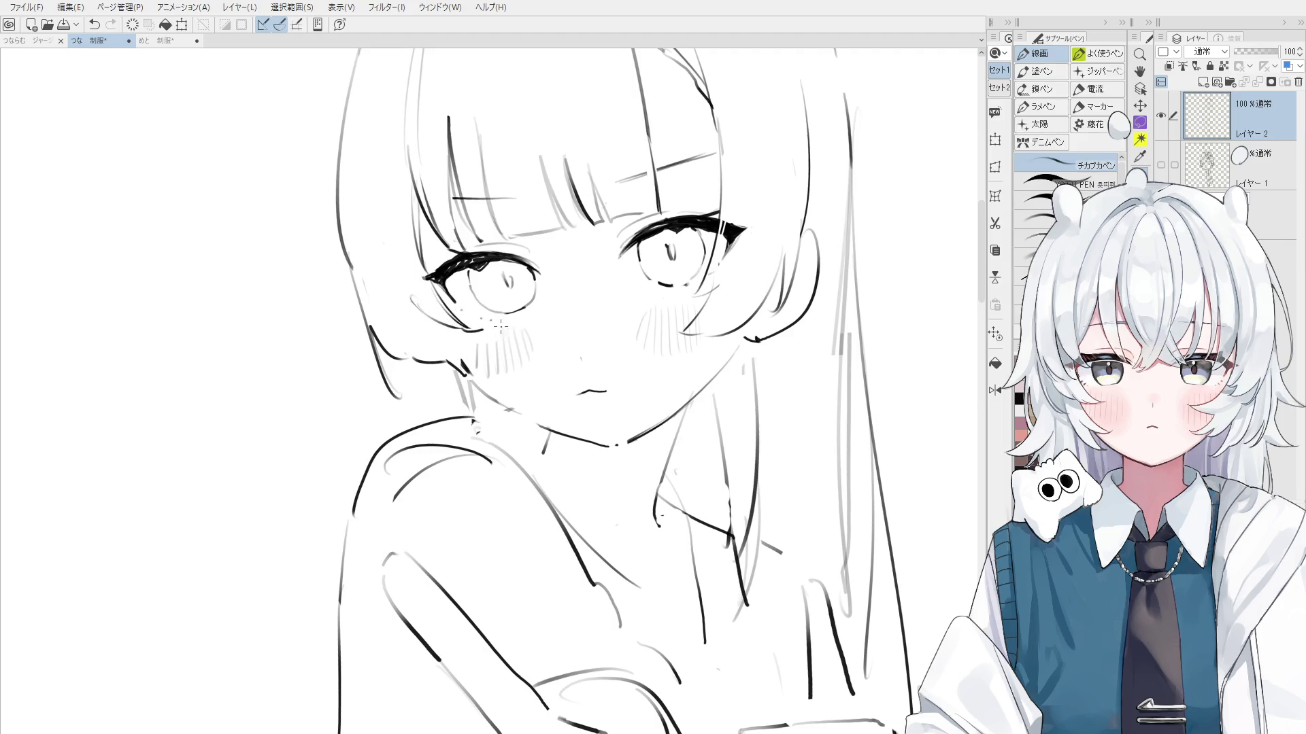
Mirror the canvas to check proportions and erase the lower part of the eye's outer line
key("h")
key("e")
scroll(559, 447, "up", 3)
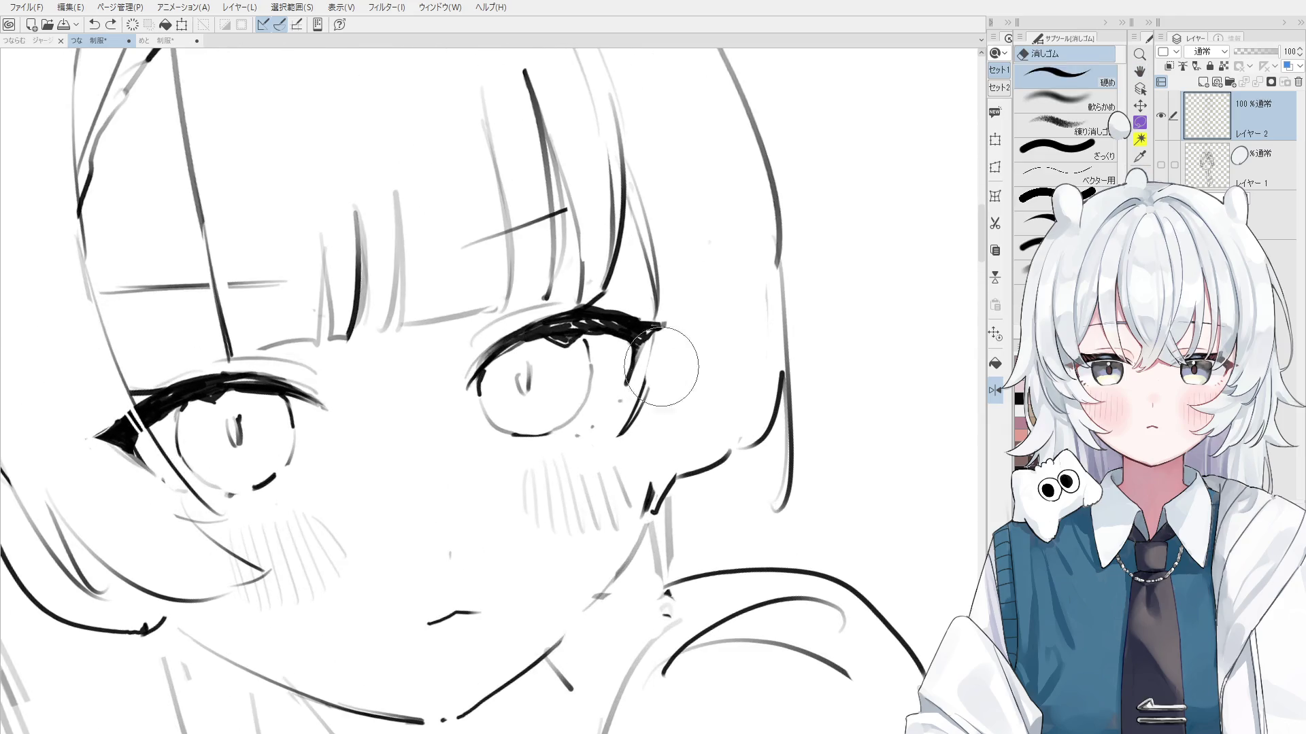
left_click_drag(632, 398, 617, 435)
key("p")
scroll(651, 347, "down", 2)
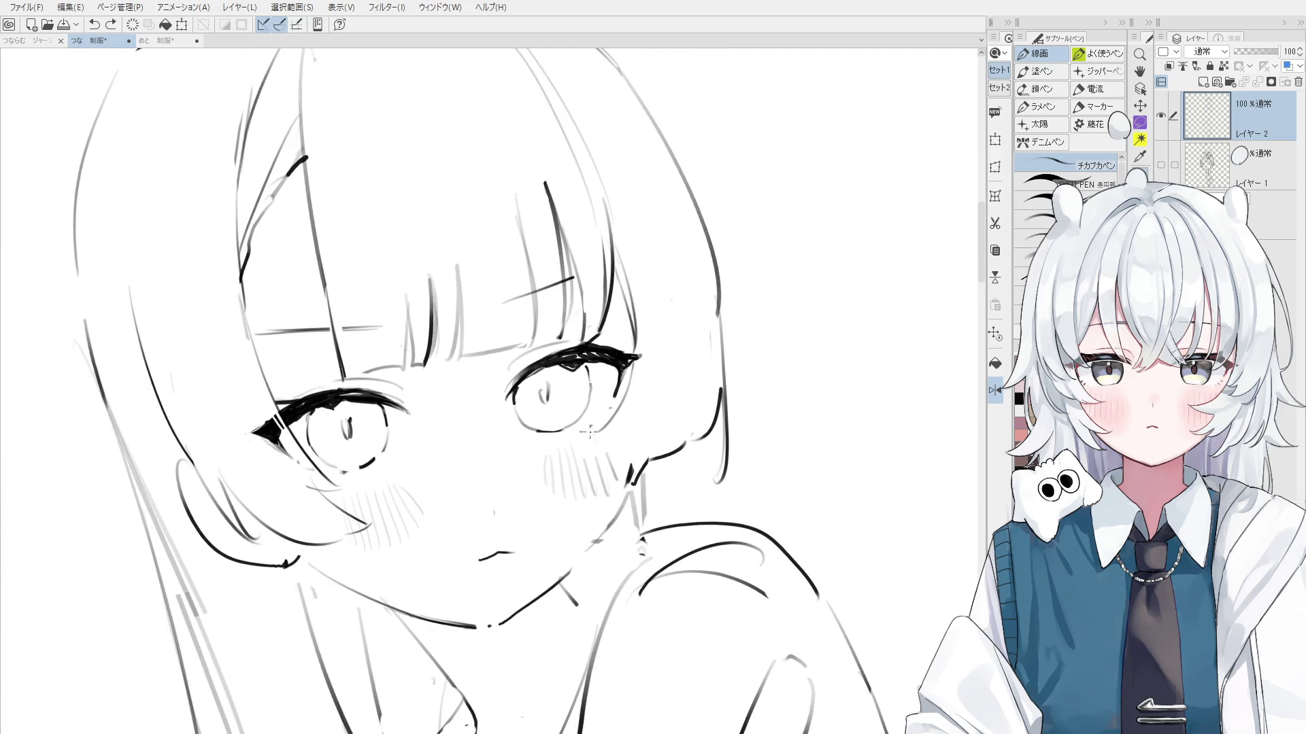
scroll(636, 432, "down", 2)
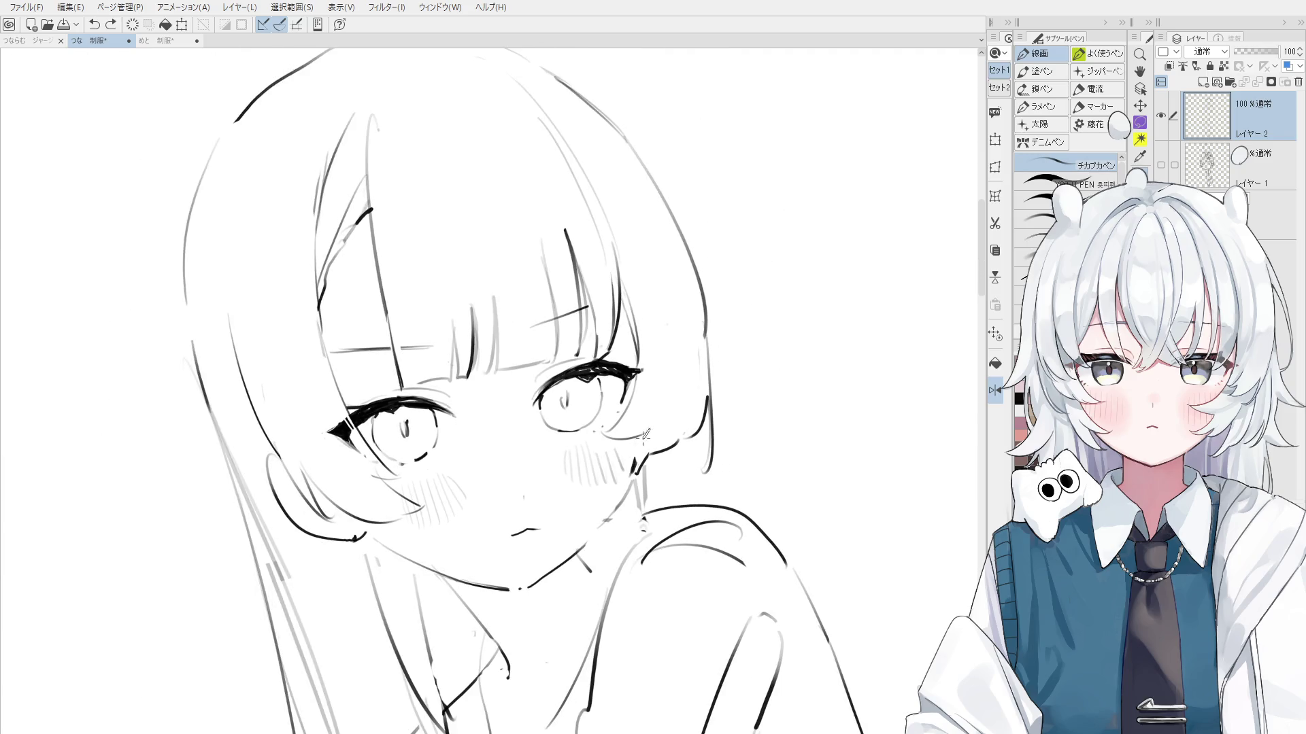
scroll(632, 476, "down", 2)
left_click_drag(652, 453, 682, 402)
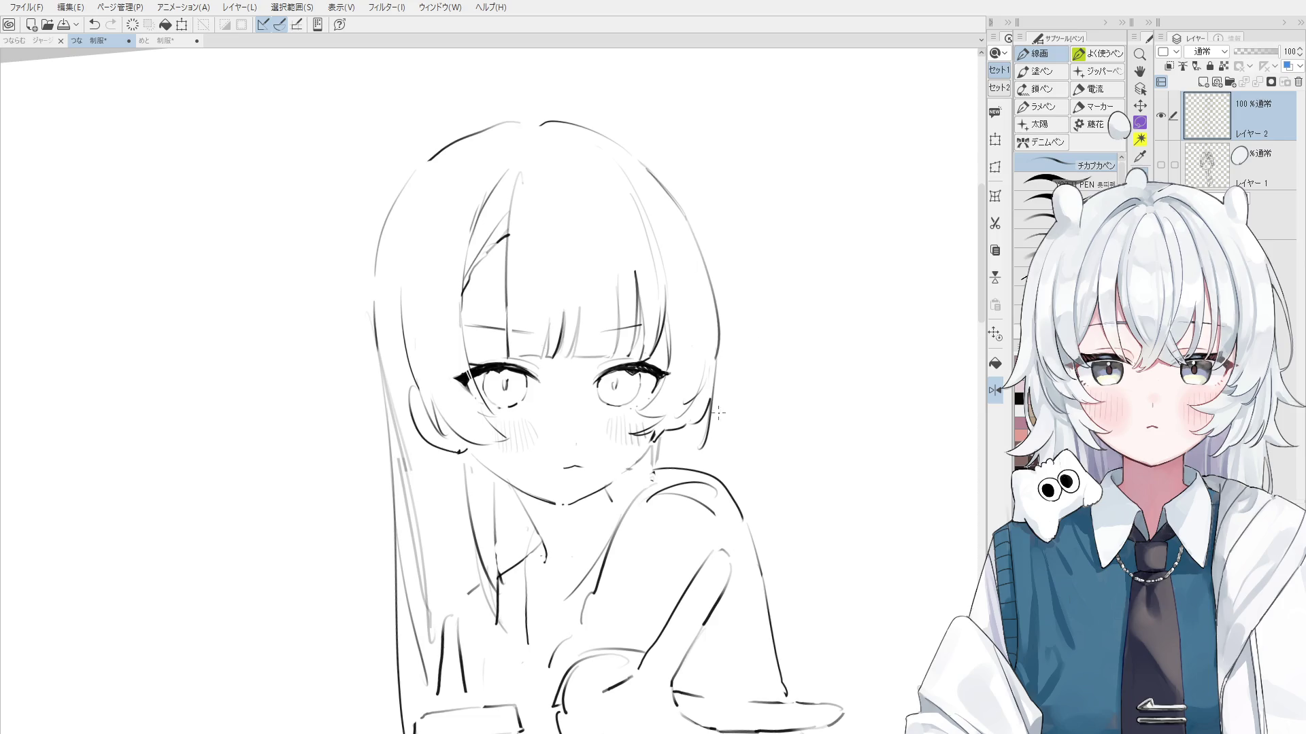
Flip the canvas back to normal and retry the lower-left hair strands, undoing failed strokes
scroll(719, 412, "up", 2)
key("e")
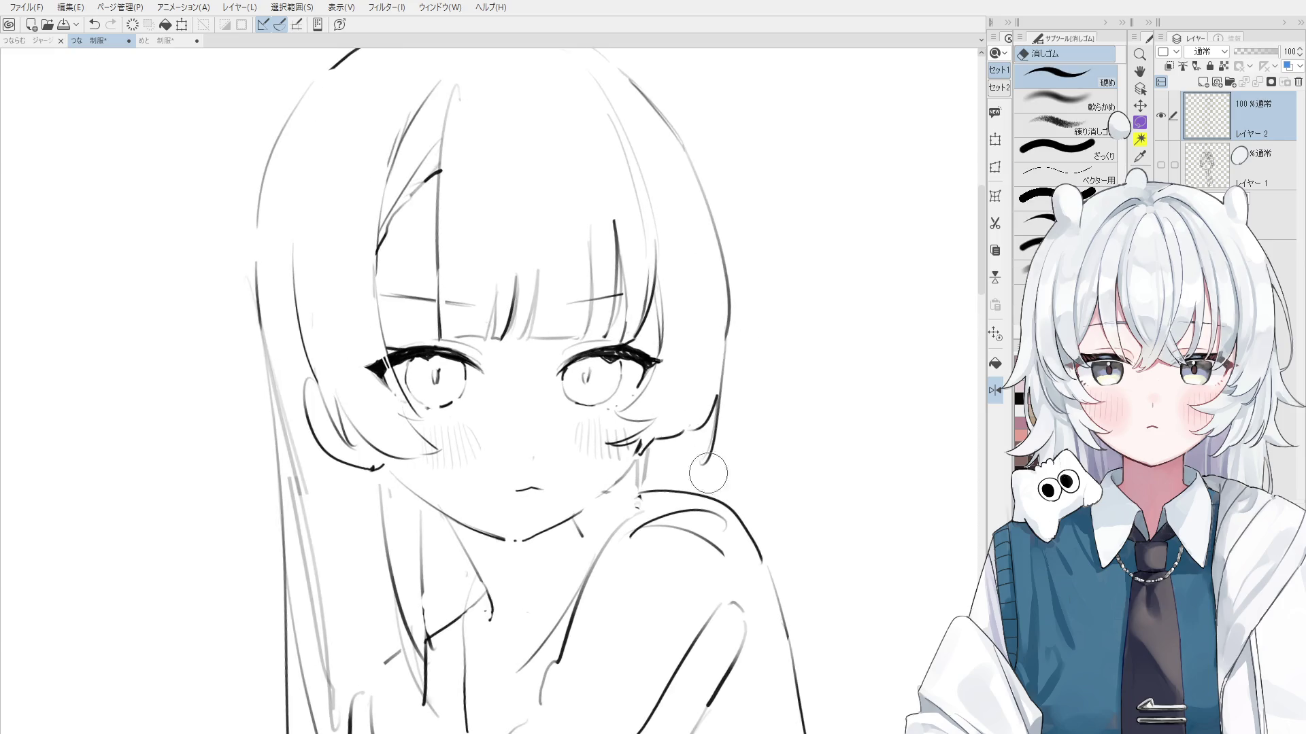
key("h")
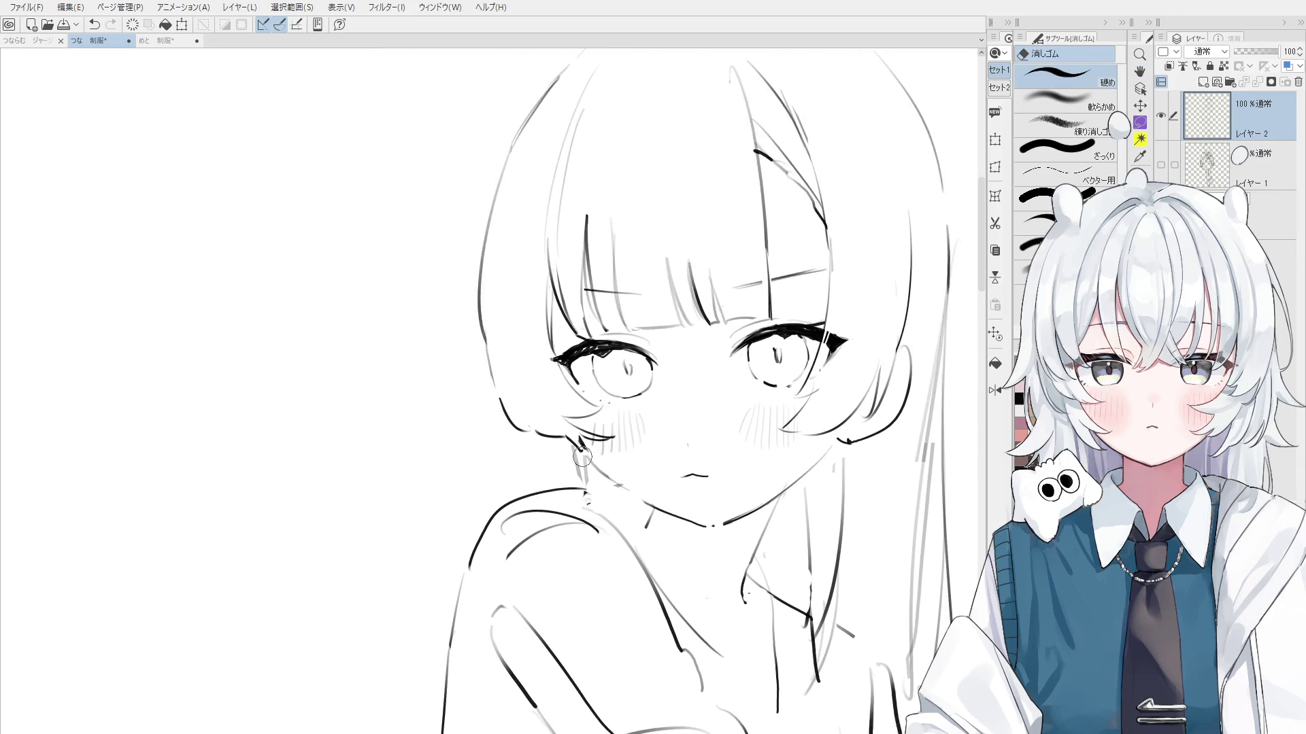
scroll(582, 457, "up", 2)
key("p")
left_click_drag(469, 267, 454, 367)
key("ctrl+z")
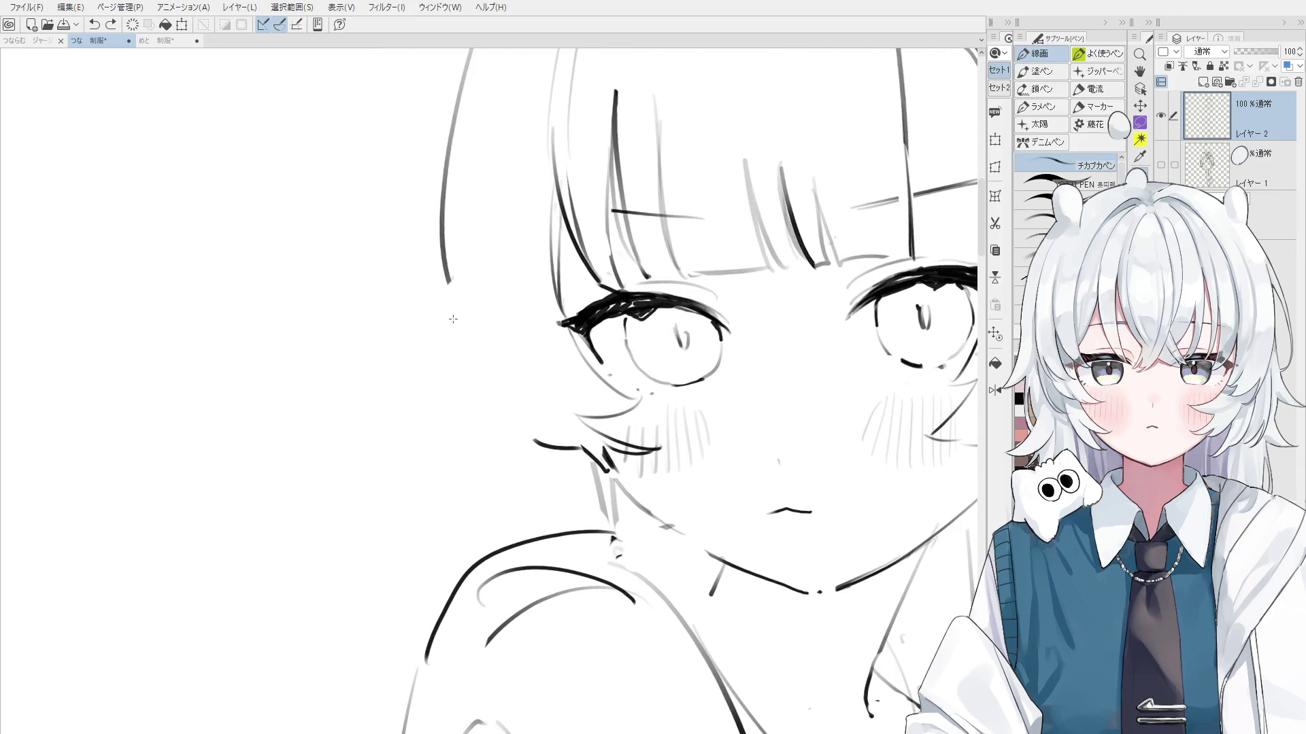
scroll(453, 319, "down", 2)
key("ctrl+z")
key("ctrl+z")
mouse_move(476, 319)
left_mouse_down()
mouse_move(521, 459)
mouse_move(651, 420)
left_mouse_up()
key("ctrl+z")
Redraw the hair strand beside the girl's left eye
scroll(542, 433, "down", 2)
scroll(650, 420, "up", 4)
key("e")
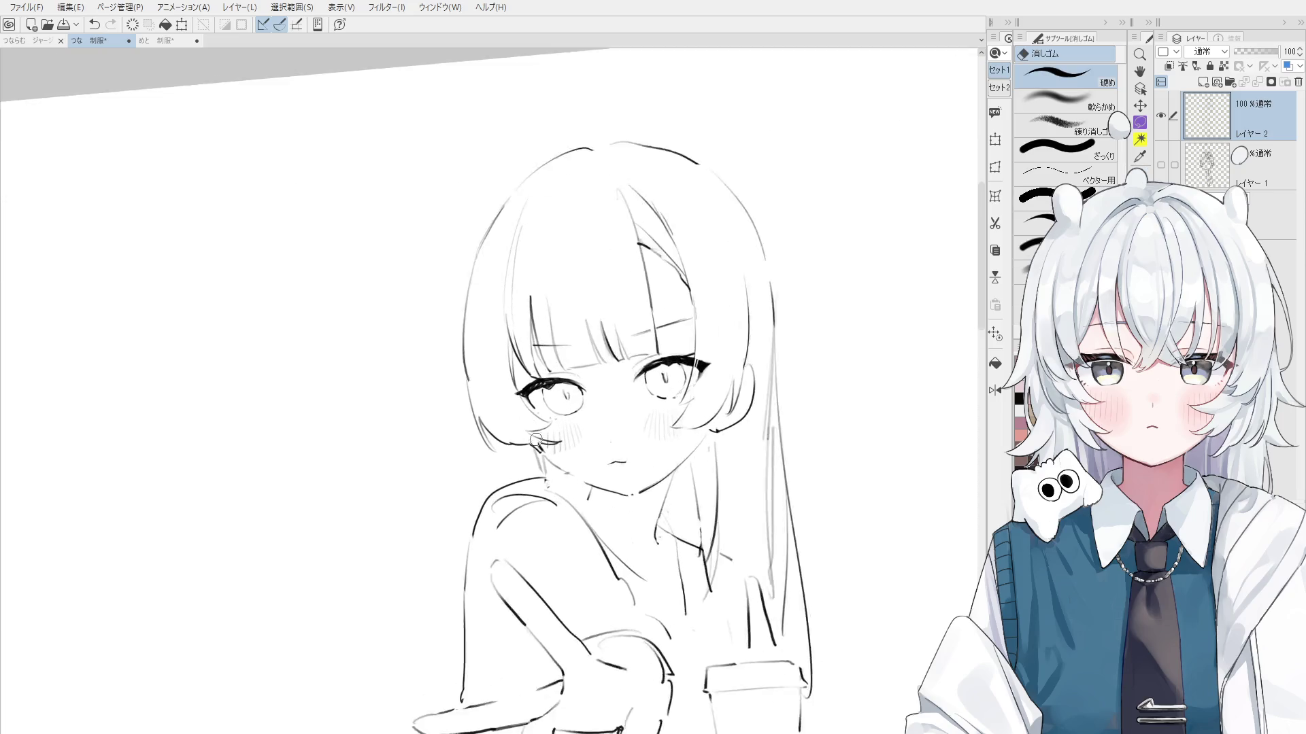
key("p")
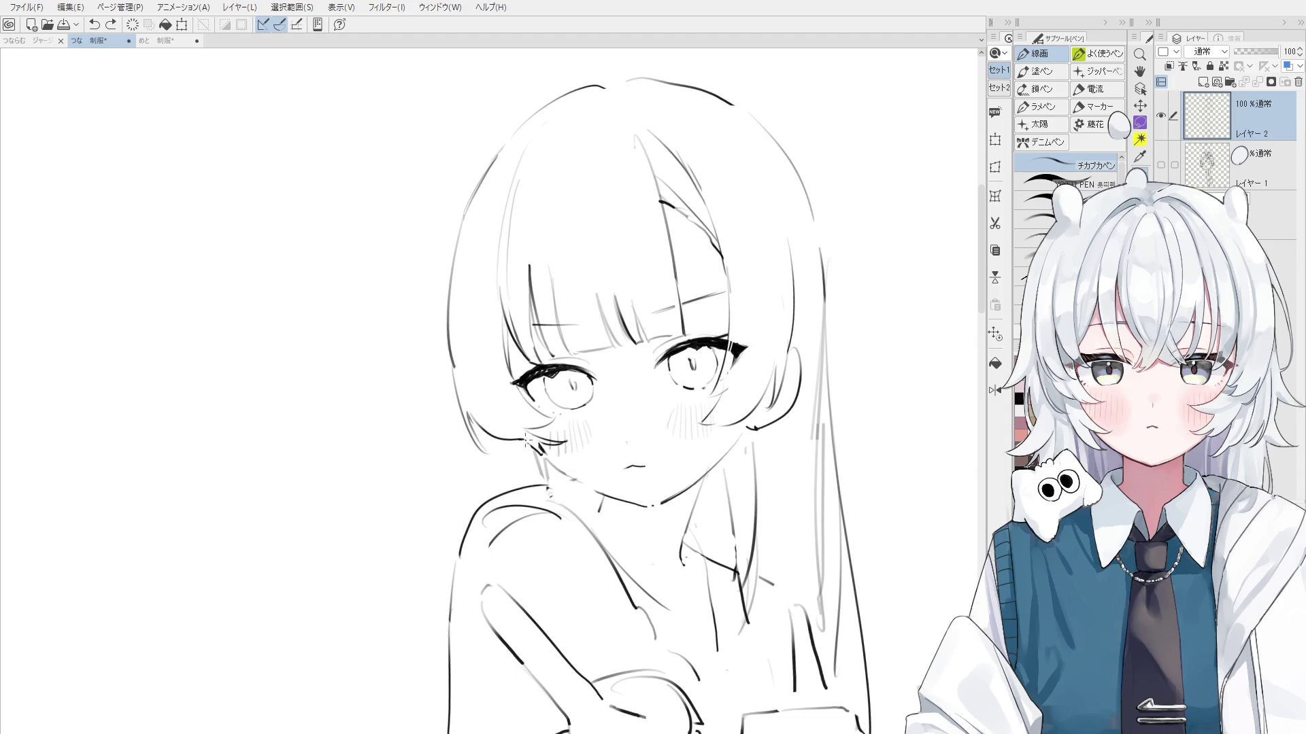
scroll(524, 449, "down", 2)
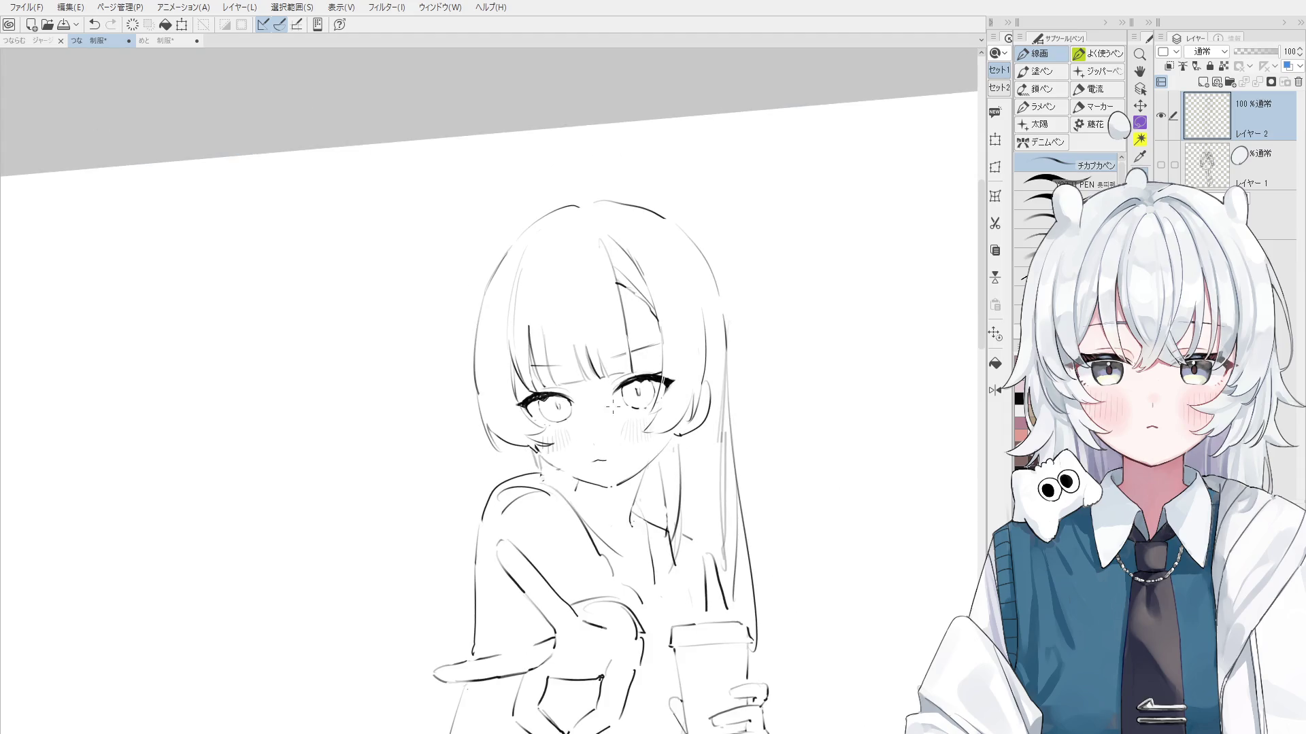
scroll(511, 438, "up", 1)
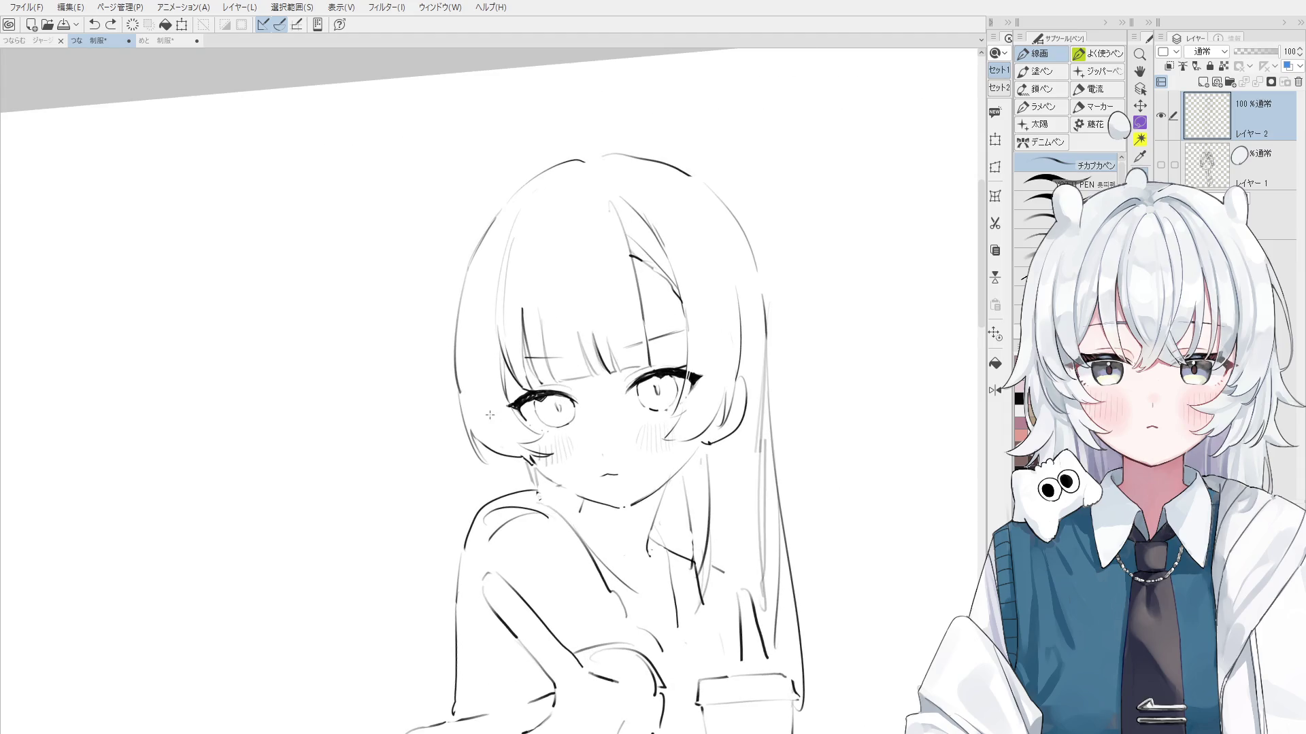
scroll(511, 439, "up", 1)
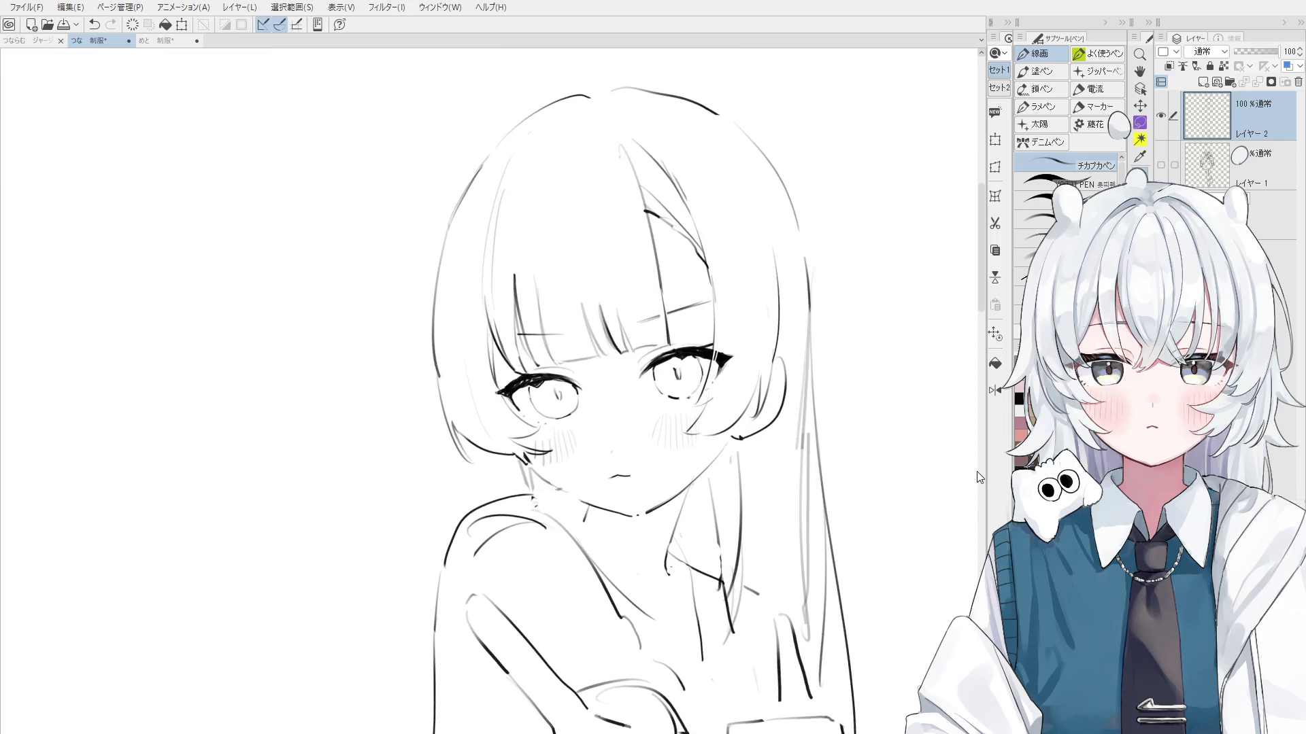
key("ctrl+z")
left_click_drag(468, 369, 510, 435)
scroll(510, 461, "down", 1)
scroll(521, 472, "down", 1)
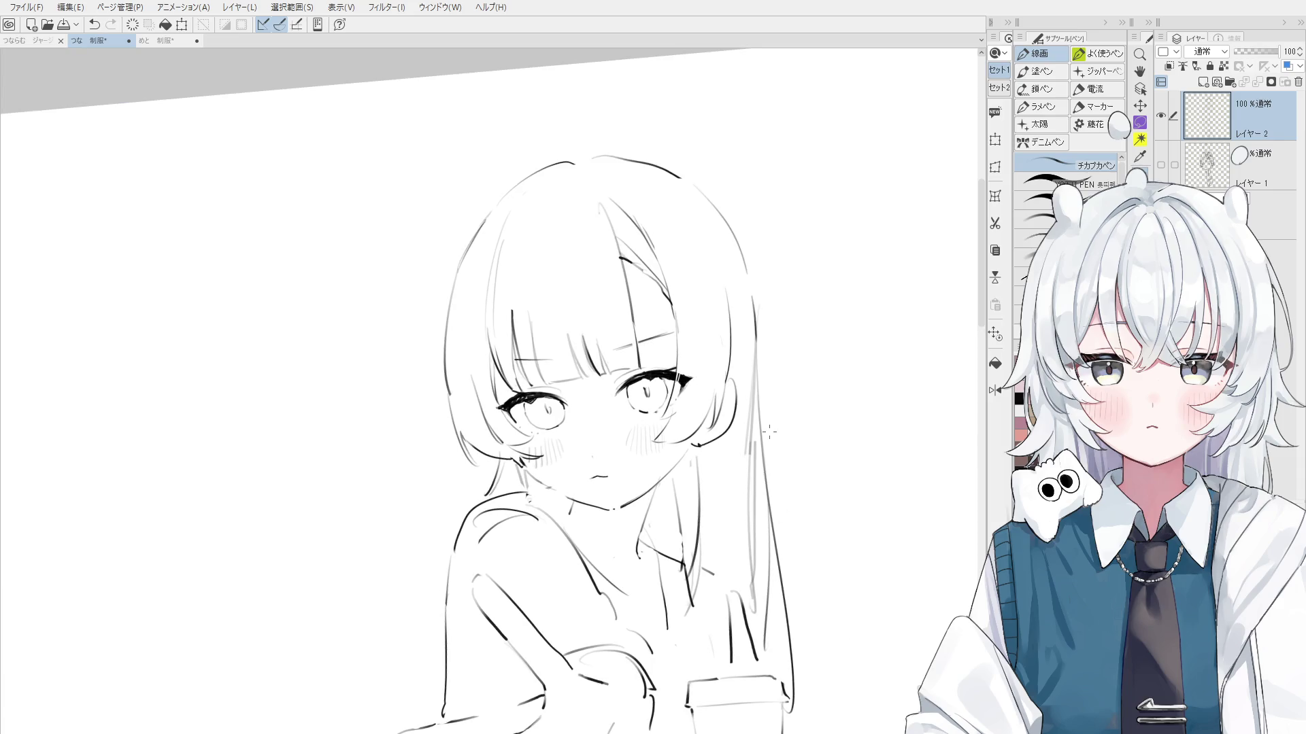
Erase along the right edge of the hair to clean it up
key("e")
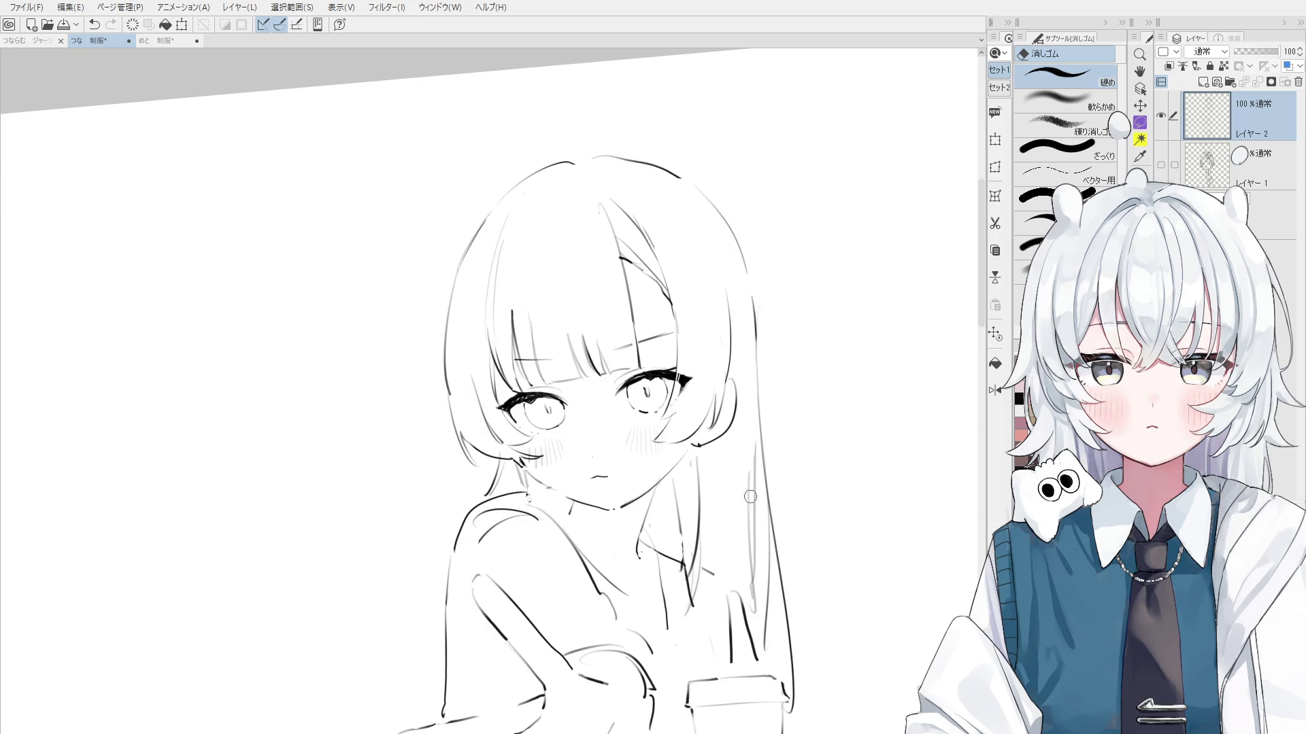
left_click_drag(750, 497, 753, 612)
scroll(754, 612, "down", 1)
key("p")
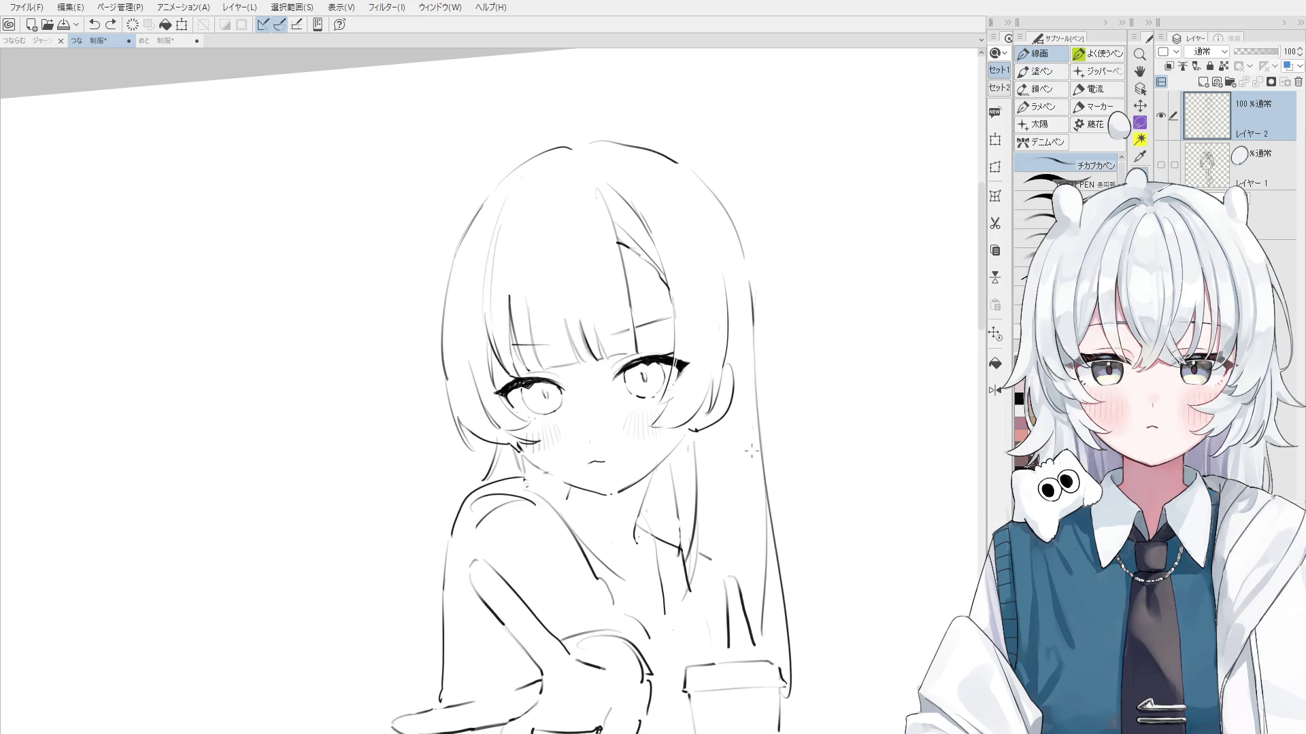
scroll(701, 500, "down", 1)
Draw a new line along the collar after a few trial strokes
key("ctrl+z")
left_click_drag(638, 506, 639, 524)
key("ctrl+z")
left_click_drag(651, 466, 668, 517)
key("ctrl+z")
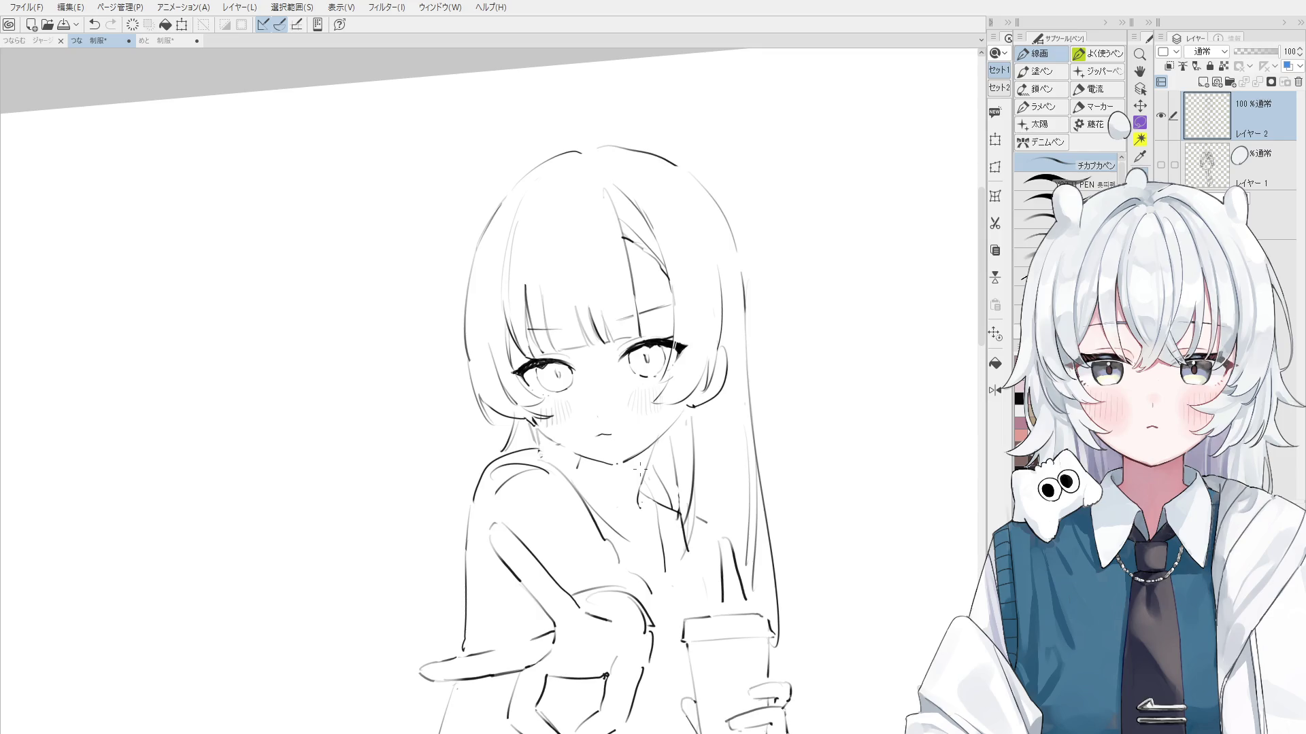
scroll(640, 469, "up", 1)
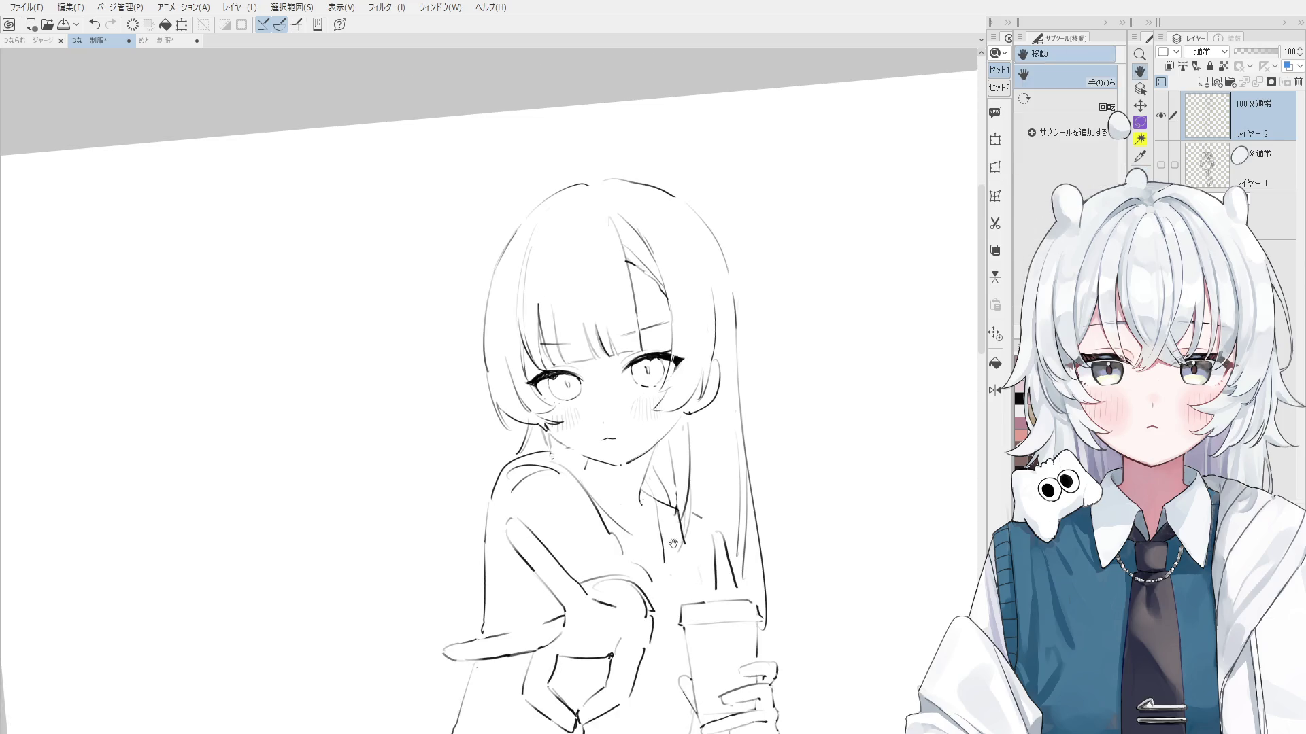
Redraw the short chin stroke with the line-art pen, retrying it several times
scroll(640, 470, "up", 2)
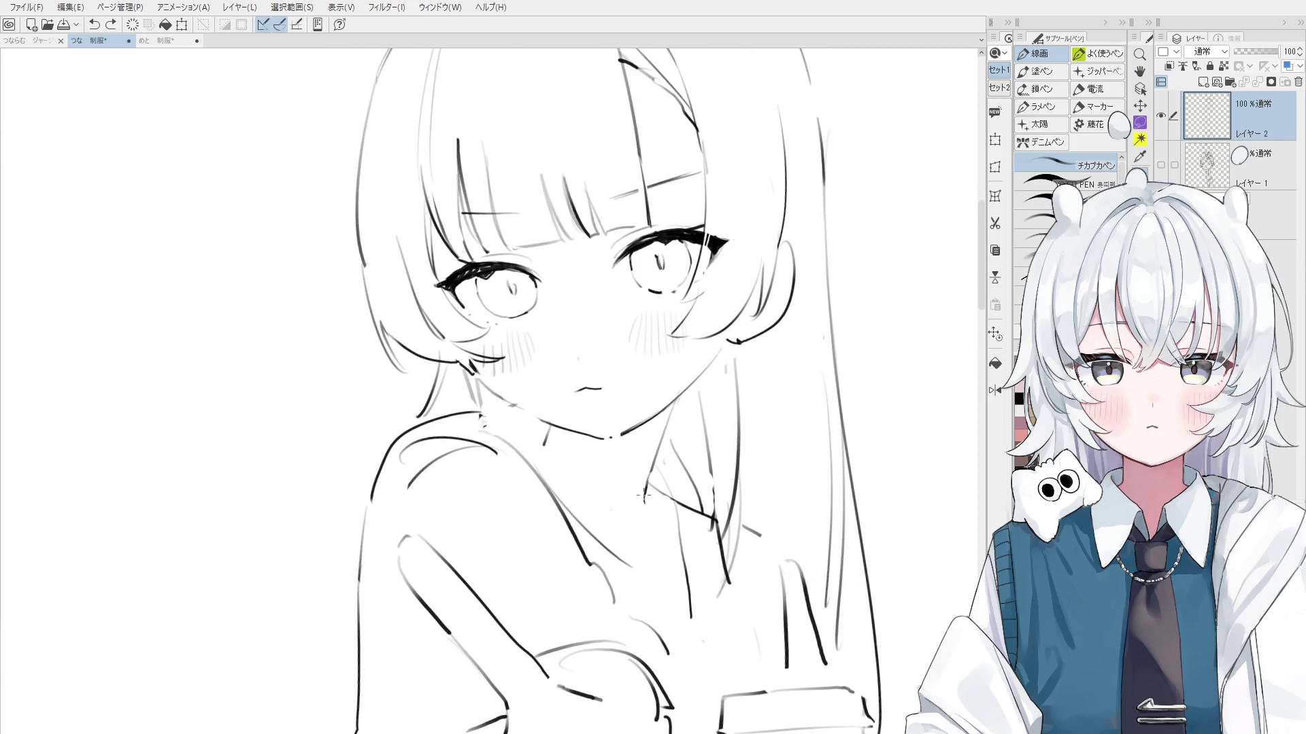
key("e")
key("ctrl+z")
key("p")
scroll(571, 448, "down", 1)
left_click_drag(587, 451, 626, 476)
key("ctrl+z")
left_click_drag(559, 430, 603, 461)
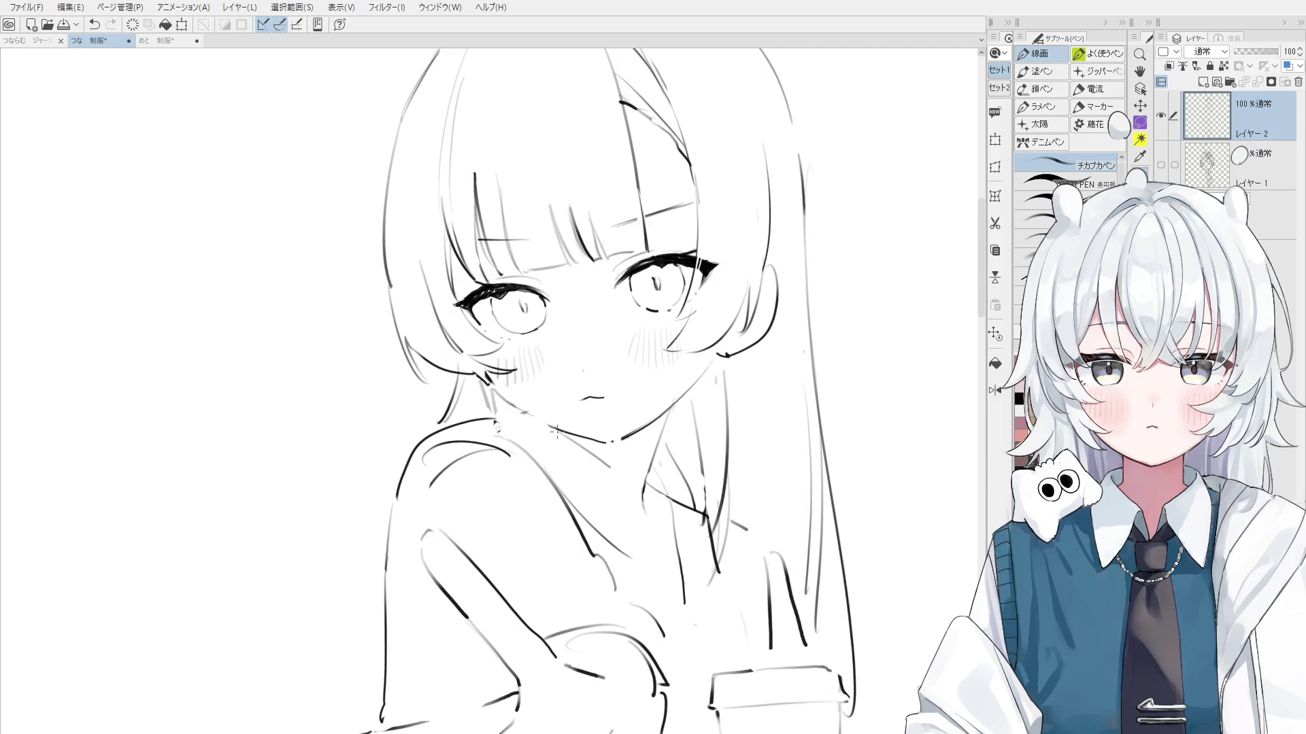
key("ctrl+z")
left_click_drag(501, 410, 518, 427)
Draw the neck line and the stroke under the chin, redoing each attempt
scroll(555, 437, "down", 1)
key("ctrl+z")
left_click_drag(613, 471, 620, 544)
key("ctrl+z")
left_click_drag(640, 466, 603, 545)
key("ctrl+z")
key("ctrl+z")
mouse_move(528, 415)
left_mouse_down()
mouse_move(614, 482)
mouse_move(602, 471)
mouse_move(590, 518)
left_mouse_up()
Add two collar lines below the neck and a shorter vertical line beneath them
key("ctrl+z")
key("ctrl+z")
left_click_drag(636, 480, 610, 542)
left_click_drag(628, 490, 586, 548)
key("ctrl+z")
scroll(602, 522, "down", 1)
left_click_drag(624, 494, 627, 551)
key("ctrl+z")
left_click_drag(629, 485, 623, 529)
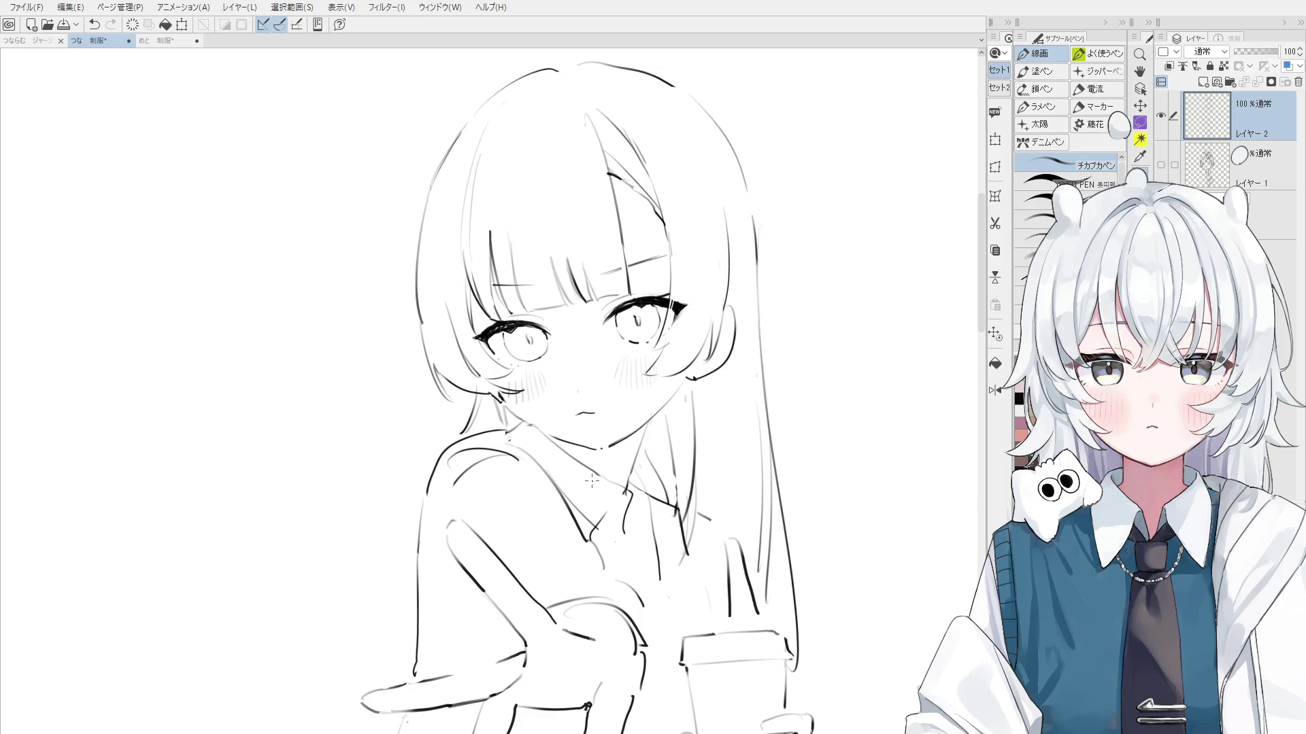
Erase the short stroke on the collar and draw a new collar line down from the neck
key("e")
scroll(604, 506, "up", 2)
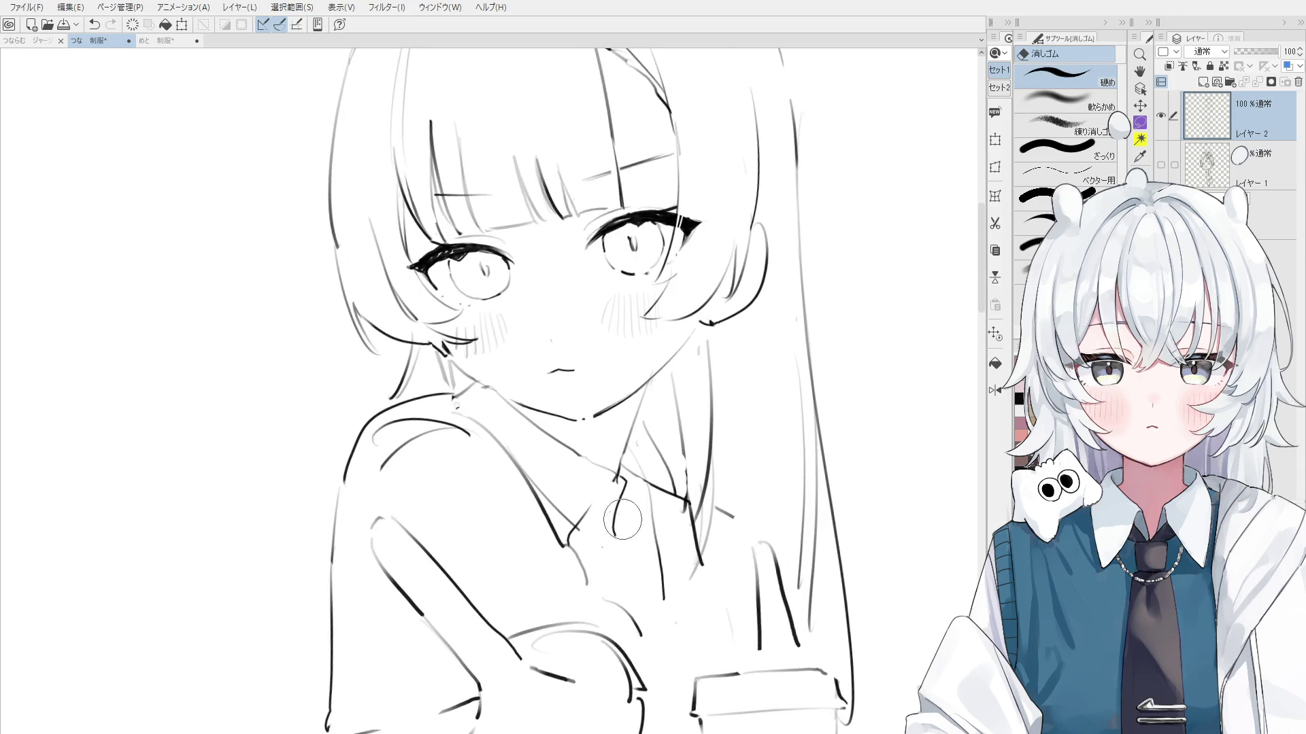
mouse_move(603, 546)
left_mouse_down()
mouse_move(598, 487)
mouse_move(575, 537)
mouse_move(554, 493)
mouse_move(592, 463)
mouse_move(578, 512)
left_mouse_up()
key("p")
key("ctrl+z")
left_click_drag(603, 466, 564, 547)
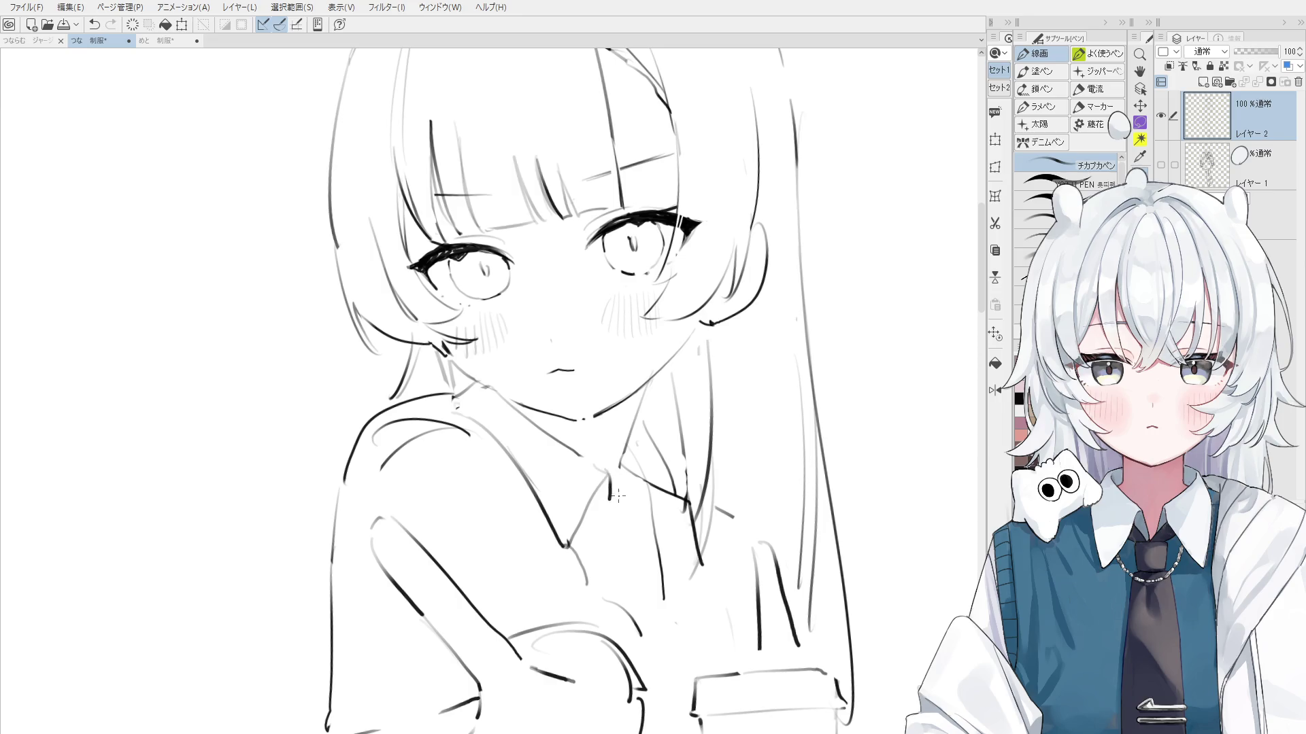
scroll(643, 489, "down", 1)
key("e")
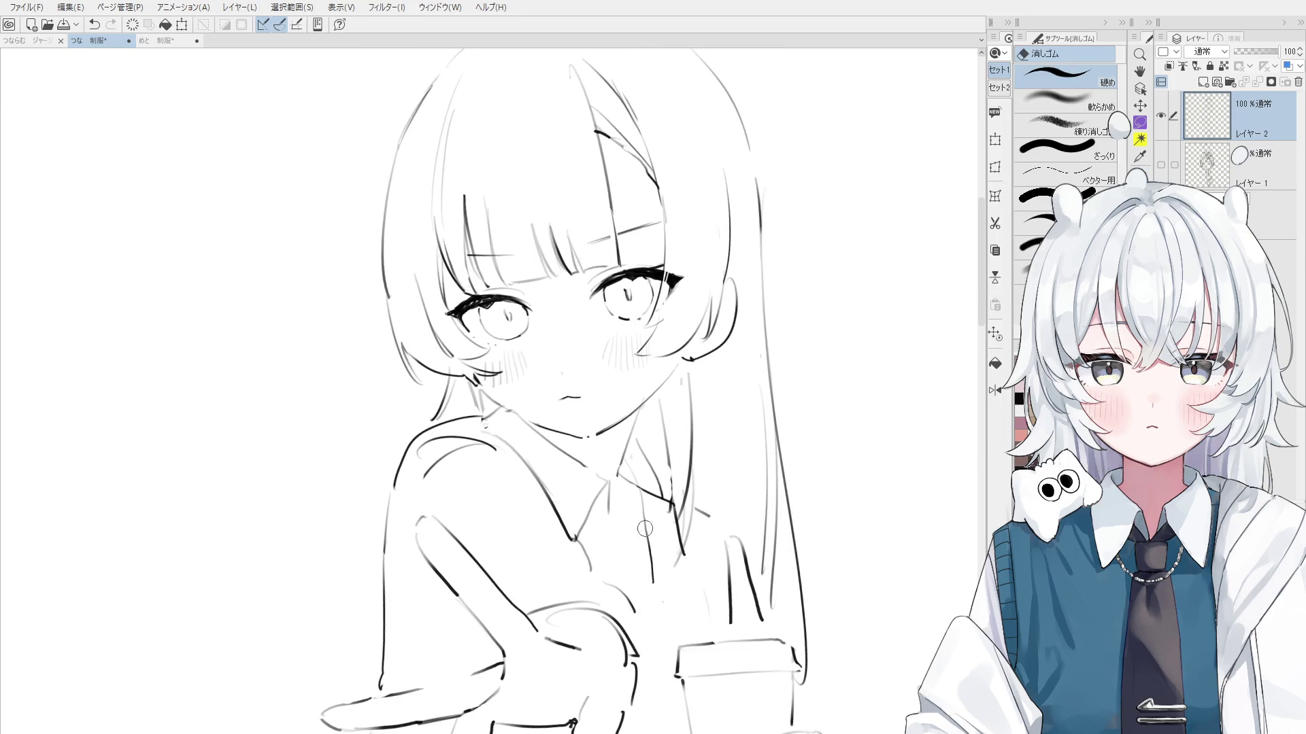
key("p")
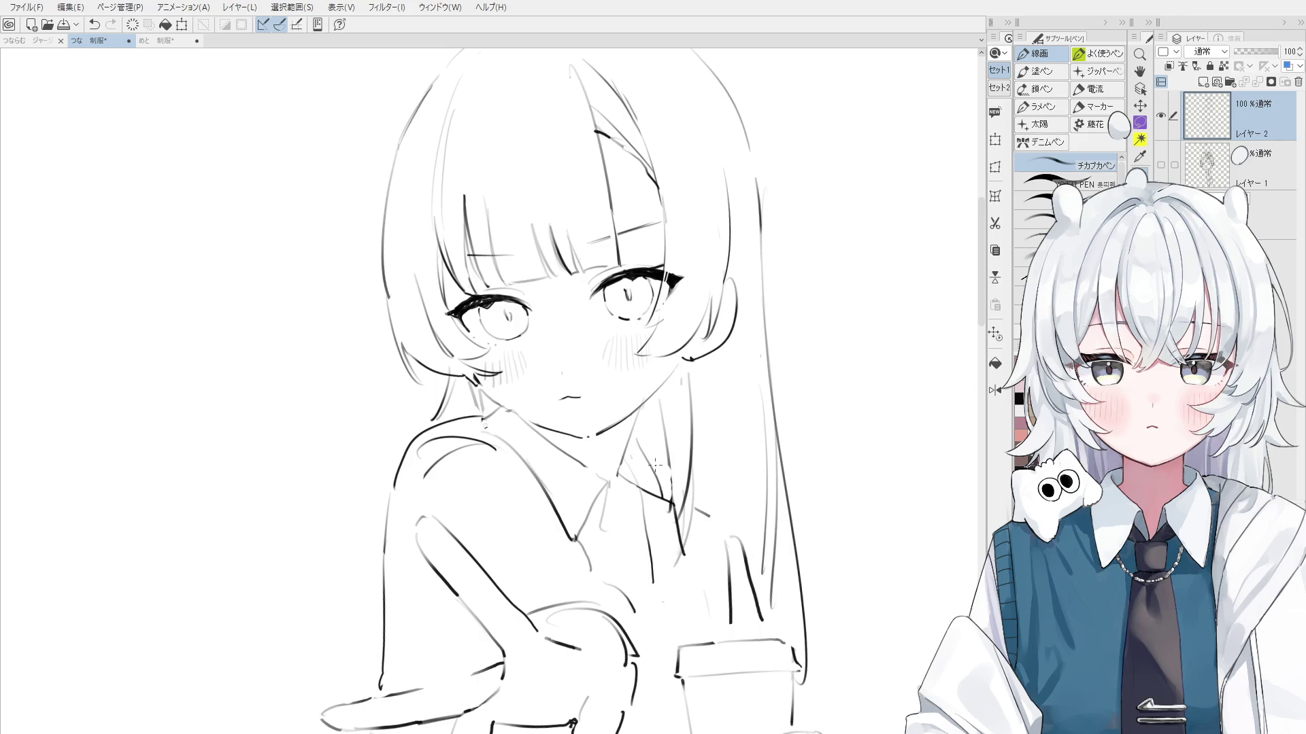
Touch up the face with tiny marks near the left eye and at the mouth
scroll(648, 509, "down", 3)
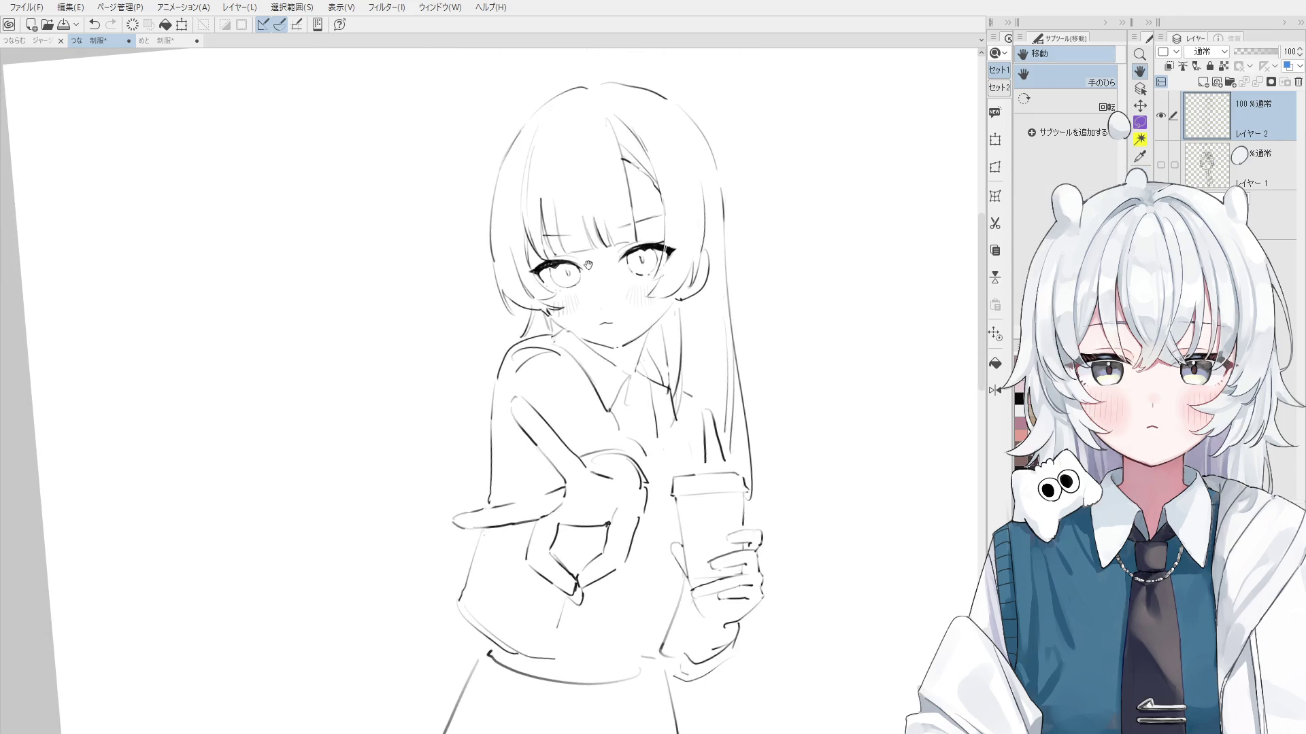
key("e")
scroll(619, 328, "up", 1)
key("p")
scroll(591, 291, "up", 1)
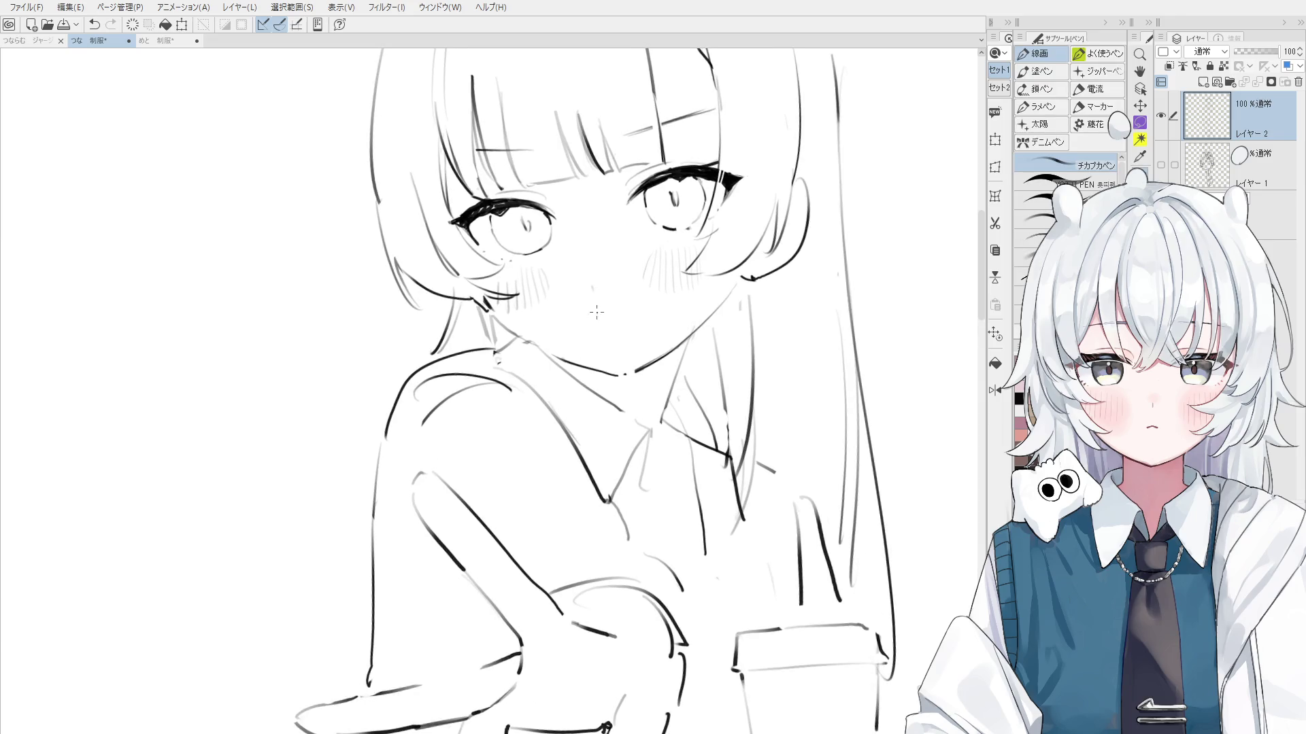
scroll(590, 270, "up", 1)
left_click(590, 272)
mouse_move(534, 238)
left_mouse_down()
mouse_move(527, 253)
mouse_move(528, 242)
left_mouse_up()
key("ctrl+z")
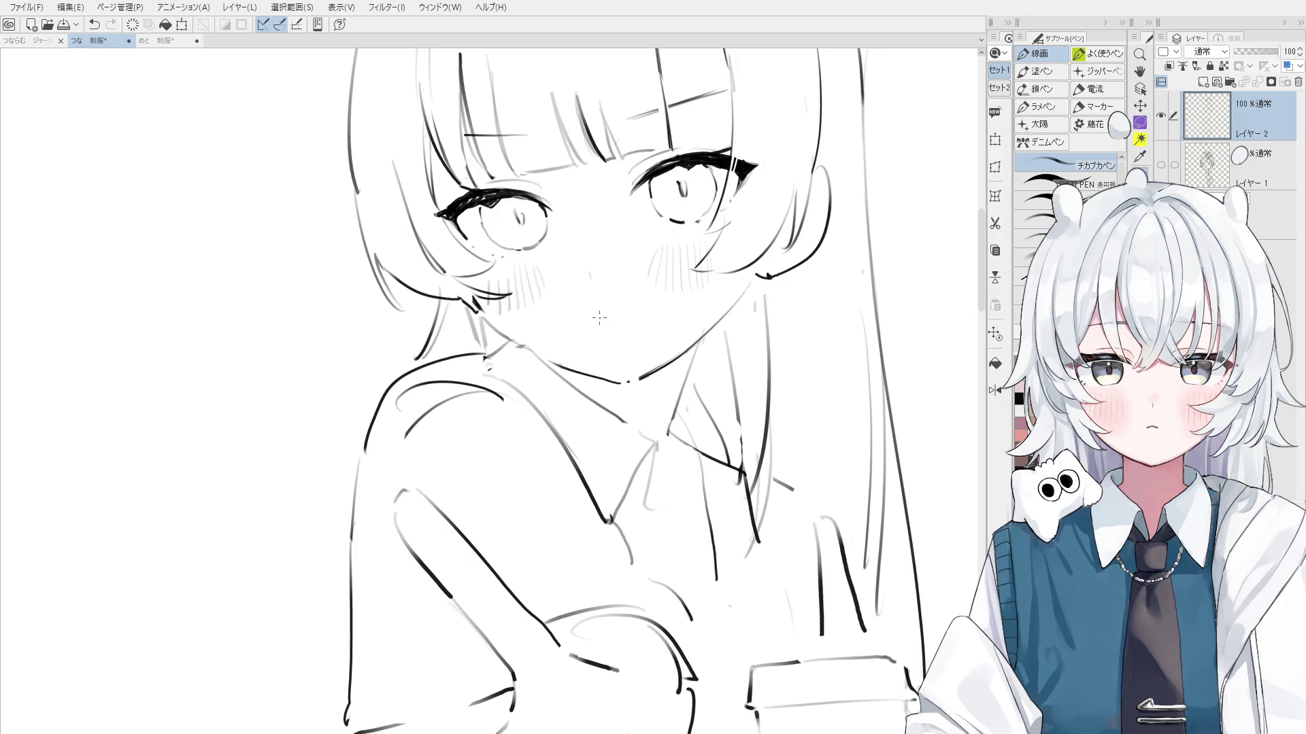
left_click_drag(590, 315, 587, 318)
left_click_drag(595, 315, 612, 317)
key("ctrl+z")
key("ctrl+z")
key("ctrl+z")
Extend the jaw line toward the neck and touch up the hair's right outline
scroll(602, 329, "down", 2)
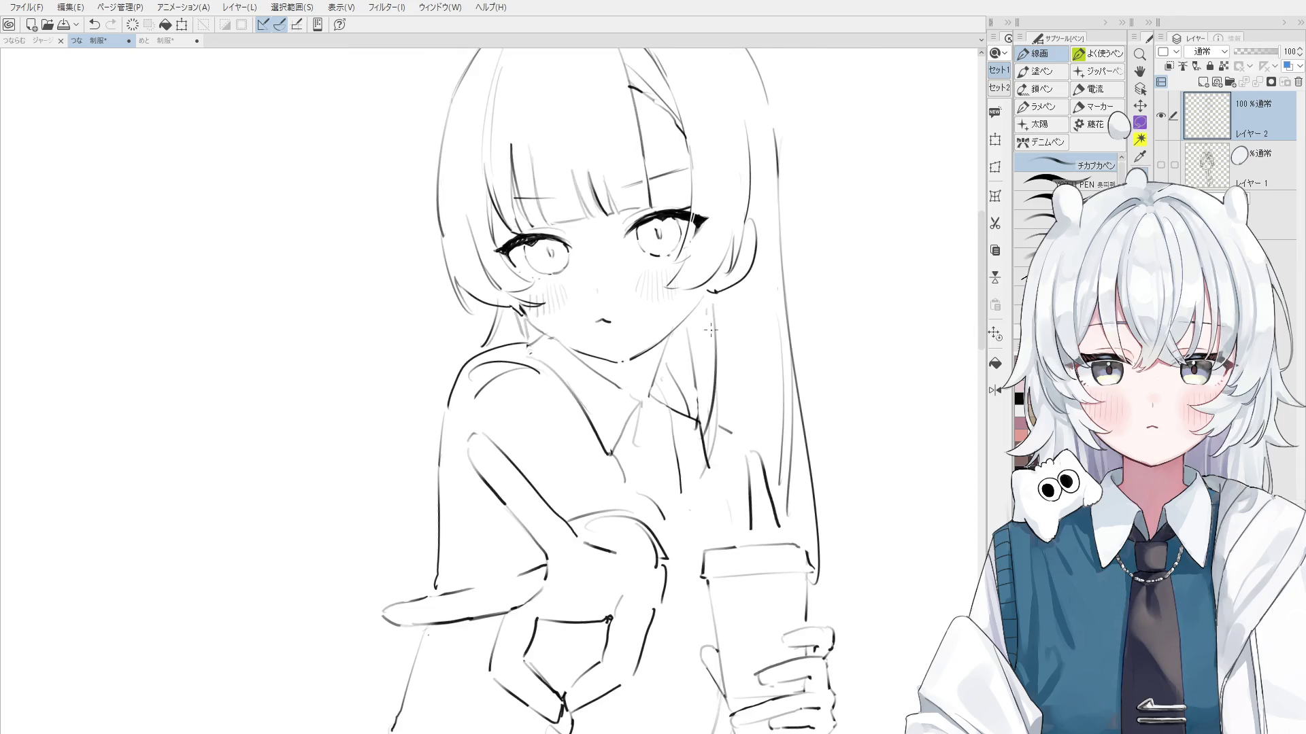
left_click_drag(707, 292, 699, 300)
scroll(751, 308, "down", 2)
scroll(782, 259, "down", 1)
left_click_drag(779, 206, 762, 392)
scroll(789, 265, "down", 1)
key("e")
scroll(748, 240, "down", 1)
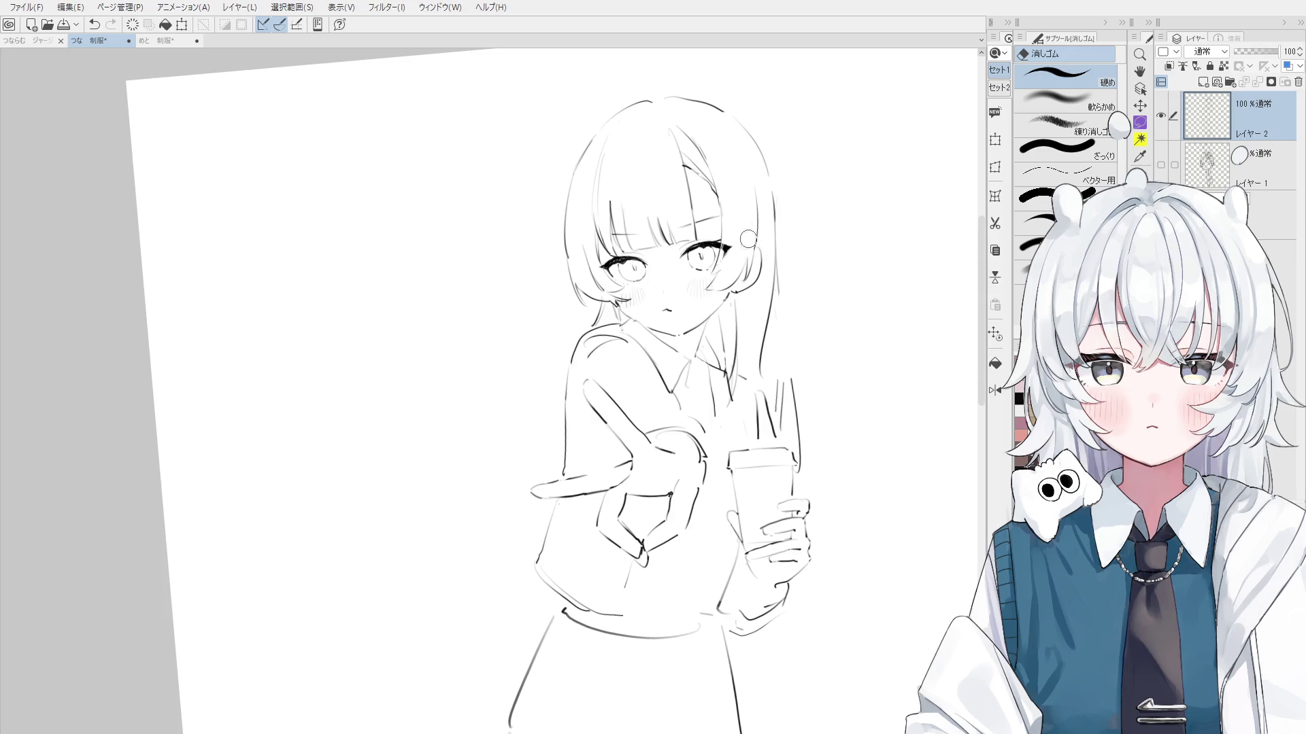
Erase a small piece of the chin line
scroll(711, 261, "up", 1)
scroll(748, 320, "down", 2)
scroll(778, 380, "up", 2)
scroll(779, 380, "up", 1)
scroll(775, 361, "up", 1)
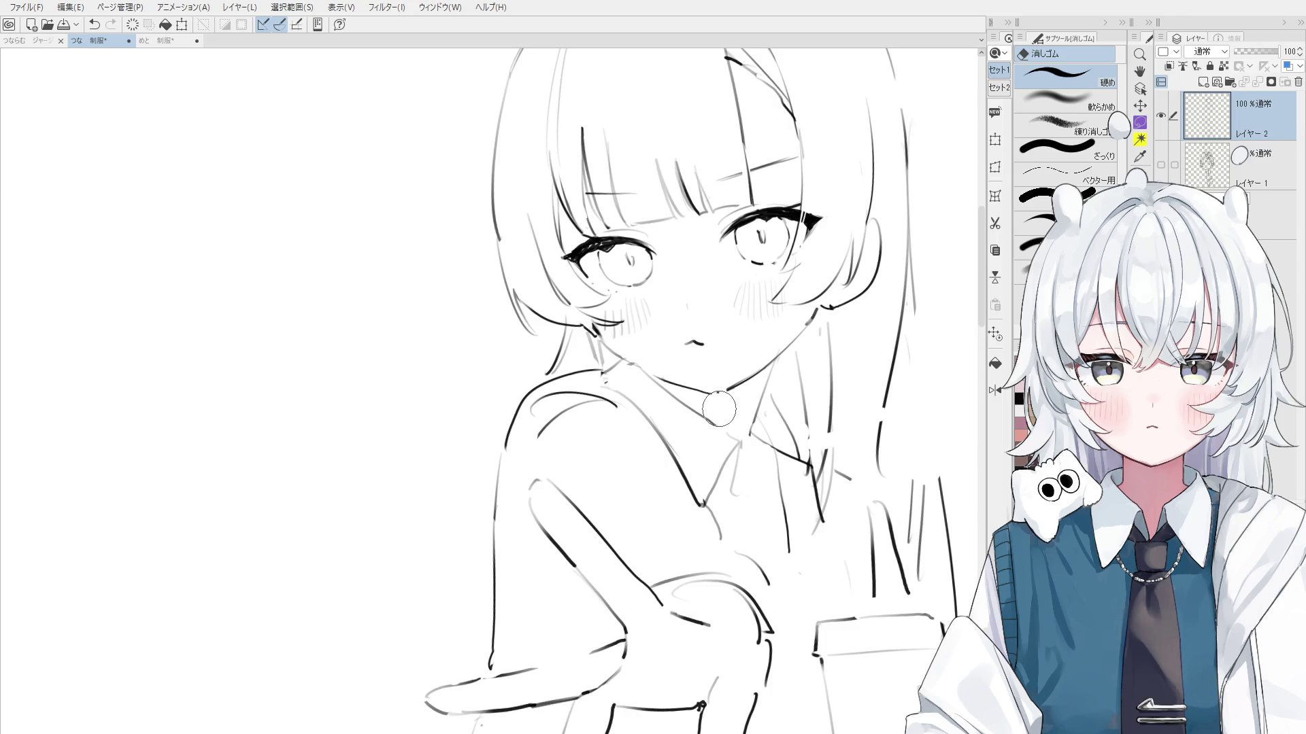
left_click_drag(719, 408, 731, 402)
Redraw the neck line with the line-art pen, undoing trial strokes along the way
scroll(701, 408, "up", 1)
scroll(692, 395, "up", 1)
key("p")
key("ctrl+z")
left_click_drag(625, 381, 707, 408)
key("ctrl+z")
key("ctrl+z")
key("ctrl+z")
key("ctrl+z")
left_click_drag(626, 383, 694, 403)
key("ctrl+z")
scroll(715, 388, "down", 1)
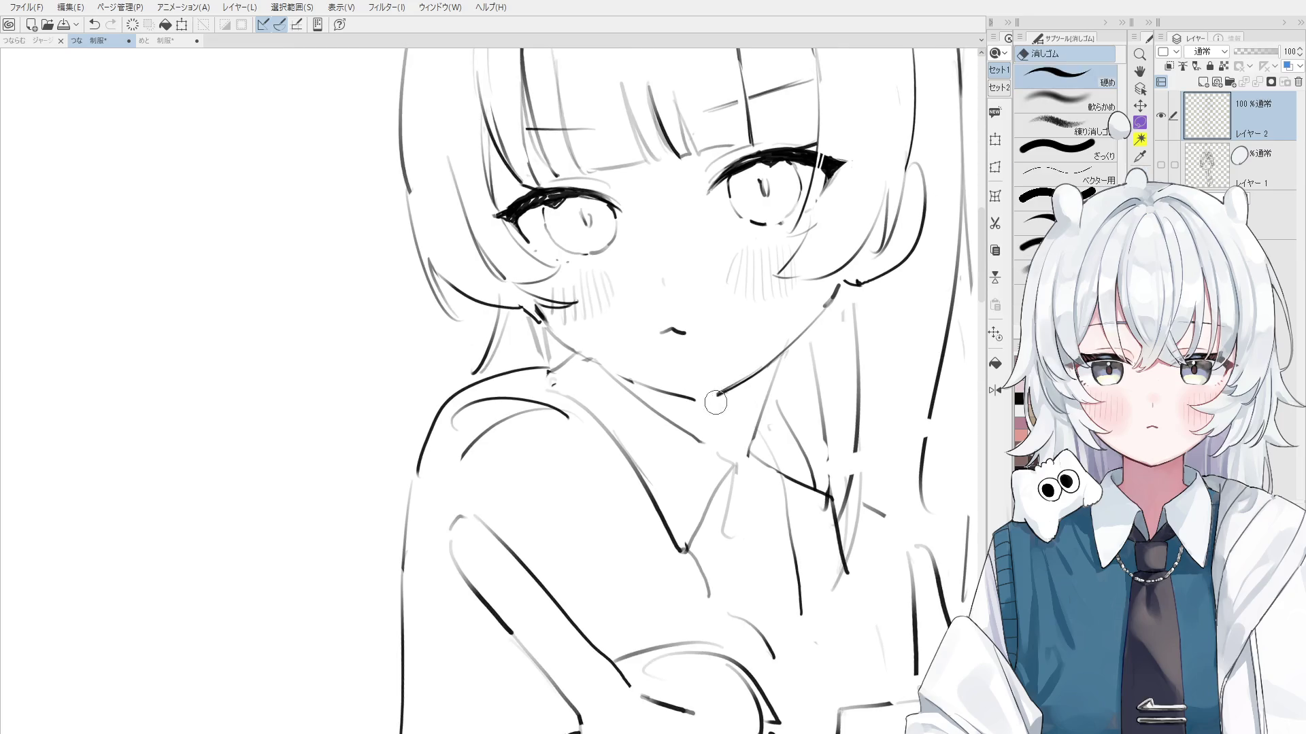
scroll(714, 393, "down", 1)
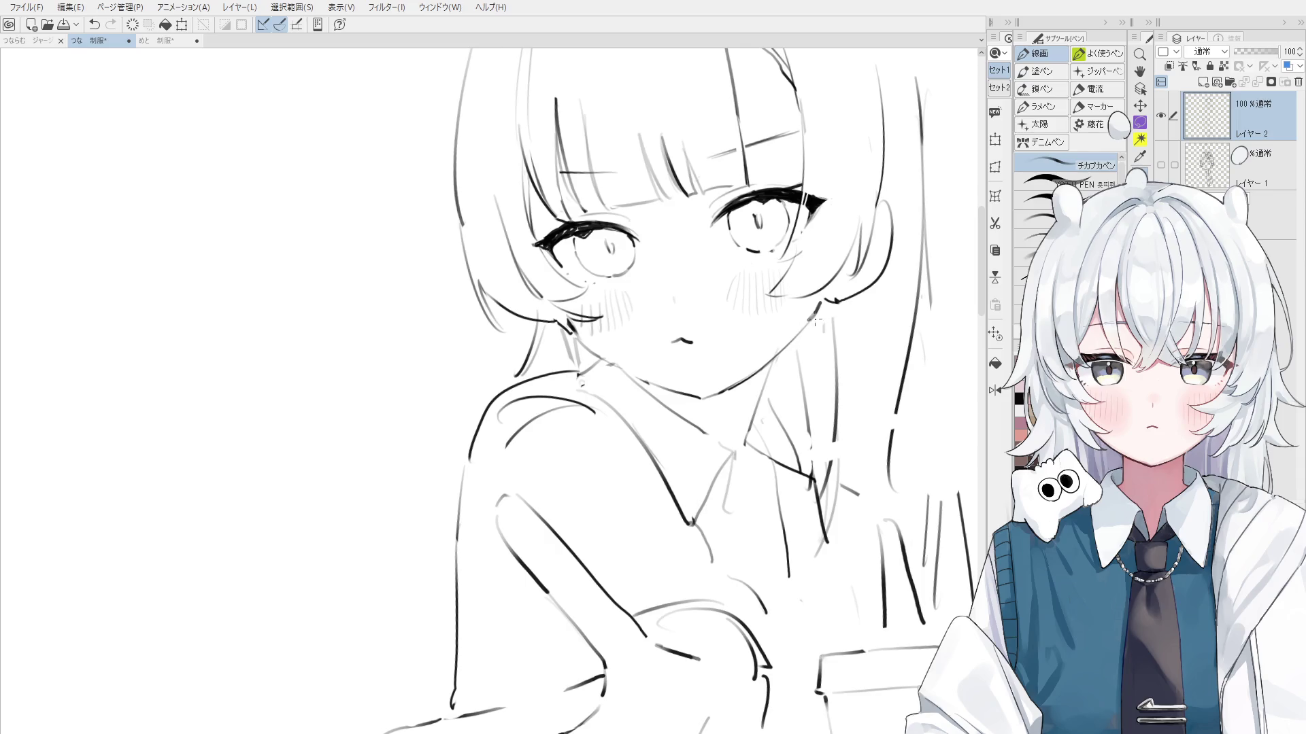
key("ctrl+z")
Replace the earlier ear stroke with a small ear curve beside the face
key("e")
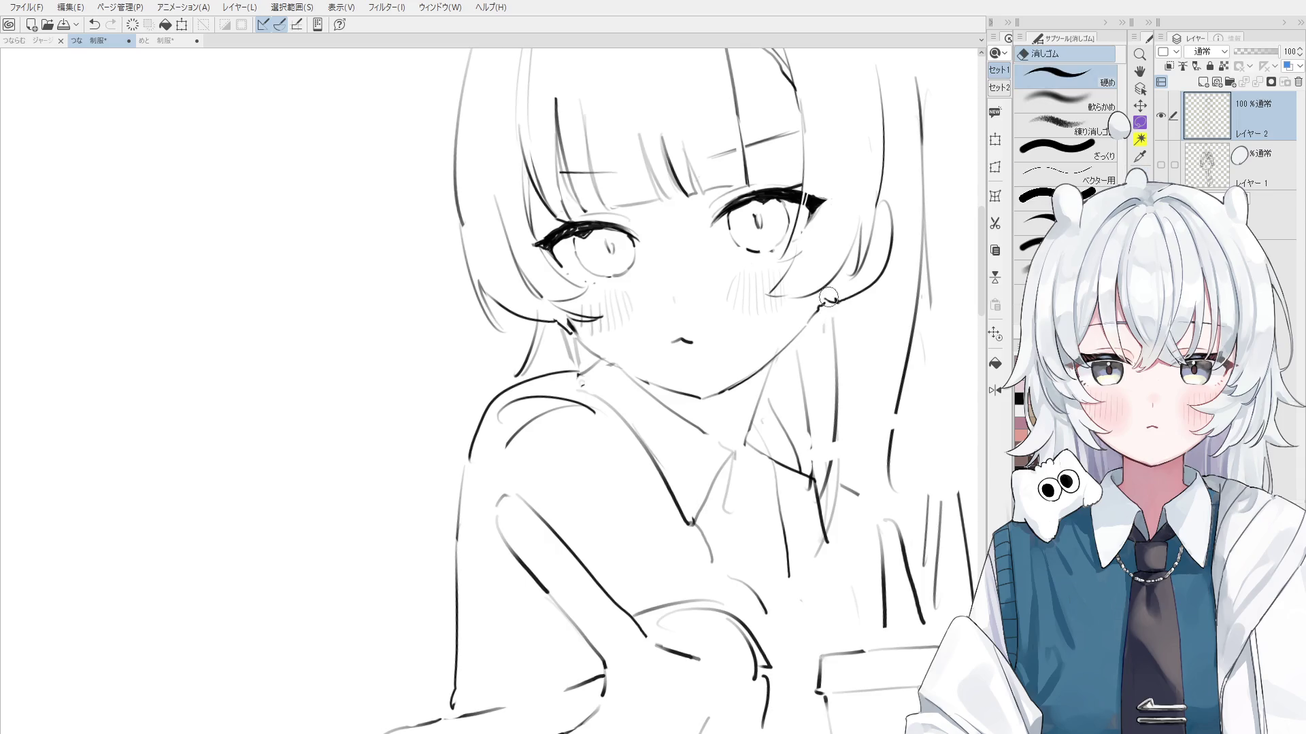
key("p")
scroll(830, 301, "down", 1)
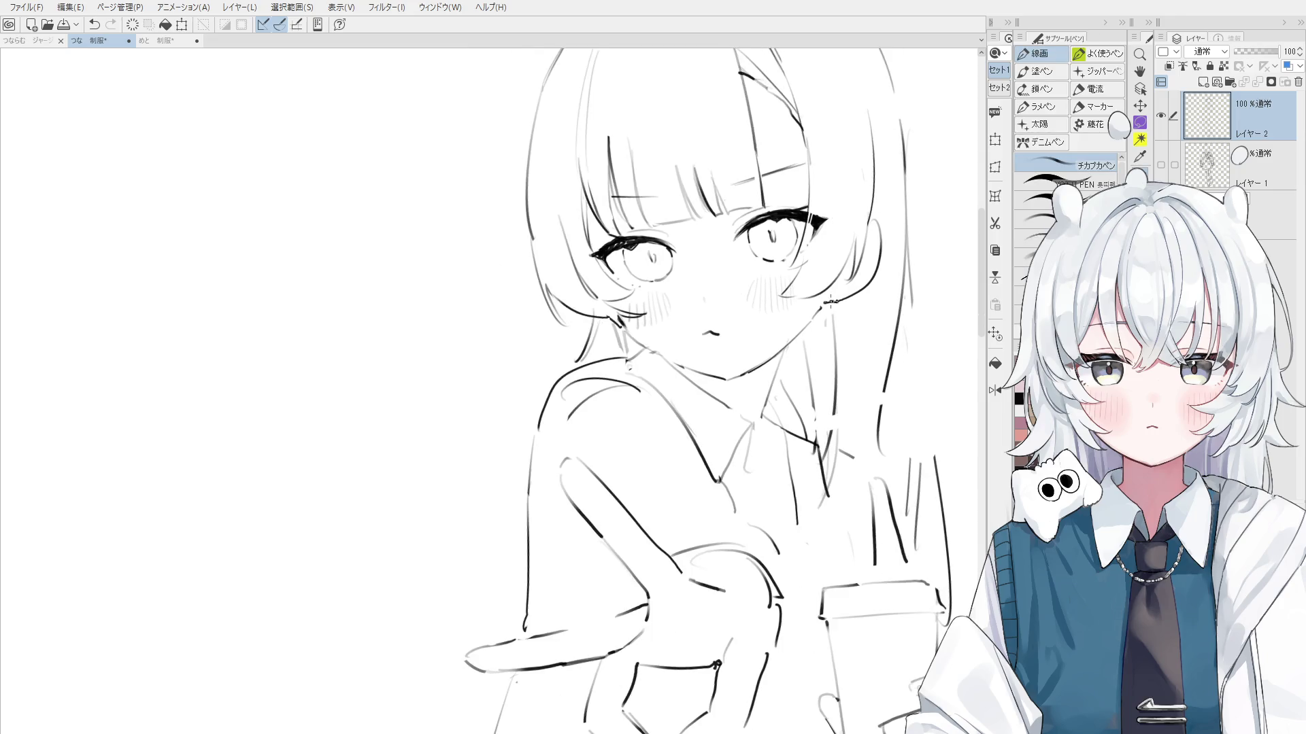
left_click_drag(785, 328, 735, 355)
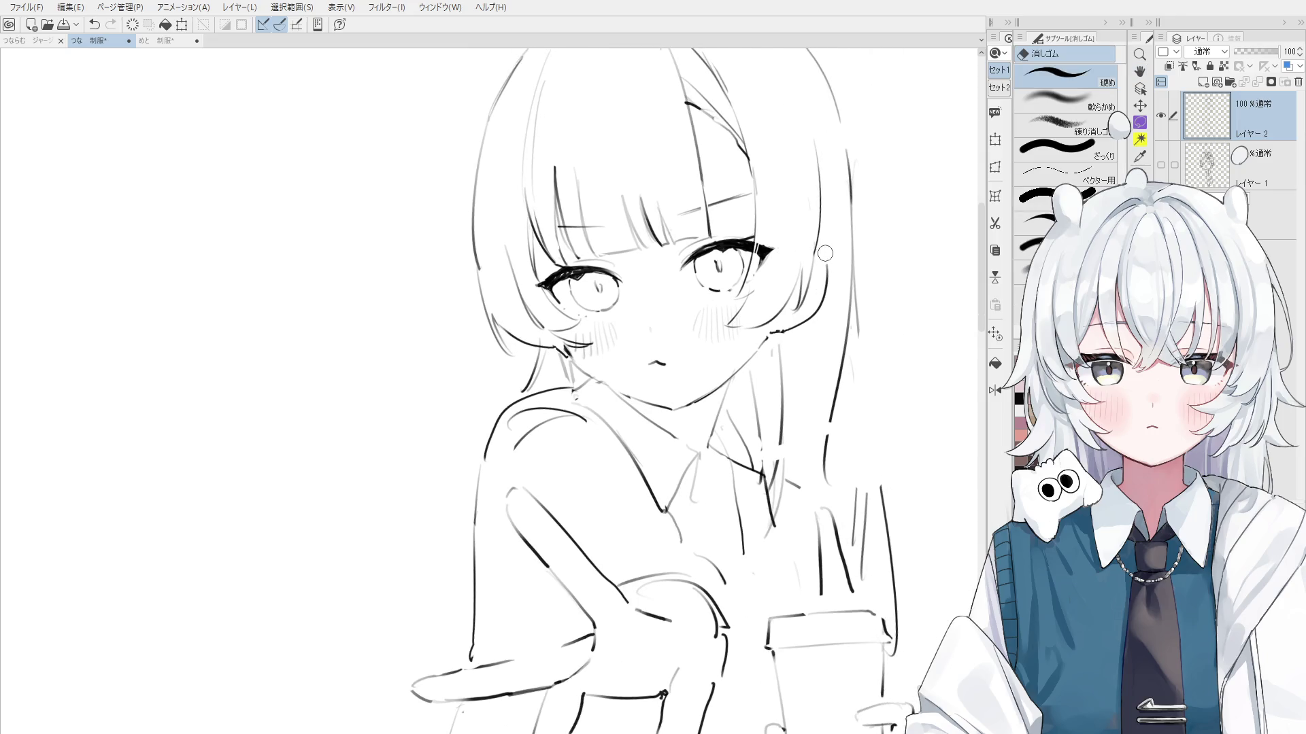
key("ctrl+z")
left_click_drag(816, 250, 826, 270)
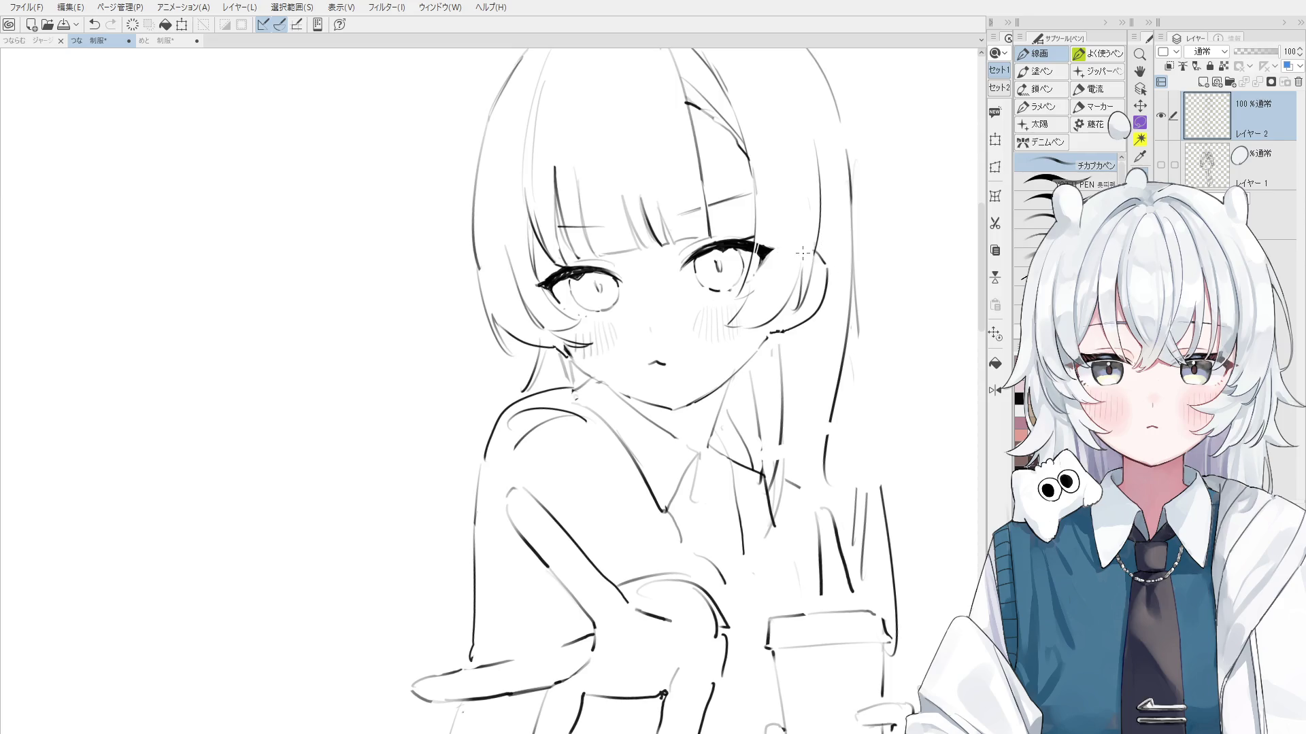